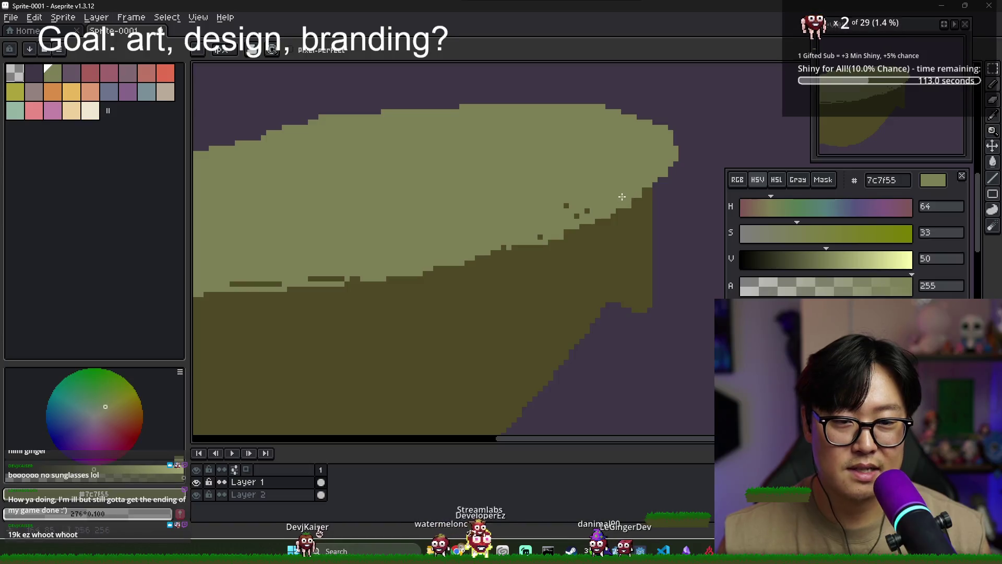
- Sample the dark olive #4d4825 from the island's shaded side and zoom out to the whole canvas
{"action": "left_click", "coordinate": [656, 184], "text": "alt"}
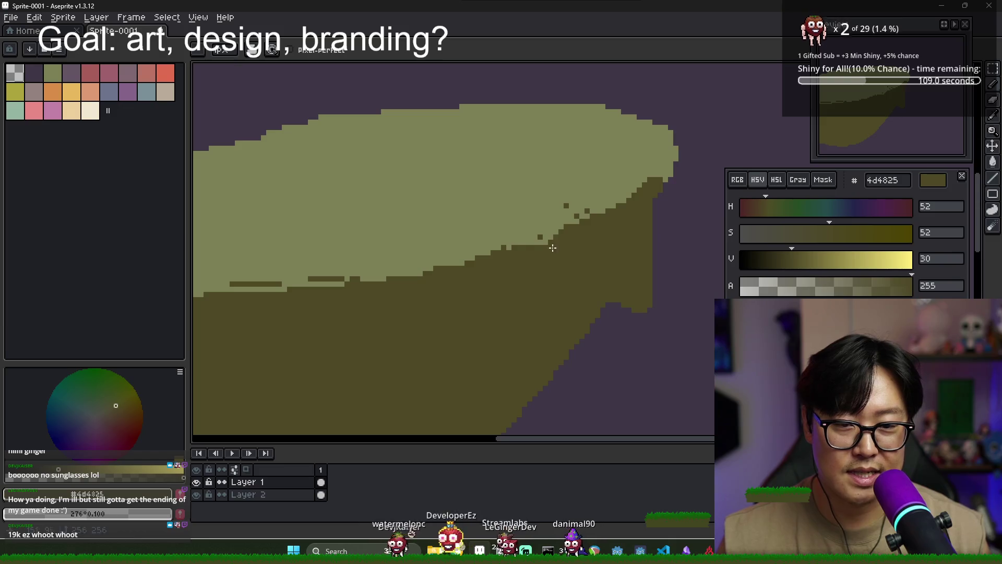
{"action": "scroll", "coordinate": [536, 266], "scroll_direction": "down", "scroll_amount": 2}
{"action": "scroll", "coordinate": [581, 271], "scroll_direction": "up", "scroll_amount": 1}
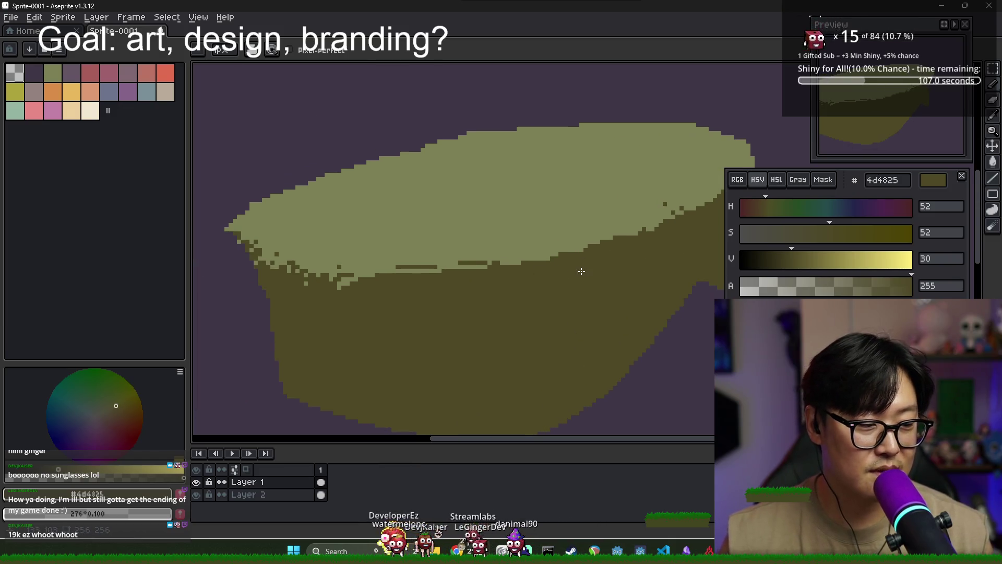
{"action": "scroll", "coordinate": [324, 286], "scroll_direction": "down", "scroll_amount": 3}
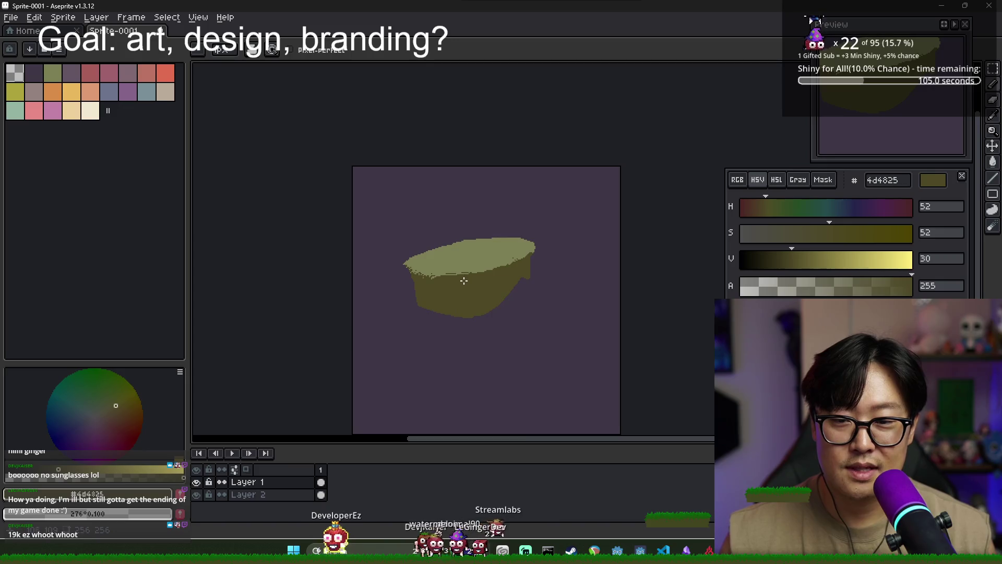
{"action": "key", "text": "alt+Tab"}
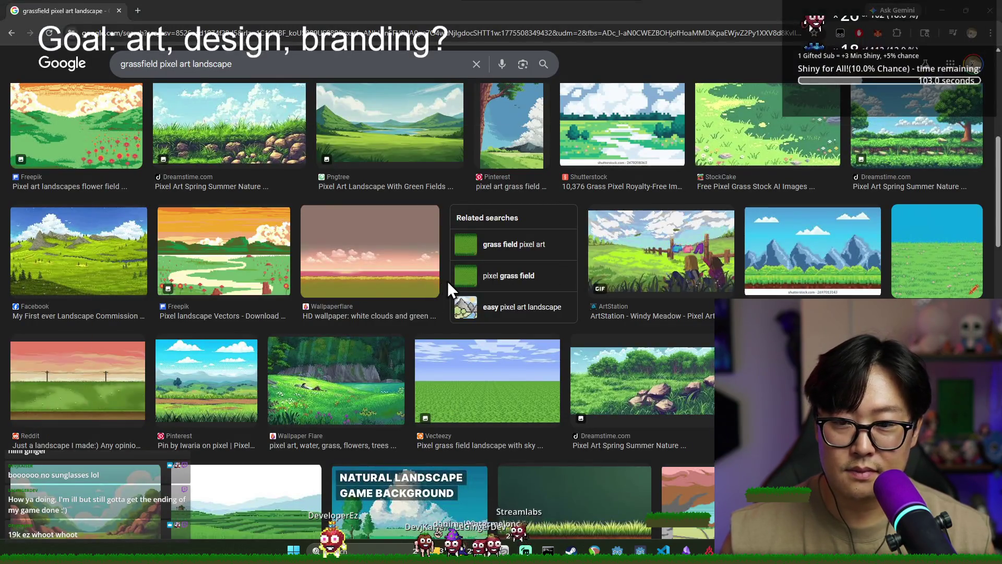
{"action": "key", "text": "alt+Tab"}
{"action": "scroll", "coordinate": [450, 277], "scroll_direction": "up", "scroll_amount": 1}
{"action": "scroll", "coordinate": [450, 278], "scroll_direction": "down", "scroll_amount": 1}
{"action": "scroll", "coordinate": [450, 277], "scroll_direction": "up", "scroll_amount": 2}
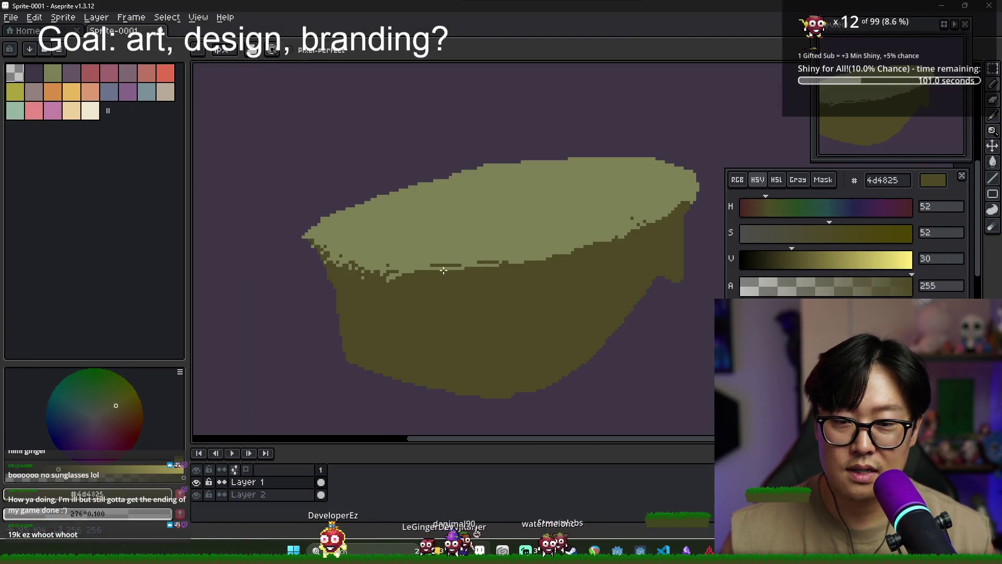
{"action": "scroll", "coordinate": [447, 268], "scroll_direction": "down", "scroll_amount": 2}
{"action": "key", "text": "alt+Tab"}
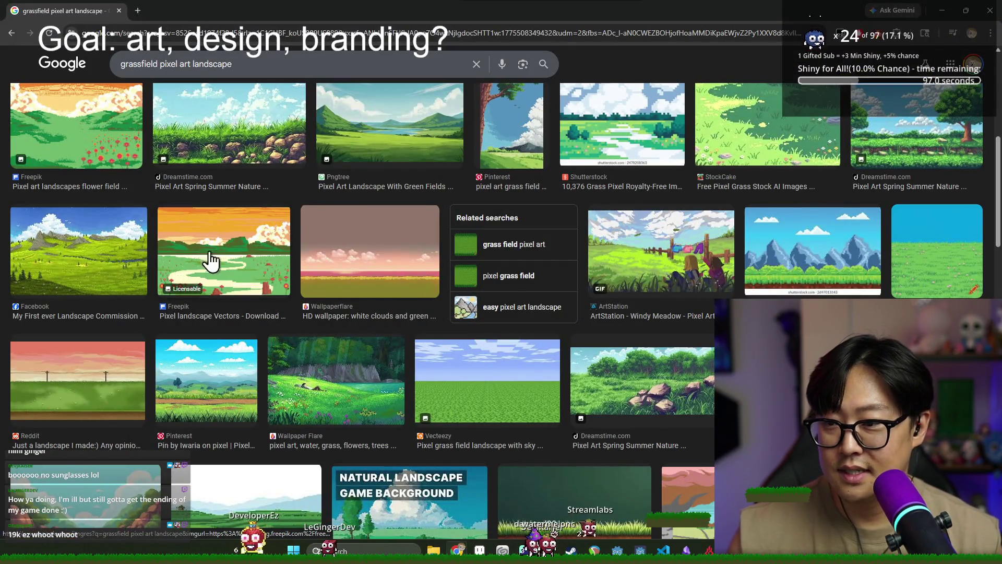
{"action": "scroll", "coordinate": [320, 184], "scroll_direction": "up", "scroll_amount": 1}
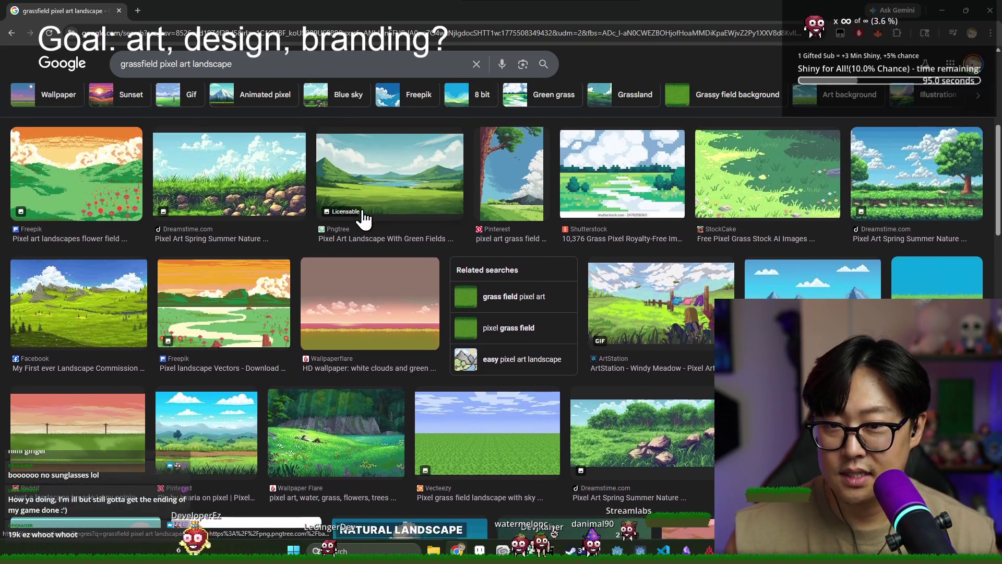
{"action": "scroll", "coordinate": [358, 217], "scroll_direction": "down", "scroll_amount": 3}
{"action": "scroll", "coordinate": [421, 249], "scroll_direction": "up", "scroll_amount": 1}
{"action": "scroll", "coordinate": [417, 251], "scroll_direction": "down", "scroll_amount": 2}
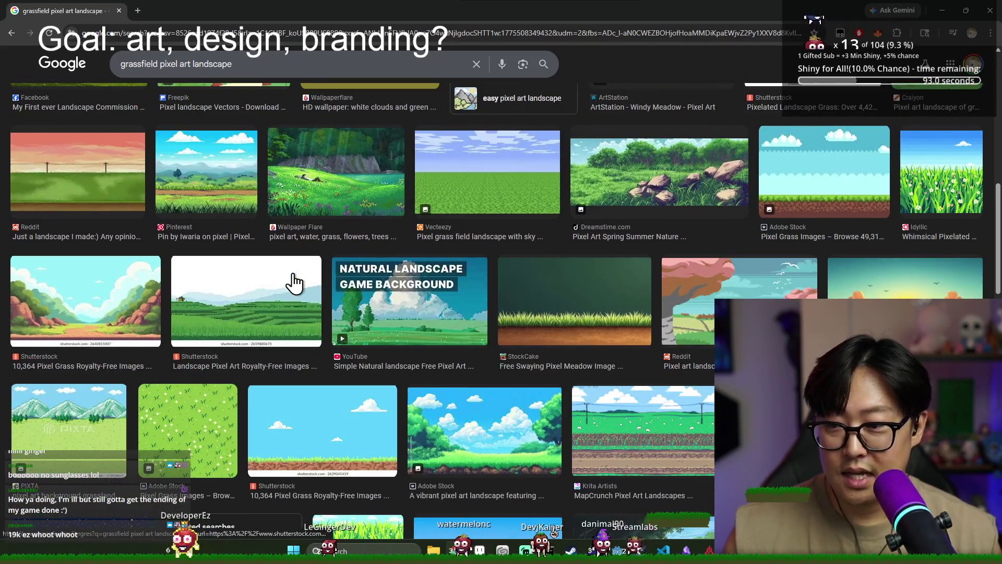
{"action": "scroll", "coordinate": [412, 340], "scroll_direction": "down", "scroll_amount": 1}
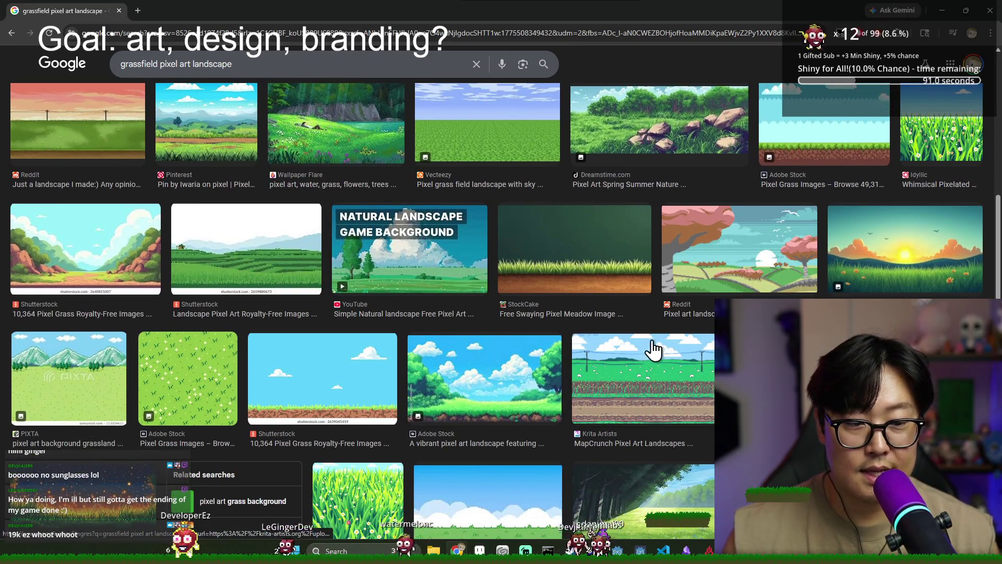
{"action": "scroll", "coordinate": [668, 355], "scroll_direction": "up", "scroll_amount": 3}
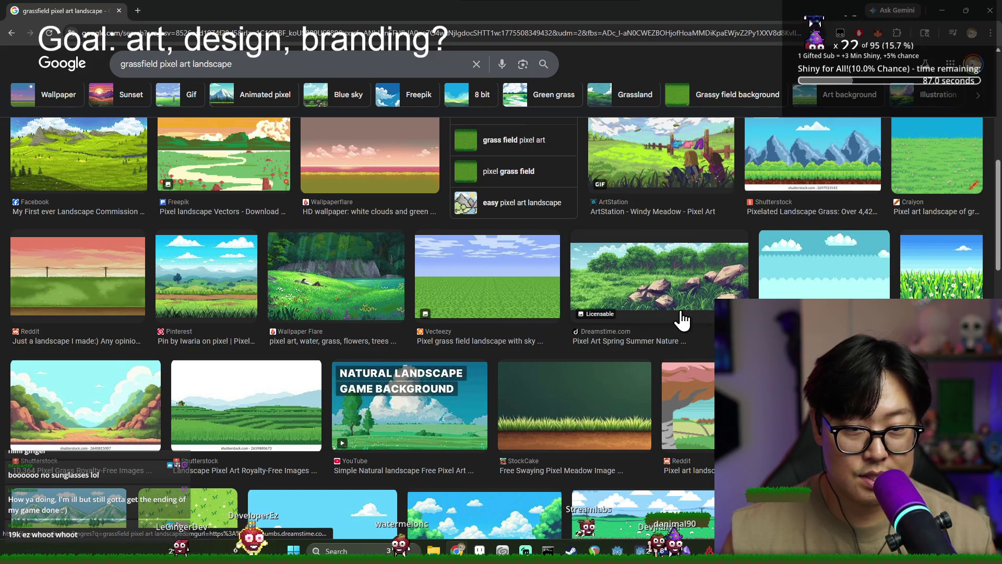
{"action": "scroll", "coordinate": [678, 324], "scroll_direction": "up", "scroll_amount": 1}
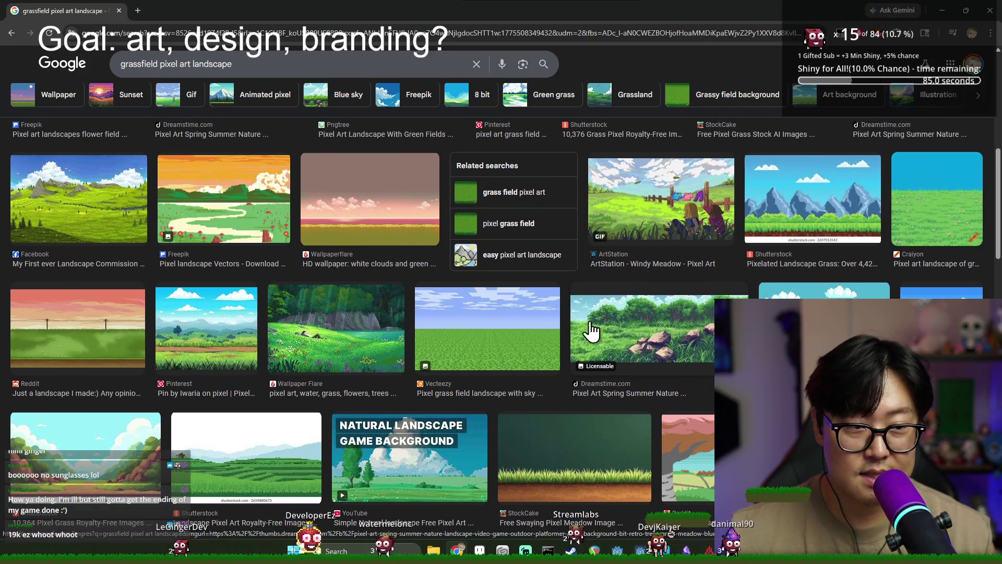
{"action": "scroll", "coordinate": [700, 336], "scroll_direction": "up", "scroll_amount": 2}
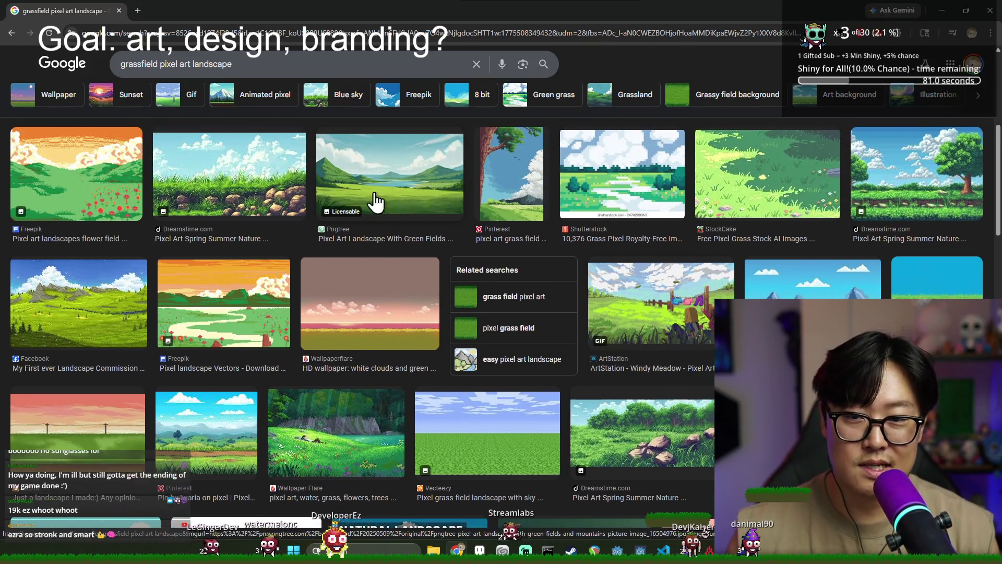
{"action": "key", "text": "alt+Tab"}
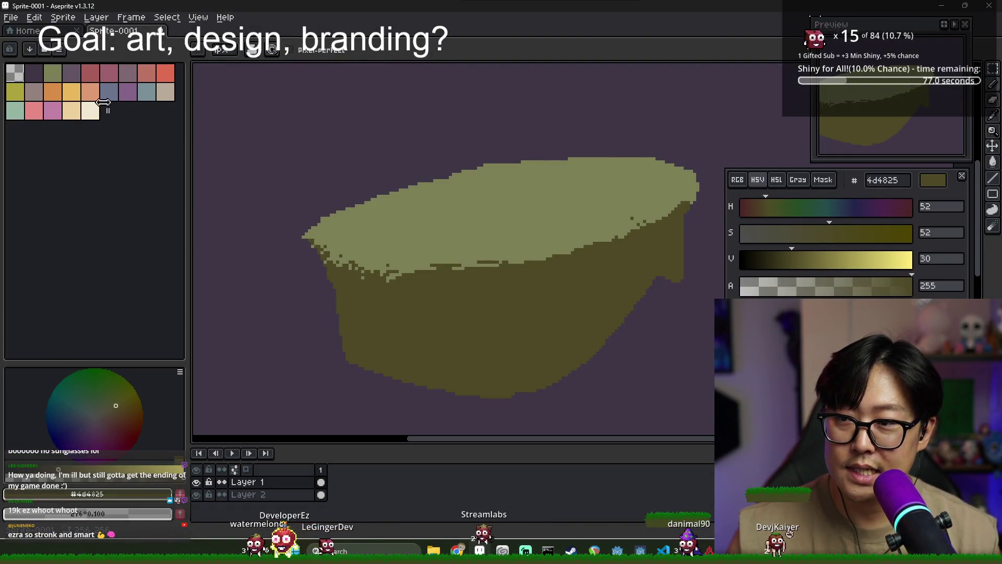
- Paint a small blue-grey (6d738d) pond on the island top with a stream trailing down-left
{"action": "left_click", "coordinate": [109, 91]}
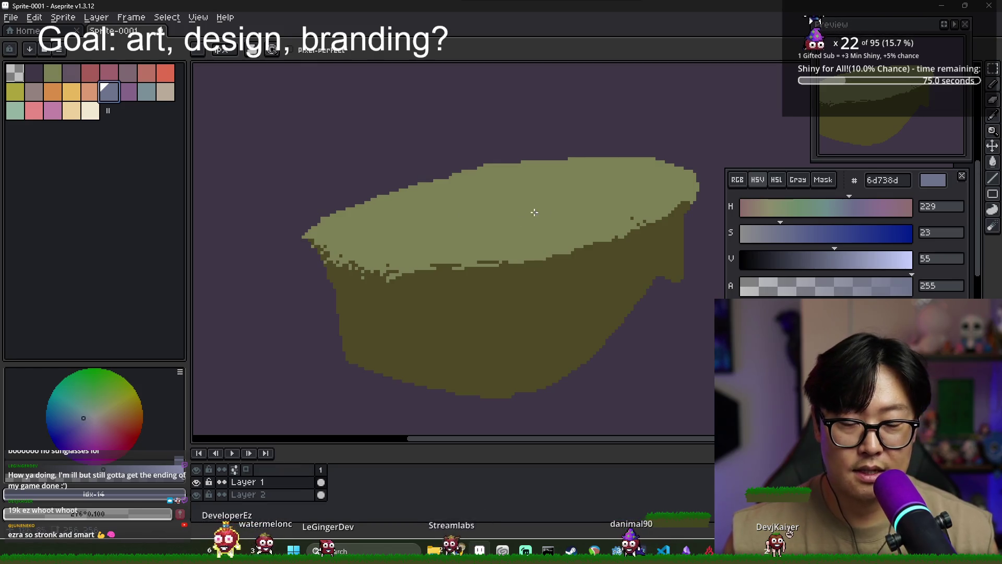
{"action": "left_click_drag", "start_coordinate": [555, 193], "coordinate": [542, 192]}
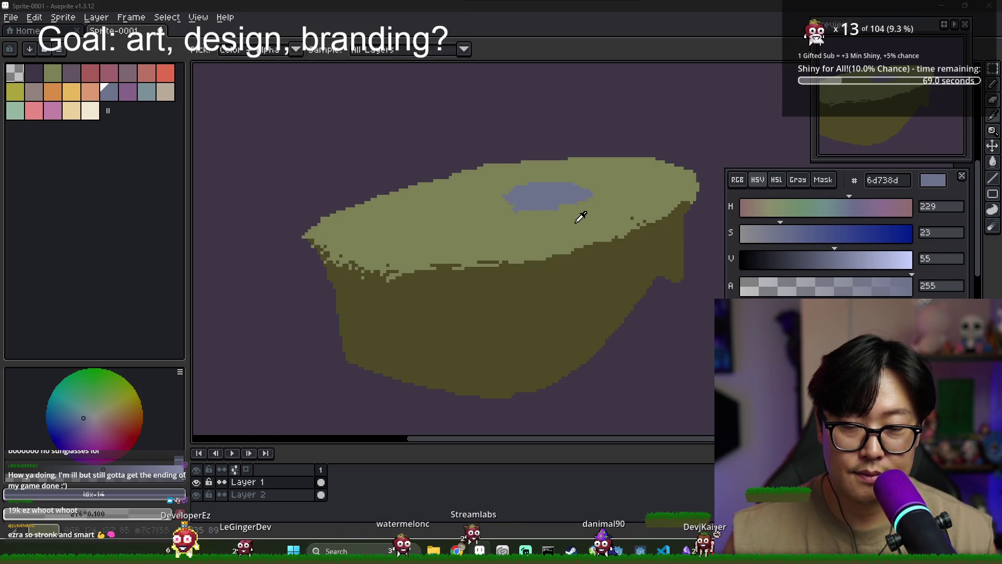
{"action": "key", "text": "alt+Tab"}
{"action": "key", "text": "alt+Tab"}
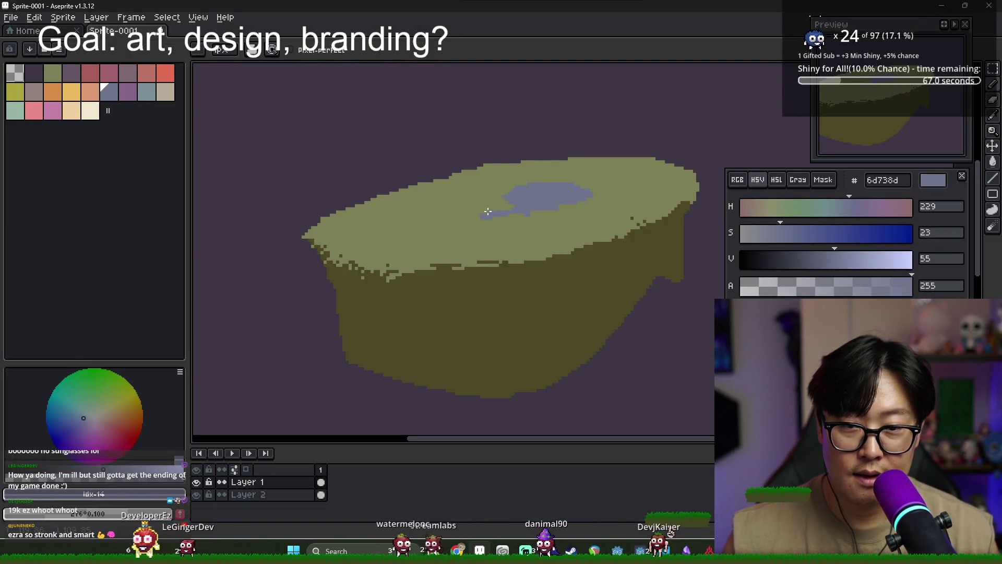
{"action": "left_click_drag", "start_coordinate": [529, 213], "coordinate": [429, 237]}
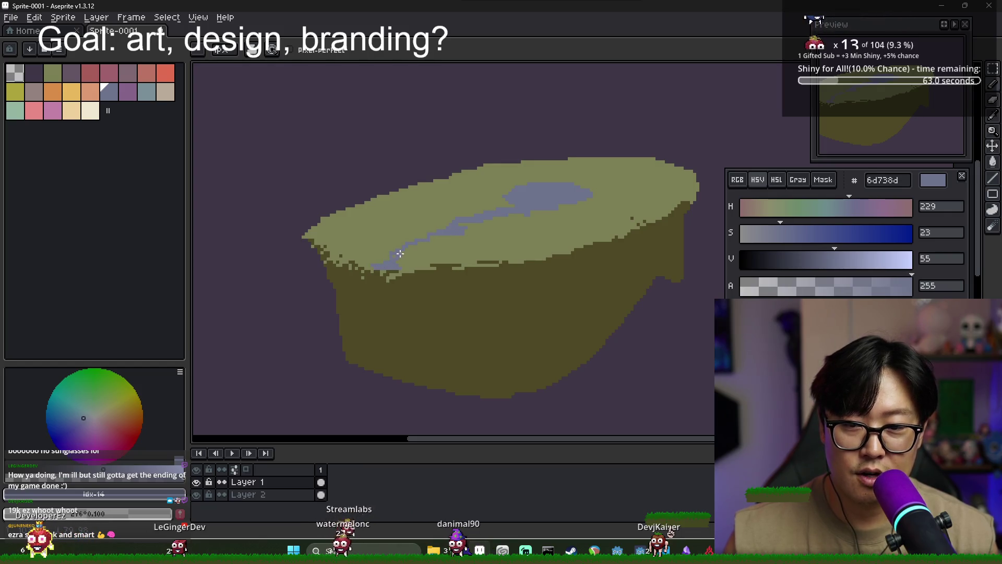
- Sample the island's green, then re-pick the blue-grey and widen the pond to the right
{"action": "left_click", "coordinate": [469, 230], "text": "alt"}
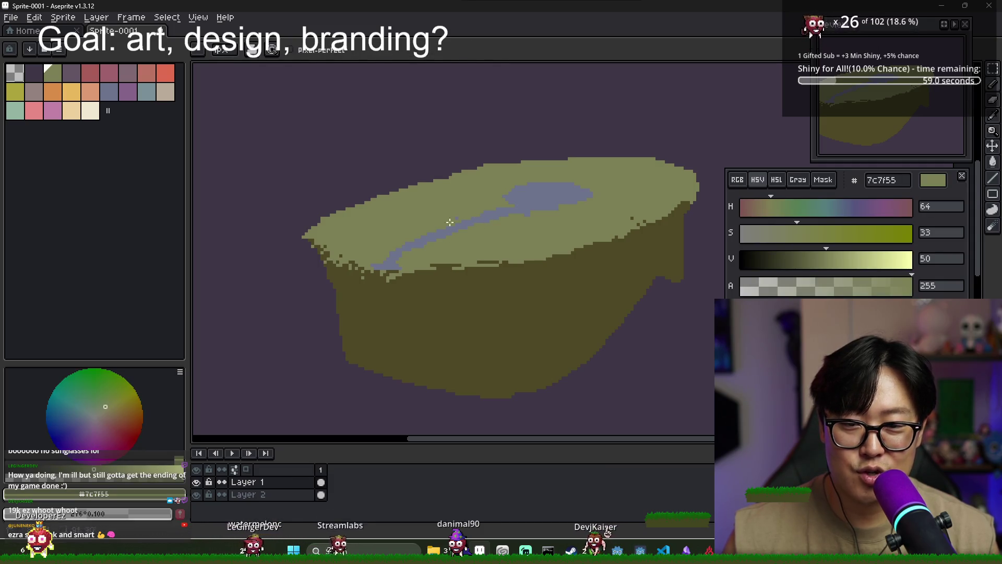
{"action": "scroll", "coordinate": [500, 206], "scroll_direction": "down", "scroll_amount": 4}
{"action": "scroll", "coordinate": [453, 205], "scroll_direction": "up", "scroll_amount": 1}
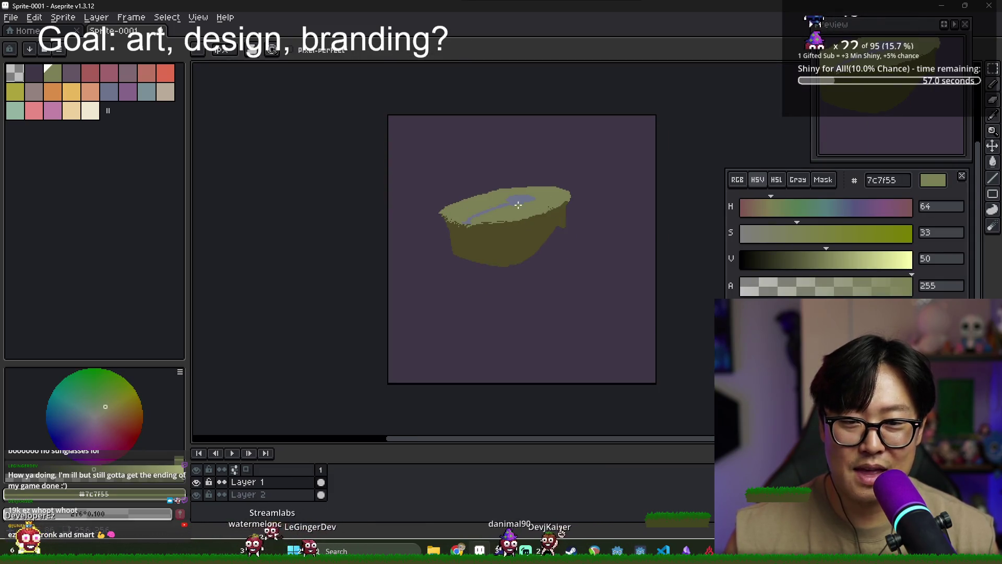
{"action": "scroll", "coordinate": [453, 206], "scroll_direction": "up", "scroll_amount": 3}
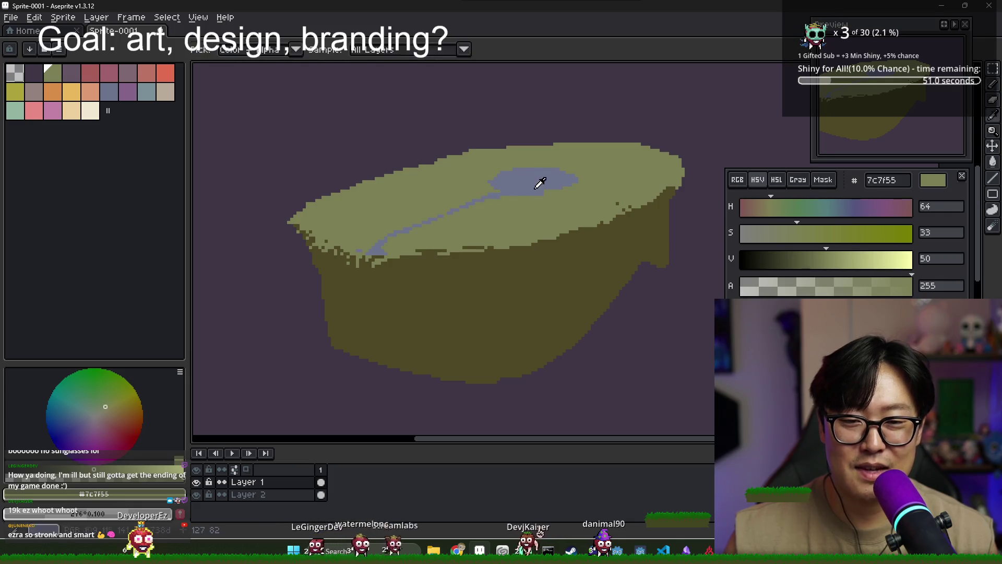
{"action": "left_click", "coordinate": [571, 182], "text": "alt"}
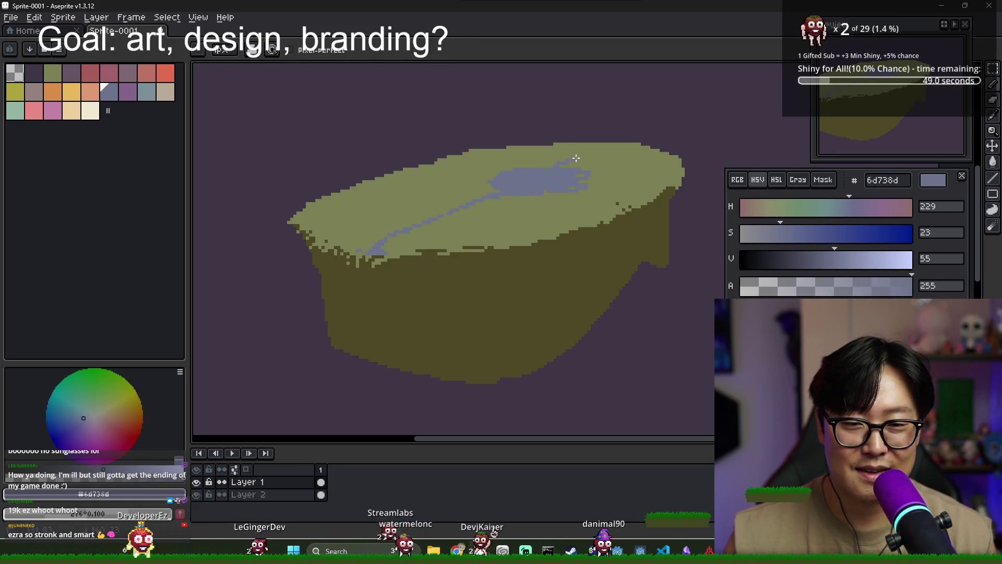
{"action": "left_click_drag", "start_coordinate": [570, 162], "coordinate": [606, 163]}
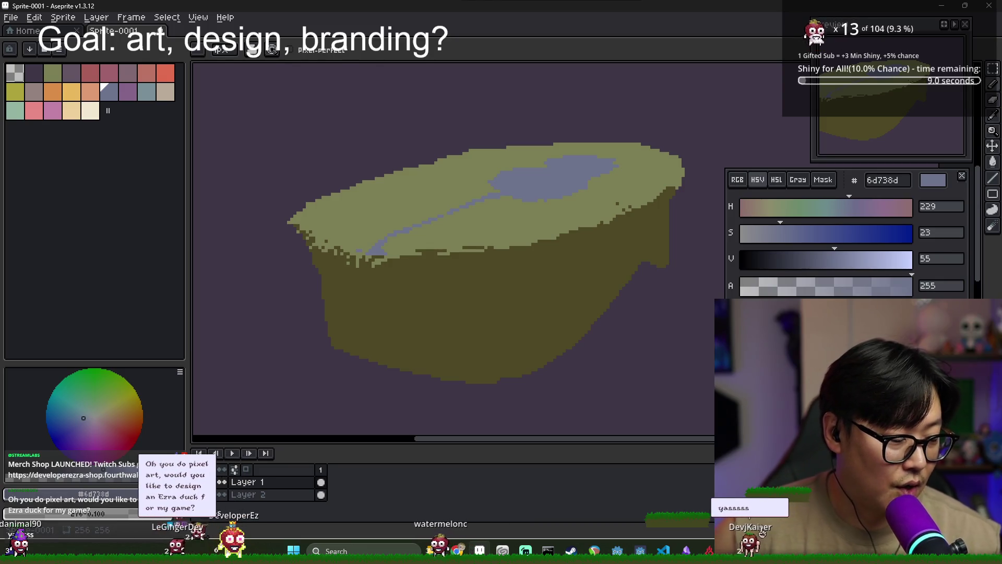
{"action": "key", "text": "alt+Tab"}
- Switch to the Godot project and run, then stop, the game
{"action": "left_click", "coordinate": [188, 224]}
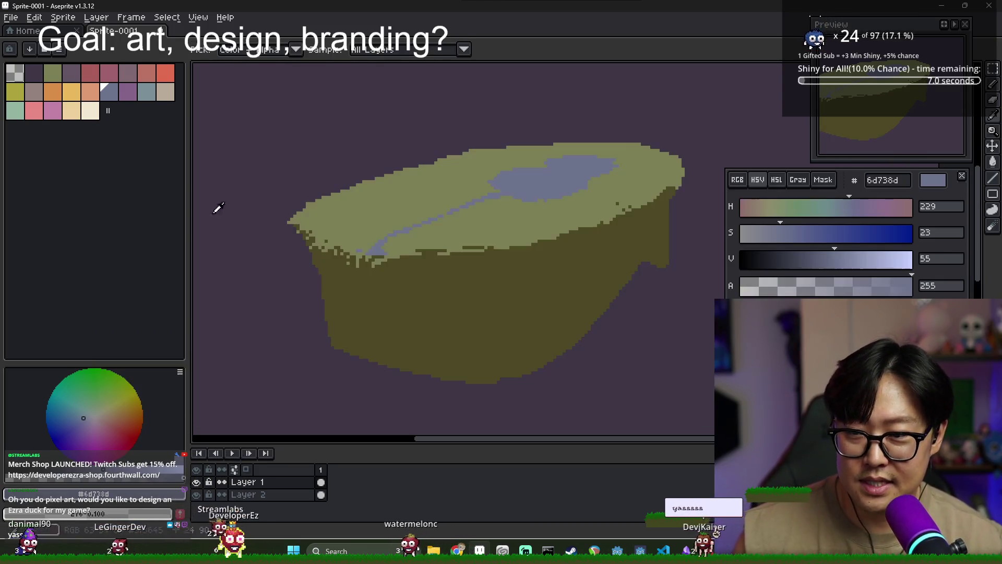
{"action": "key", "text": "alt+Tab"}
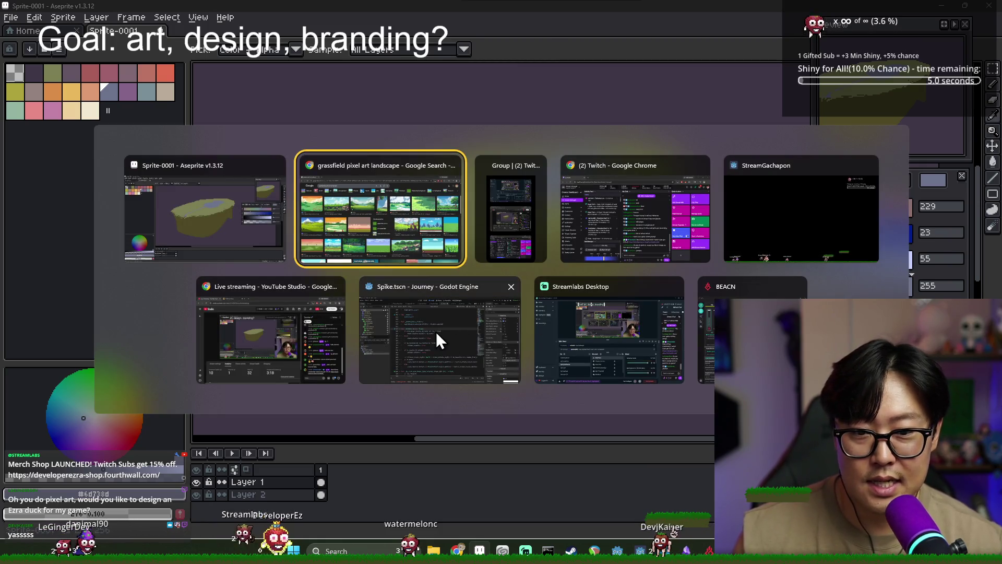
{"action": "left_click", "coordinate": [437, 331]}
{"action": "left_click", "coordinate": [841, 26]}
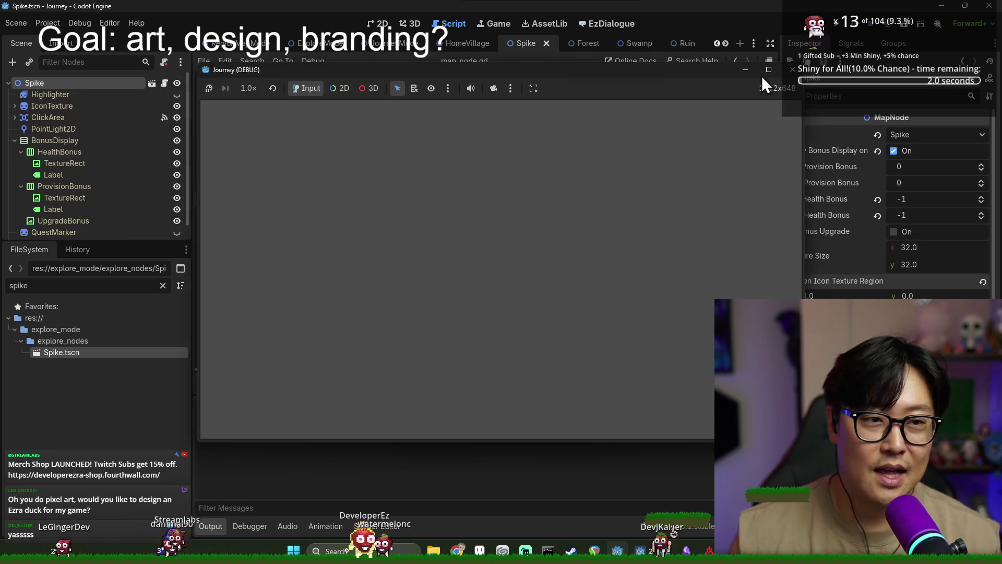
{"action": "left_click", "coordinate": [762, 74]}
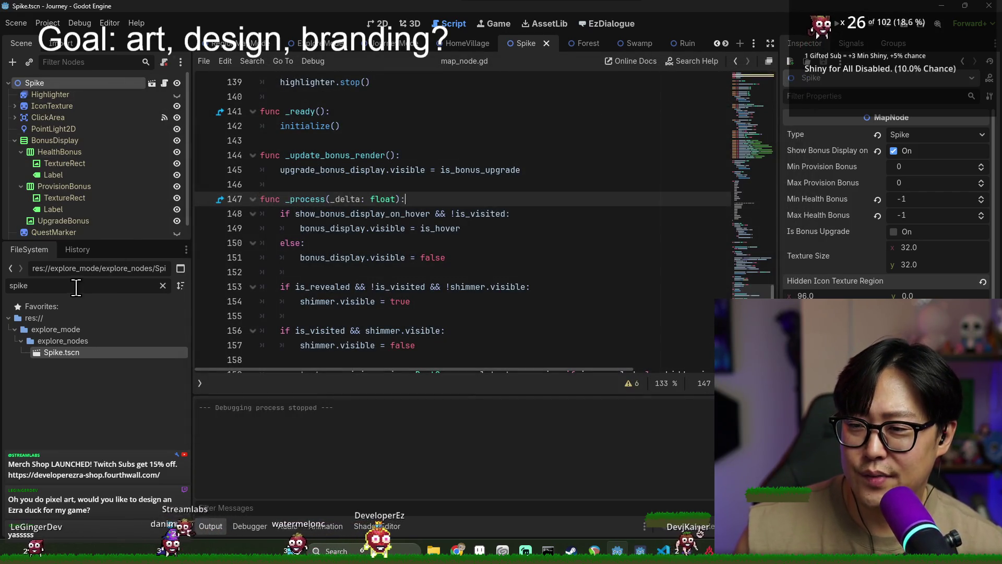
- Filter the FileSystem for 'game' and open the Game.tscn scene
{"action": "double_click", "coordinate": [139, 284]}
{"action": "key", "text": "BackSpace"}
{"action": "type", "text": "gma"}
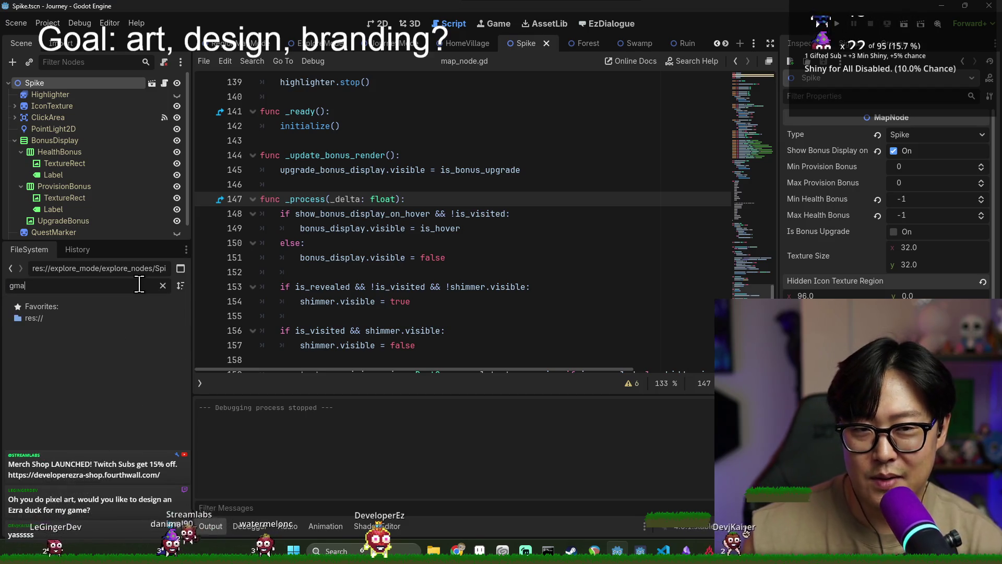
{"action": "key", "text": "BackSpace"}
{"action": "key", "text": "BackSpace"}
{"action": "type", "text": "ame"}
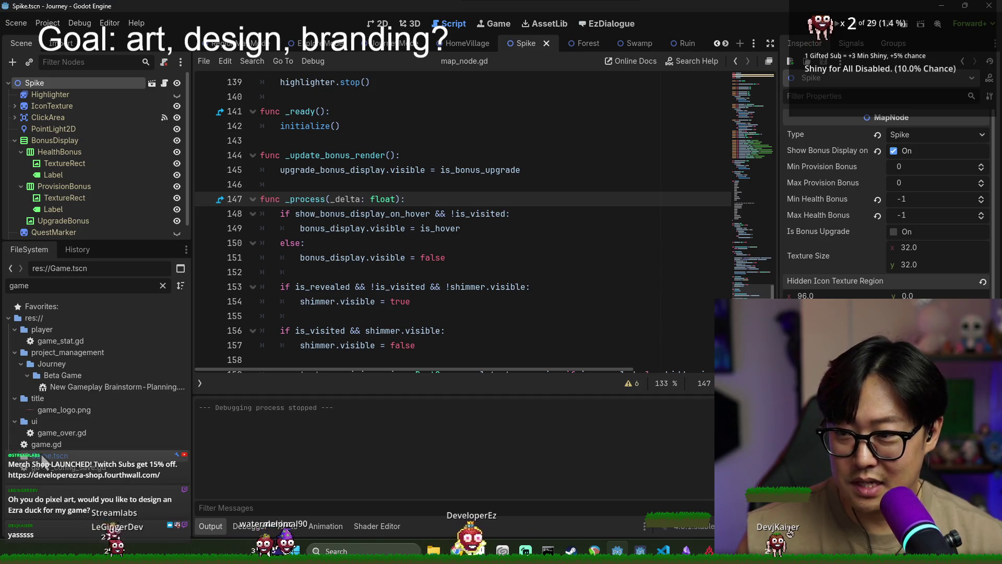
{"action": "double_click", "coordinate": [43, 456]}
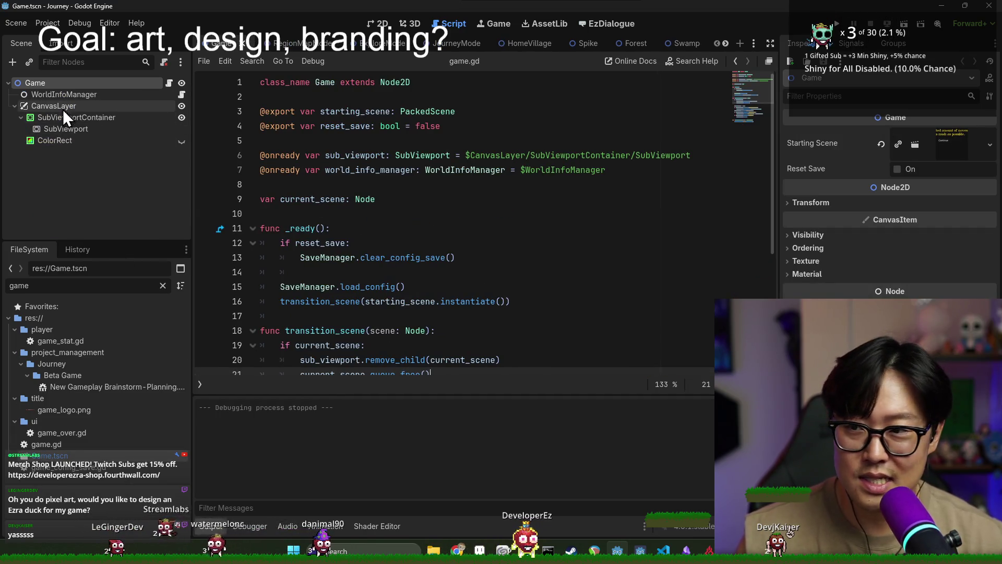
- Enable Reset Save on the Game scene, save it, and run the game
{"action": "left_click", "coordinate": [897, 169]}
{"action": "key", "text": "ctrl+s"}
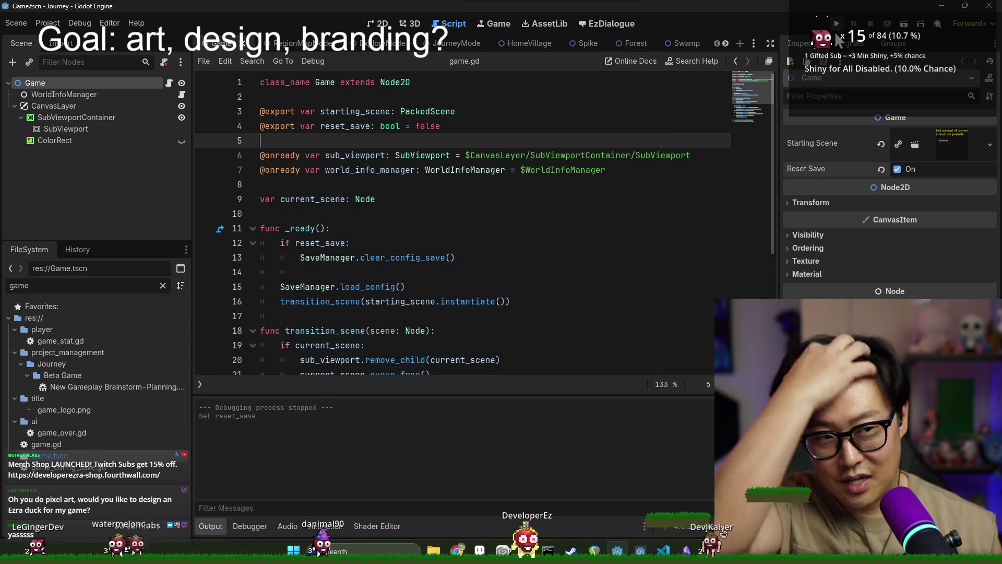
{"action": "left_click", "coordinate": [840, 27]}
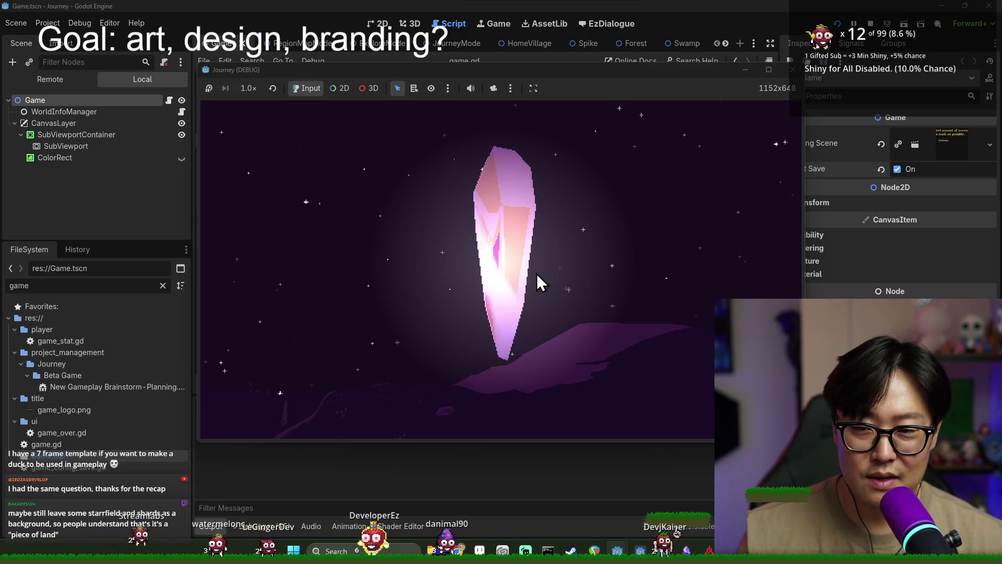
- Click the crystal, start a New Game, and enter a region from the world map
{"action": "left_click", "coordinate": [505, 271]}
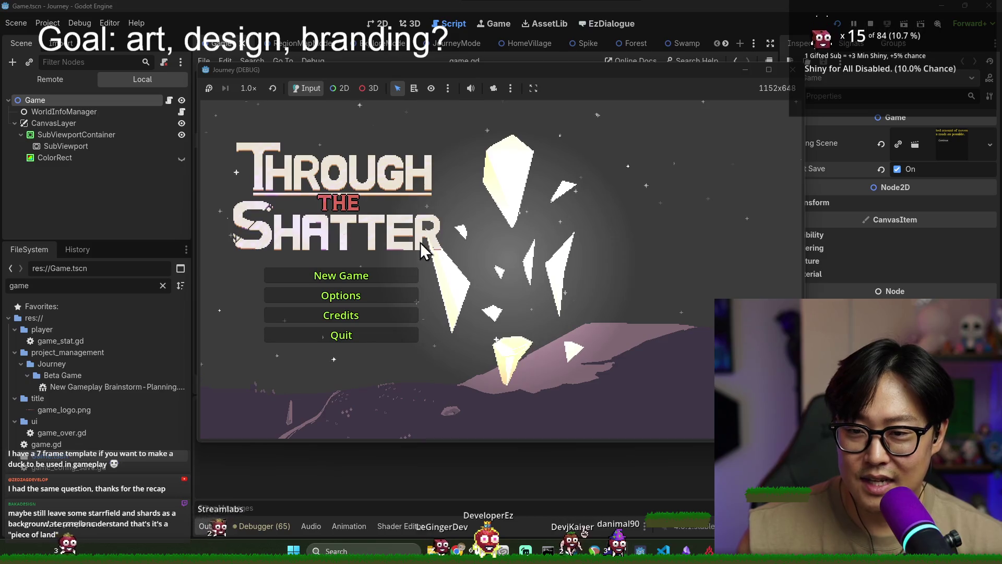
{"action": "left_click", "coordinate": [363, 274]}
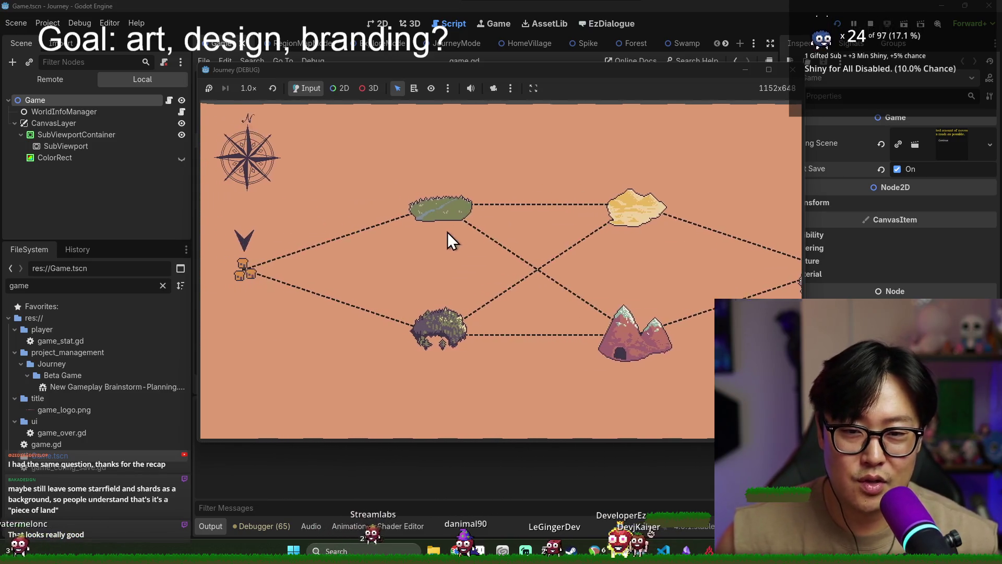
{"action": "left_click", "coordinate": [522, 211]}
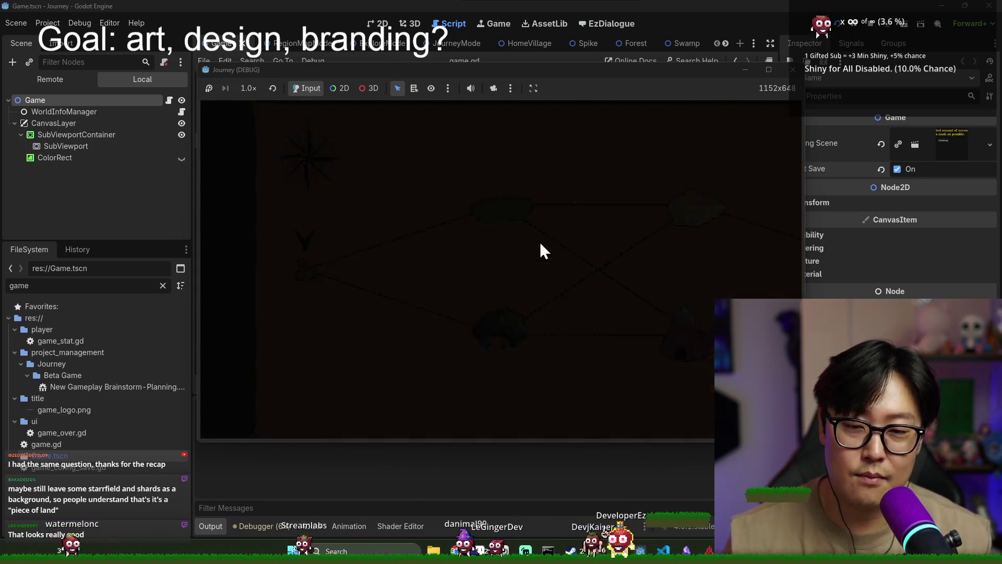
{"action": "key", "text": "alt+Tab"}
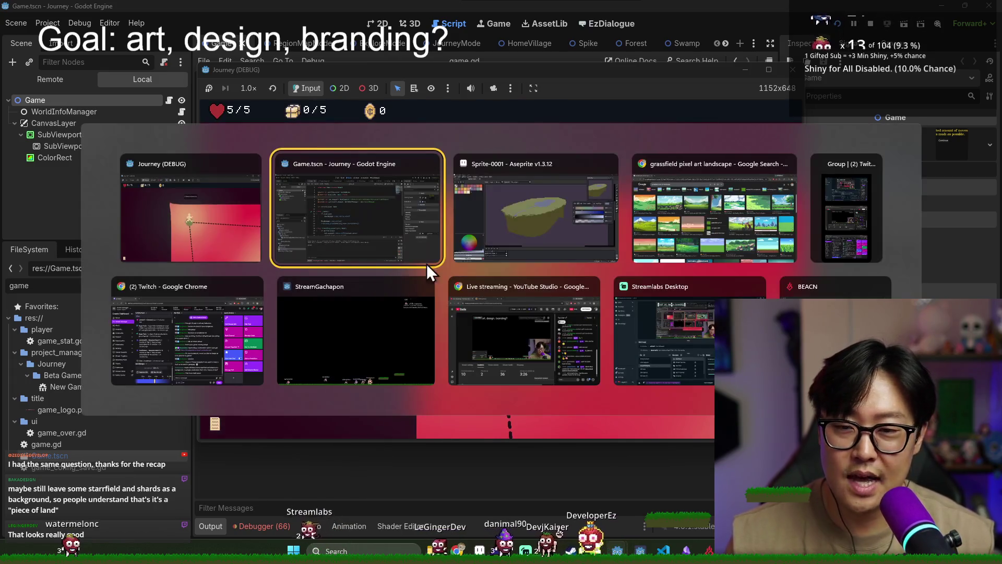
- Dismiss the limited-moves tip and move to the bottom node, then the meat node
{"action": "key", "text": "alt+Tab"}
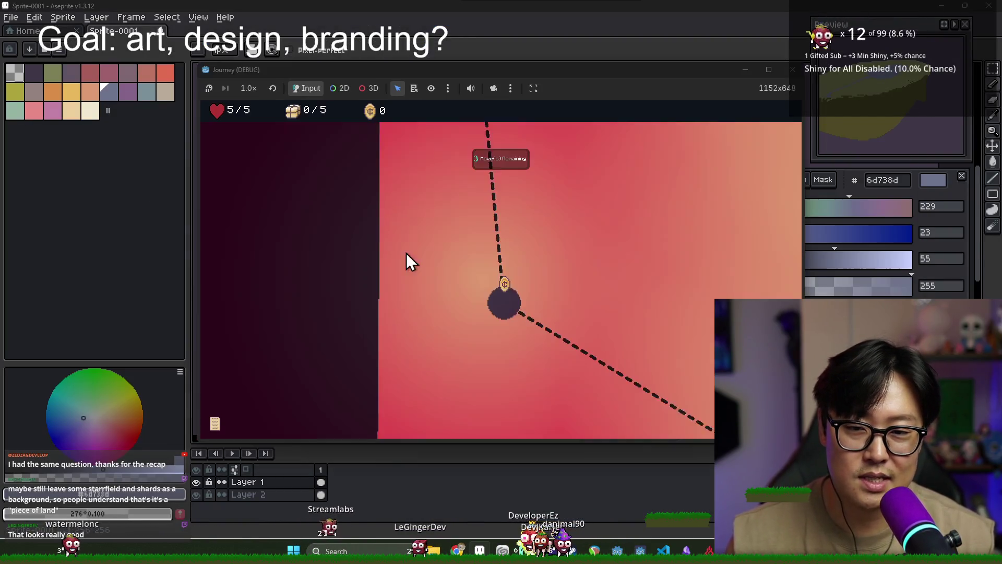
{"action": "left_click", "coordinate": [529, 258]}
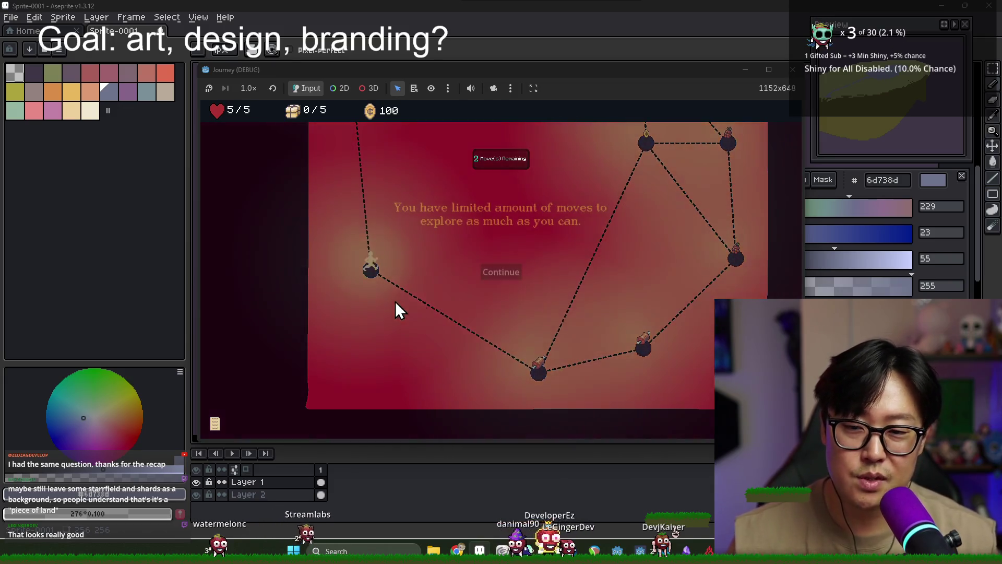
{"action": "left_click", "coordinate": [491, 273]}
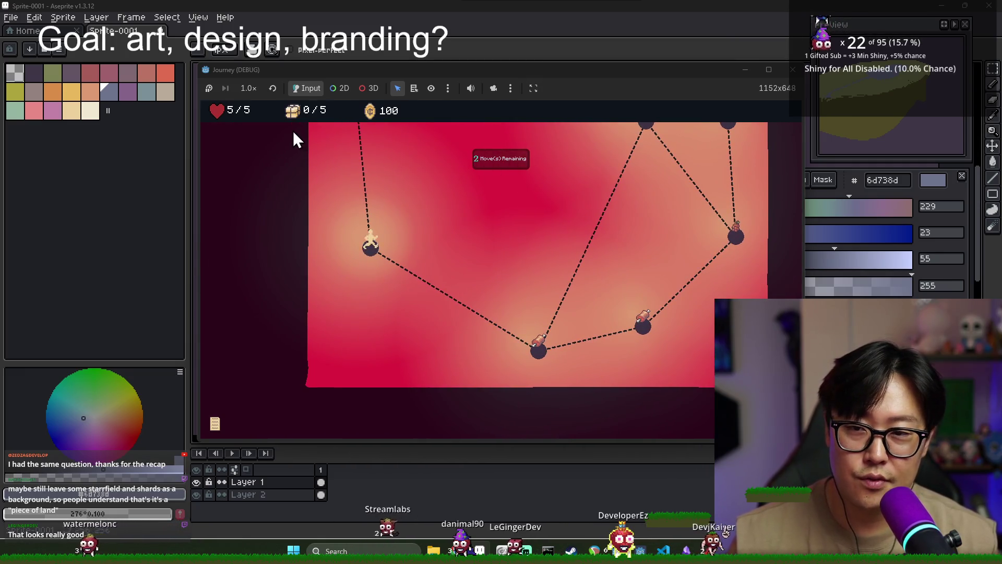
{"action": "left_click", "coordinate": [532, 352]}
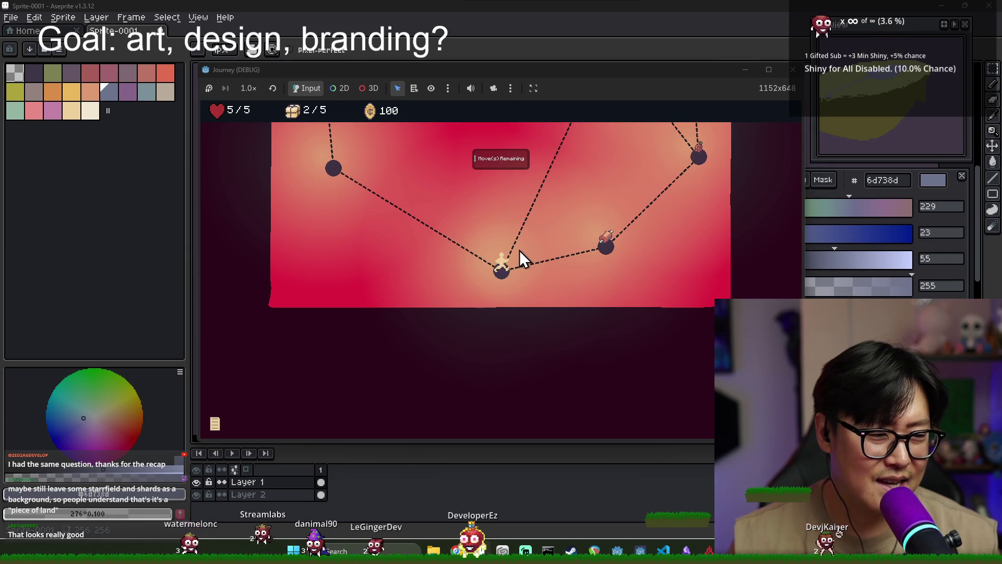
{"action": "scroll", "coordinate": [549, 263], "scroll_direction": "up", "scroll_amount": 2}
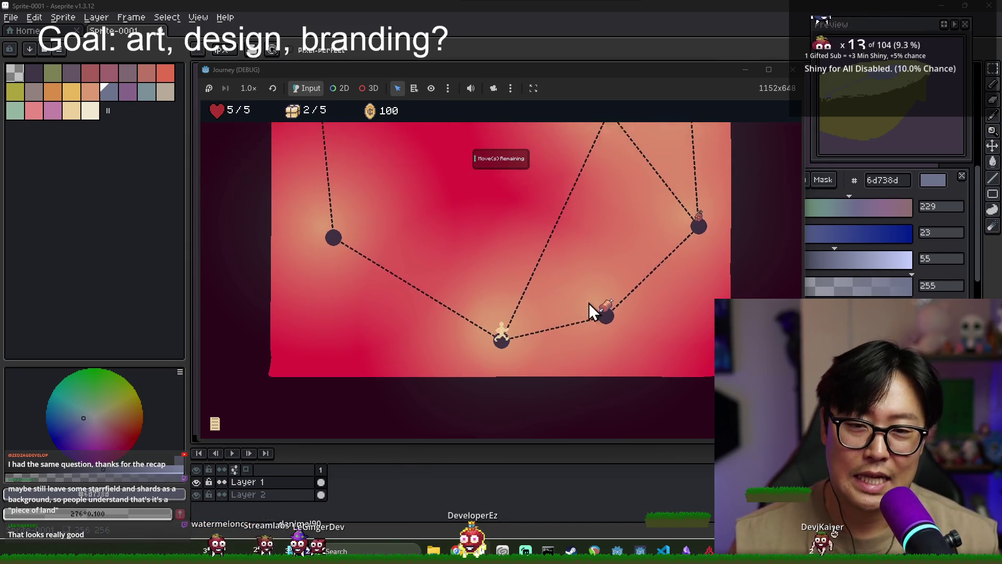
{"action": "left_click", "coordinate": [590, 305]}
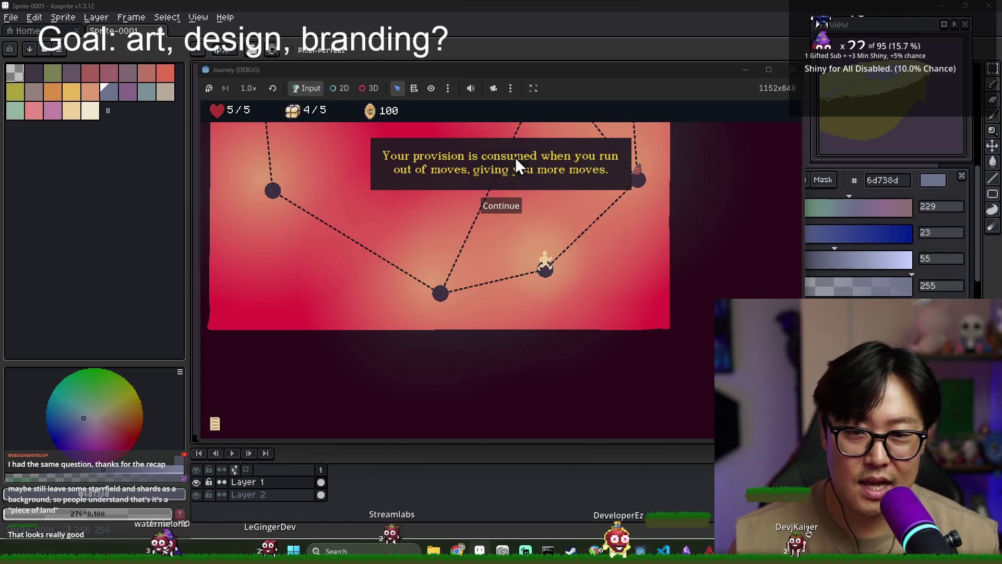
{"action": "left_click", "coordinate": [483, 204]}
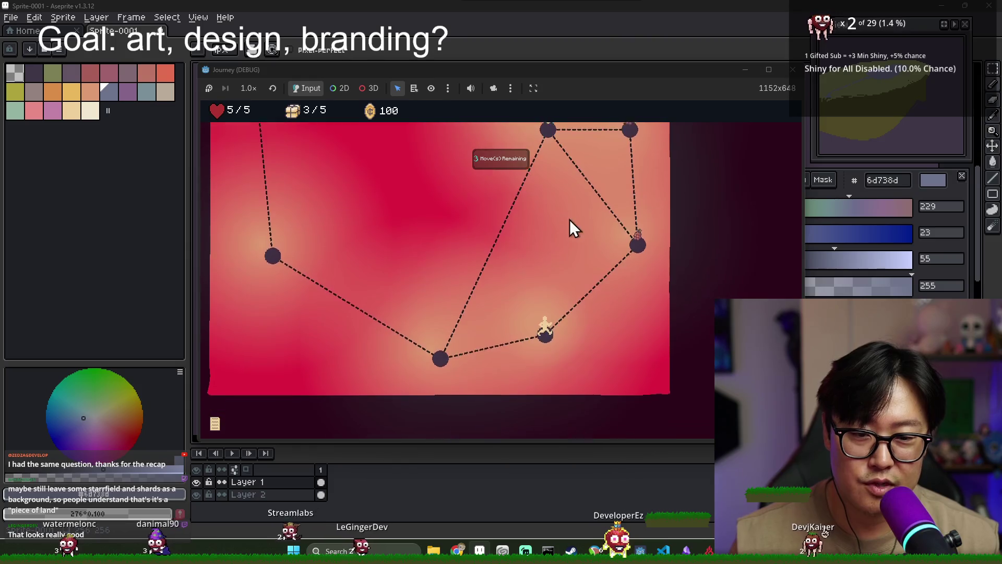
- Close the exit tip and travel through the upper-right, middle and top nodes toward the entrance
{"action": "left_click", "coordinate": [637, 226]}
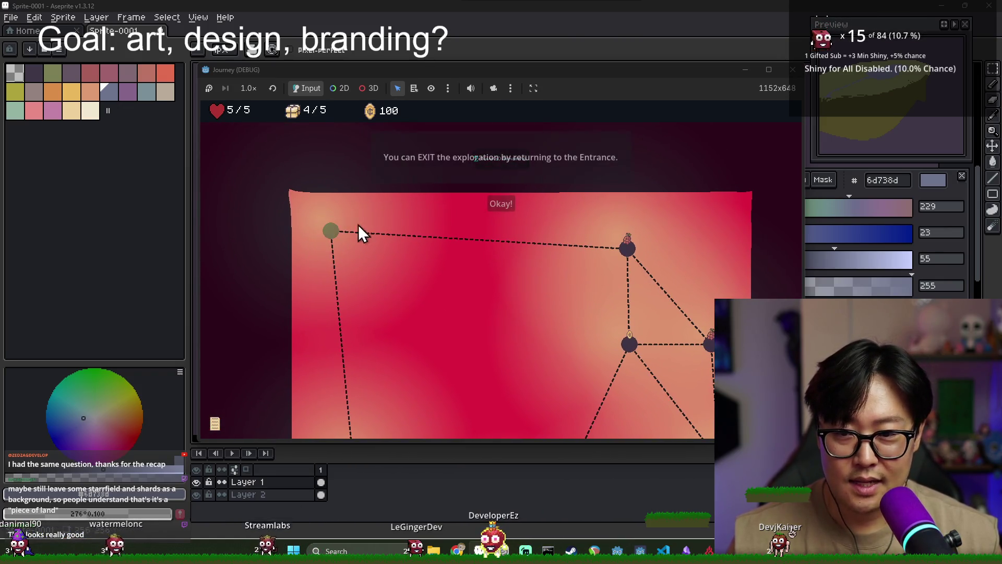
{"action": "left_click", "coordinate": [498, 204]}
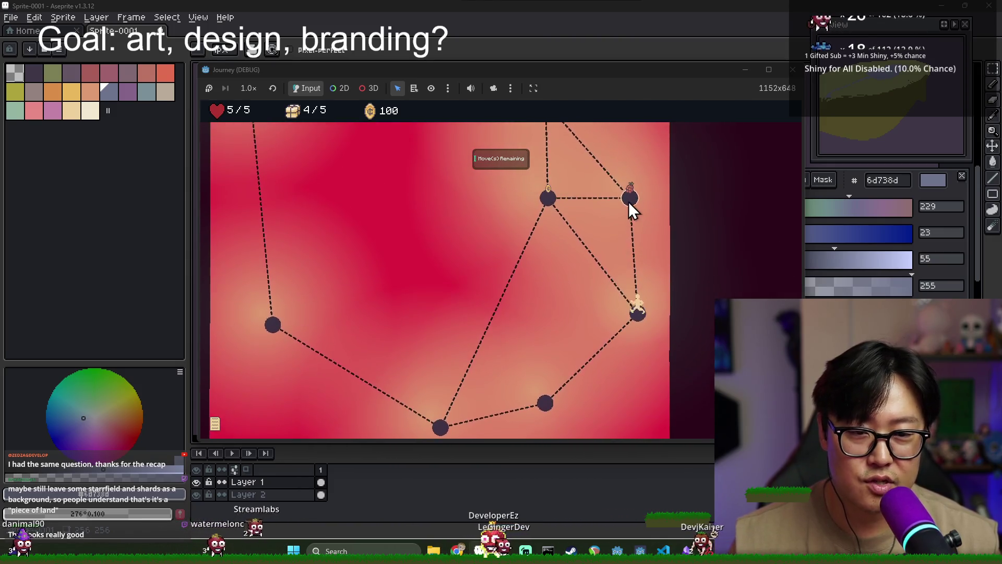
{"action": "left_click", "coordinate": [628, 201]}
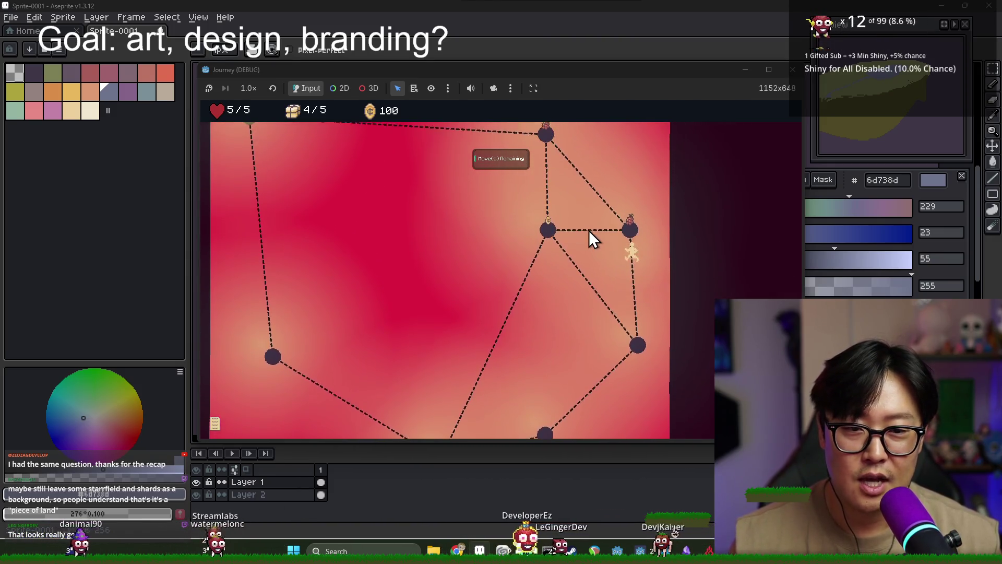
{"action": "left_click", "coordinate": [551, 267]}
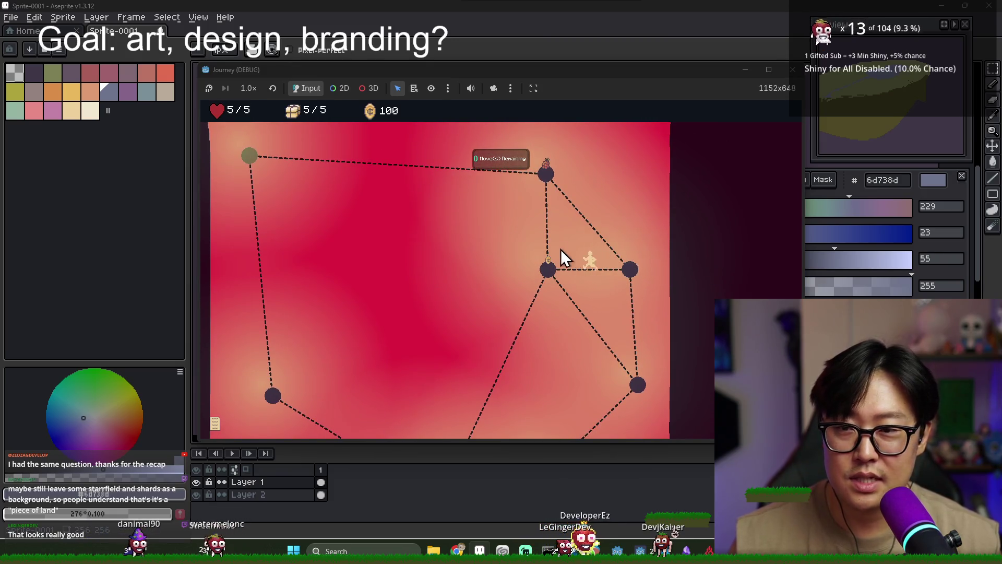
{"action": "left_click", "coordinate": [546, 184]}
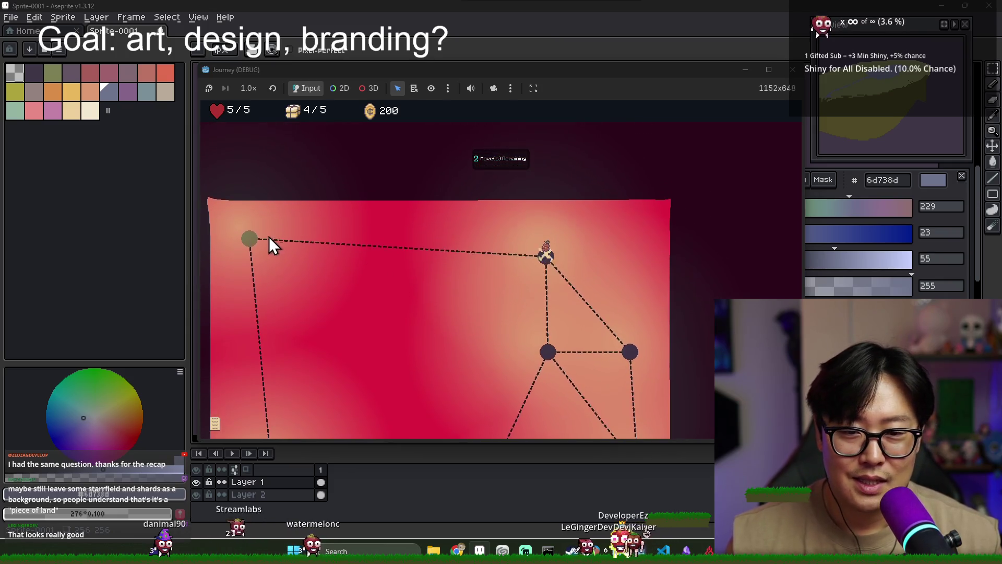
{"action": "left_click", "coordinate": [248, 247]}
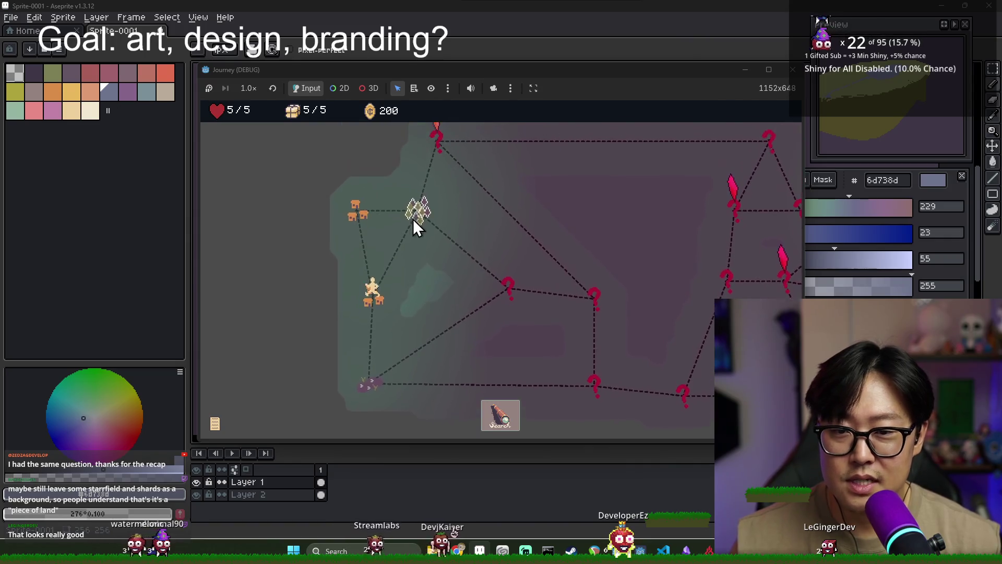
- Choose the next map node, dismiss the tutorial popup, and move down-right then right
{"action": "left_click", "coordinate": [412, 219]}
{"action": "left_click", "coordinate": [498, 321]}
{"action": "left_click", "coordinate": [499, 324]}
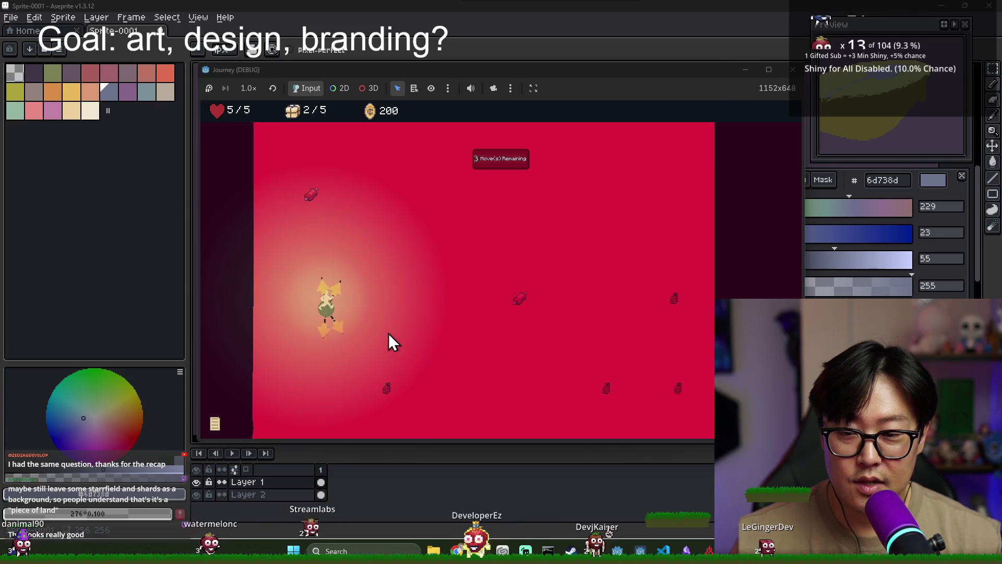
{"action": "left_click", "coordinate": [316, 357]}
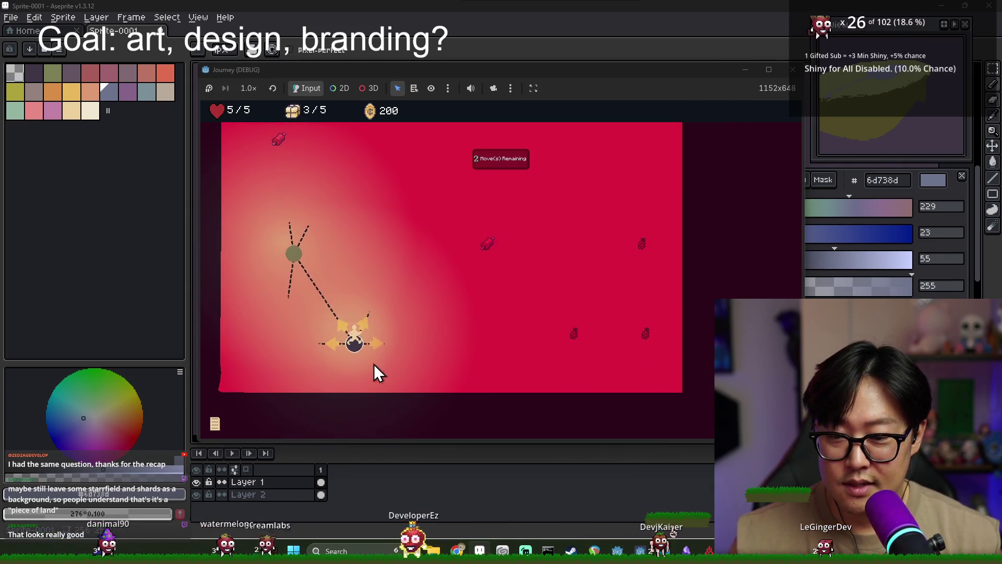
{"action": "left_click", "coordinate": [374, 345]}
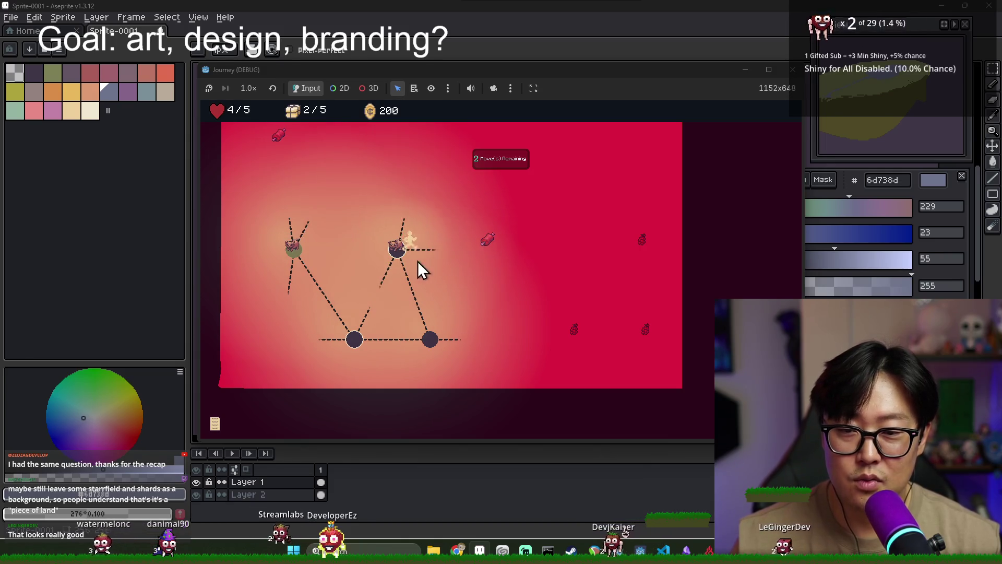
- Travel through the right, lower, upper-left and top nodes toward the enemy node
{"action": "left_click", "coordinate": [396, 252]}
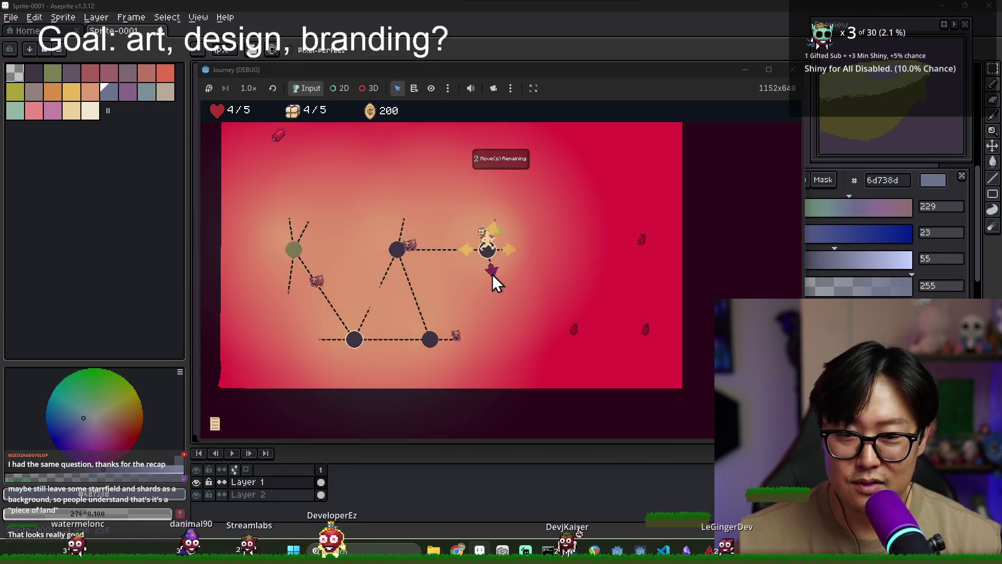
{"action": "left_click", "coordinate": [499, 296]}
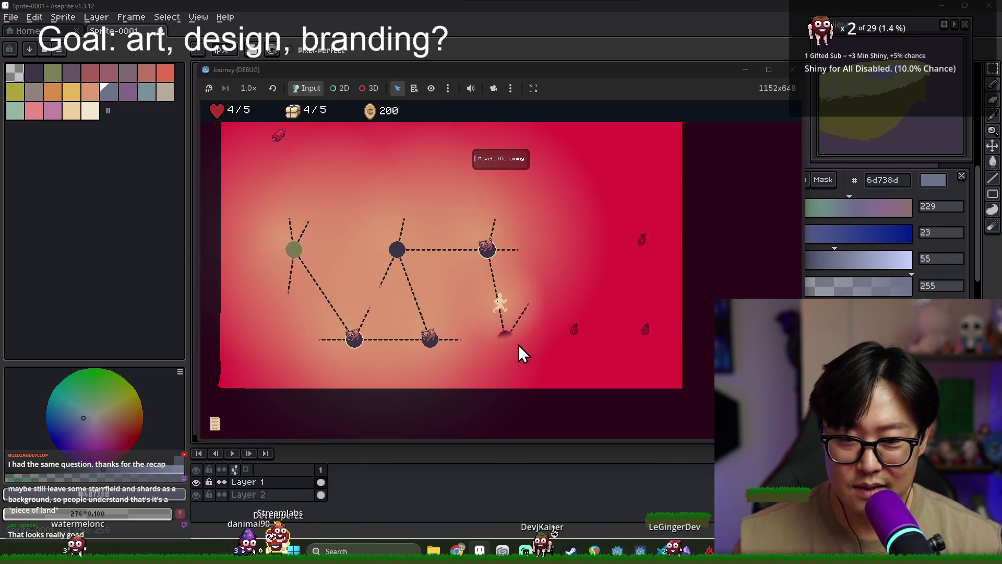
{"action": "left_click", "coordinate": [492, 344]}
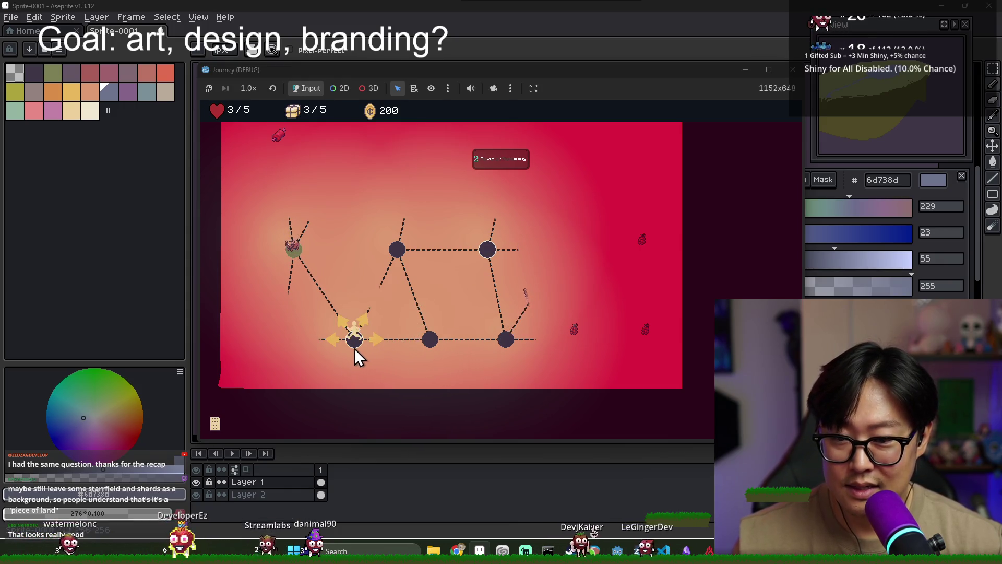
{"action": "left_click", "coordinate": [343, 324]}
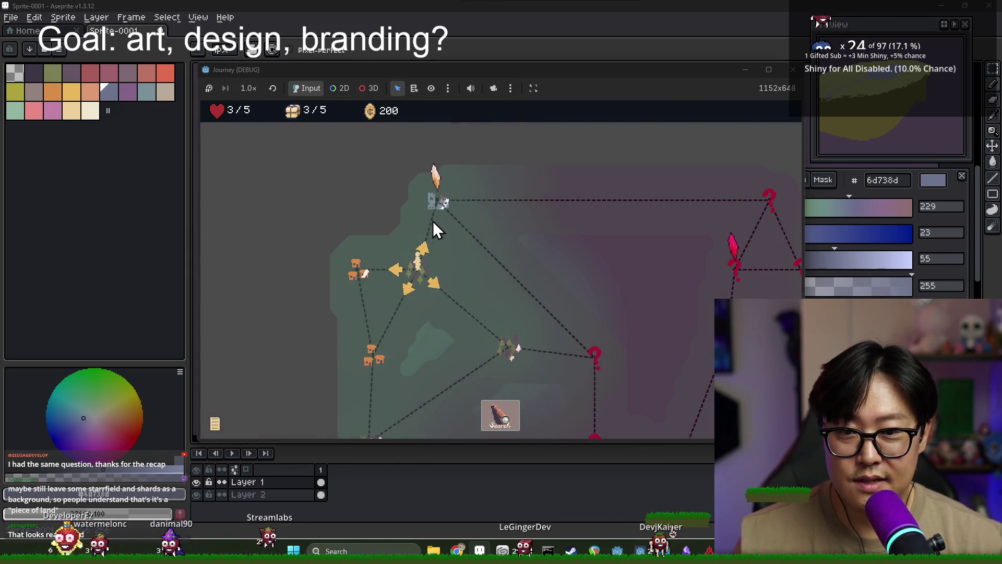
{"action": "left_click", "coordinate": [434, 230]}
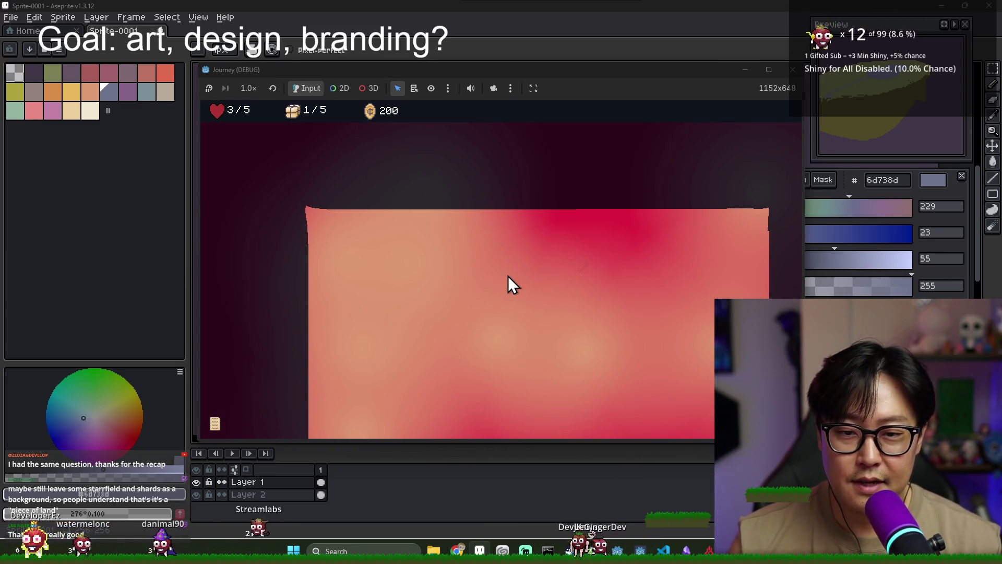
{"action": "scroll", "coordinate": [432, 281], "scroll_direction": "down", "scroll_amount": 2}
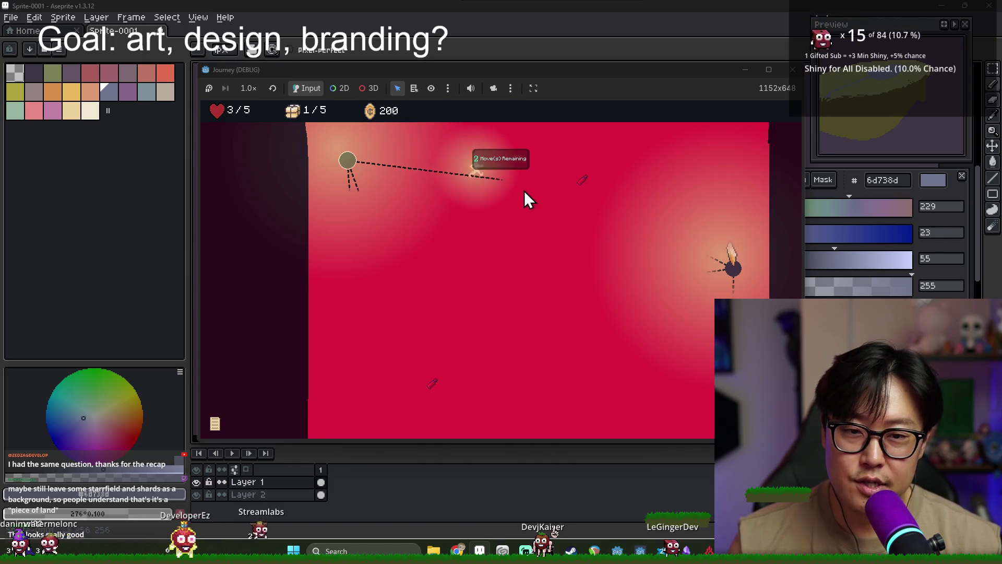
{"action": "left_click", "coordinate": [731, 270]}
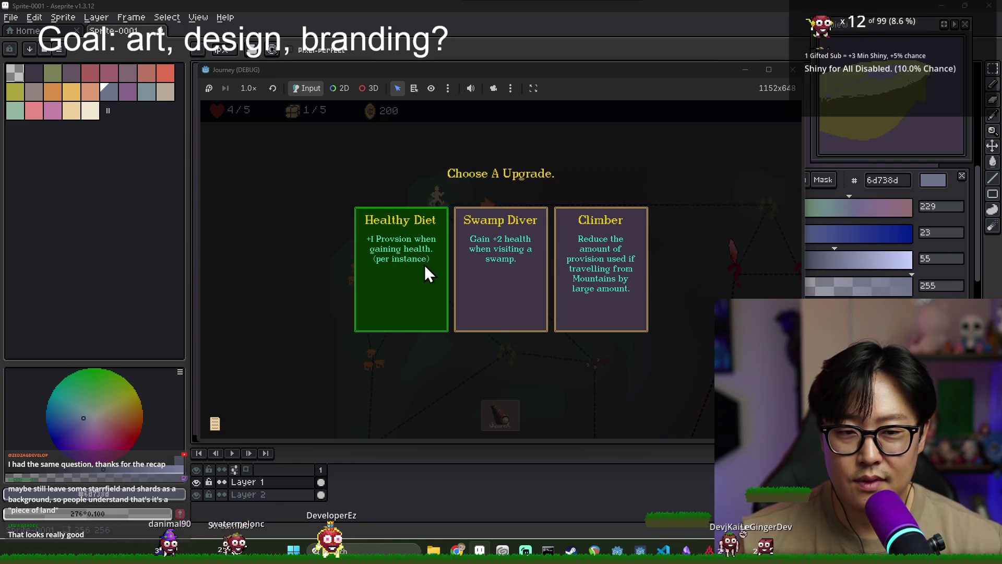
- Take the Healthy Diet upgrade, enter the crystal node's region, then close the debug game
{"action": "left_click", "coordinate": [405, 268]}
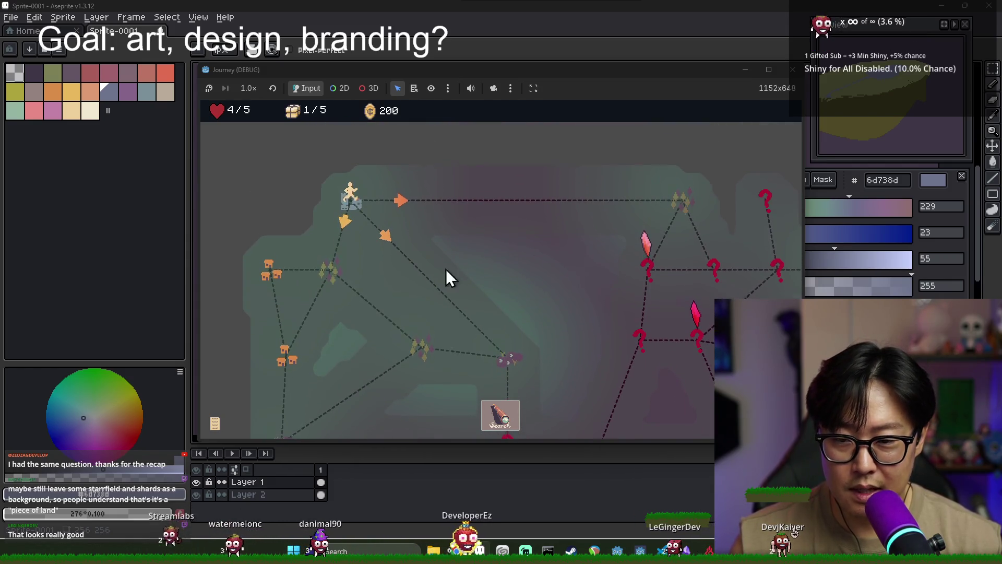
{"action": "left_click", "coordinate": [325, 209]}
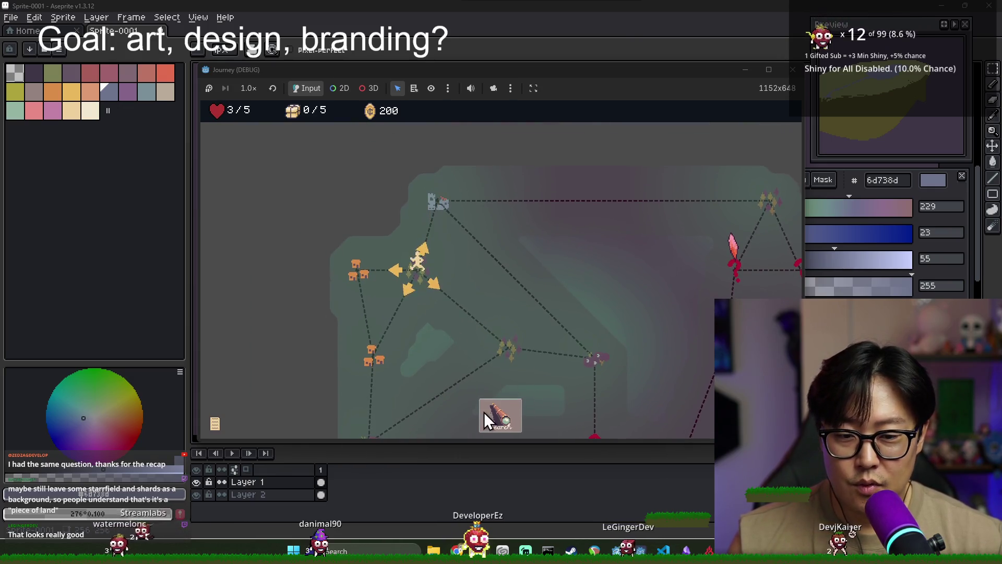
{"action": "left_click", "coordinate": [496, 414]}
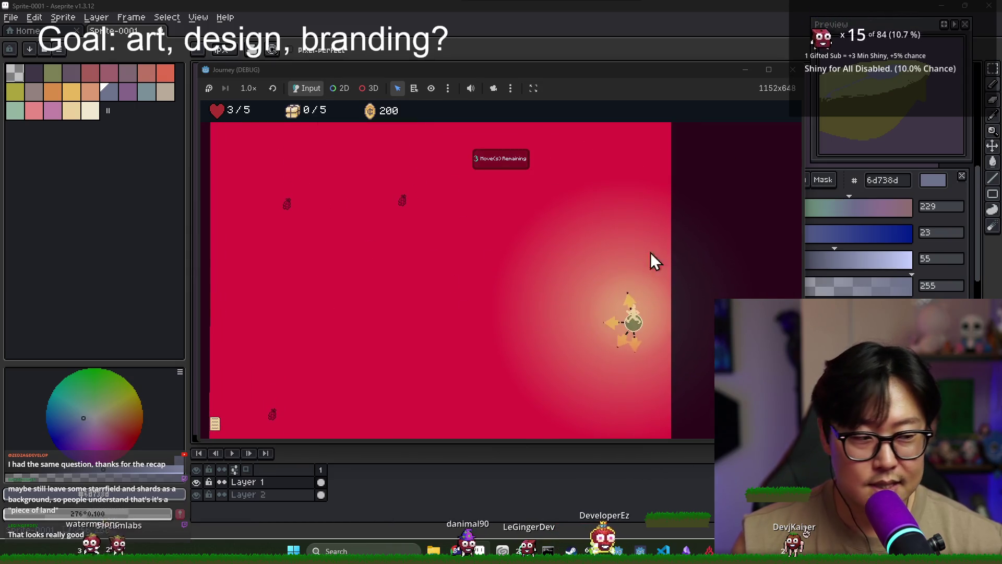
{"action": "left_click", "coordinate": [793, 69]}
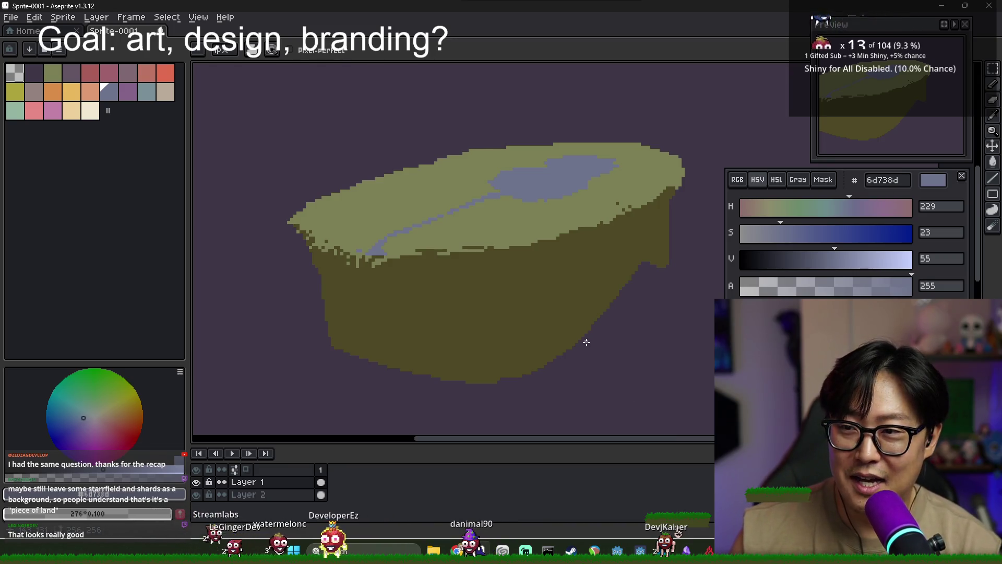
{"action": "key", "text": "ctrl+n"}
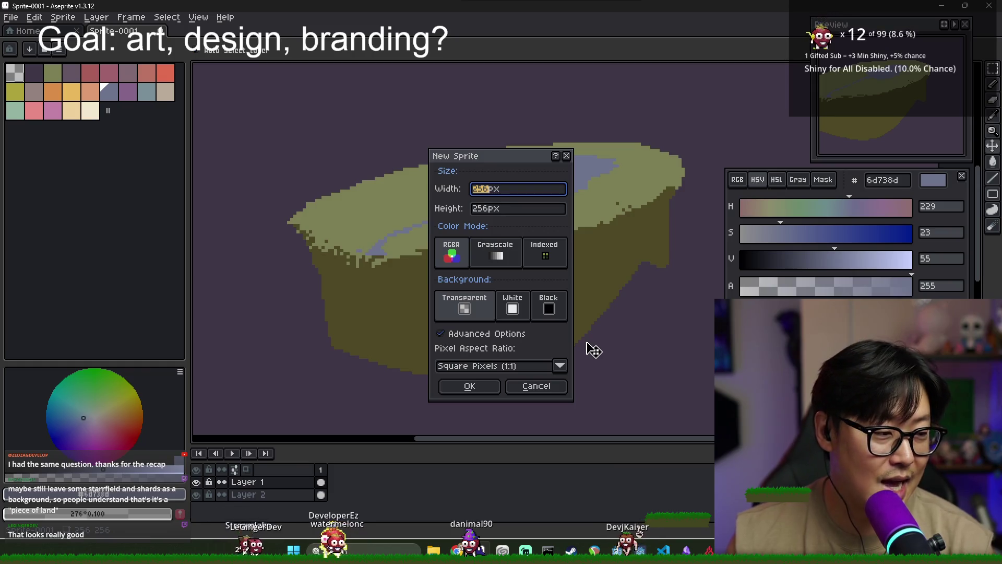
{"action": "key", "text": "Tab"}
{"action": "type", "text": "32"}
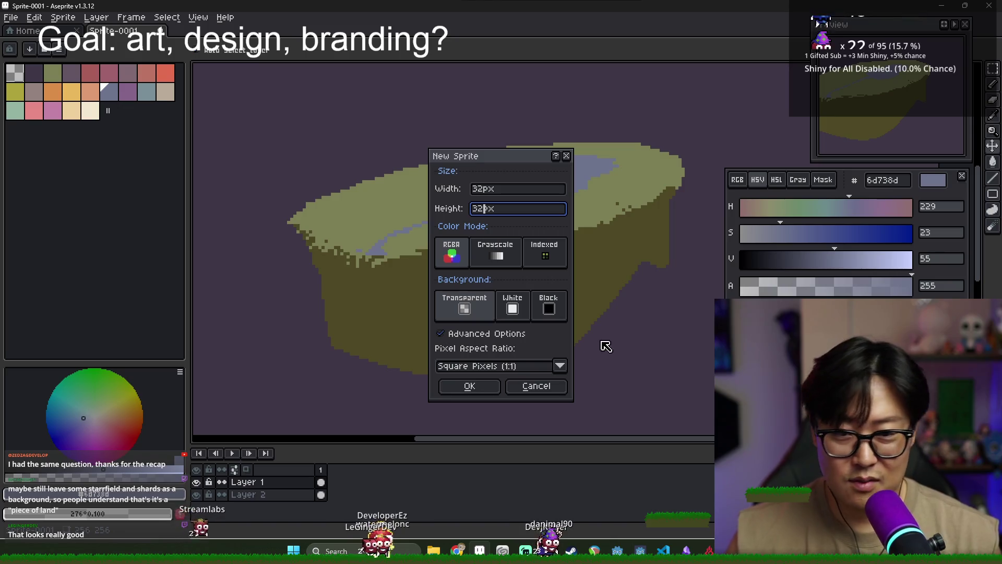
{"action": "left_click", "coordinate": [480, 391]}
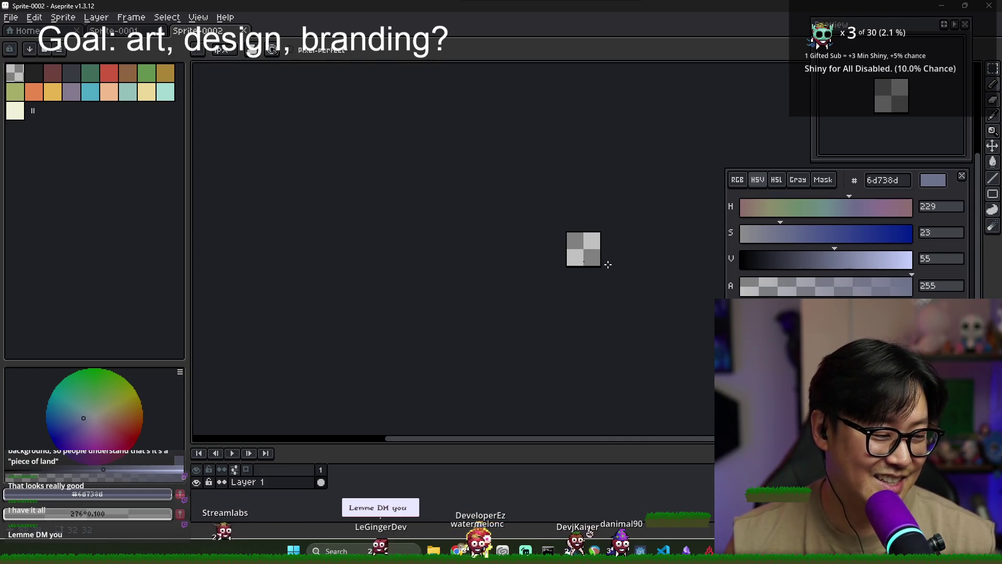
{"action": "left_click", "coordinate": [243, 31]}
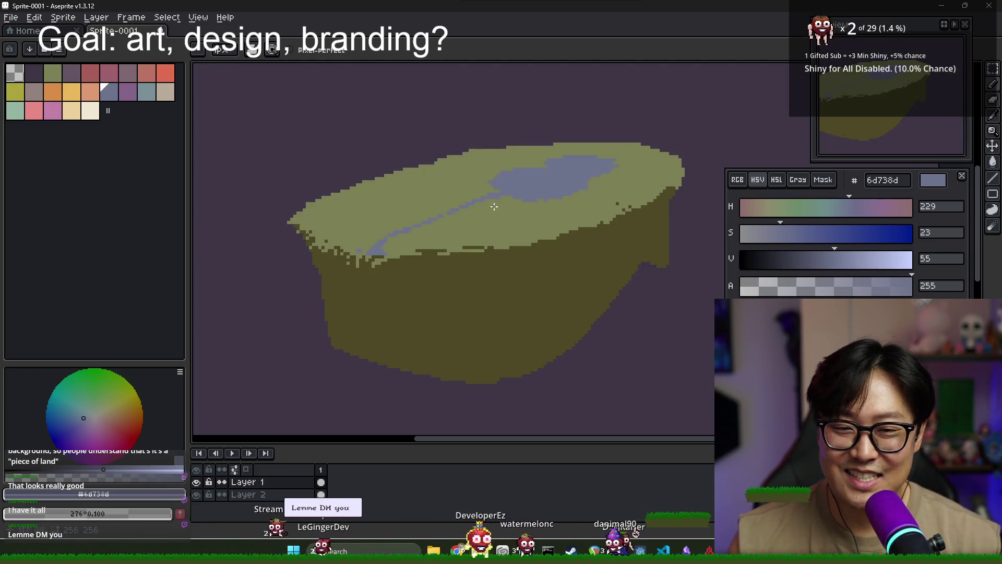
{"action": "scroll", "coordinate": [495, 207], "scroll_direction": "up", "scroll_amount": 2}
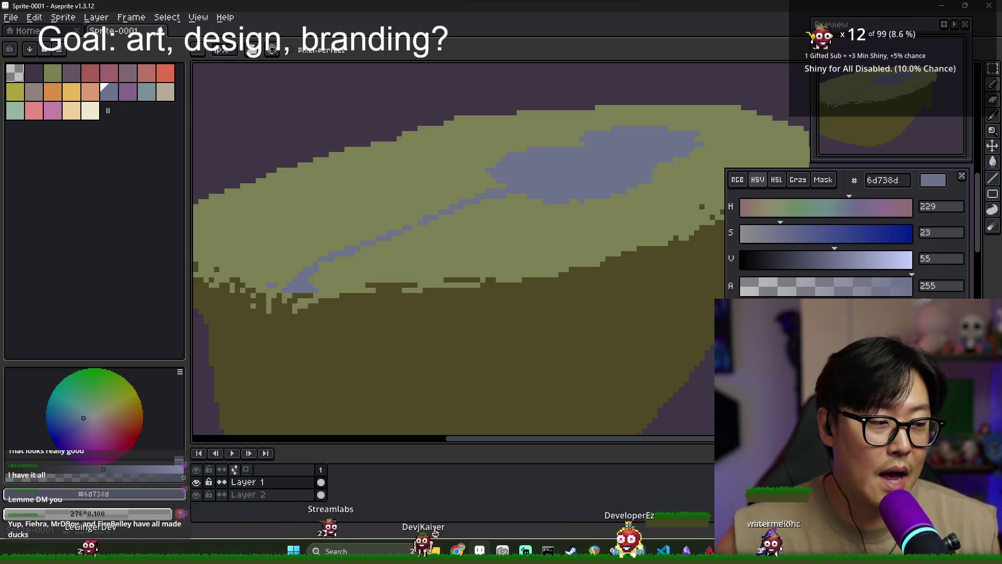
{"action": "scroll", "coordinate": [696, 407], "scroll_direction": "down", "scroll_amount": 5}
{"action": "scroll", "coordinate": [692, 332], "scroll_direction": "up", "scroll_amount": 4}
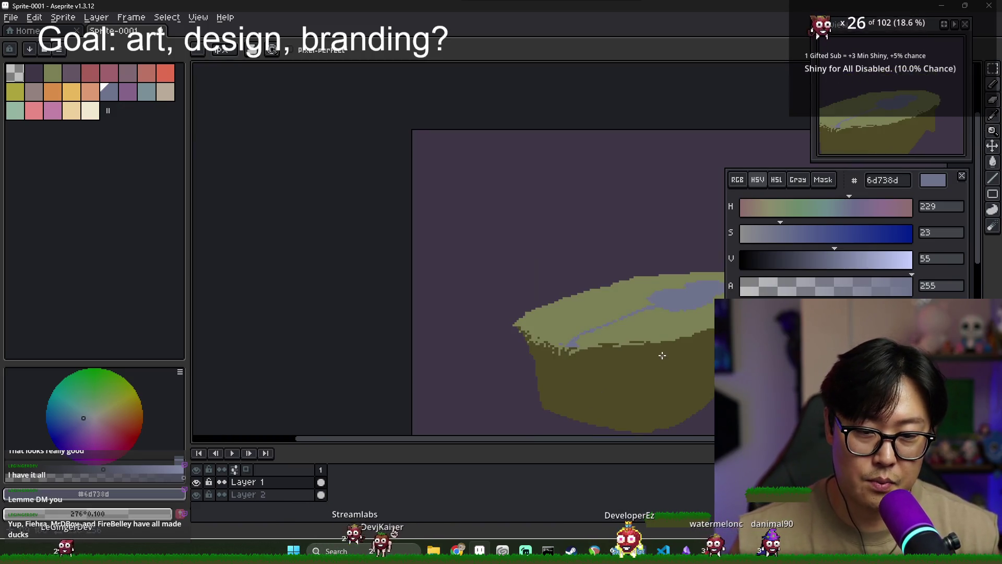
{"action": "scroll", "coordinate": [575, 319], "scroll_direction": "down", "scroll_amount": 2}
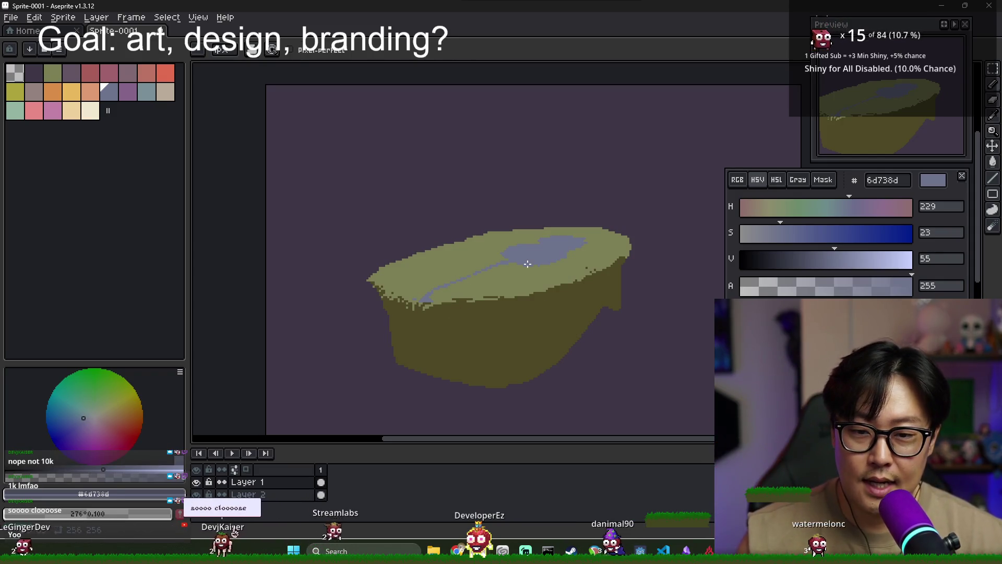
- Draw two waterfall edge lines down from the island and bucket-fill between them blue-grey
{"action": "mouse_move", "coordinate": [429, 304]}
{"action": "left_mouse_down"}
{"action": "mouse_move", "coordinate": [412, 365]}
{"action": "mouse_move", "coordinate": [392, 323]}
{"action": "left_mouse_up"}
{"action": "left_click_drag", "start_coordinate": [409, 270], "coordinate": [391, 338]}
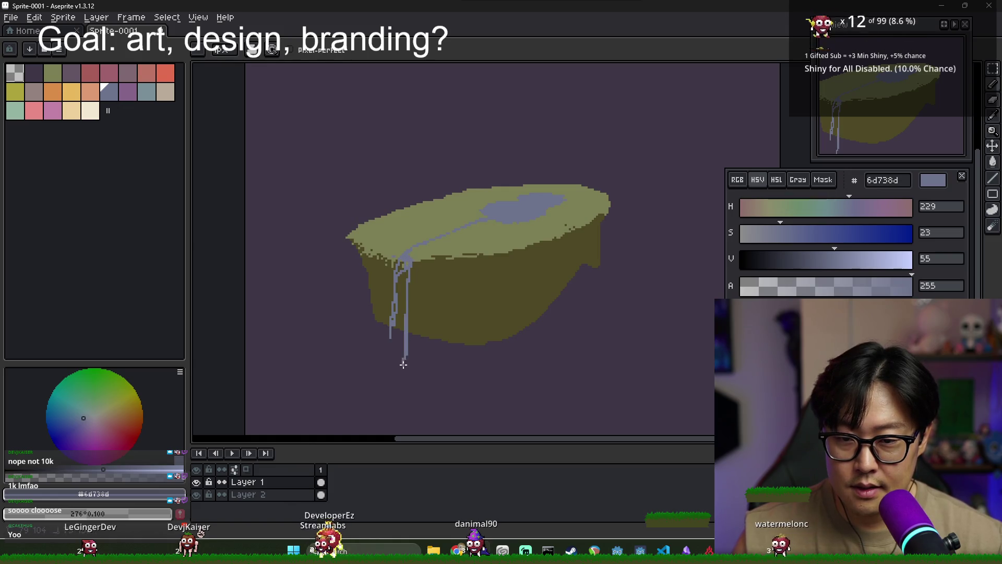
{"action": "left_click_drag", "start_coordinate": [407, 384], "coordinate": [390, 346]}
{"action": "mouse_move", "coordinate": [373, 343]}
{"action": "left_mouse_down"}
{"action": "mouse_move", "coordinate": [364, 414]}
{"action": "mouse_move", "coordinate": [369, 298]}
{"action": "mouse_move", "coordinate": [359, 413]}
{"action": "left_mouse_up"}
{"action": "left_click_drag", "start_coordinate": [386, 203], "coordinate": [379, 371]}
{"action": "key", "text": "g"}
{"action": "left_click", "coordinate": [373, 412]}
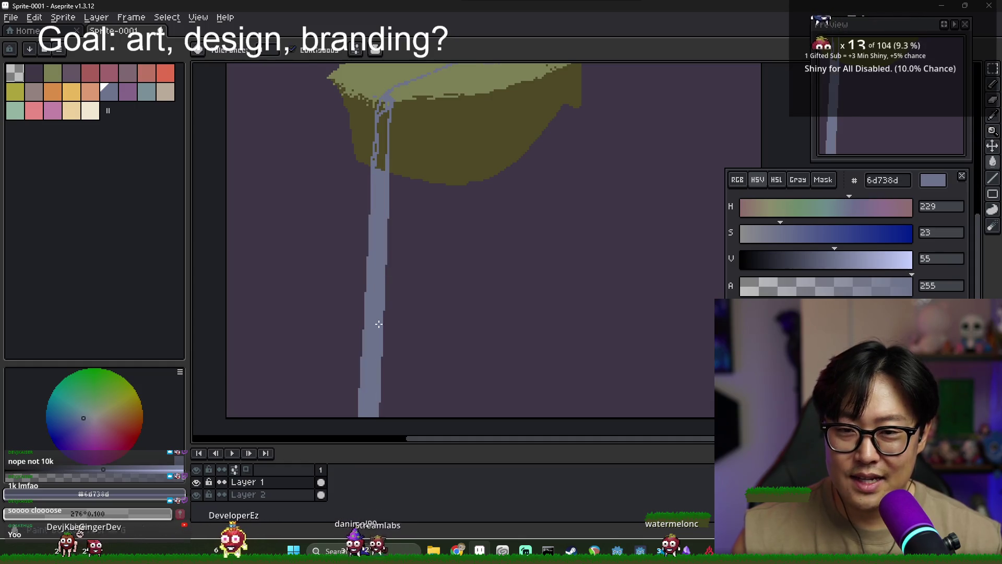
- Pencil the blue-grey river band from the waterfall top up to the pool
{"action": "scroll", "coordinate": [397, 157], "scroll_direction": "up", "scroll_amount": 3}
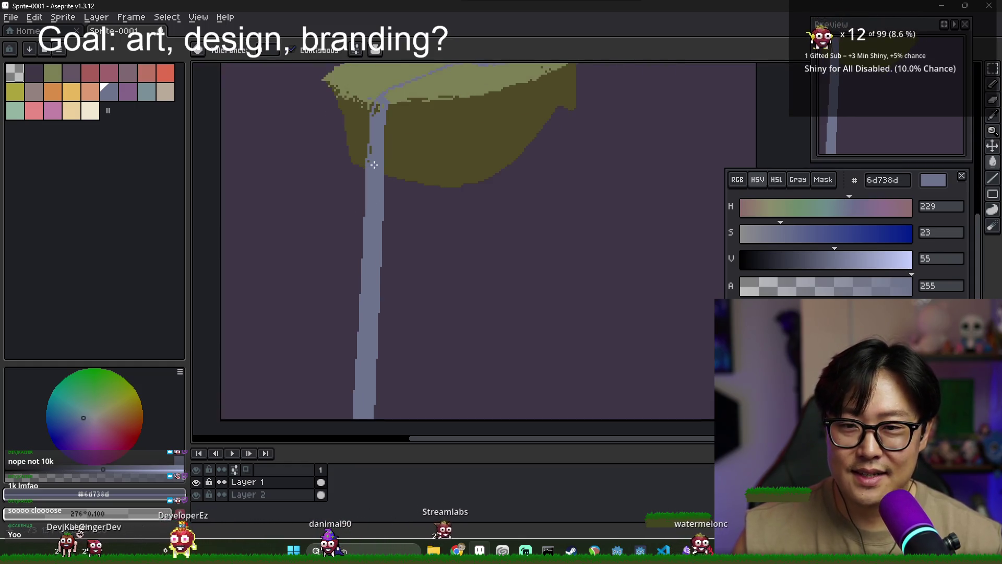
{"action": "key", "text": "b"}
{"action": "scroll", "coordinate": [354, 196], "scroll_direction": "up", "scroll_amount": 2}
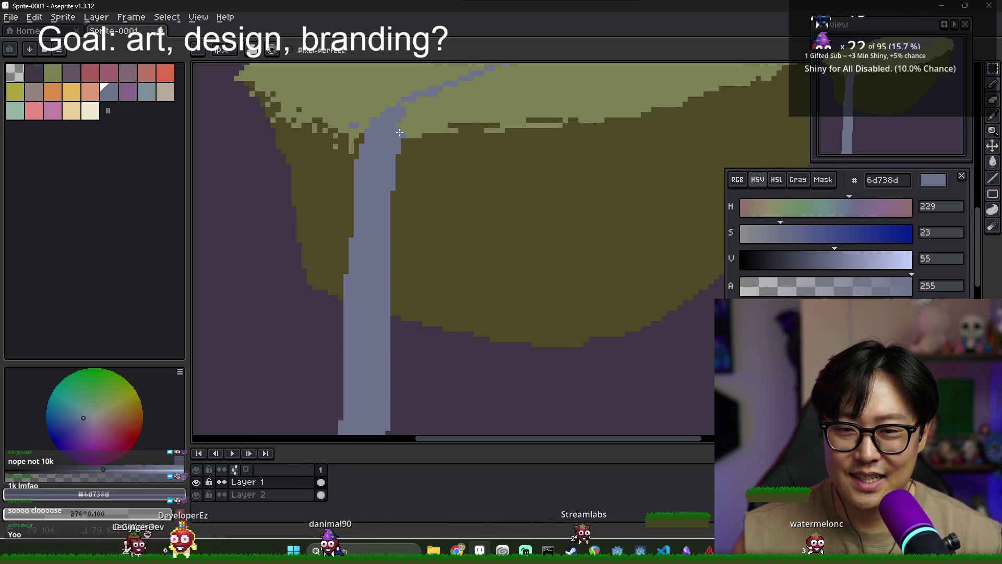
{"action": "left_click_drag", "start_coordinate": [399, 132], "coordinate": [306, 211]}
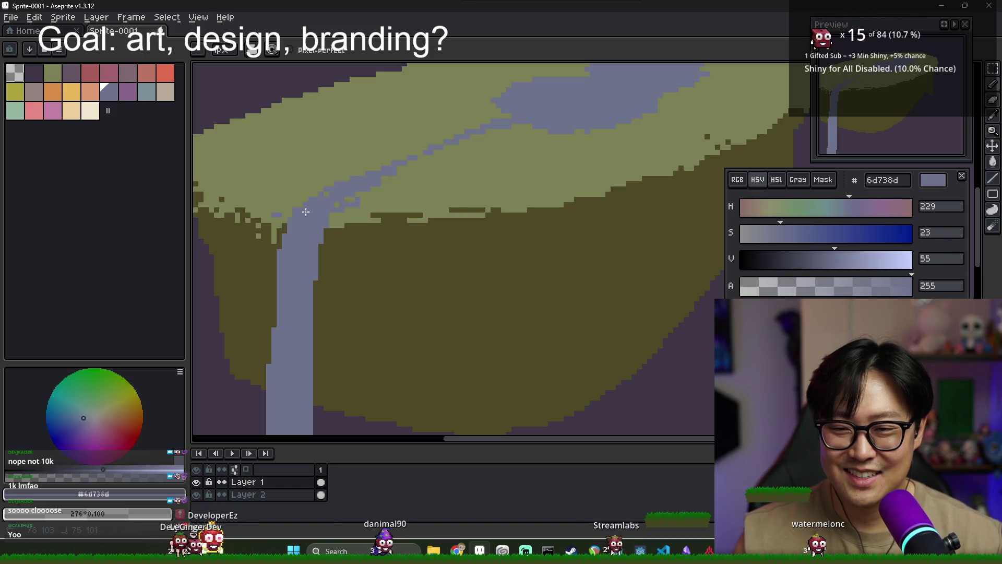
{"action": "mouse_move", "coordinate": [356, 196]}
{"action": "left_mouse_down"}
{"action": "mouse_move", "coordinate": [463, 139]}
{"action": "mouse_move", "coordinate": [362, 183]}
{"action": "mouse_move", "coordinate": [561, 123]}
{"action": "left_mouse_up"}
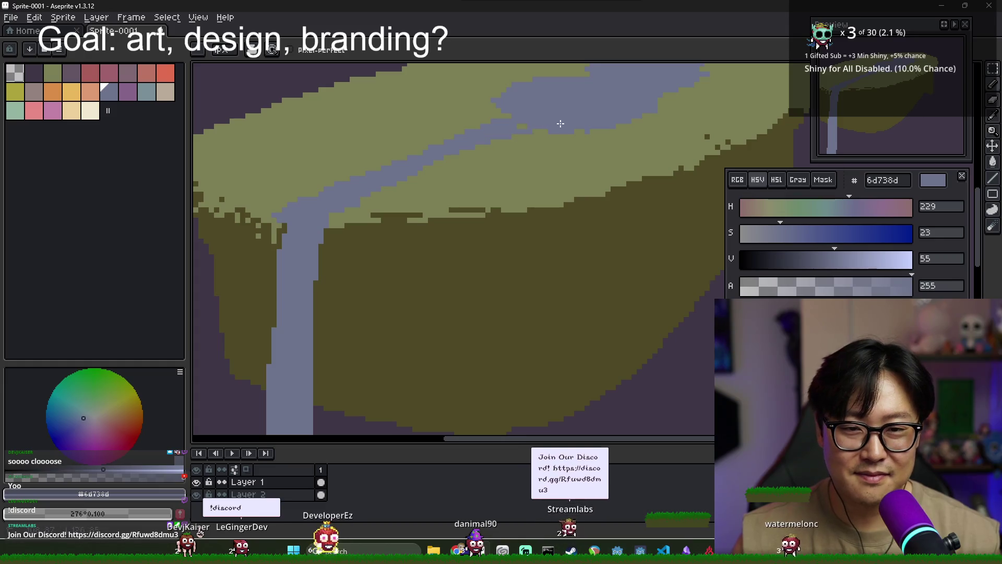
{"action": "scroll", "coordinate": [472, 180], "scroll_direction": "down", "scroll_amount": 2}
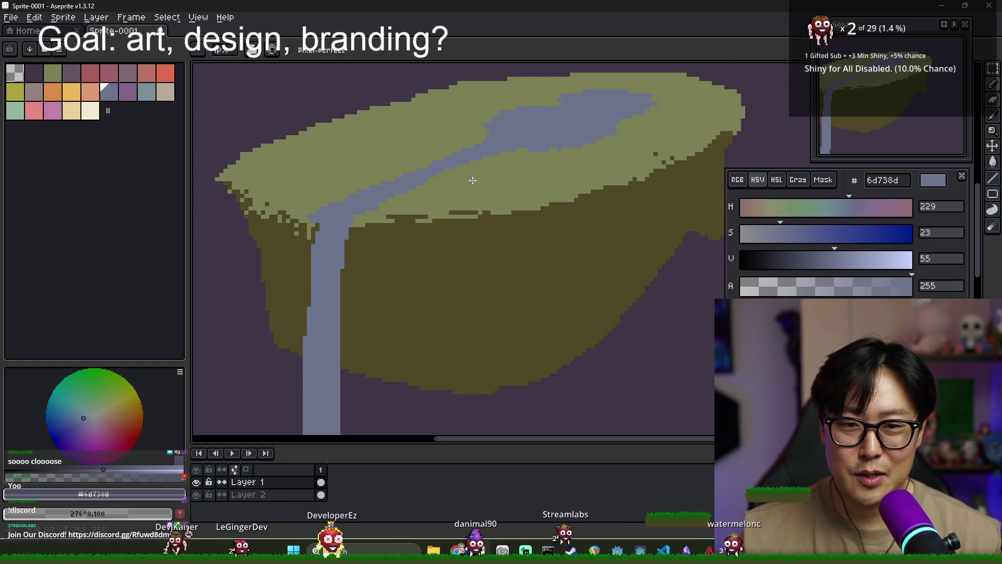
{"action": "left_click", "coordinate": [378, 208], "text": "alt"}
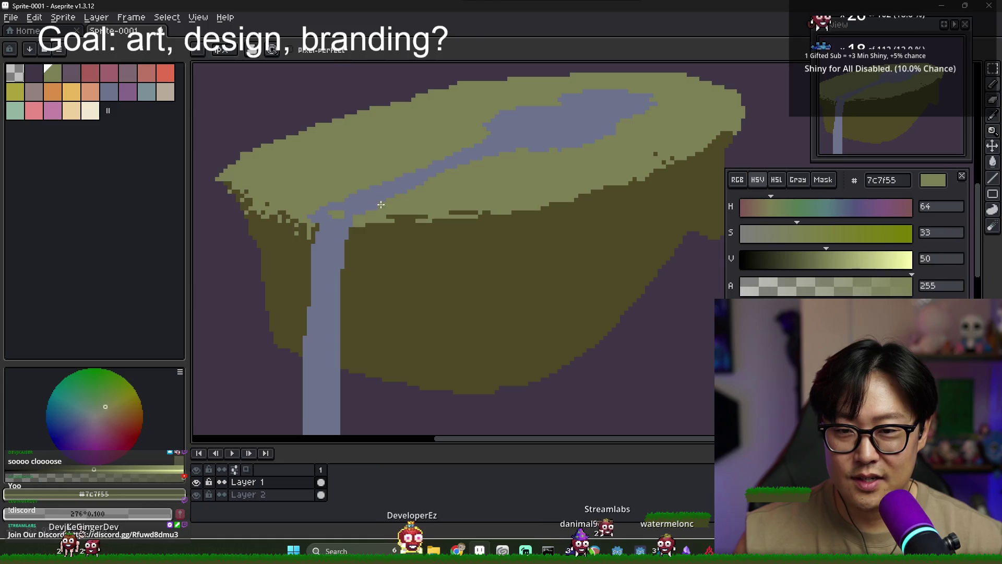
{"action": "left_click", "coordinate": [465, 166], "text": "alt"}
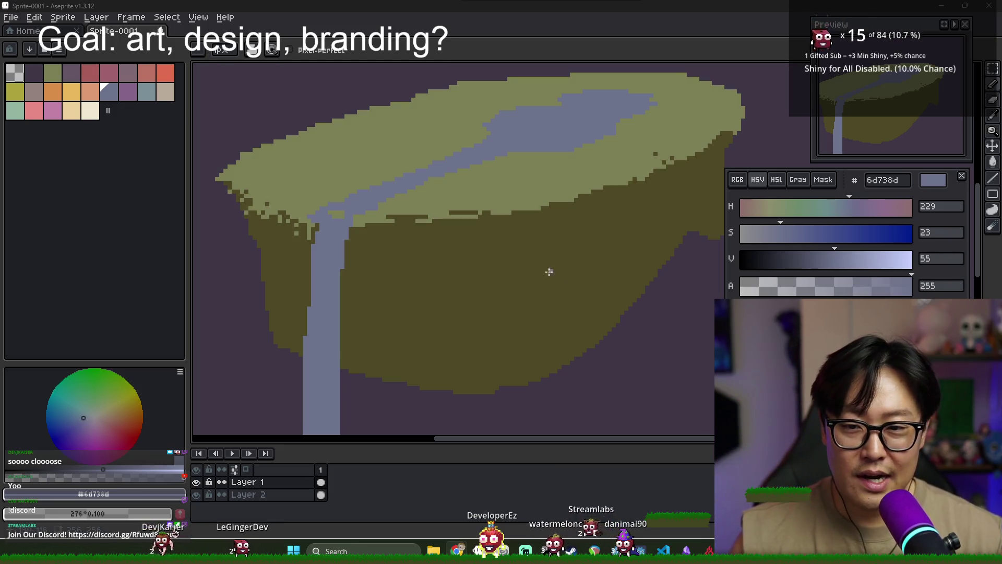
{"action": "left_click", "coordinate": [338, 210], "text": "alt"}
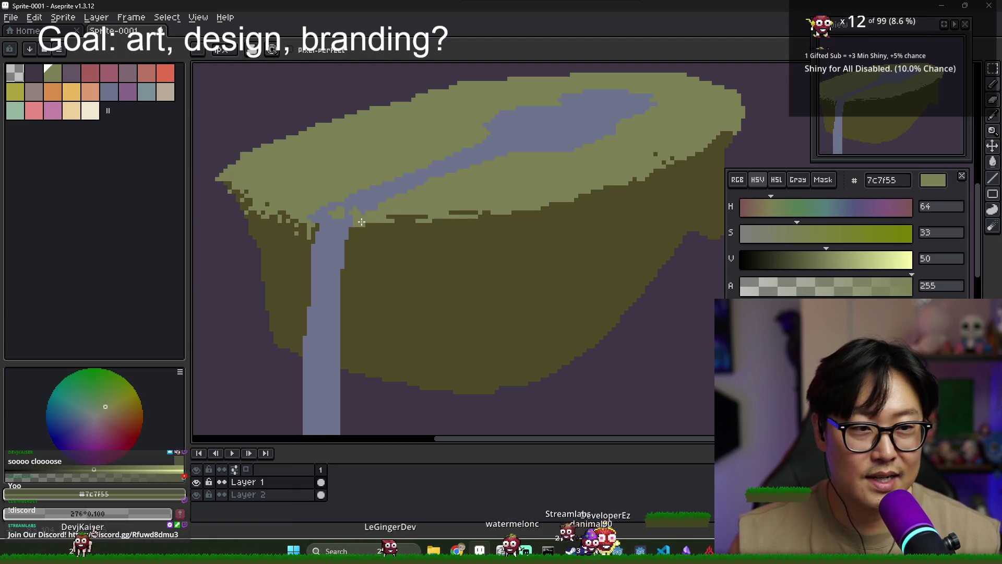
{"action": "scroll", "coordinate": [383, 245], "scroll_direction": "down", "scroll_amount": 3}
{"action": "scroll", "coordinate": [336, 222], "scroll_direction": "up", "scroll_amount": 4}
{"action": "left_click", "coordinate": [333, 229], "text": "alt"}
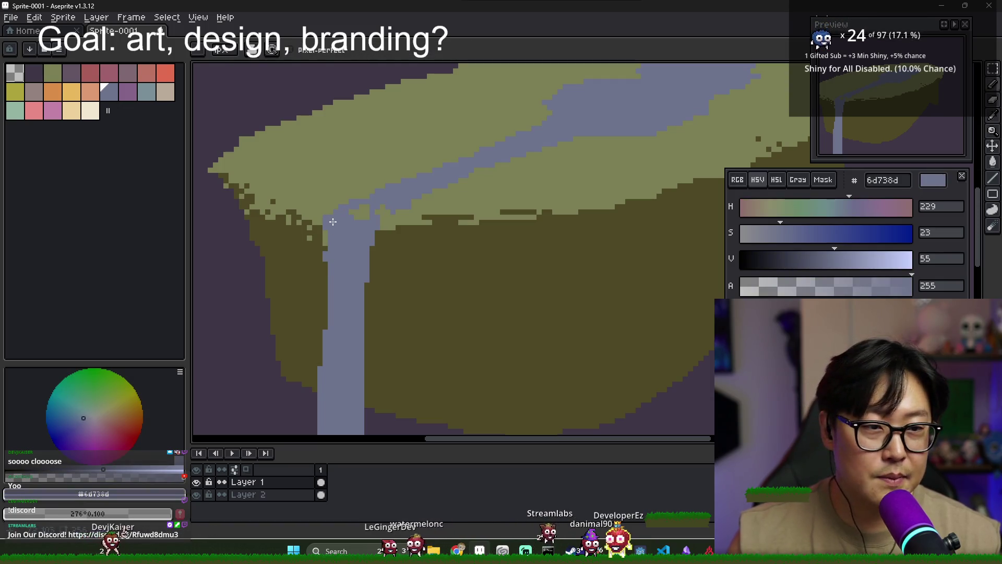
{"action": "scroll", "coordinate": [686, 268], "scroll_direction": "down", "scroll_amount": 1}
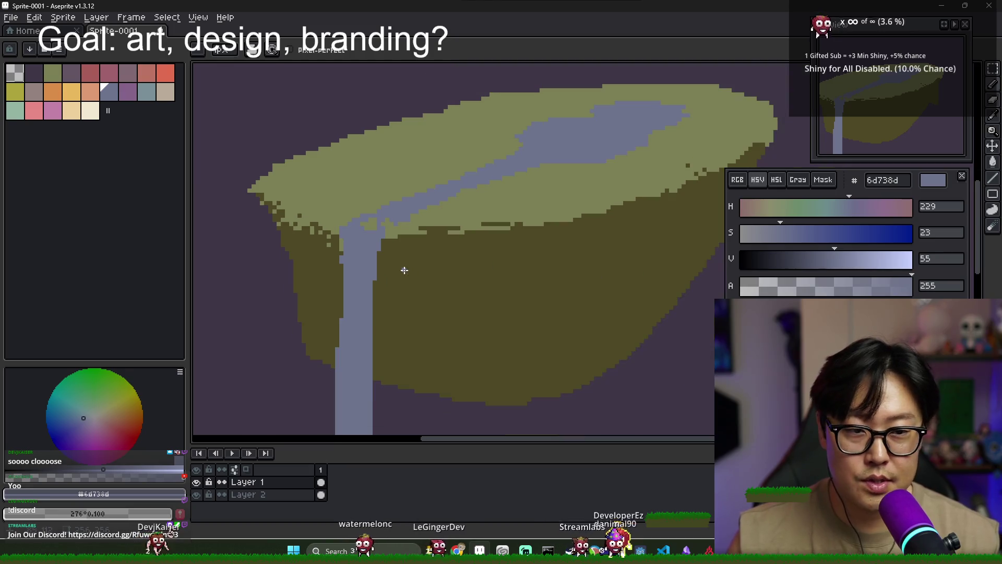
{"action": "key", "text": "alt"}
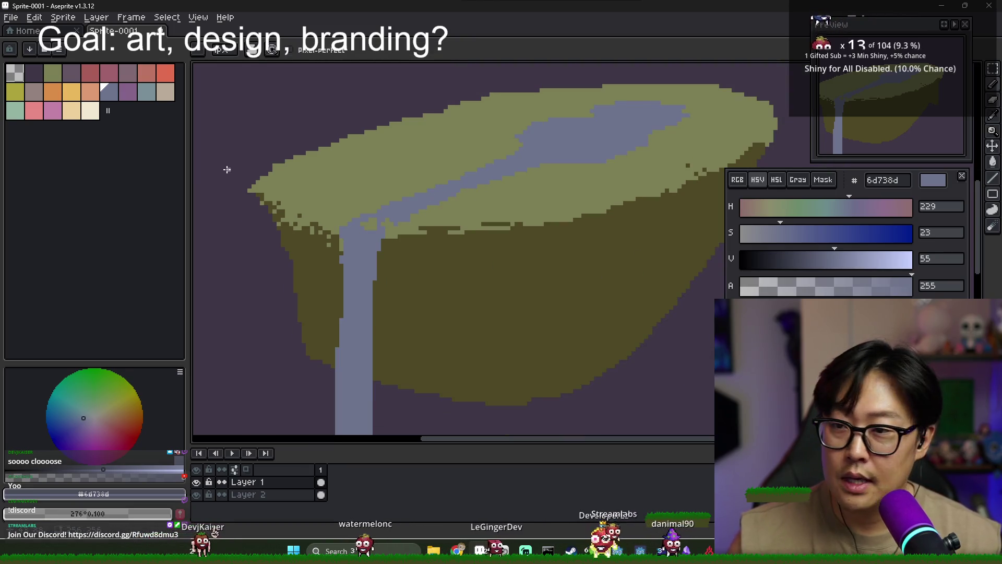
- Bucket-fill the river with the lighter teal-blue 799098
{"action": "left_click", "coordinate": [146, 91]}
{"action": "key", "text": "g"}
{"action": "left_click", "coordinate": [460, 185]}
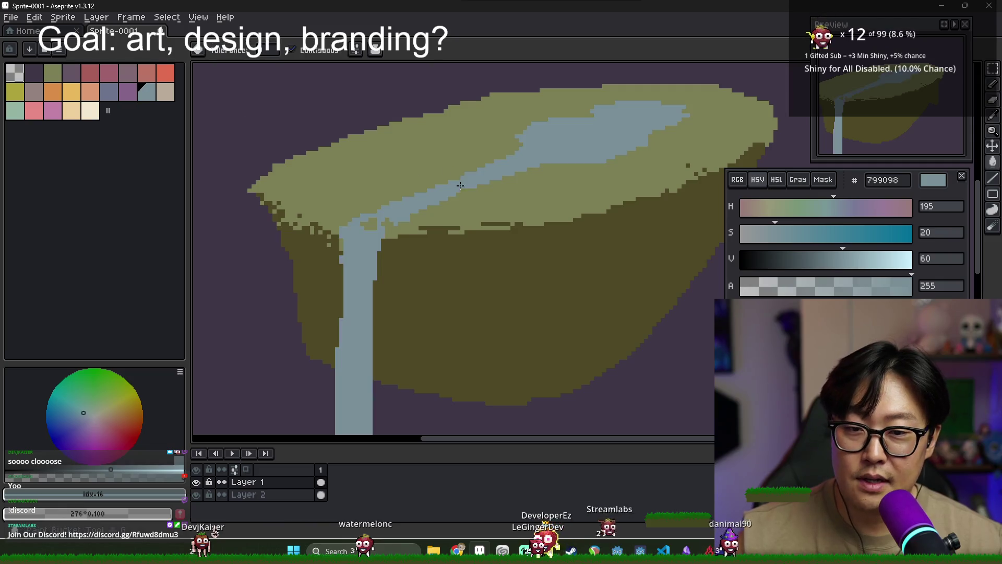
{"action": "key", "text": "ctrl+z"}
{"action": "scroll", "coordinate": [382, 246], "scroll_direction": "up", "scroll_amount": 1}
{"action": "key", "text": "b"}
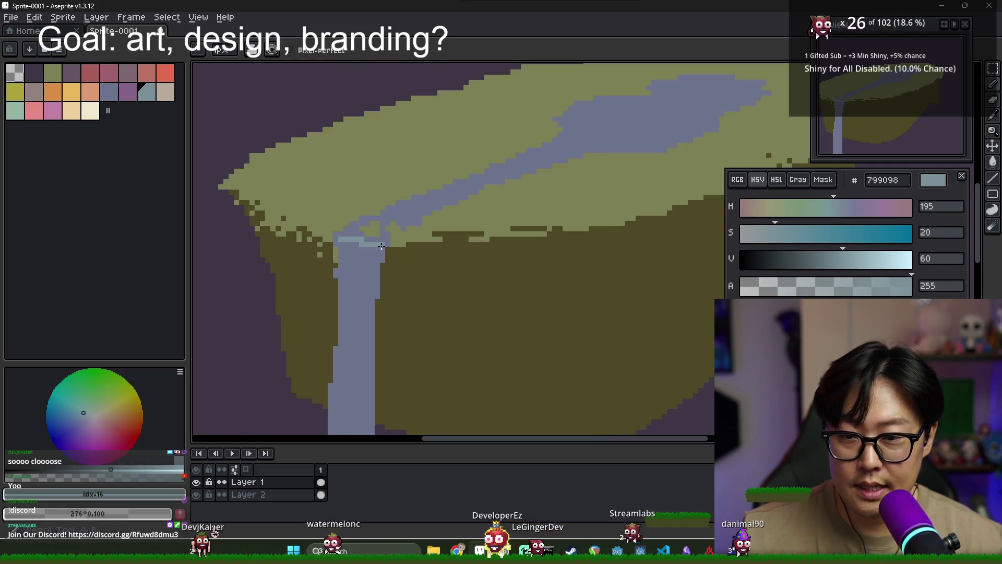
{"action": "key", "text": "g"}
{"action": "scroll", "coordinate": [384, 244], "scroll_direction": "up", "scroll_amount": 1}
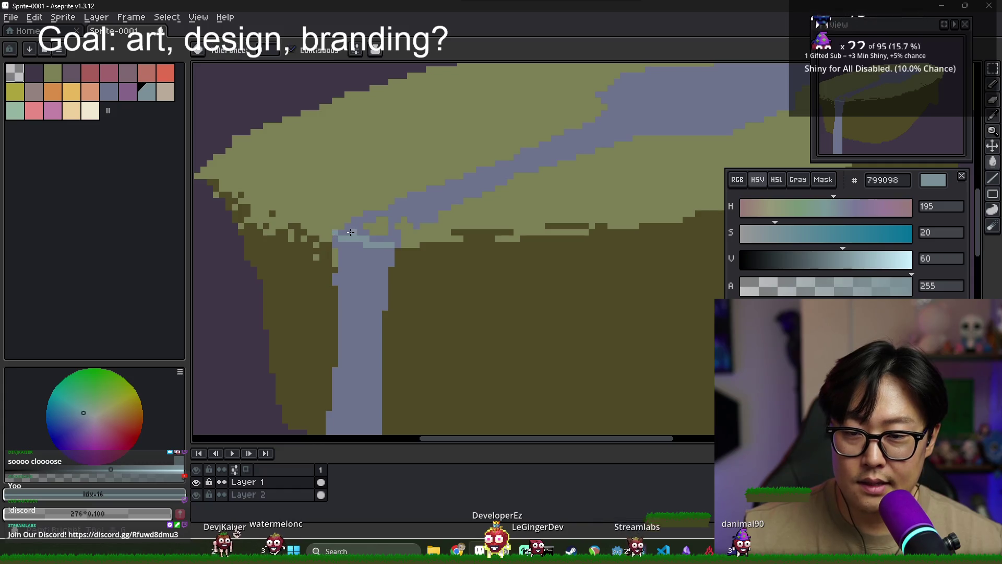
{"action": "left_click", "coordinate": [474, 191]}
{"action": "scroll", "coordinate": [475, 193], "scroll_direction": "down", "scroll_amount": 3}
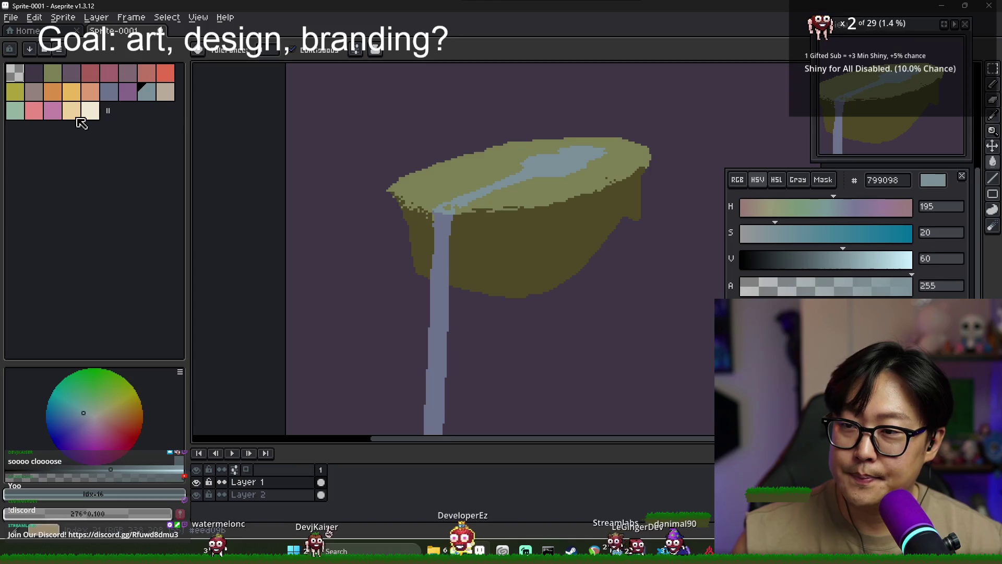
- Add pale green 94b5a3 highlight pixels along the pool's top edge and lower-left bank
{"action": "left_click", "coordinate": [15, 110]}
{"action": "scroll", "coordinate": [418, 168], "scroll_direction": "up", "scroll_amount": 3}
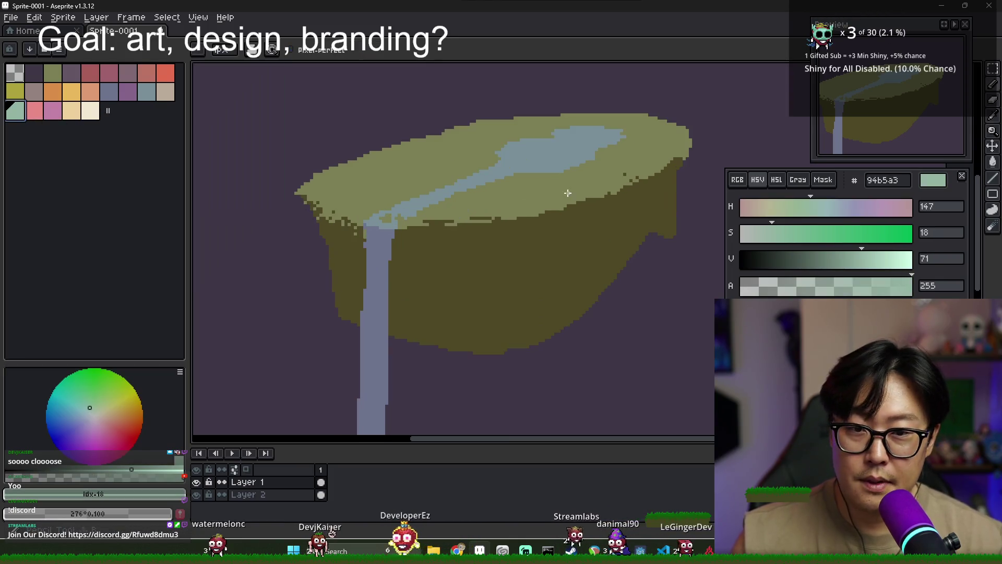
{"action": "scroll", "coordinate": [424, 172], "scroll_direction": "down", "scroll_amount": 3}
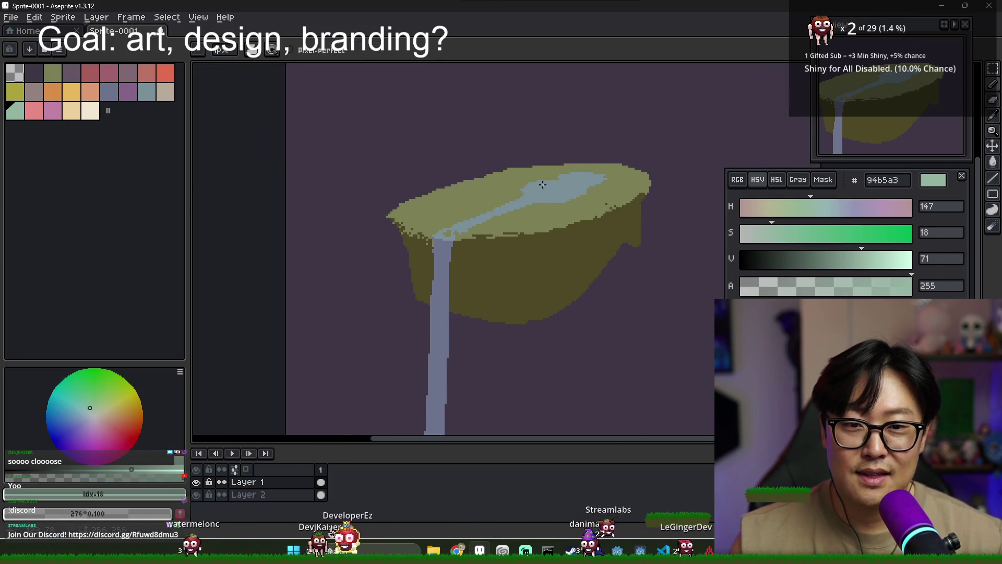
{"action": "scroll", "coordinate": [532, 193], "scroll_direction": "up", "scroll_amount": 2}
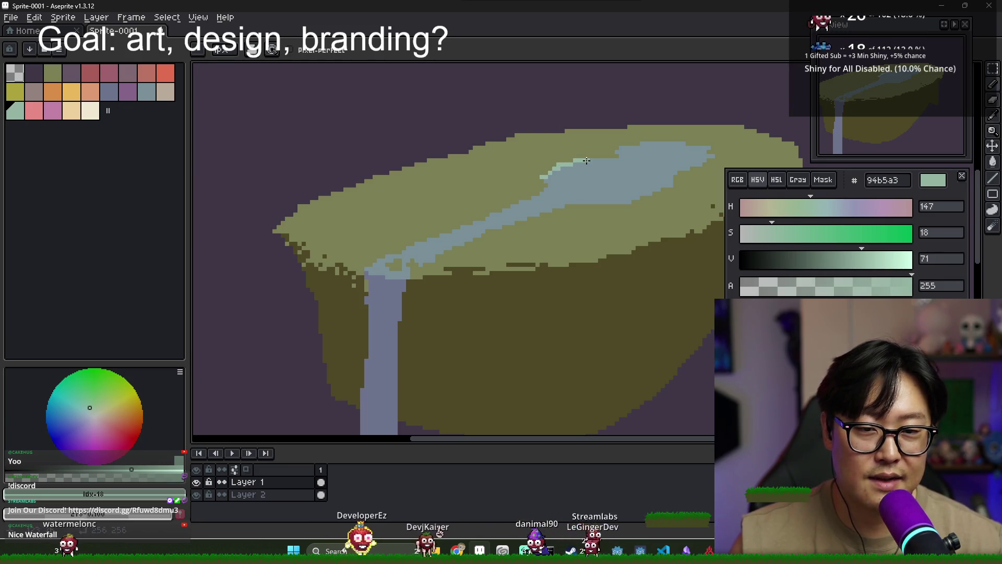
{"action": "left_click", "coordinate": [617, 157], "text": "shift"}
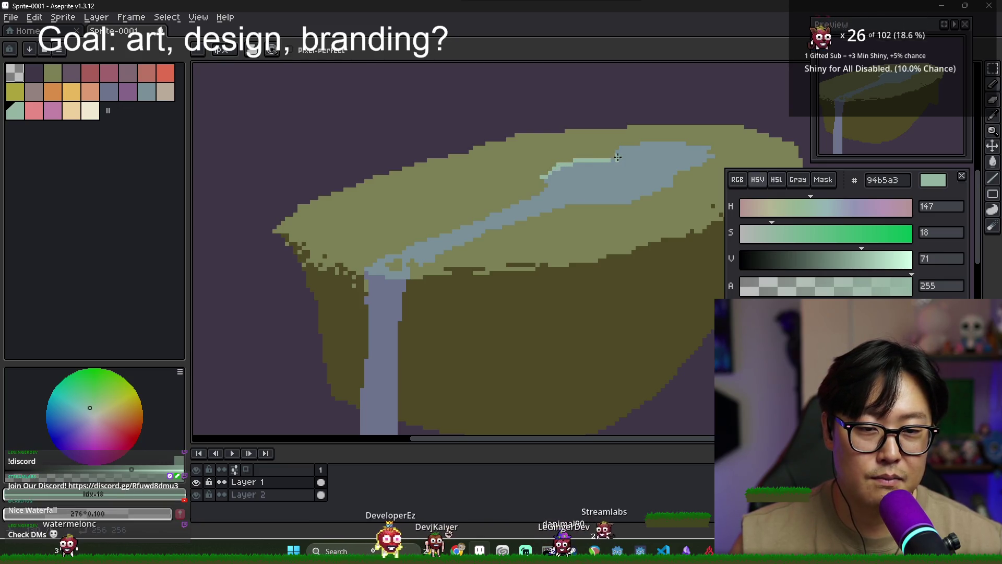
{"action": "left_click", "coordinate": [649, 145], "text": "shift"}
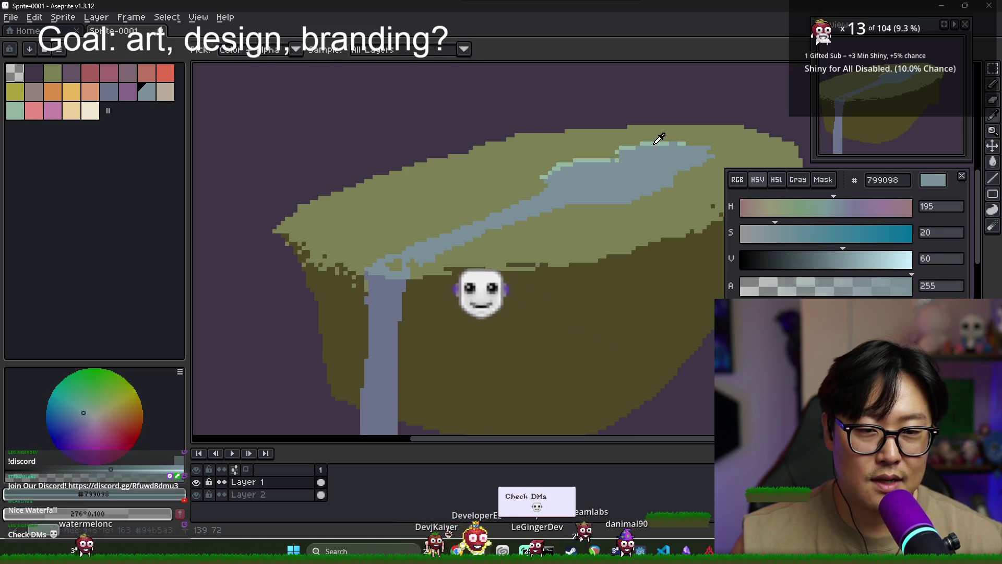
{"action": "left_click", "coordinate": [708, 149], "text": "shift"}
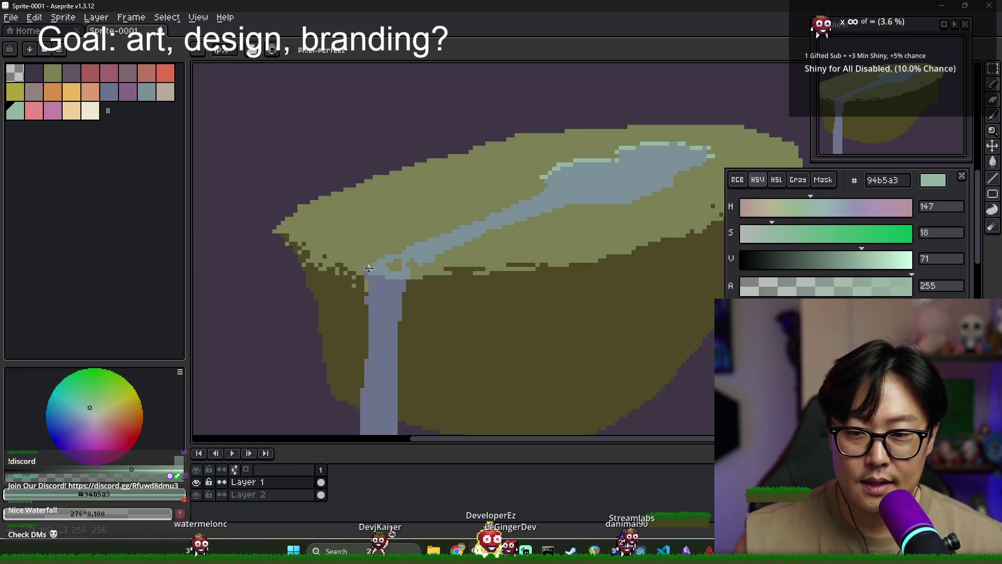
{"action": "left_click", "coordinate": [427, 247], "text": "shift"}
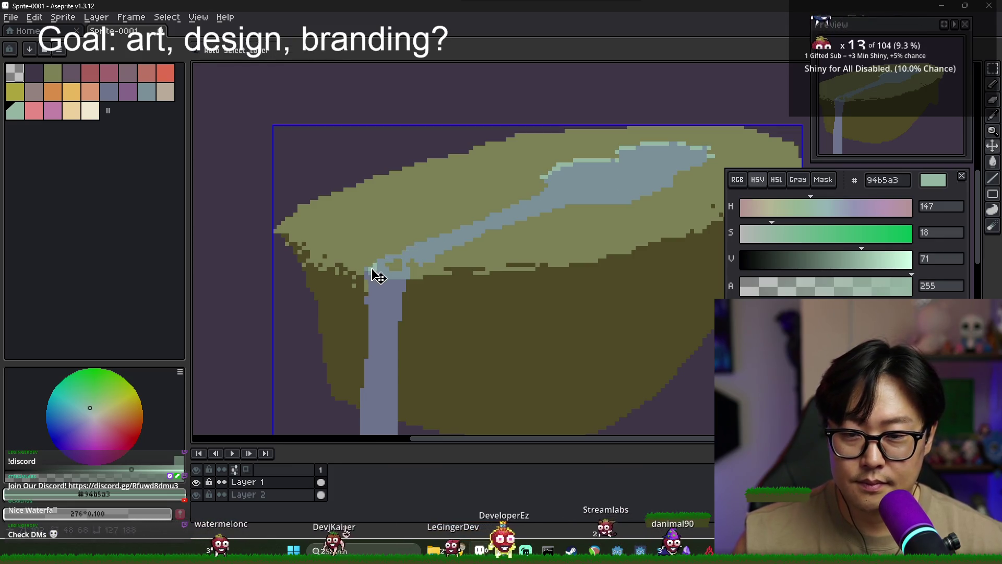
{"action": "scroll", "coordinate": [378, 273], "scroll_direction": "up", "scroll_amount": 4}
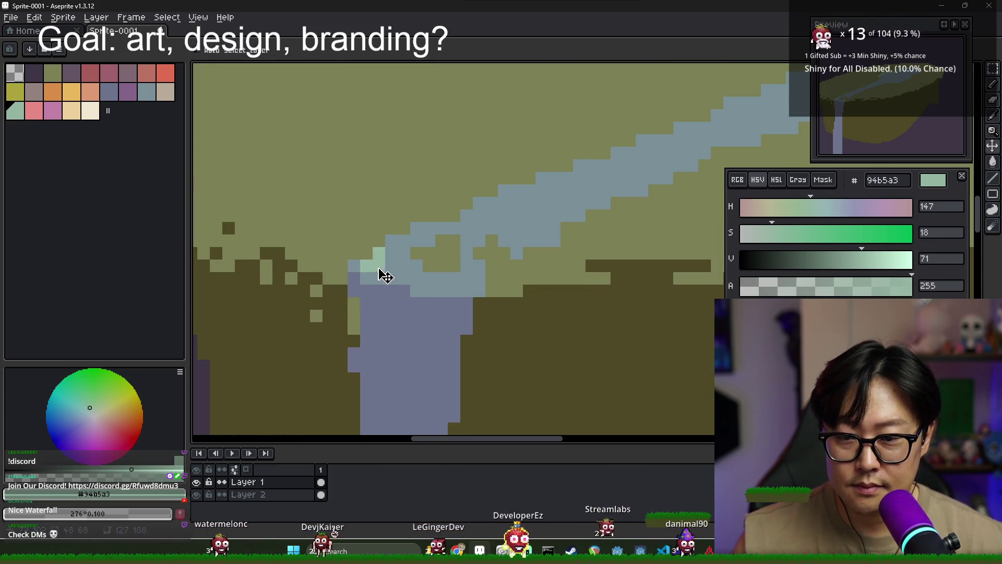
{"action": "left_click", "coordinate": [403, 240]}
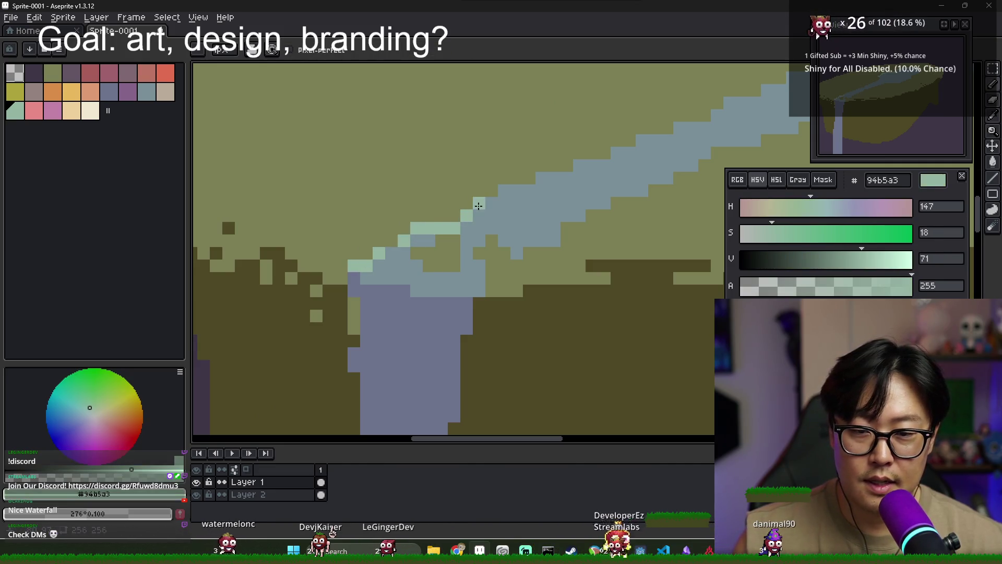
- Paint pale green highlight strokes up-right along the stream's upper edge
{"action": "left_click", "coordinate": [584, 168], "text": "shift"}
{"action": "left_click_drag", "start_coordinate": [584, 173], "coordinate": [479, 202]}
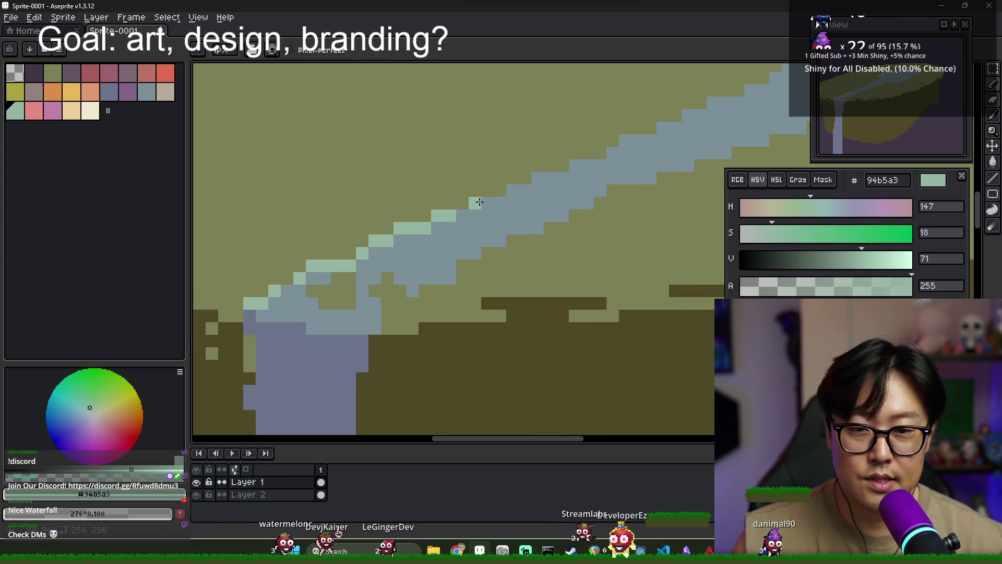
{"action": "left_click", "coordinate": [688, 116], "text": "shift"}
{"action": "left_click_drag", "start_coordinate": [687, 142], "coordinate": [546, 192]}
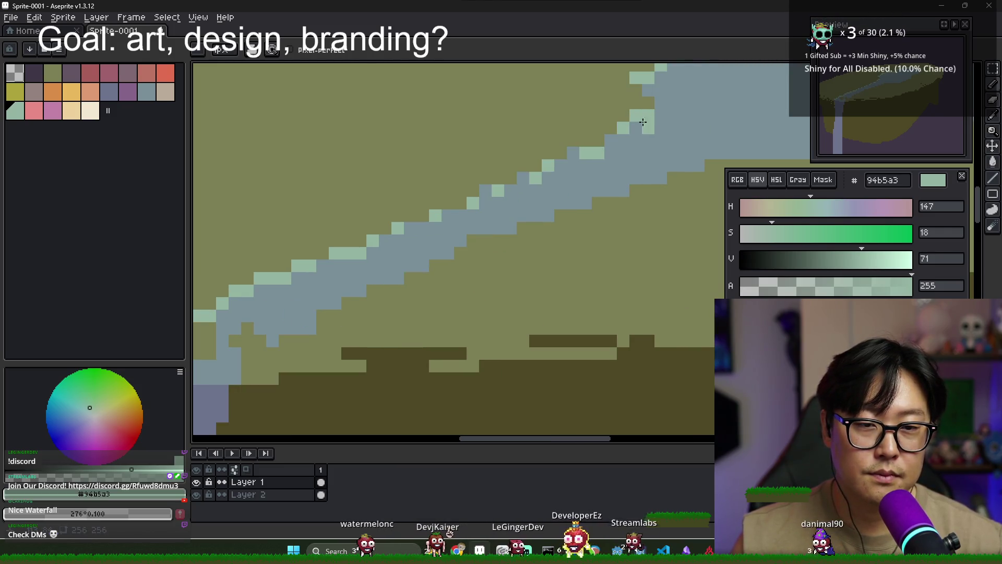
{"action": "scroll", "coordinate": [643, 123], "scroll_direction": "down", "scroll_amount": 3}
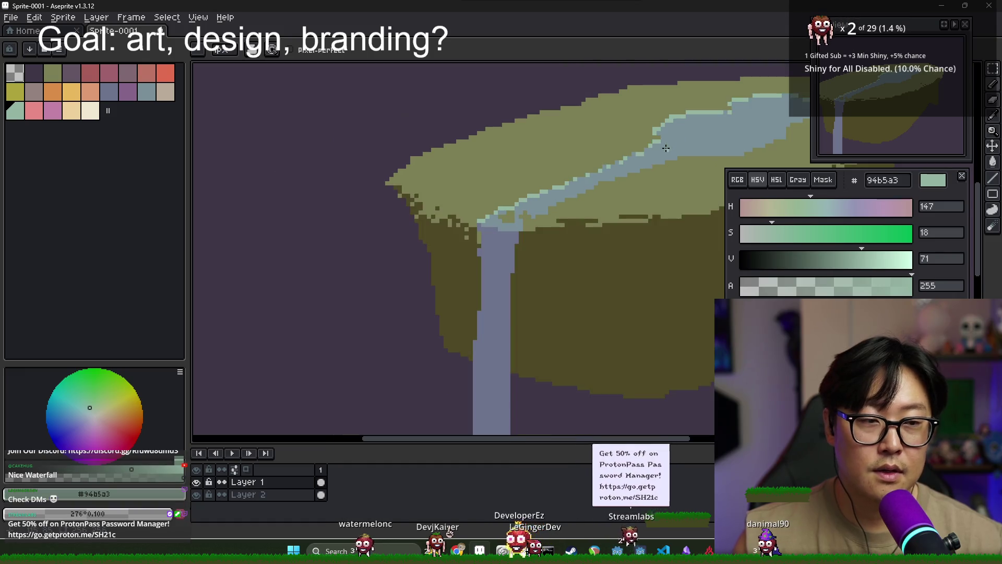
{"action": "scroll", "coordinate": [548, 220], "scroll_direction": "up", "scroll_amount": 1}
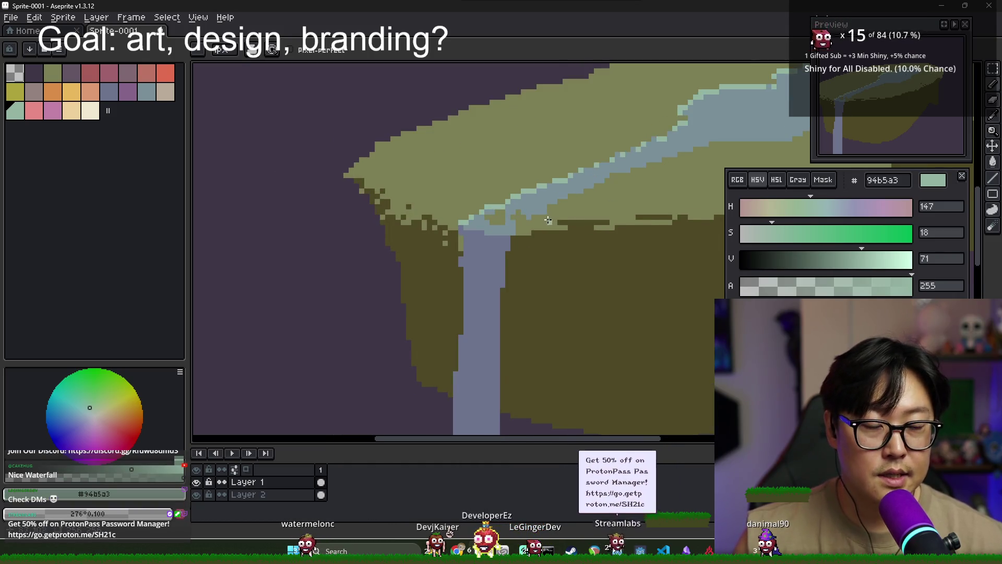
{"action": "scroll", "coordinate": [548, 219], "scroll_direction": "up", "scroll_amount": 2}
- Sample the olive ground colour 7c7f55 and nudge it toward a lighter, greener shade
{"action": "left_click", "coordinate": [53, 73]}
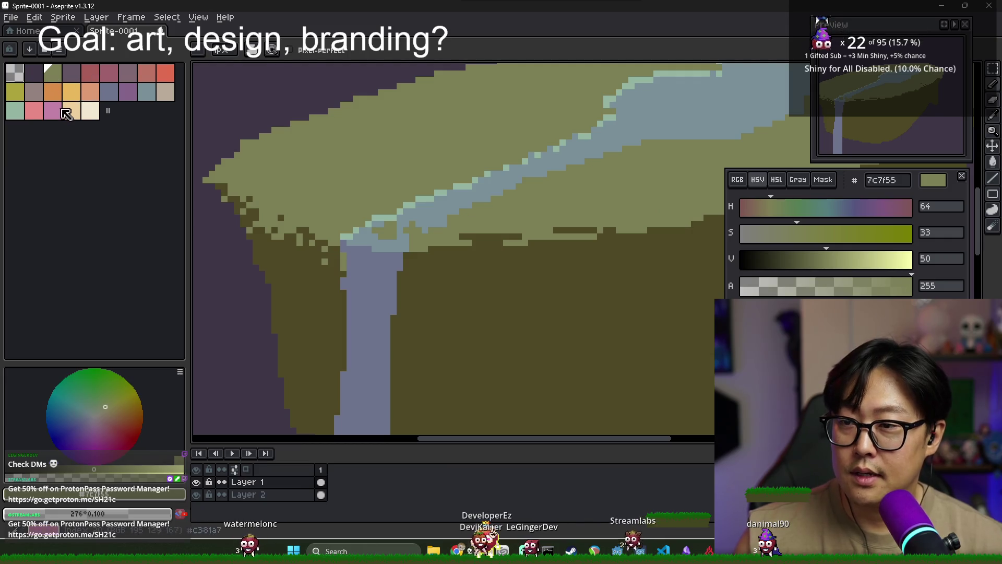
{"action": "key", "text": "i"}
{"action": "key", "text": "b"}
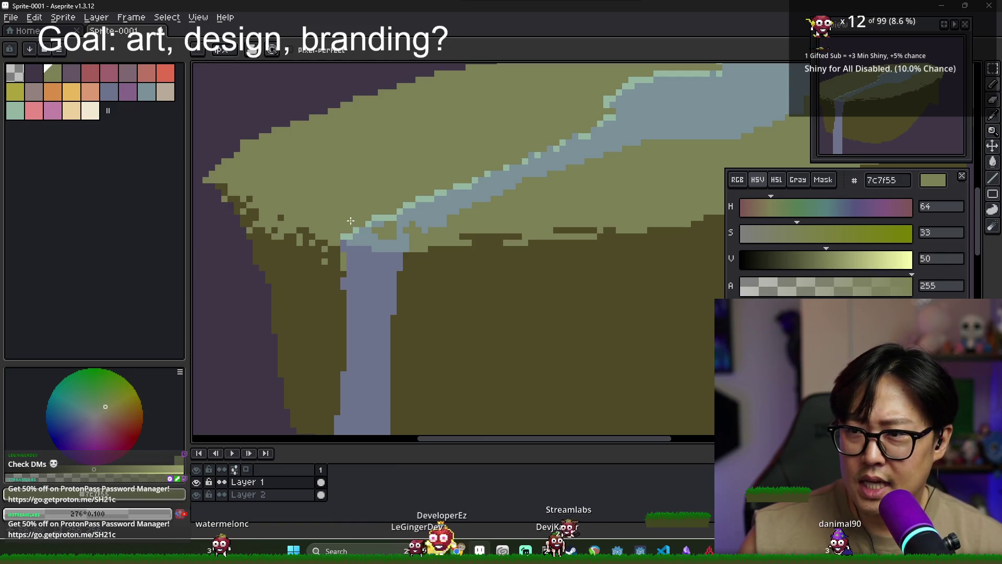
{"action": "left_click", "coordinate": [146, 96]}
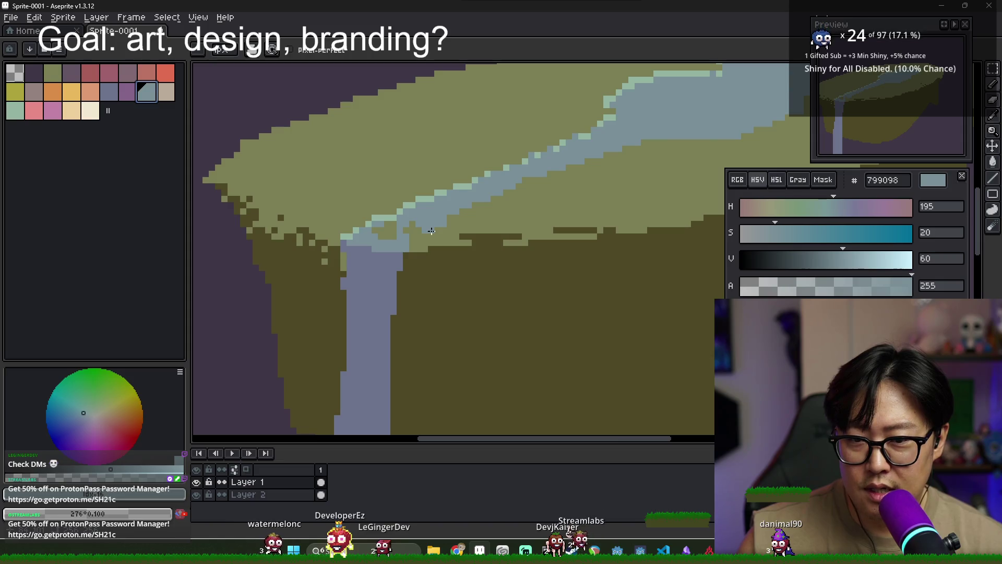
{"action": "left_click", "coordinate": [381, 207], "text": "alt"}
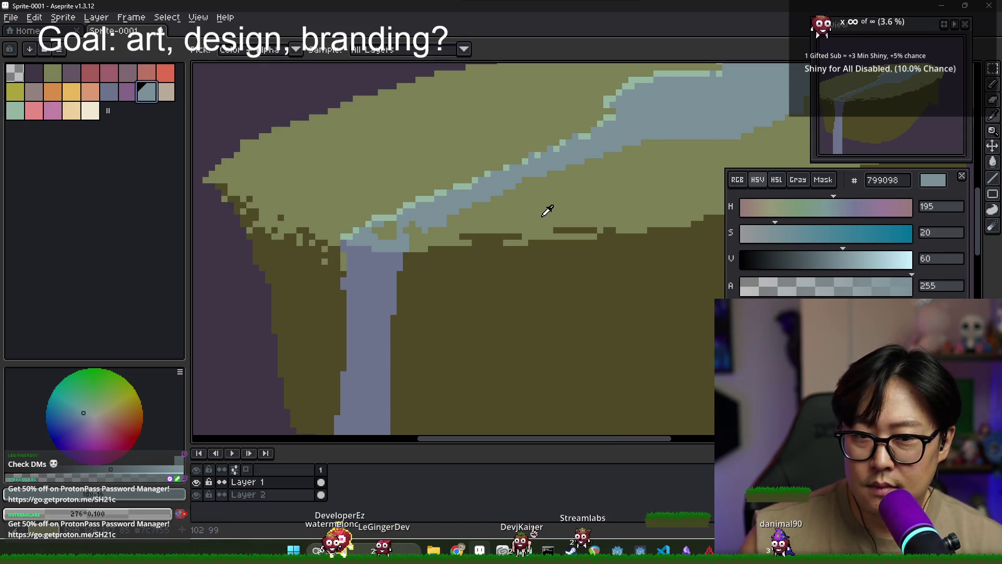
{"action": "left_click", "coordinate": [774, 208]}
{"action": "left_click", "coordinate": [791, 233]}
- Finalize the lighter olive 8c946d and try a test stroke, then undo it
{"action": "left_click", "coordinate": [830, 259]}
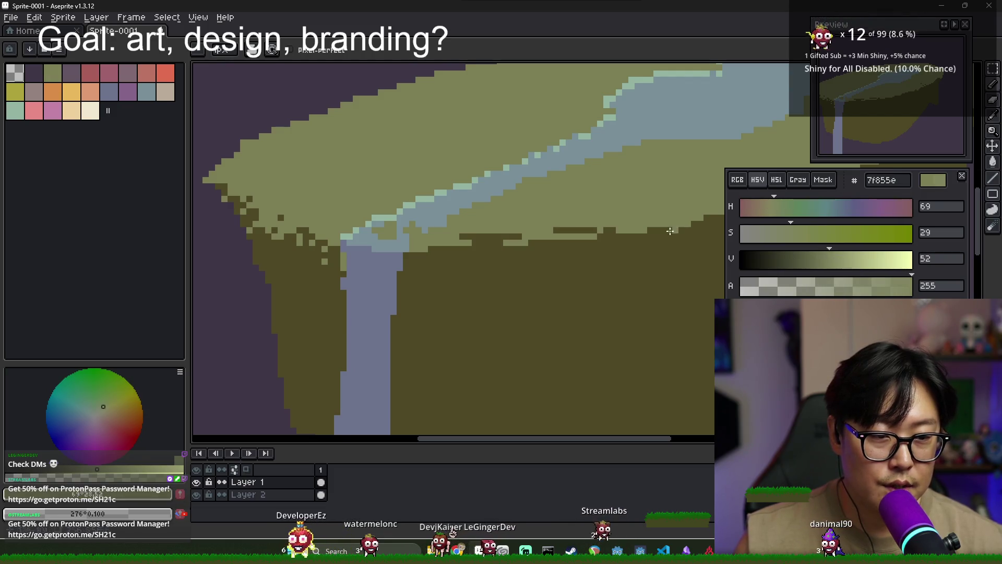
{"action": "scroll", "coordinate": [813, 261], "scroll_direction": "up", "scroll_amount": 3}
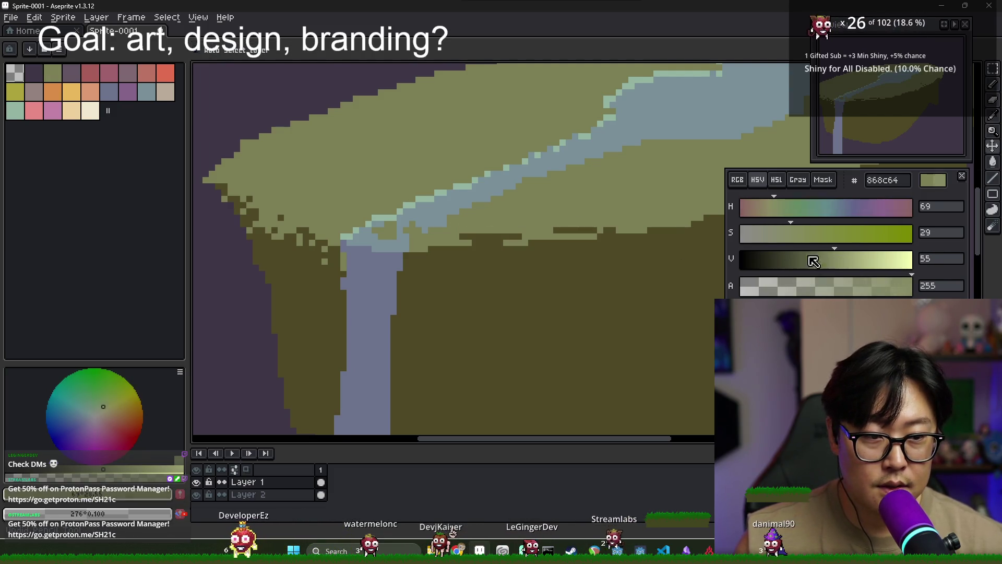
{"action": "scroll", "coordinate": [794, 235], "scroll_direction": "down", "scroll_amount": 3}
{"action": "scroll", "coordinate": [783, 208], "scroll_direction": "up", "scroll_amount": 1}
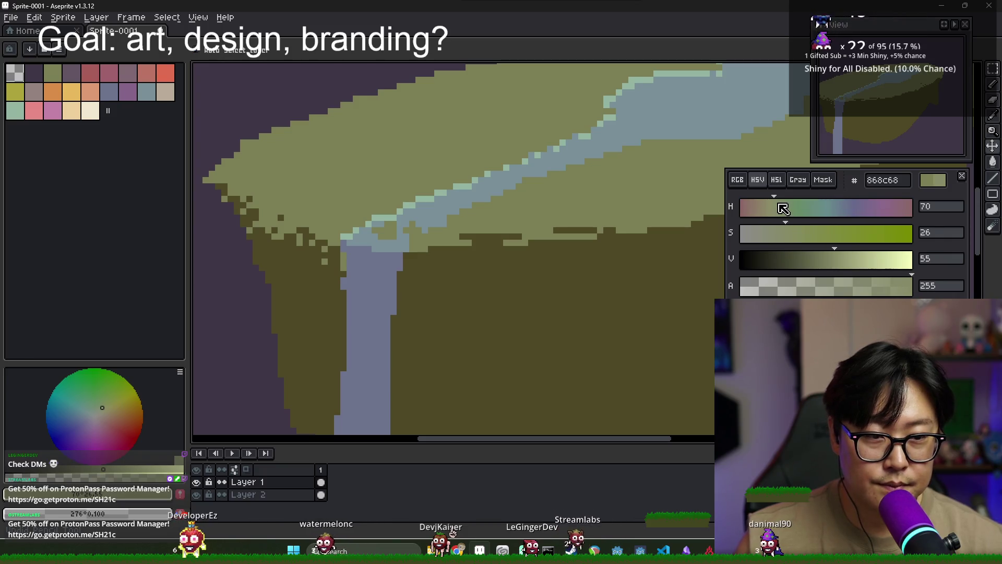
{"action": "key", "text": "b"}
{"action": "left_click_drag", "start_coordinate": [473, 216], "coordinate": [550, 211]}
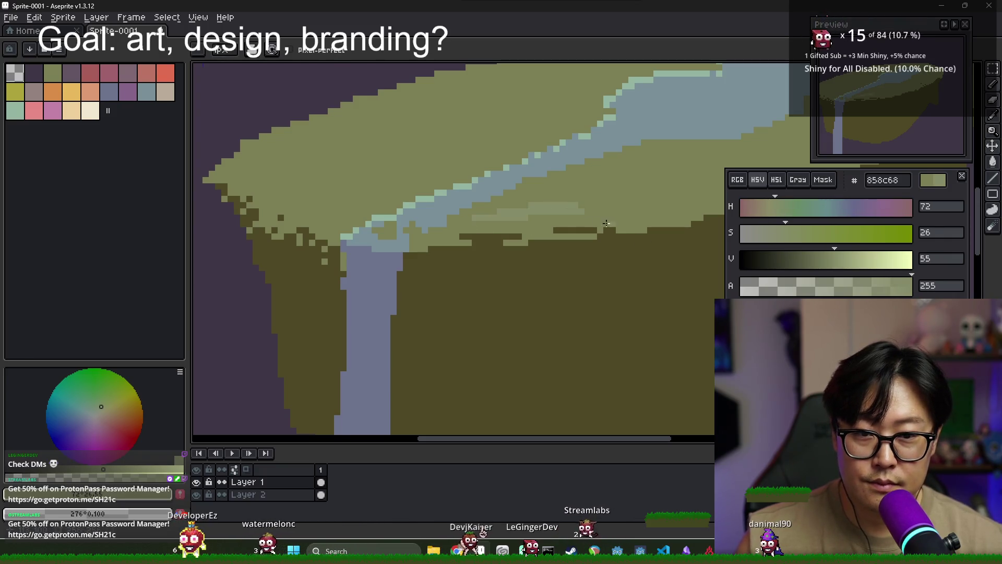
{"action": "key", "text": "ctrl+z"}
- Paint a lighter olive staircase over the stream's lower edge, sampling the darker olive in between
{"action": "scroll", "coordinate": [839, 257], "scroll_direction": "up", "scroll_amount": 3}
{"action": "scroll", "coordinate": [415, 231], "scroll_direction": "up", "scroll_amount": 2}
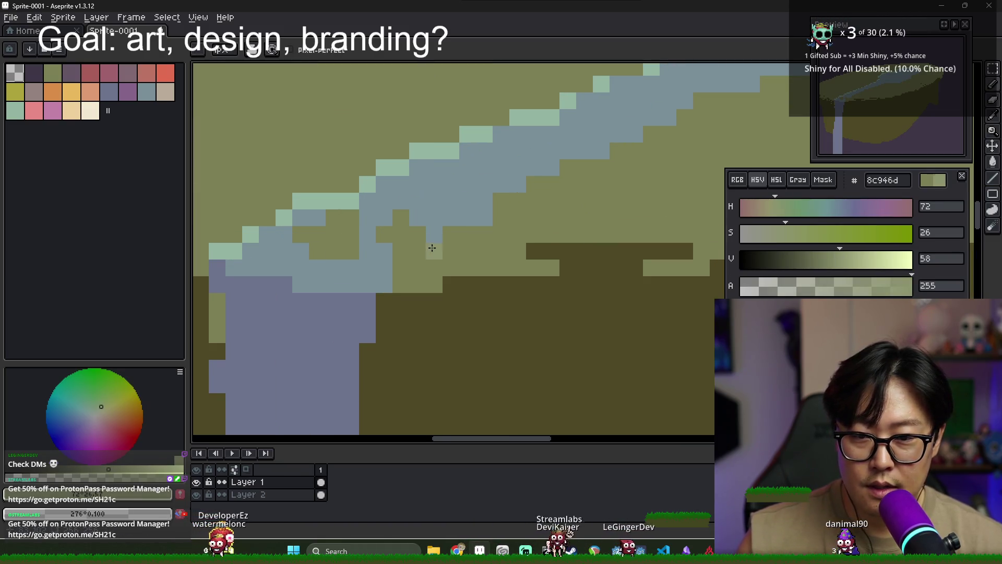
{"action": "left_click", "coordinate": [501, 201]}
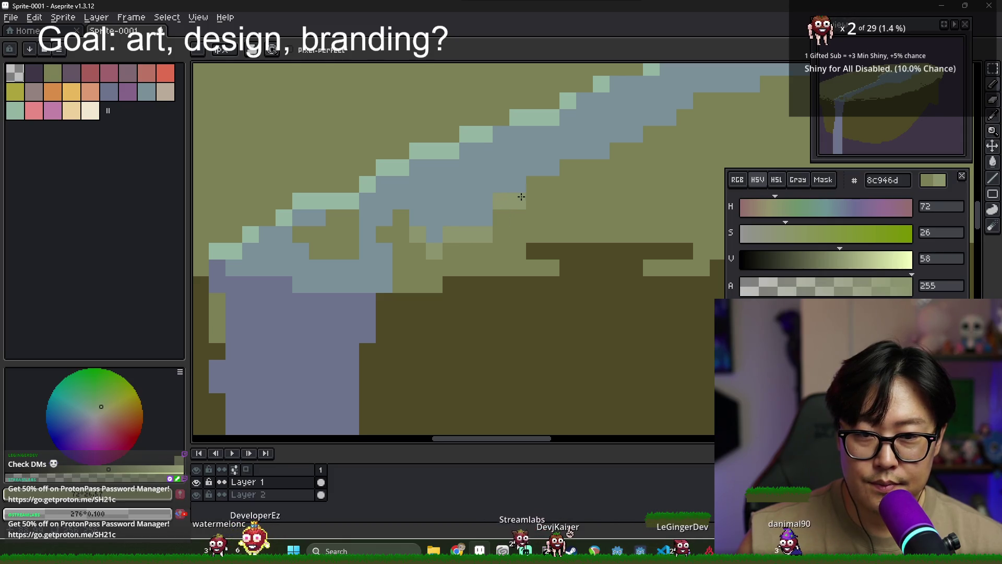
{"action": "left_click", "coordinate": [523, 201]}
{"action": "left_click_drag", "start_coordinate": [527, 194], "coordinate": [561, 175]}
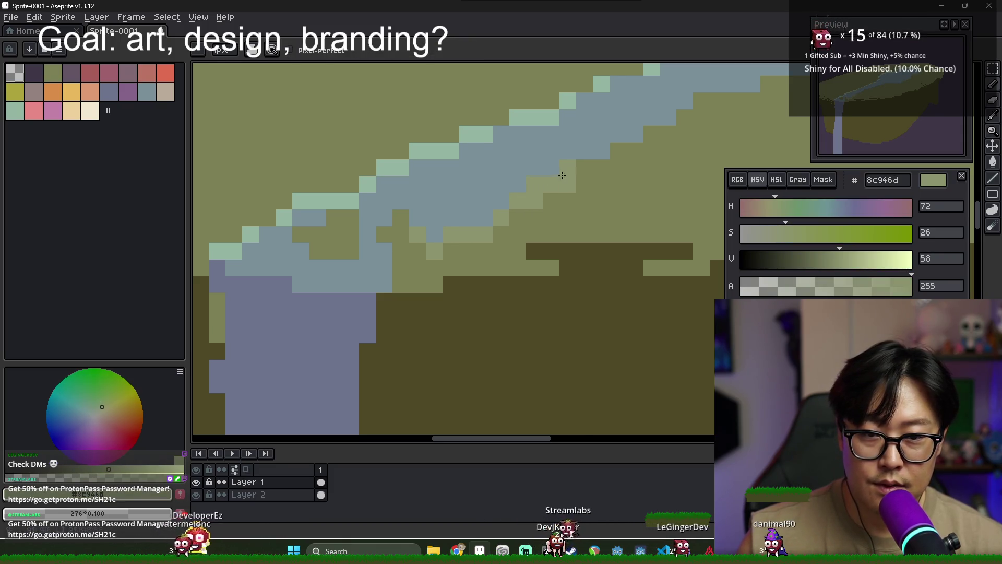
{"action": "left_click", "coordinate": [619, 156]}
{"action": "left_click", "coordinate": [597, 179], "text": "alt"}
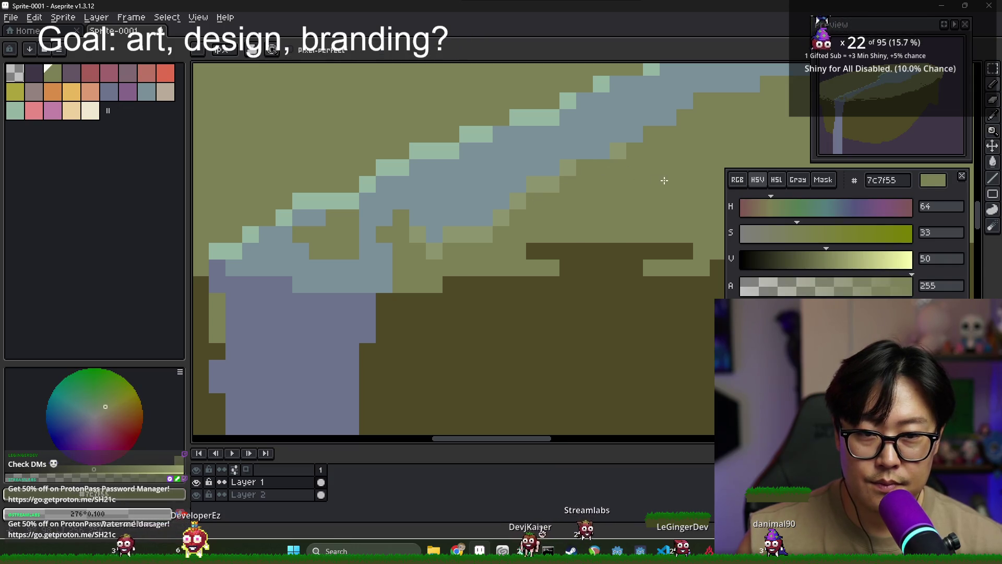
{"action": "scroll", "coordinate": [664, 180], "scroll_direction": "down", "scroll_amount": 3}
{"action": "left_click", "coordinate": [626, 172], "text": "alt"}
{"action": "scroll", "coordinate": [470, 217], "scroll_direction": "up", "scroll_amount": 4}
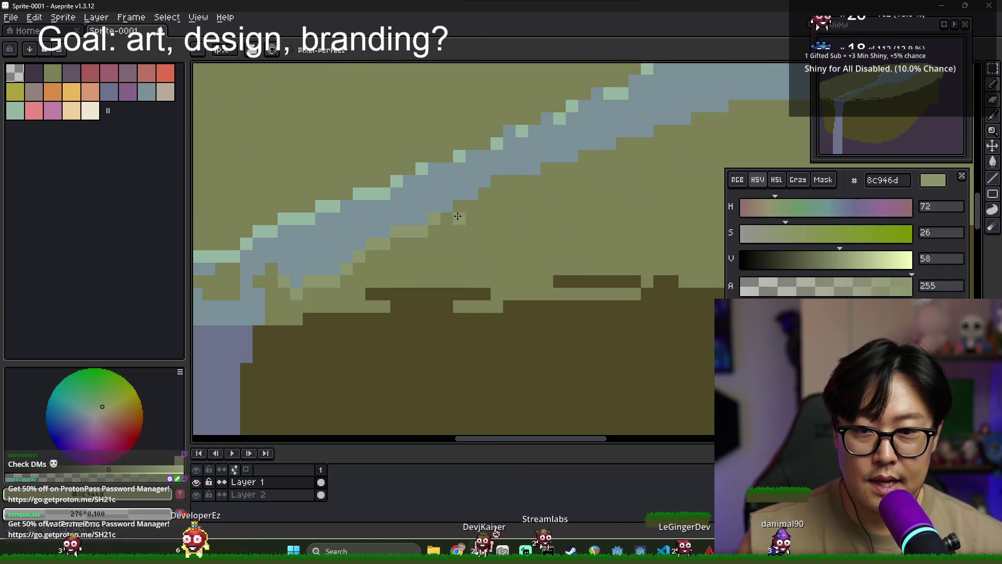
{"action": "mouse_move", "coordinate": [494, 187]}
{"action": "left_mouse_down"}
{"action": "mouse_move", "coordinate": [570, 167]}
{"action": "mouse_move", "coordinate": [517, 187]}
{"action": "left_mouse_up"}
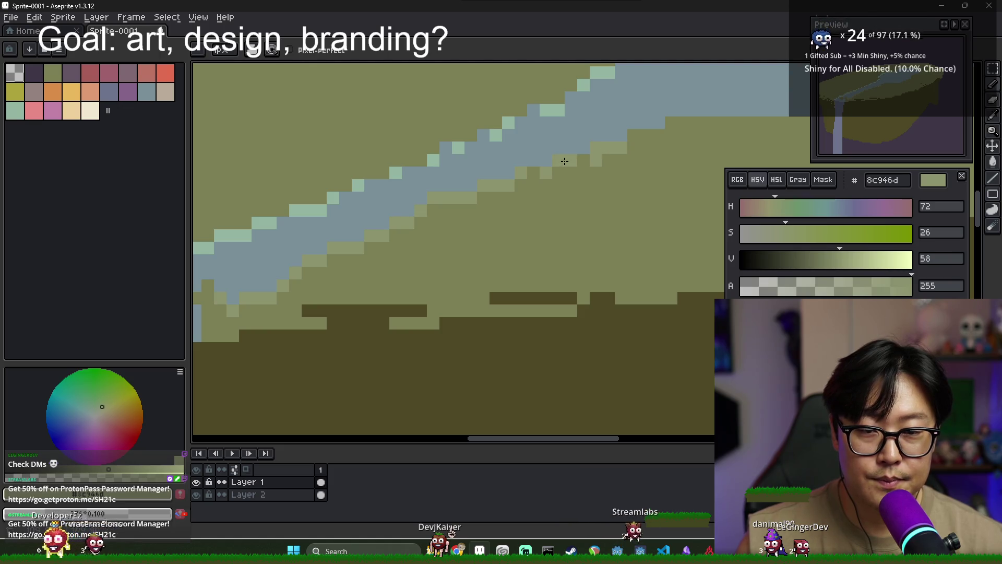
- Extend the light olive pixel run further right along the river's lower edge
{"action": "scroll", "coordinate": [552, 168], "scroll_direction": "down", "scroll_amount": 2}
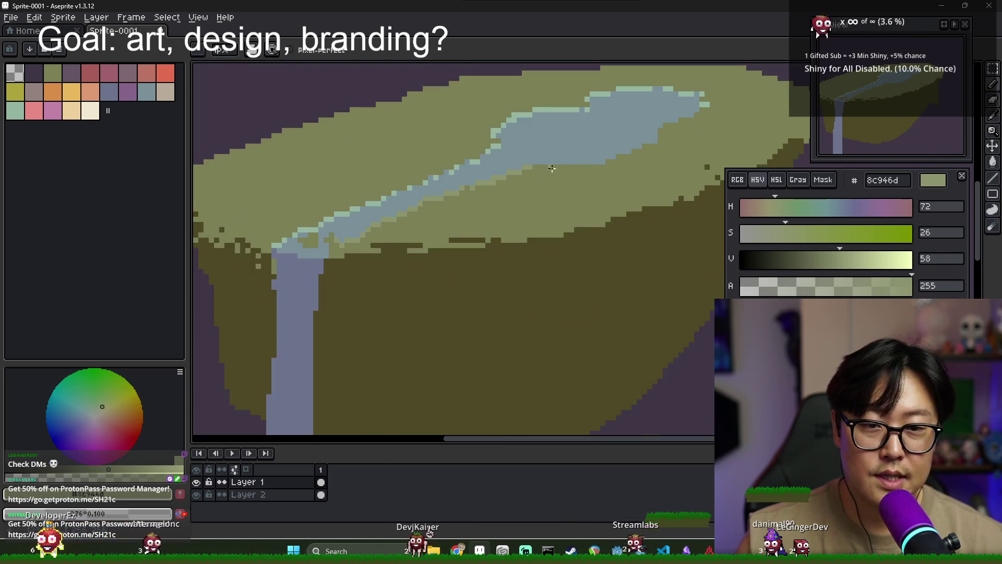
{"action": "scroll", "coordinate": [573, 163], "scroll_direction": "up", "scroll_amount": 3}
{"action": "left_click", "coordinate": [585, 165], "text": "alt"}
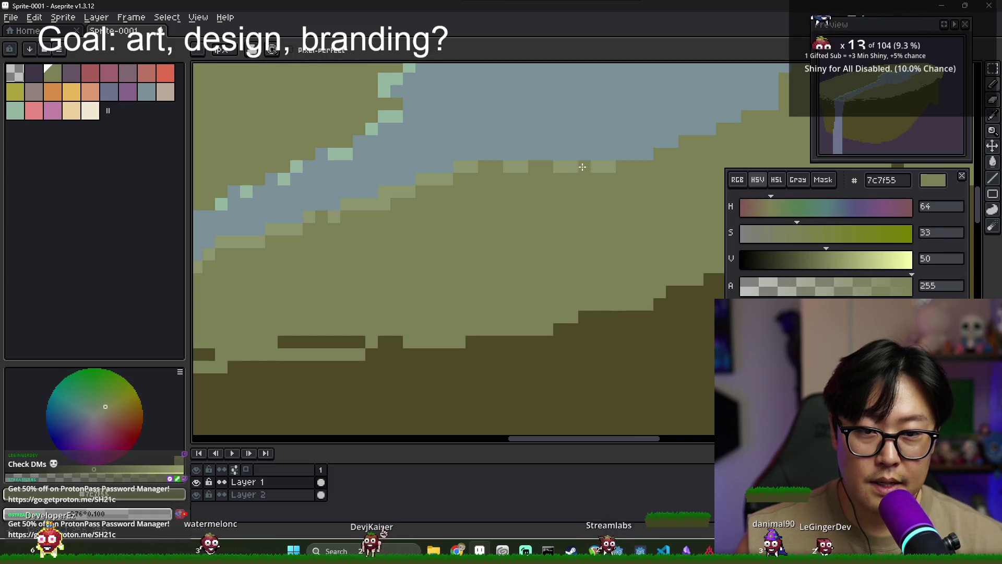
{"action": "left_click", "coordinate": [558, 163], "text": "alt"}
{"action": "left_click", "coordinate": [585, 154]}
{"action": "left_click_drag", "start_coordinate": [598, 166], "coordinate": [622, 166]}
{"action": "left_click", "coordinate": [634, 154]}
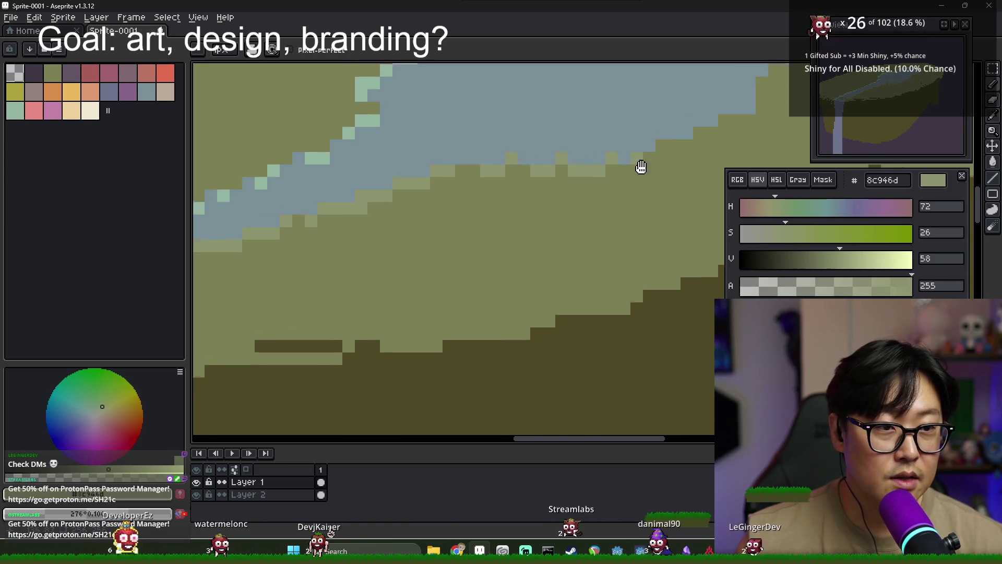
- Touch up the left river-edge pixels, alternating between the 8c946d and 7c7f55 olives
{"action": "scroll", "coordinate": [642, 167], "scroll_direction": "right", "scroll_amount": 3}
{"action": "left_click", "coordinate": [395, 194], "text": "alt"}
{"action": "left_click", "coordinate": [395, 206]}
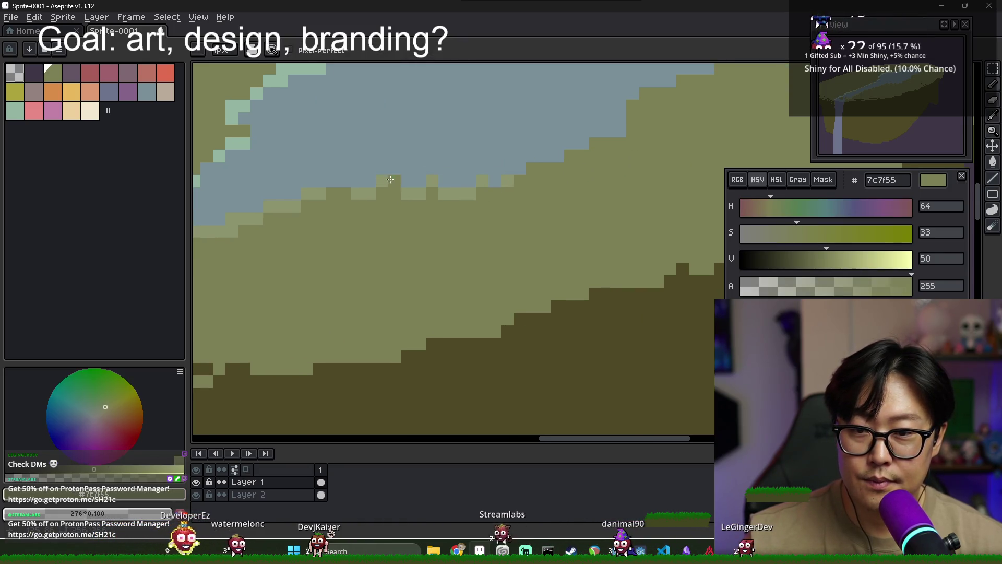
{"action": "left_click", "coordinate": [407, 193], "text": "alt"}
{"action": "left_click", "coordinate": [394, 193]}
{"action": "left_click", "coordinate": [410, 204], "text": "alt"}
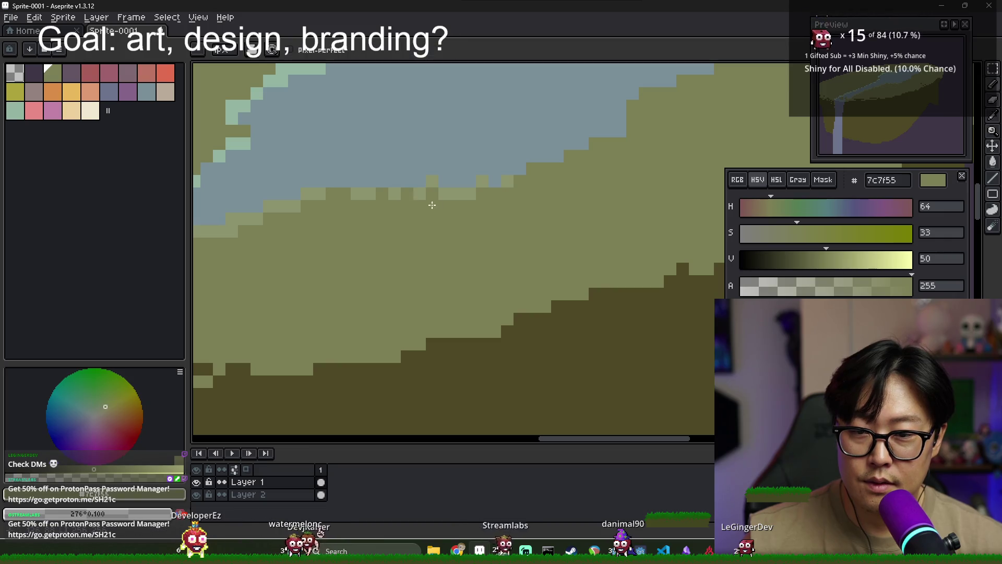
{"action": "left_click", "coordinate": [345, 193], "text": "alt"}
- Add light olive pixels at the stream's far edge and sample the darker olive ground
{"action": "left_click_drag", "start_coordinate": [507, 192], "coordinate": [429, 203]}
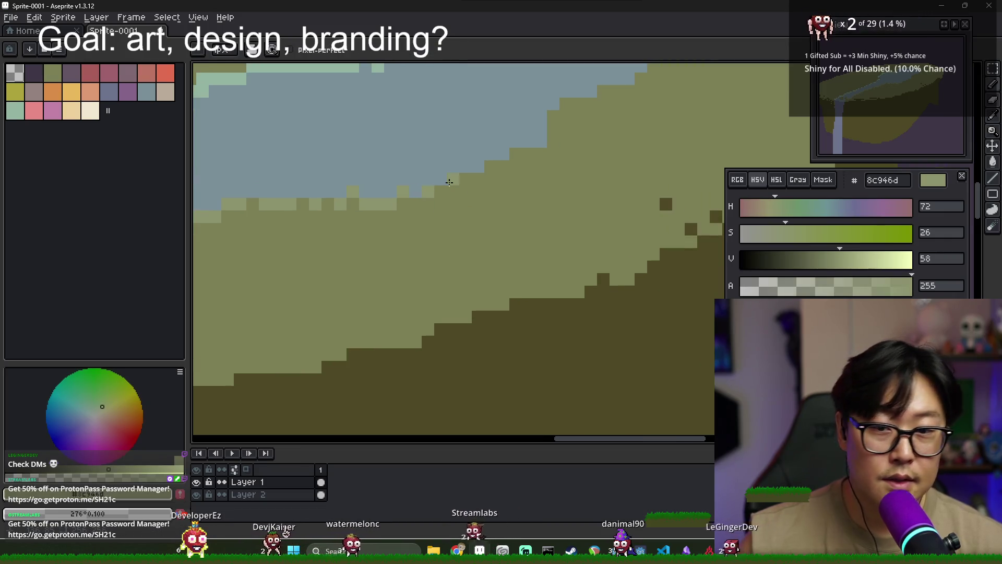
{"action": "left_click", "coordinate": [540, 129]}
{"action": "left_click", "coordinate": [553, 117]}
{"action": "left_click", "coordinate": [560, 181], "text": "alt"}
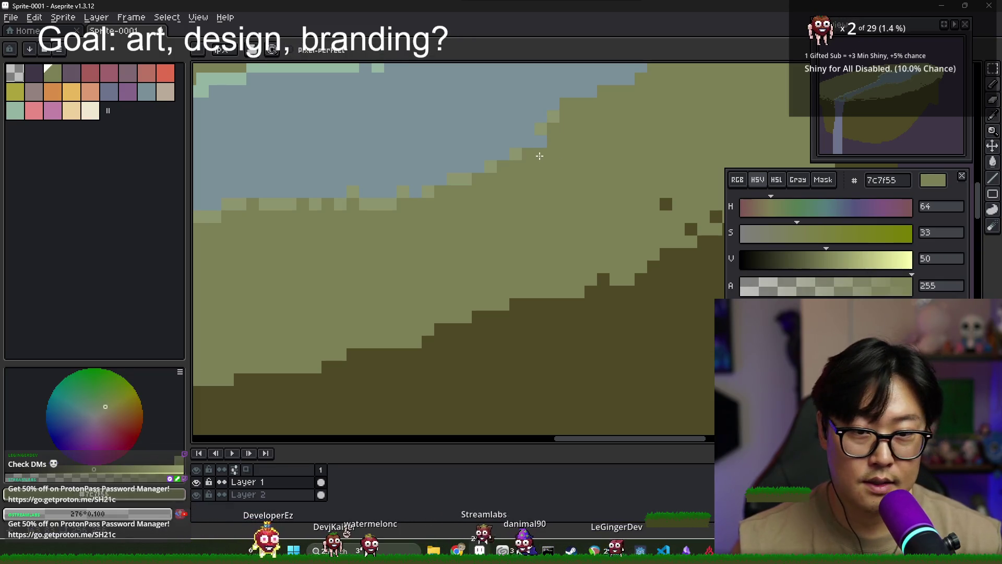
{"action": "key", "text": "alt+Tab"}
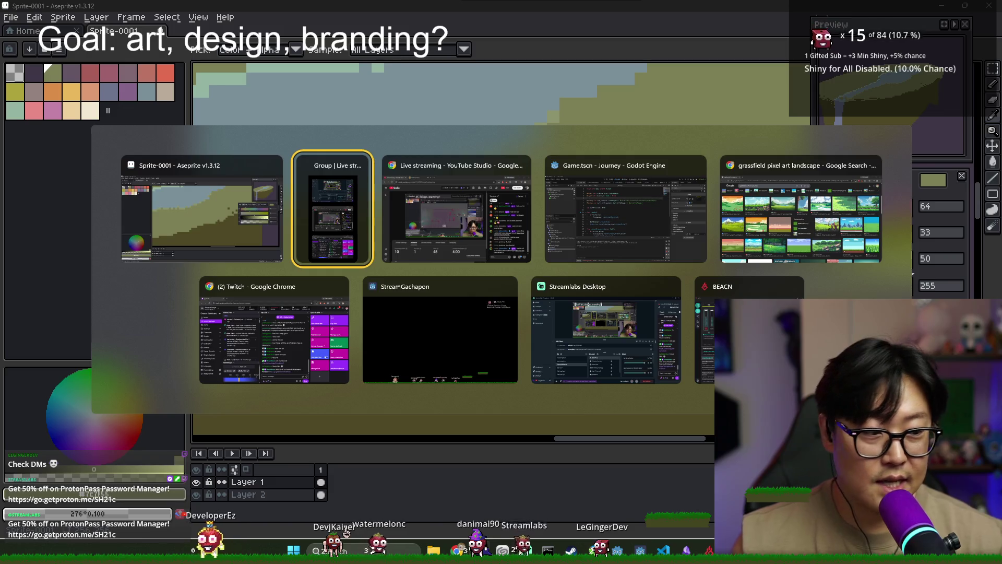
{"action": "key", "text": "Escape"}
{"action": "key", "text": "alt+Tab"}
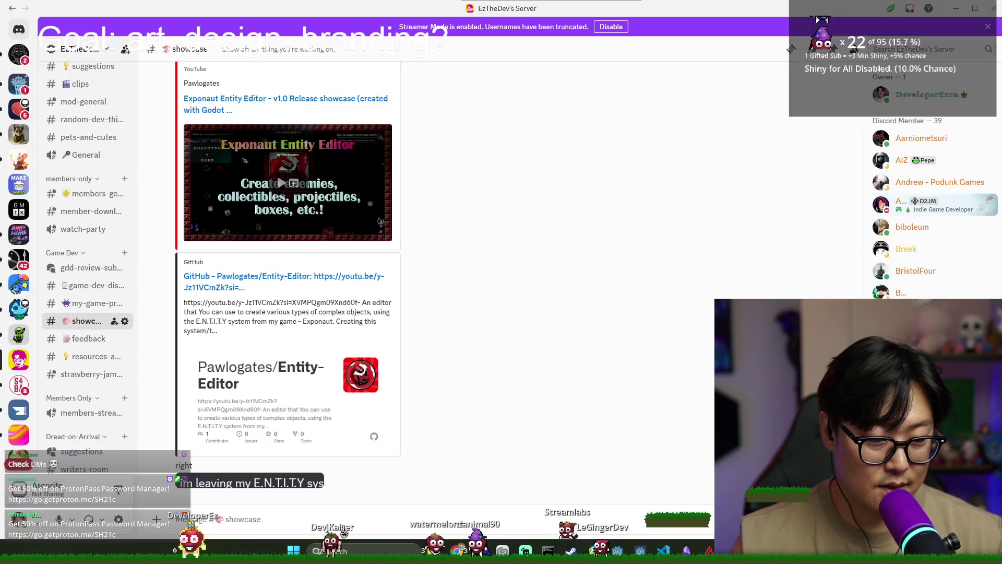
{"action": "key", "text": "alt+Tab"}
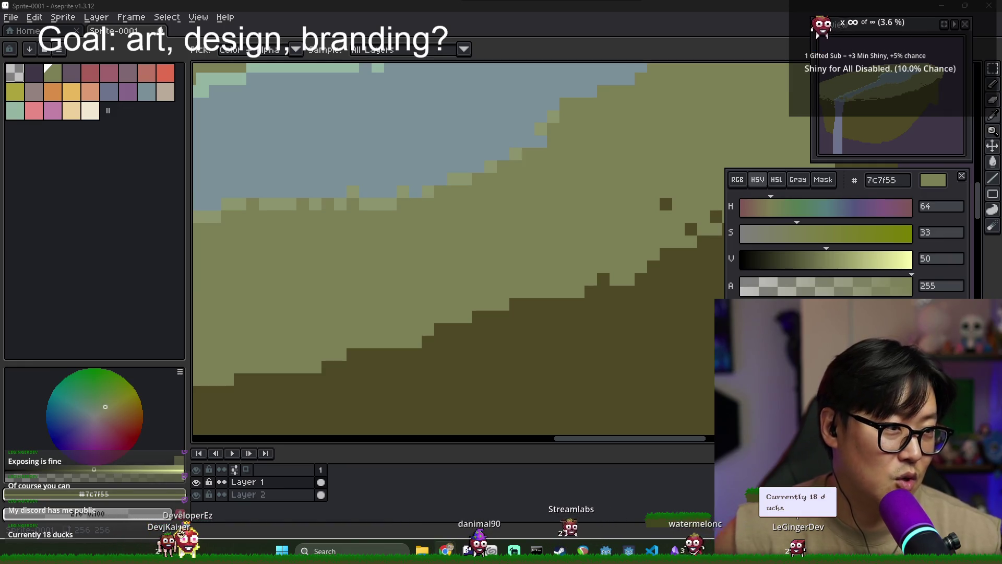
{"action": "left_click_drag", "start_coordinate": [673, 286], "coordinate": [425, 11]}
- Scroll over the DUCKS_1.png sprite sheet, then alt-tab back to the Discord duck template
{"action": "scroll", "coordinate": [510, 280], "scroll_direction": "up", "scroll_amount": 4, "text": "ctrl"}
{"action": "scroll", "coordinate": [497, 353], "scroll_direction": "down", "scroll_amount": 10}
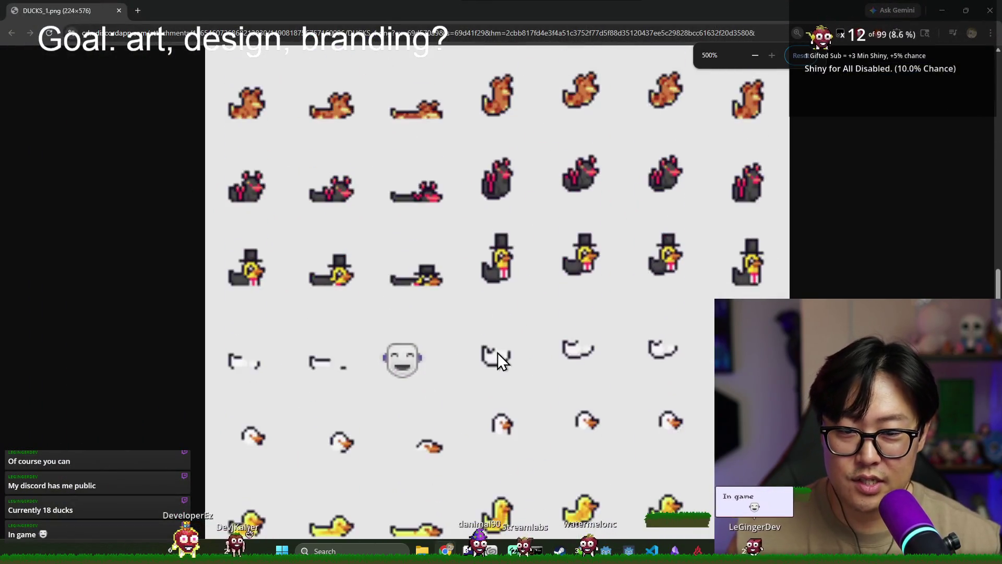
{"action": "scroll", "coordinate": [495, 351], "scroll_direction": "down", "scroll_amount": 6, "text": "ctrl"}
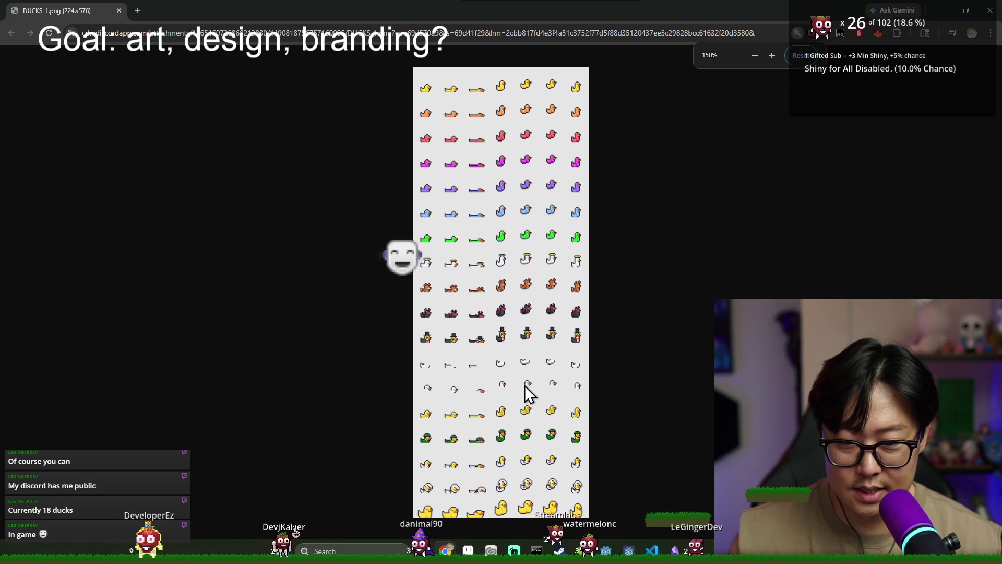
{"action": "scroll", "coordinate": [499, 380], "scroll_direction": "up", "scroll_amount": 2, "text": "ctrl"}
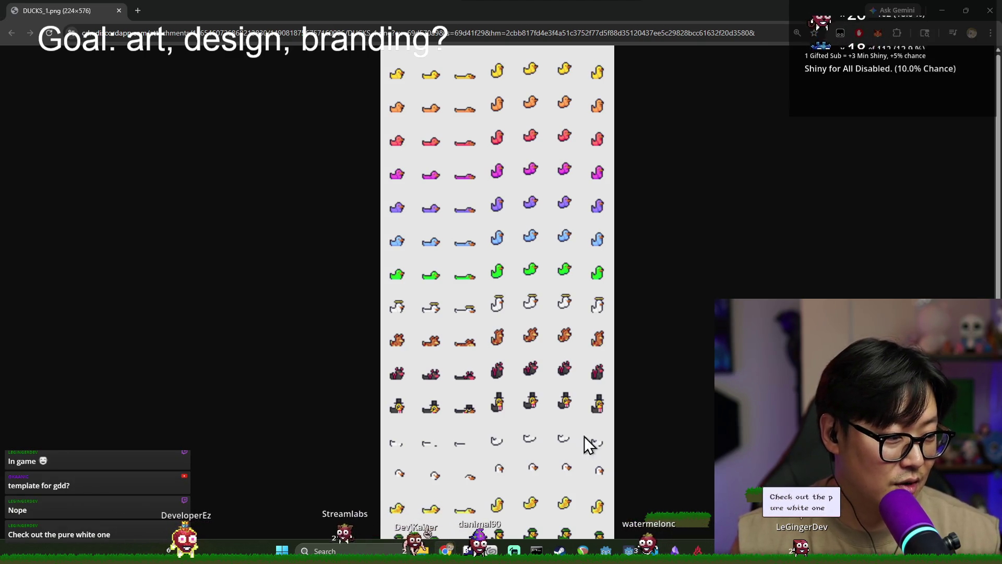
{"action": "scroll", "coordinate": [514, 449], "scroll_direction": "down", "scroll_amount": 2}
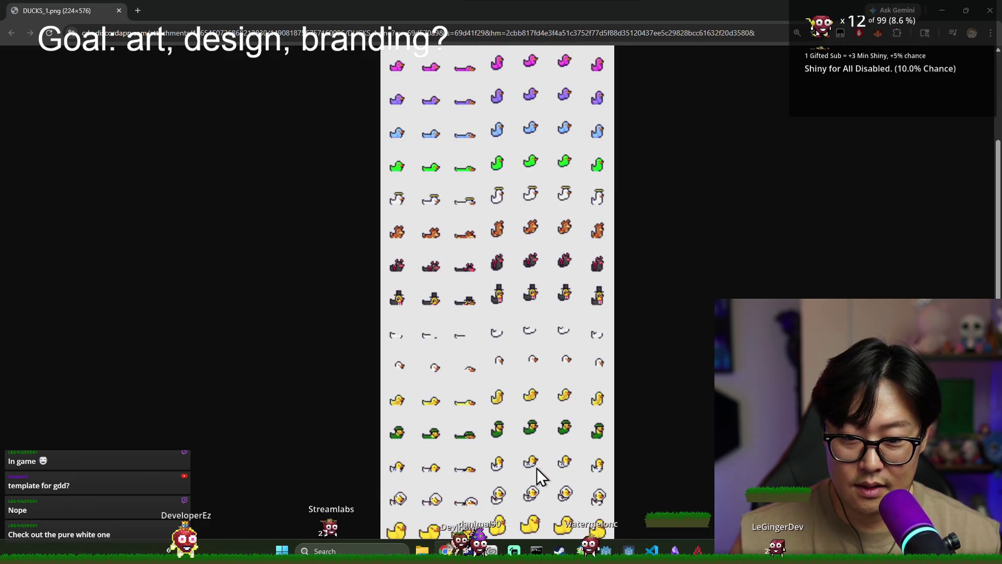
{"action": "scroll", "coordinate": [647, 451], "scroll_direction": "up", "scroll_amount": 2}
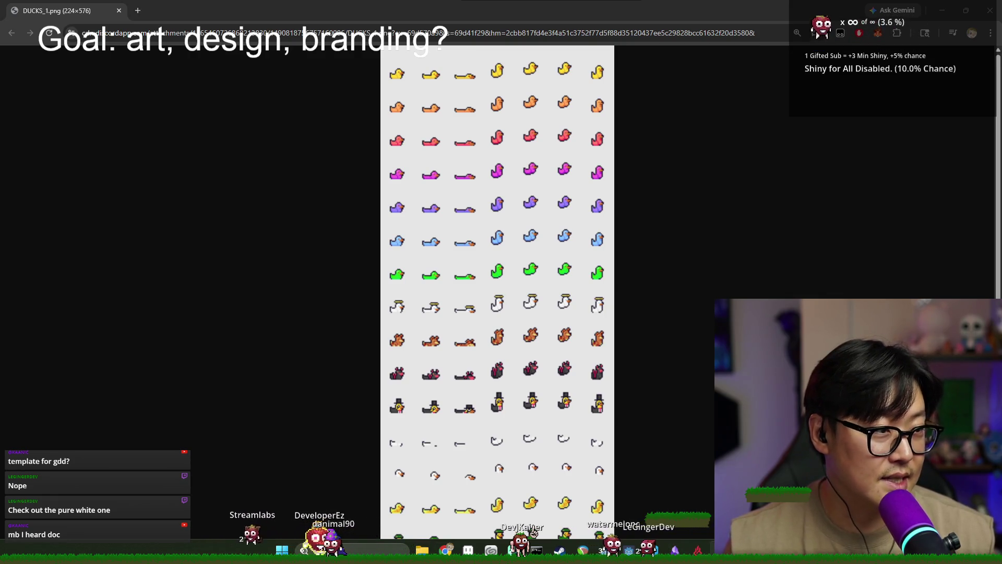
{"action": "key", "text": "alt+Tab"}
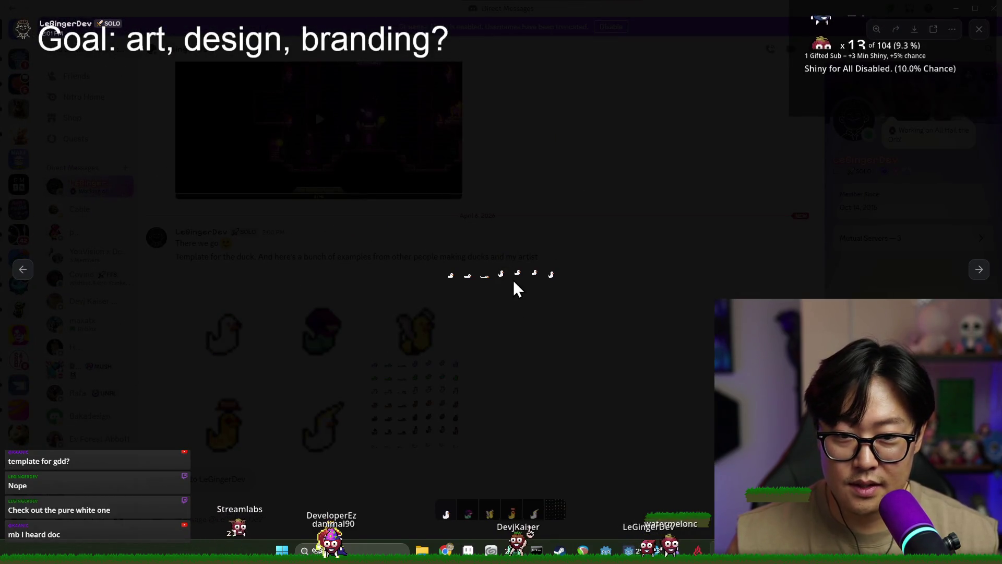
- Enlarge the seven-duck template strip in Discord and open its image link in the browser
{"action": "left_click", "coordinate": [508, 269]}
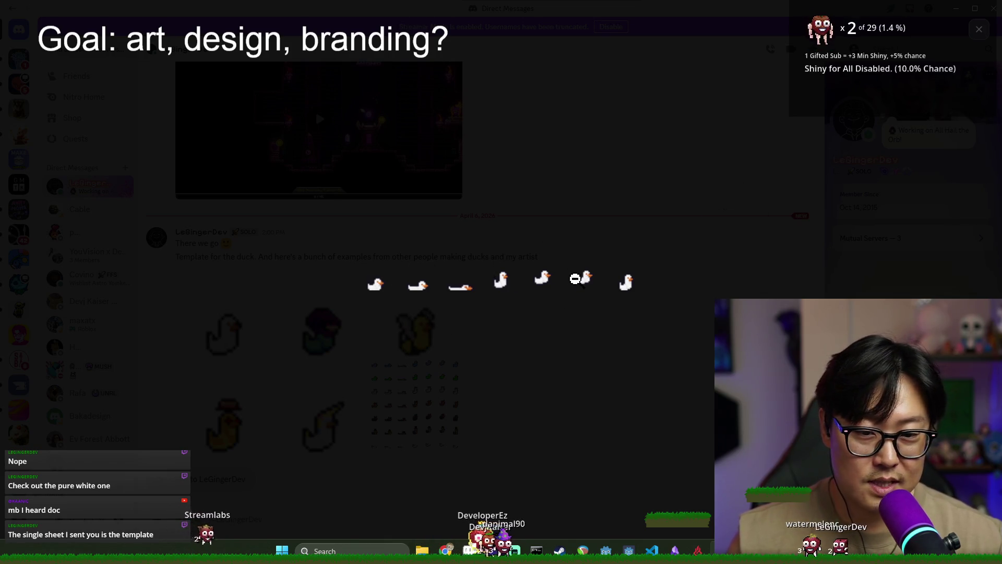
{"action": "right_click", "coordinate": [579, 281]}
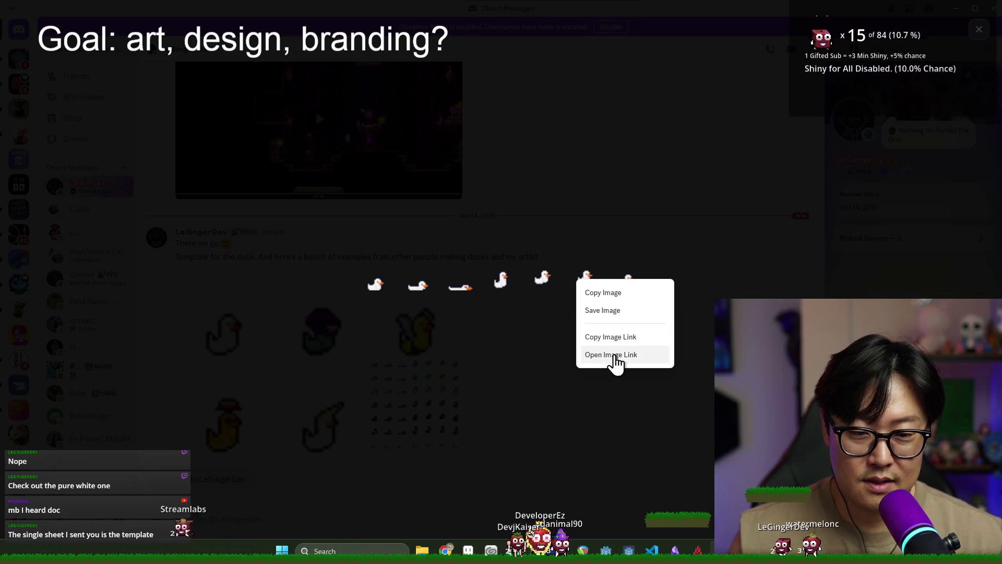
{"action": "left_click", "coordinate": [614, 357]}
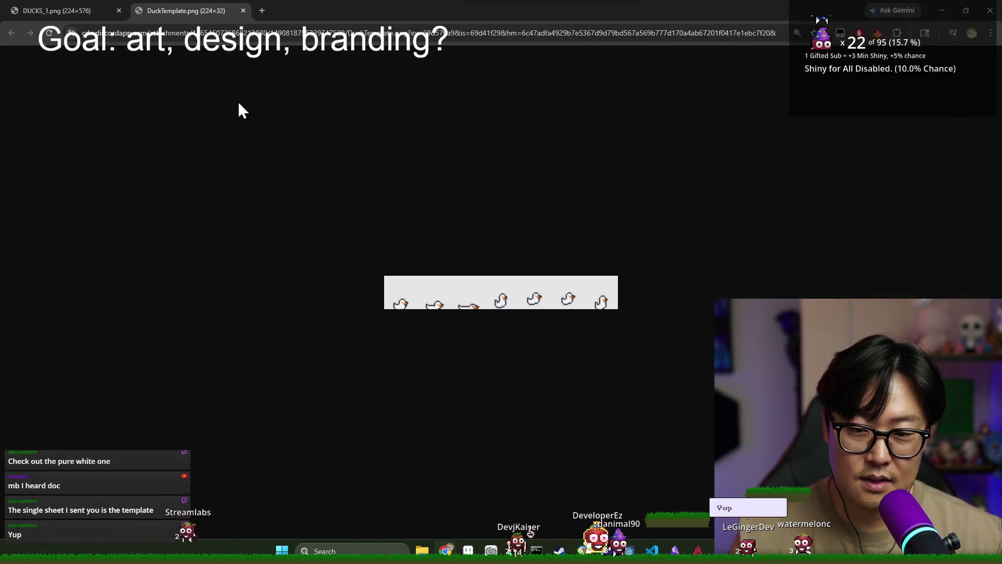
- Save the duck strip image into the EzTheDev folder on the Desktop
{"action": "right_click", "coordinate": [457, 295]}
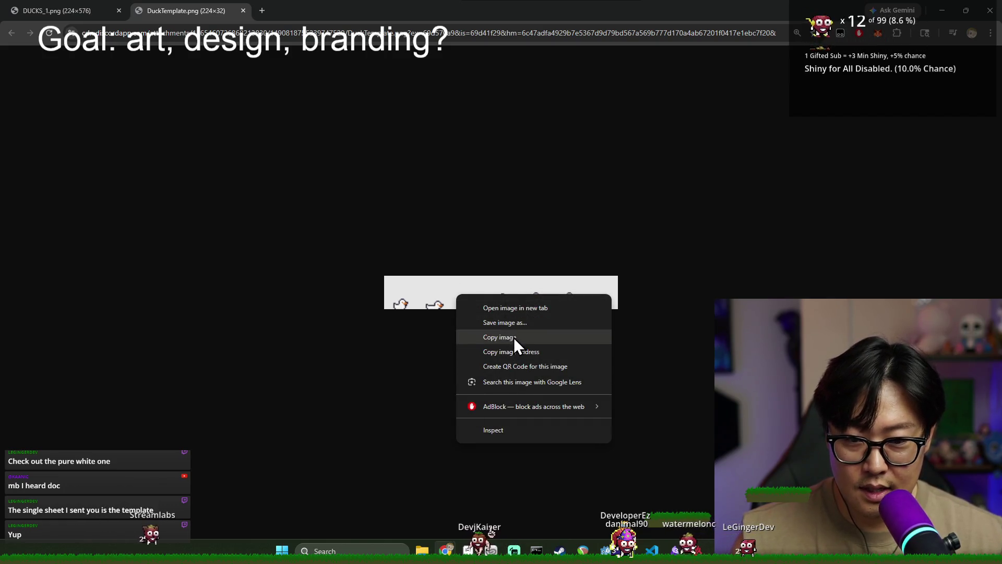
{"action": "left_click", "coordinate": [522, 324]}
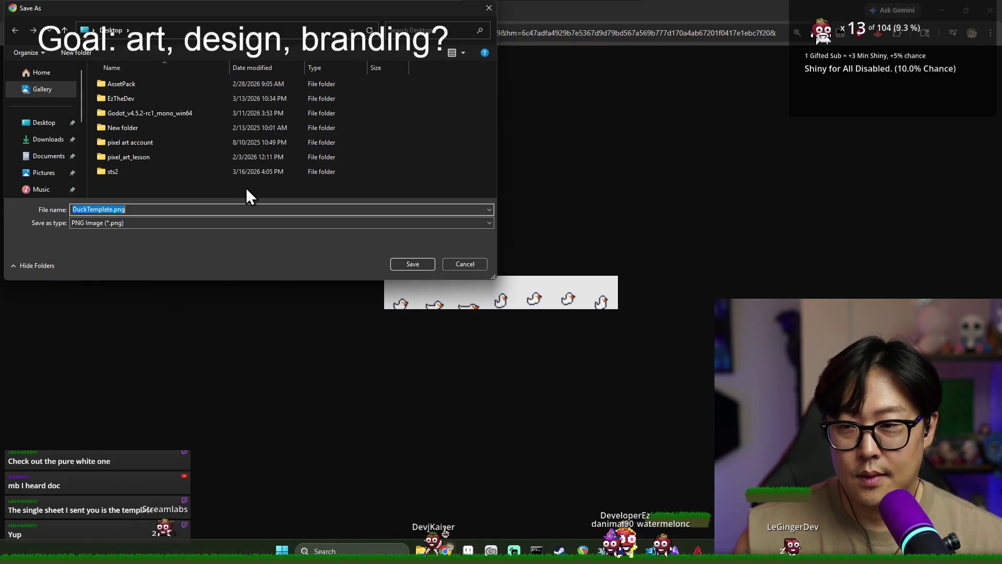
{"action": "double_click", "coordinate": [124, 97]}
{"action": "left_click", "coordinate": [108, 226]}
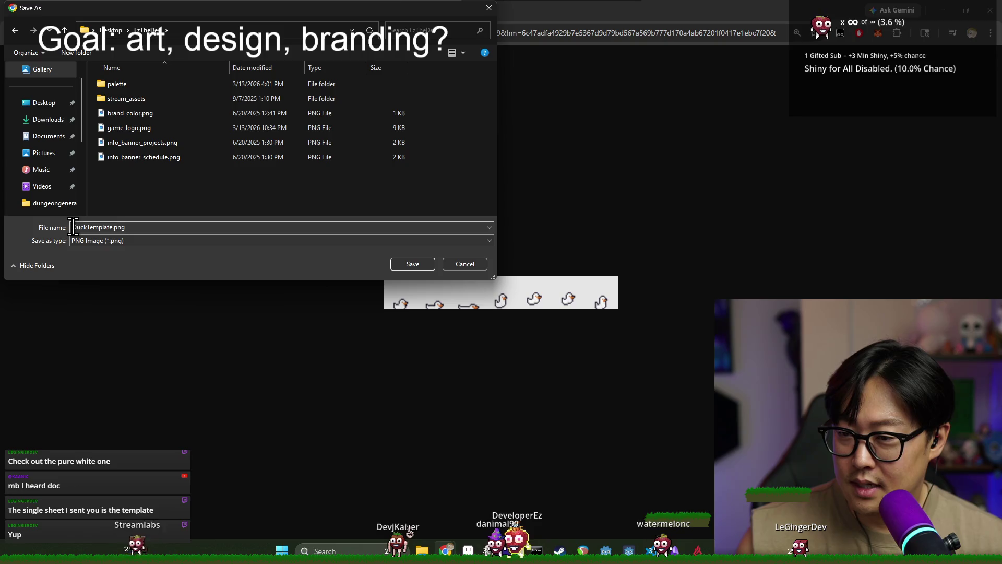
{"action": "double_click", "coordinate": [108, 227]}
- Rename the file to EzTheDev_DuckFor_leGingerDev.png, save it, and close the template tab
{"action": "key", "text": "Home"}
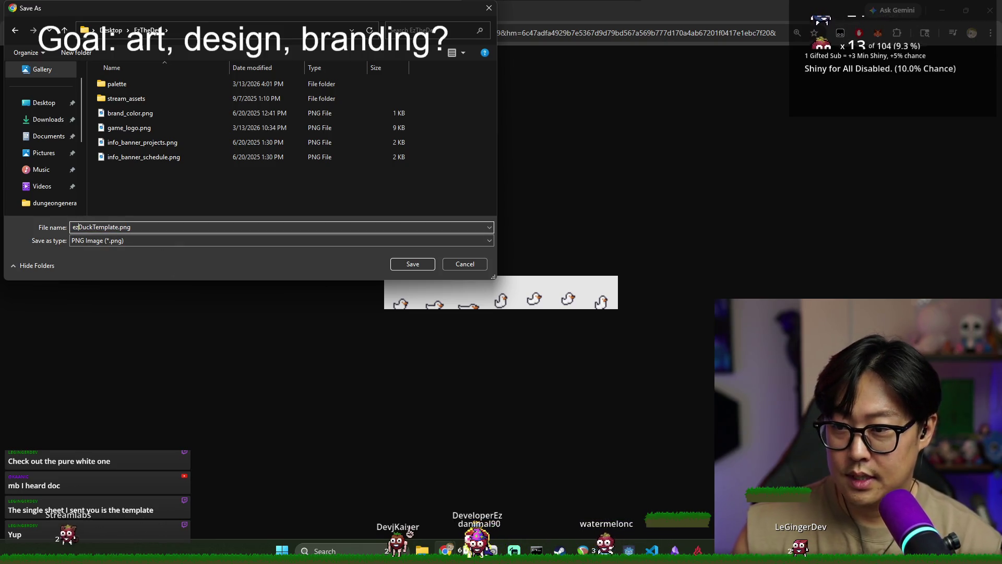
{"action": "key", "text": "BackSpace"}
{"action": "key", "text": "BackSpace"}
{"action": "type", "text": "Dev"}
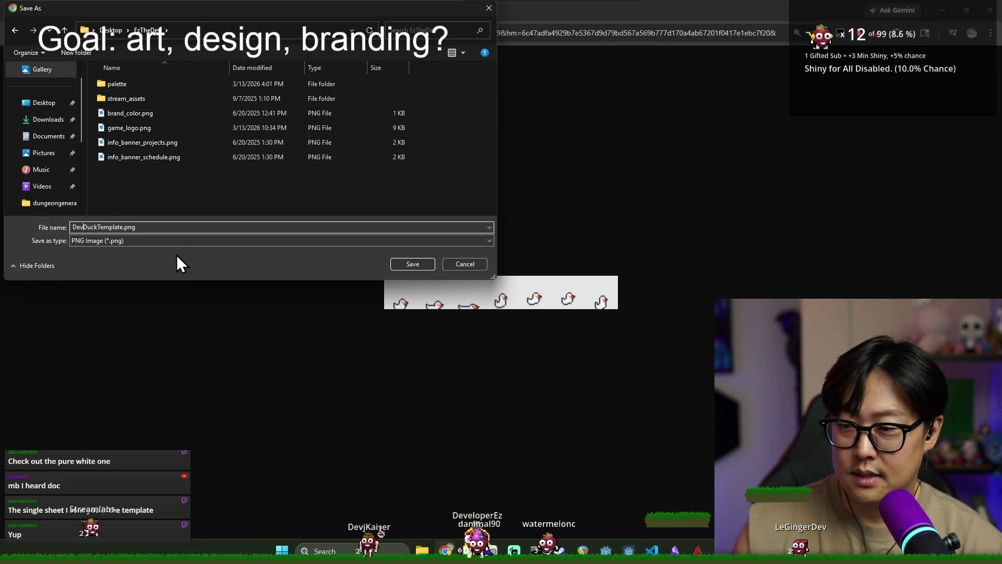
{"action": "key", "text": "BackSpace"}
{"action": "key", "text": "BackSpace"}
{"action": "key", "text": "BackSpace"}
{"action": "type", "text": "EzTh"}
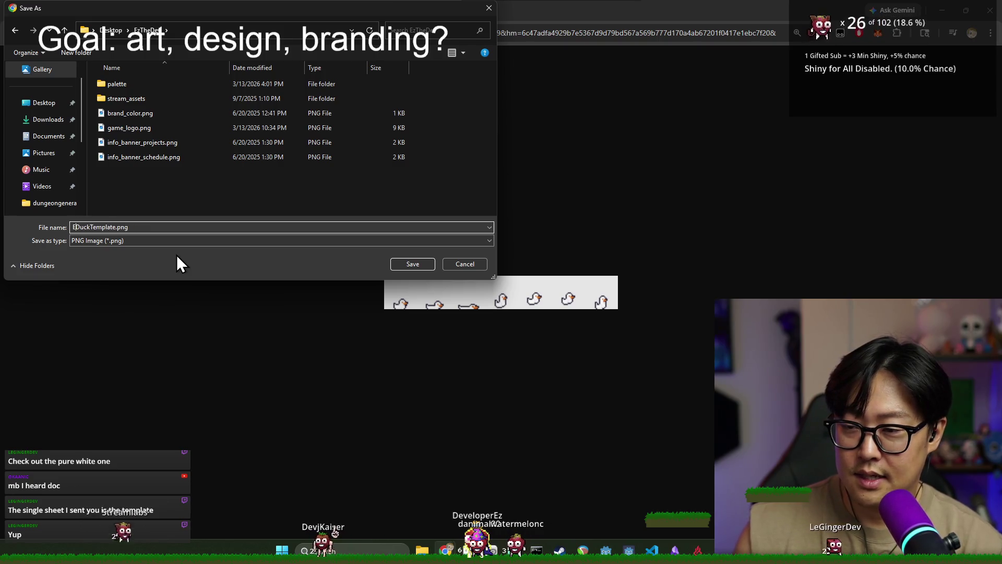
{"action": "type", "text": "eDev_"}
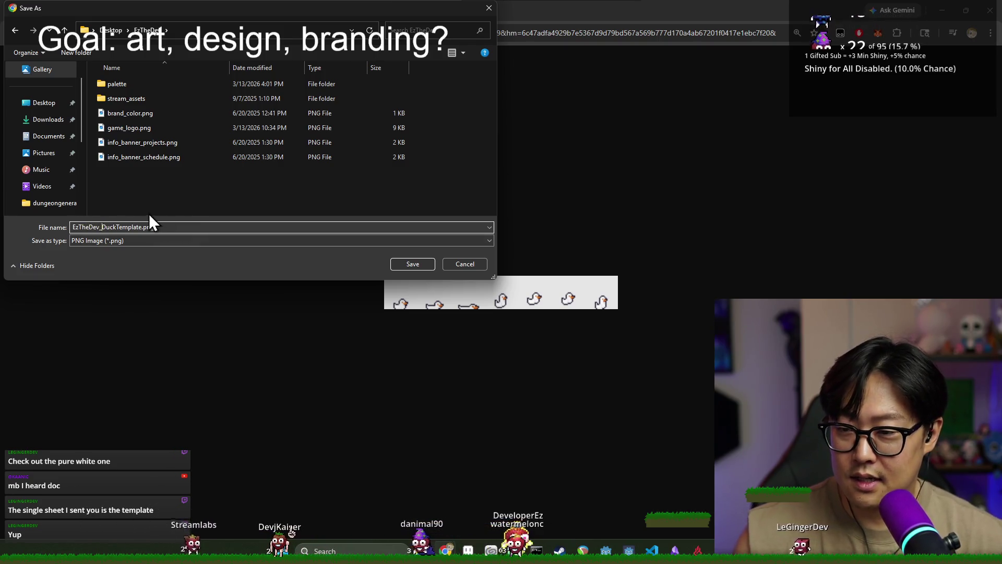
{"action": "left_click_drag", "start_coordinate": [104, 227], "coordinate": [139, 227]}
{"action": "type", "text": "F"}
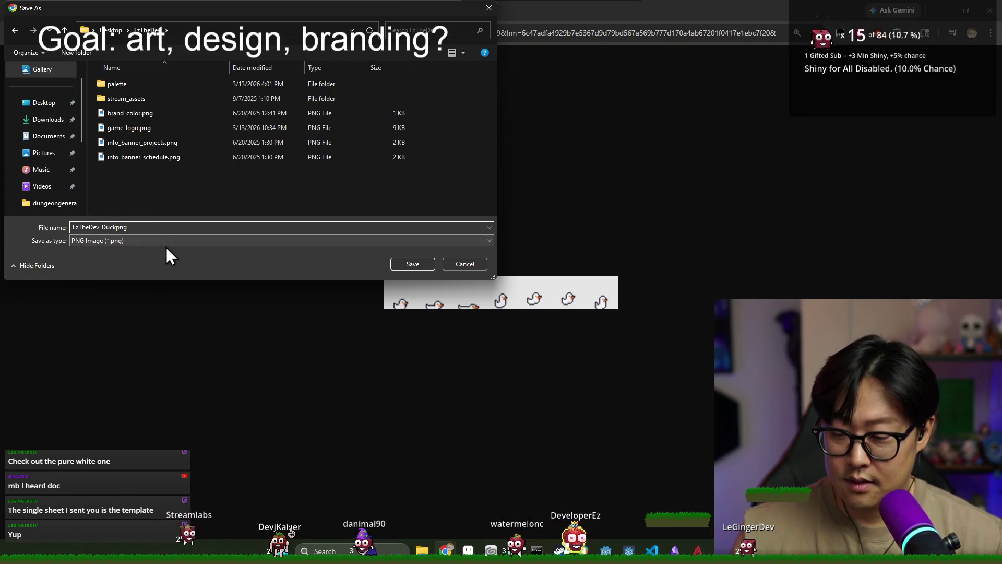
{"action": "type", "text": "or_"}
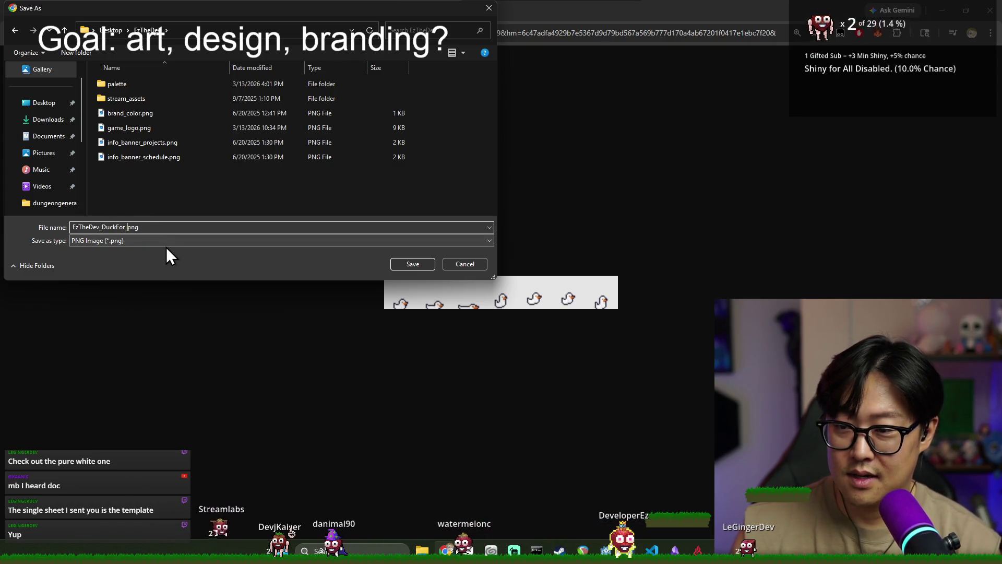
{"action": "type", "text": "leg"}
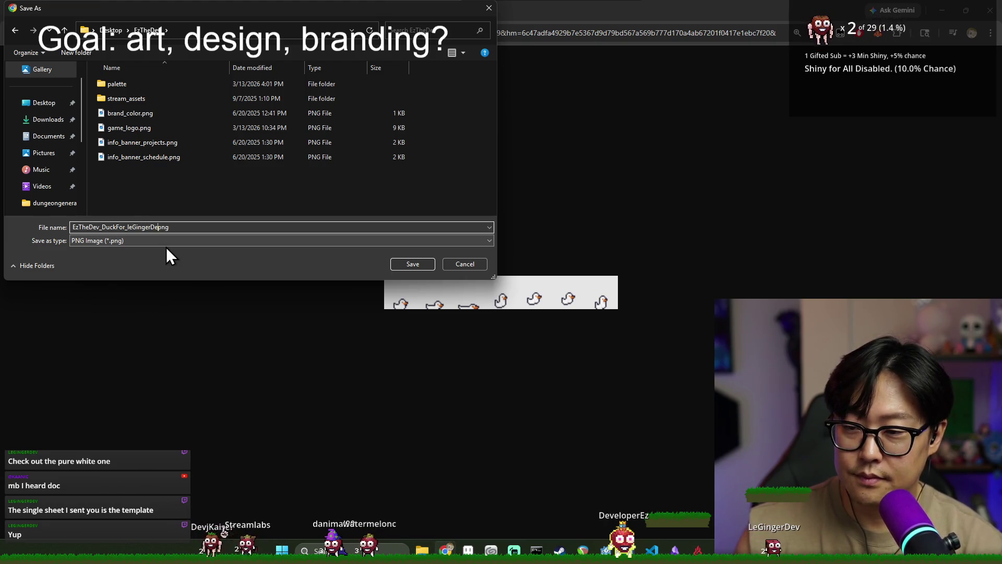
{"action": "key", "text": "Return"}
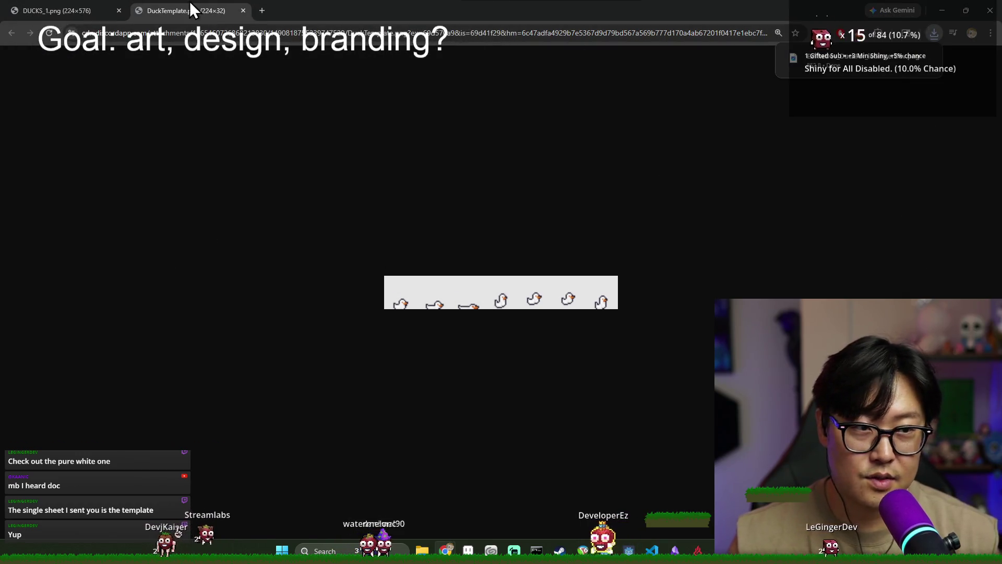
{"action": "left_click", "coordinate": [243, 11]}
{"action": "key", "text": "alt+Tab"}
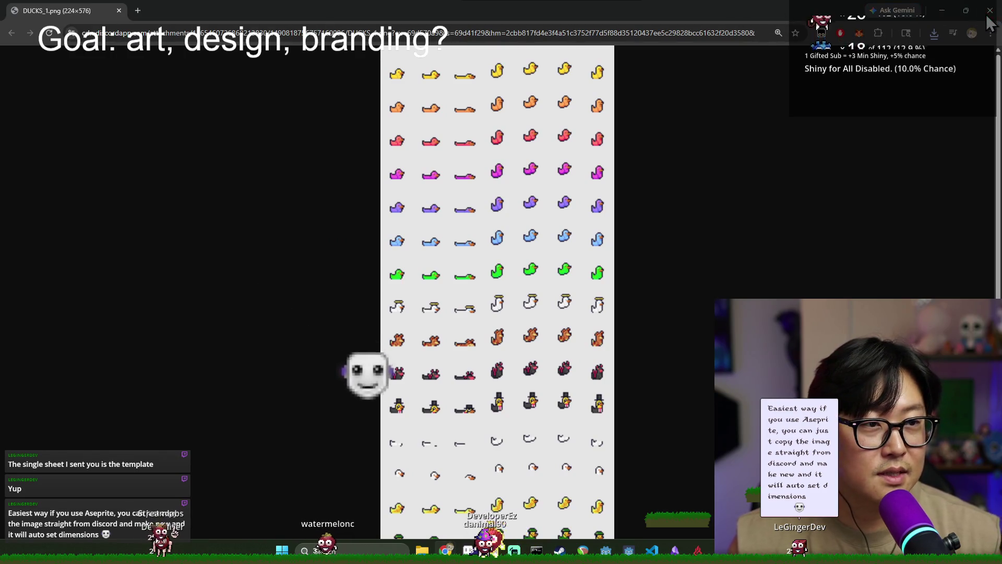
- Close the enlarged image in Discord and return to the Aseprite island sprite
{"action": "key", "text": "alt+Tab"}
{"action": "key", "text": "Escape"}
{"action": "key", "text": "alt+Tab"}
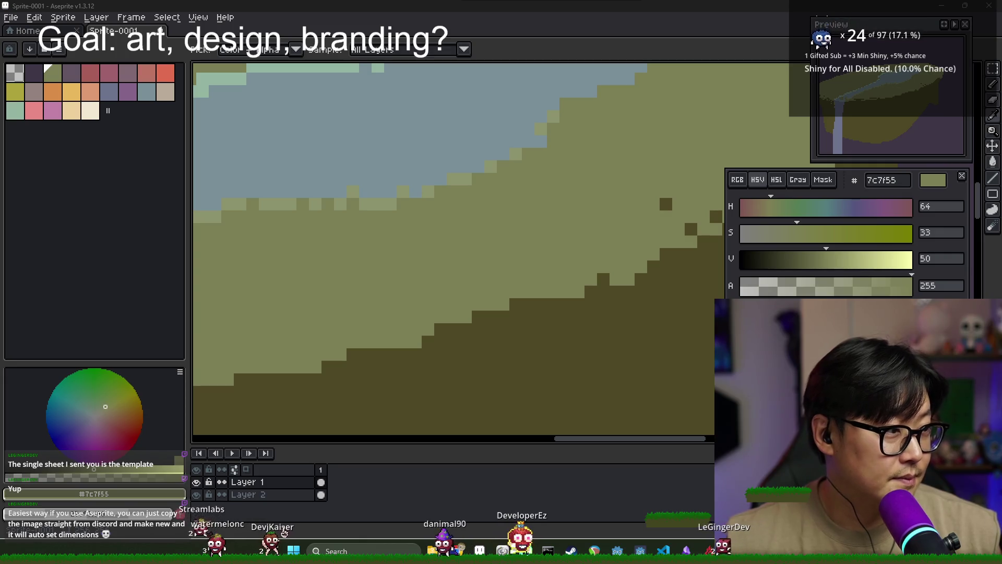
- Eyedrop the waterfall's grey-blue 6d738d from the island sprite
{"action": "scroll", "coordinate": [519, 286], "scroll_direction": "down", "scroll_amount": 4}
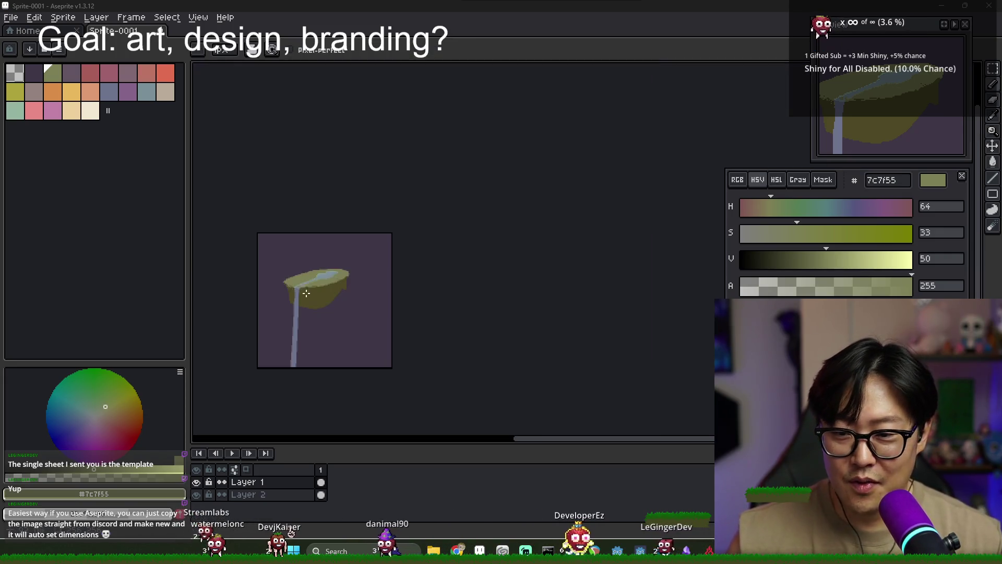
{"action": "scroll", "coordinate": [300, 309], "scroll_direction": "up", "scroll_amount": 2}
{"action": "scroll", "coordinate": [310, 282], "scroll_direction": "down", "scroll_amount": 1}
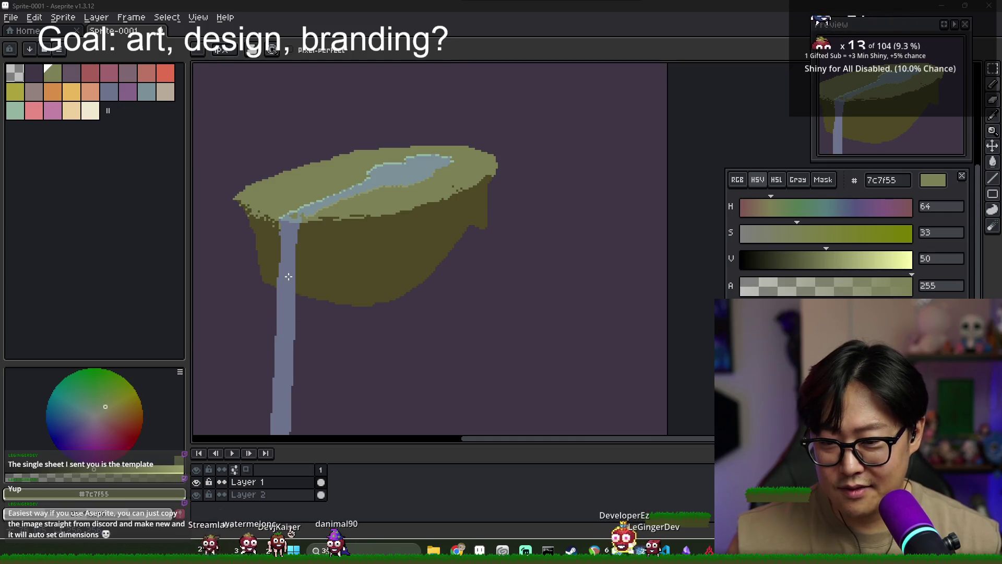
{"action": "scroll", "coordinate": [289, 276], "scroll_direction": "up", "scroll_amount": 1}
{"action": "scroll", "coordinate": [286, 277], "scroll_direction": "down", "scroll_amount": 2}
{"action": "key", "text": "i"}
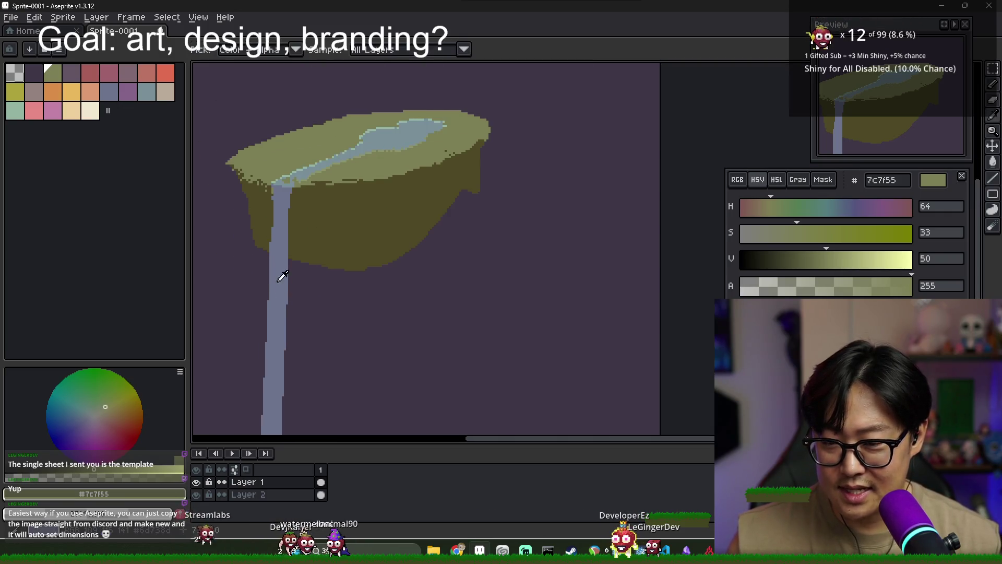
{"action": "left_click", "coordinate": [291, 179]}
{"action": "key", "text": "b"}
- Shift the canvas and preview toward the waterfall and pick the fill tool
{"action": "scroll", "coordinate": [287, 279], "scroll_direction": "up", "scroll_amount": 1}
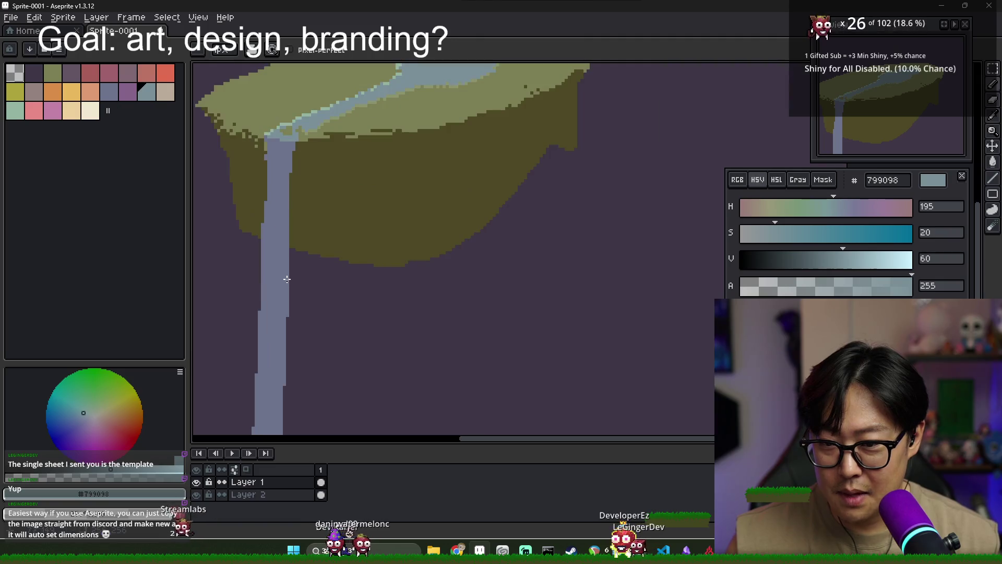
{"action": "mouse_move", "coordinate": [290, 342]}
{"action": "left_mouse_down"}
{"action": "mouse_move", "coordinate": [282, 424]}
{"action": "mouse_move", "coordinate": [271, 428]}
{"action": "left_mouse_up"}
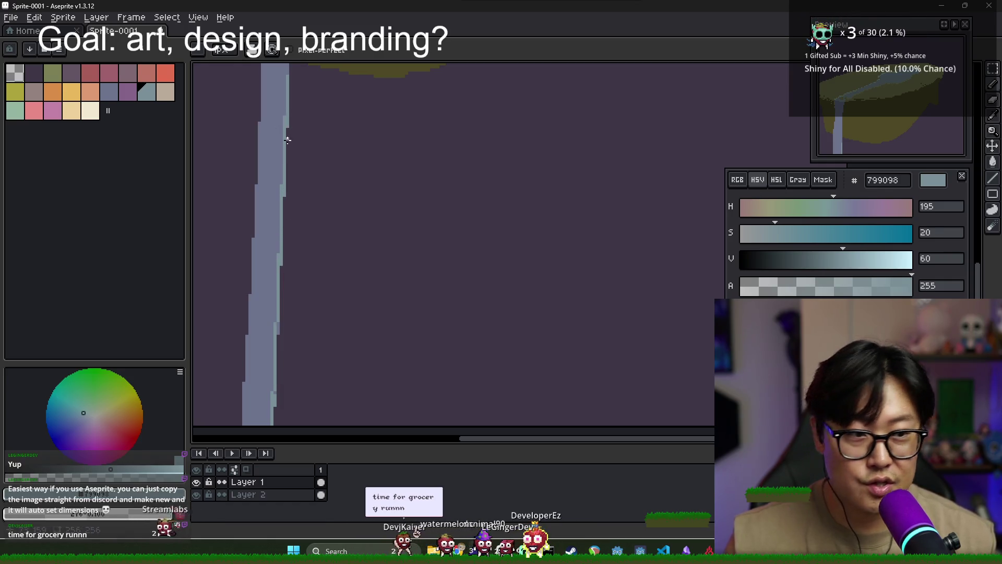
{"action": "left_click_drag", "start_coordinate": [844, 122], "coordinate": [871, 110]}
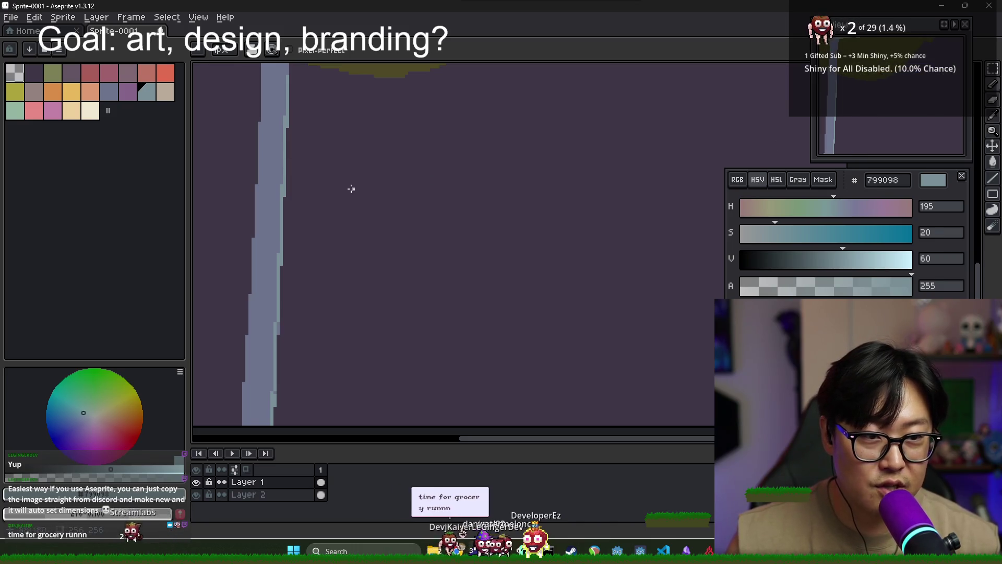
{"action": "scroll", "coordinate": [263, 401], "scroll_direction": "down", "scroll_amount": 1}
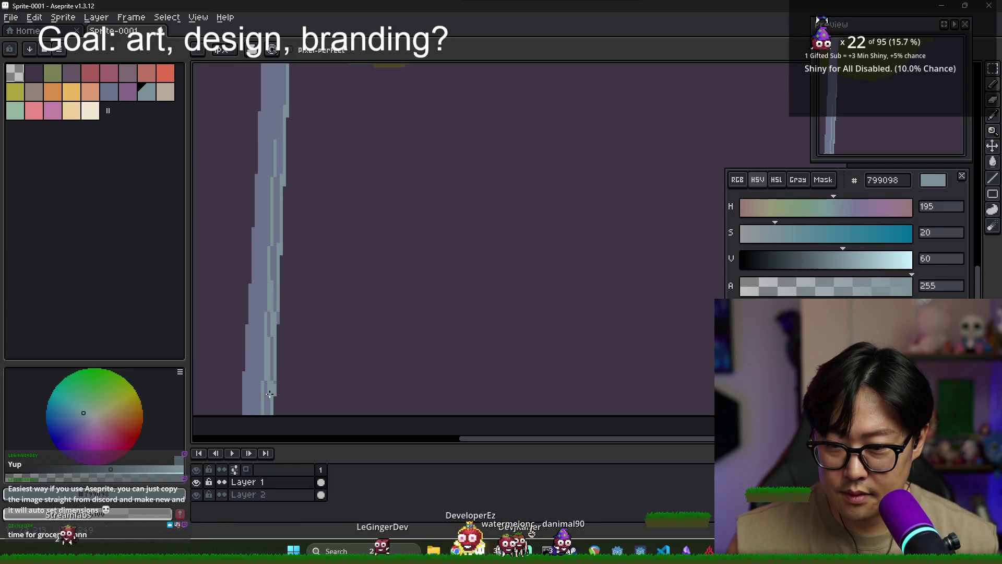
{"action": "scroll", "coordinate": [267, 398], "scroll_direction": "up", "scroll_amount": 1}
{"action": "key", "text": "g"}
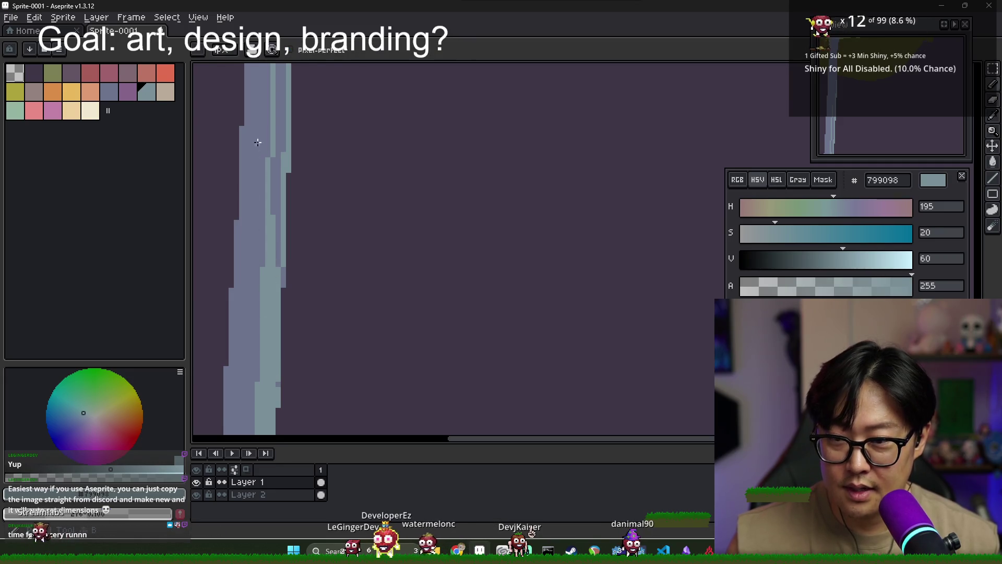
{"action": "scroll", "coordinate": [253, 289], "scroll_direction": "down", "scroll_amount": 1}
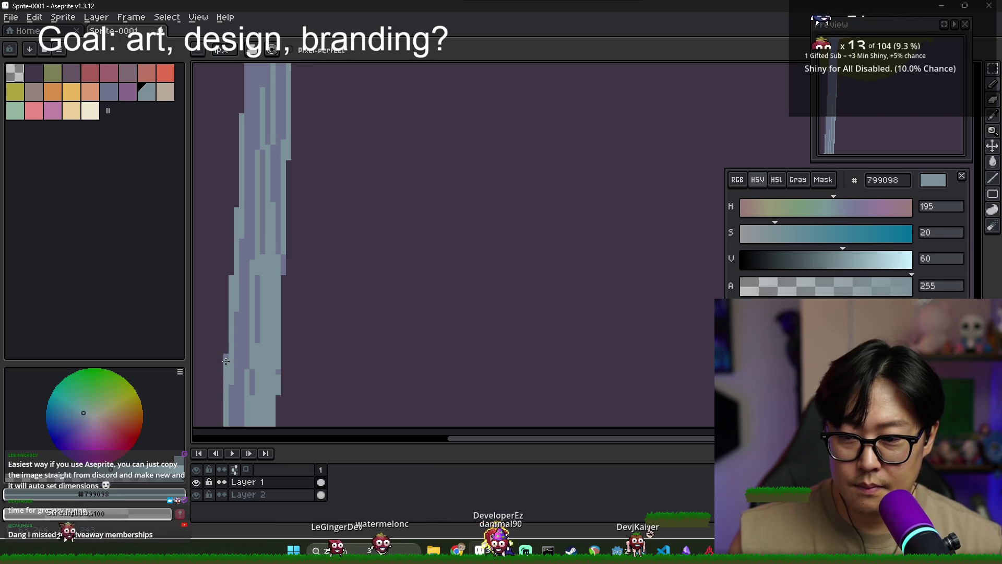
{"action": "scroll", "coordinate": [225, 361], "scroll_direction": "down", "scroll_amount": 3}
{"action": "scroll", "coordinate": [268, 353], "scroll_direction": "up", "scroll_amount": 2}
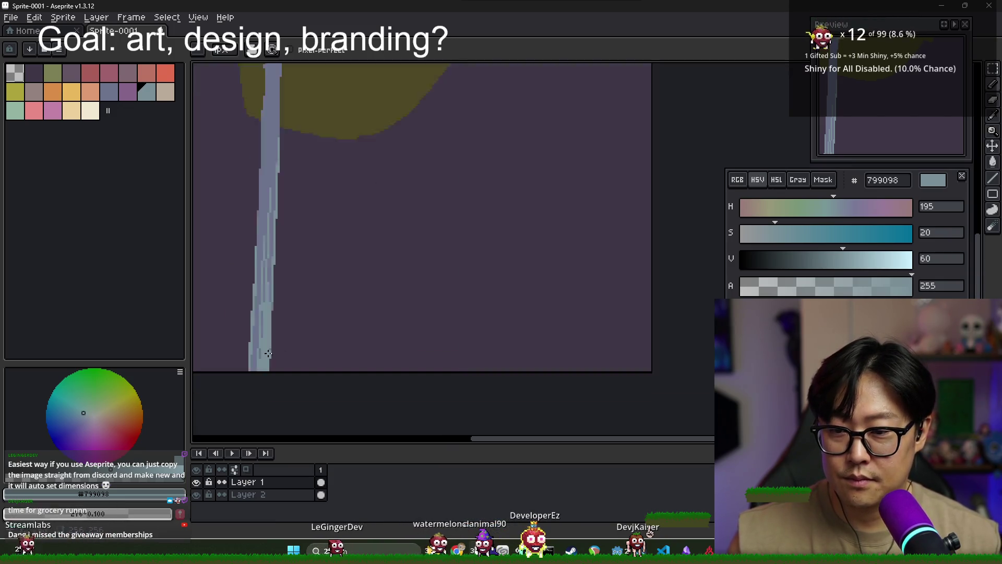
{"action": "scroll", "coordinate": [268, 354], "scroll_direction": "up", "scroll_amount": 2}
- Try a flat colour fill on the waterfall, then undo it
{"action": "key", "text": "g"}
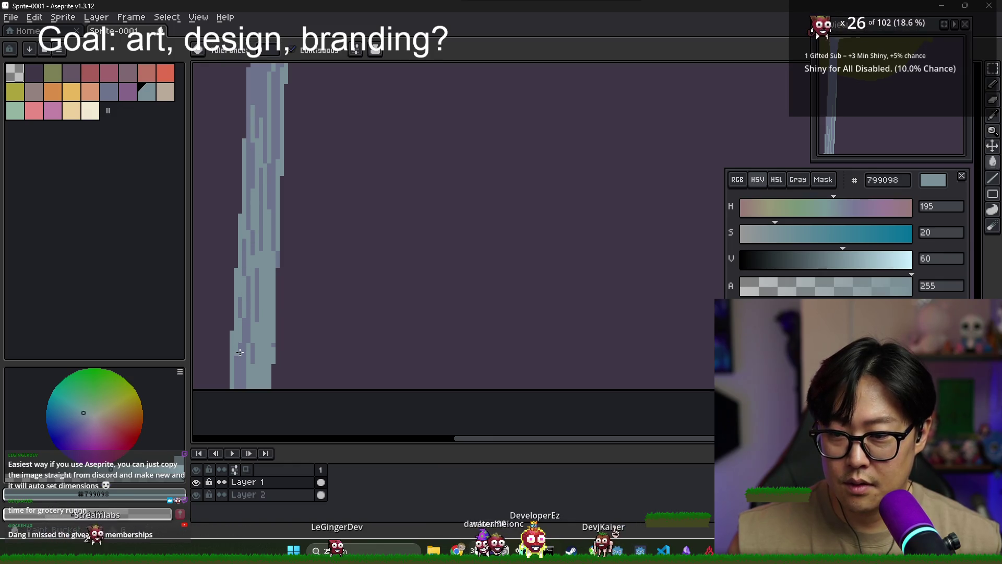
{"action": "scroll", "coordinate": [256, 342], "scroll_direction": "down", "scroll_amount": 4}
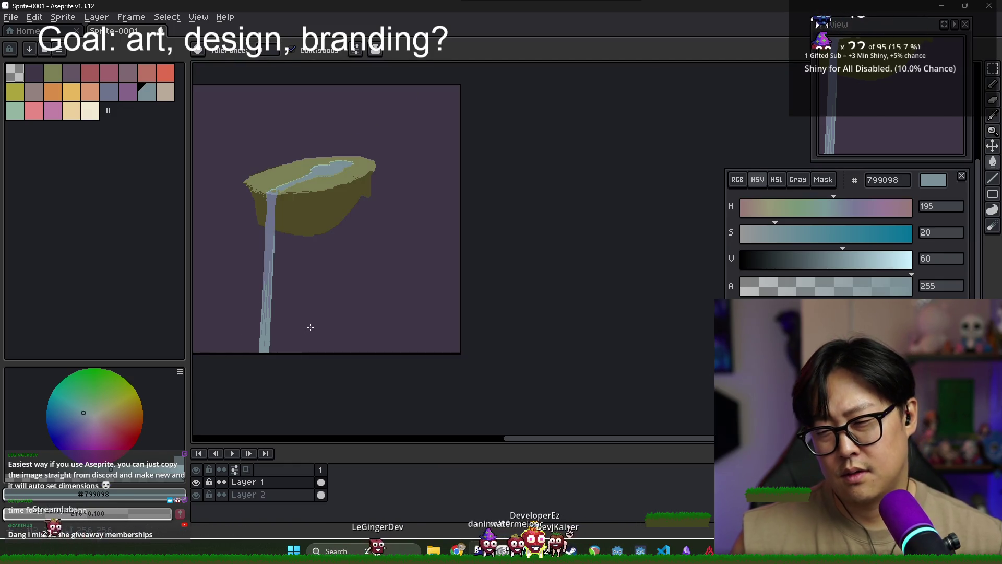
{"action": "scroll", "coordinate": [272, 270], "scroll_direction": "up", "scroll_amount": 2}
{"action": "left_click", "coordinate": [271, 261]}
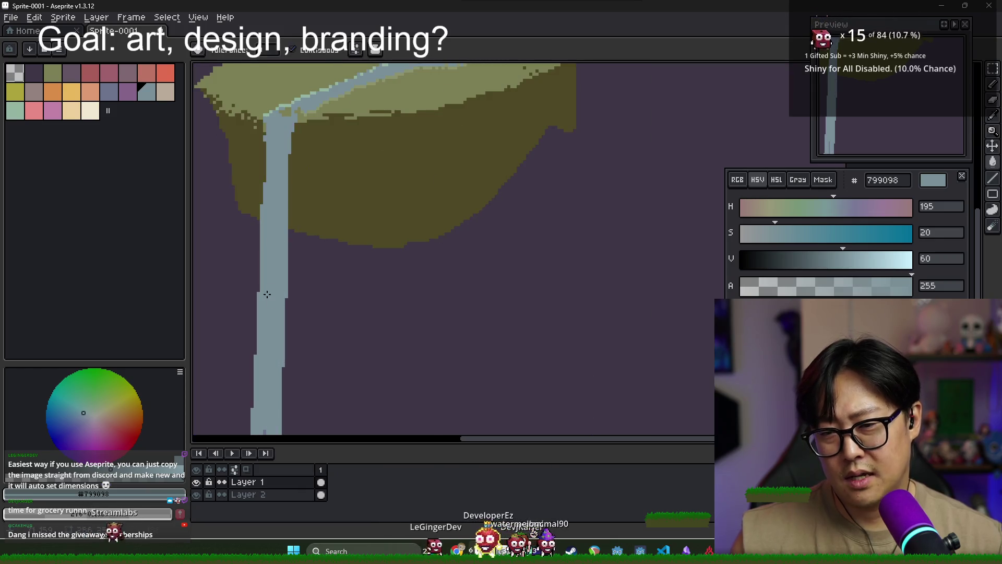
{"action": "key", "text": "ctrl+z"}
{"action": "key", "text": "b"}
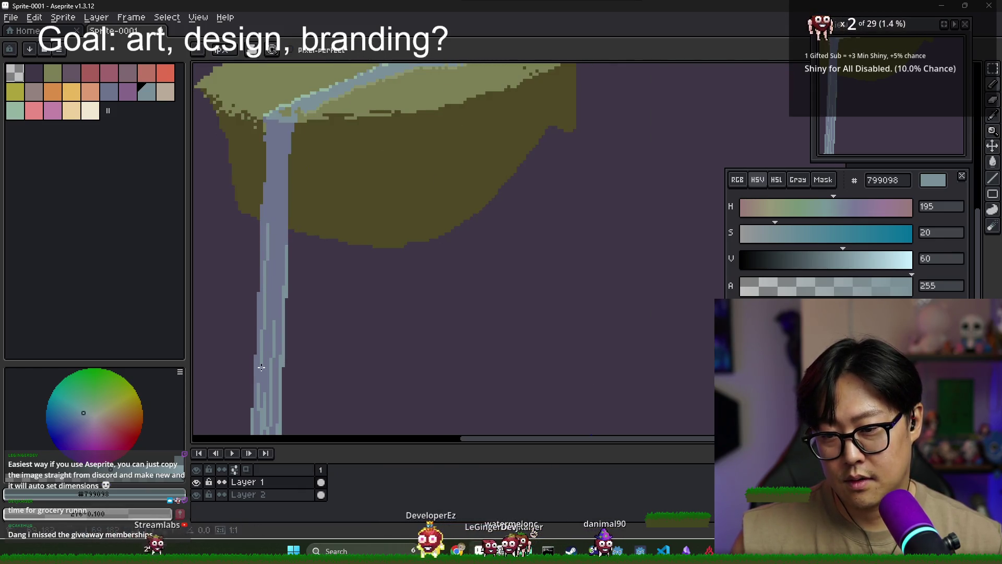
- Re-sample the waterfall's grey-blue 6d738d and bring up the file browser
{"action": "scroll", "coordinate": [282, 318], "scroll_direction": "down", "scroll_amount": 3}
{"action": "key", "text": "v"}
{"action": "scroll", "coordinate": [255, 332], "scroll_direction": "up", "scroll_amount": 3}
{"action": "key", "text": "b"}
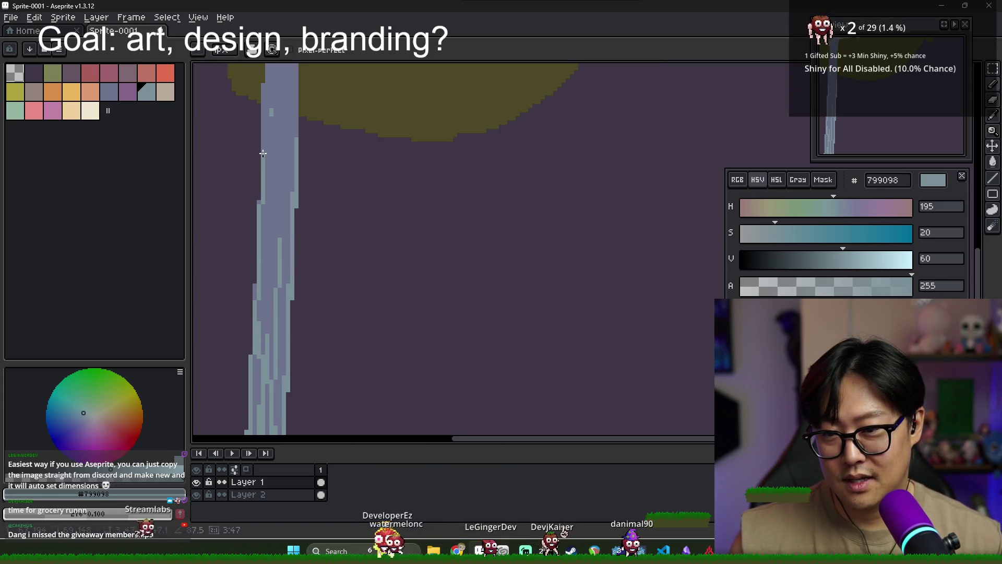
{"action": "scroll", "coordinate": [301, 268], "scroll_direction": "down", "scroll_amount": 3}
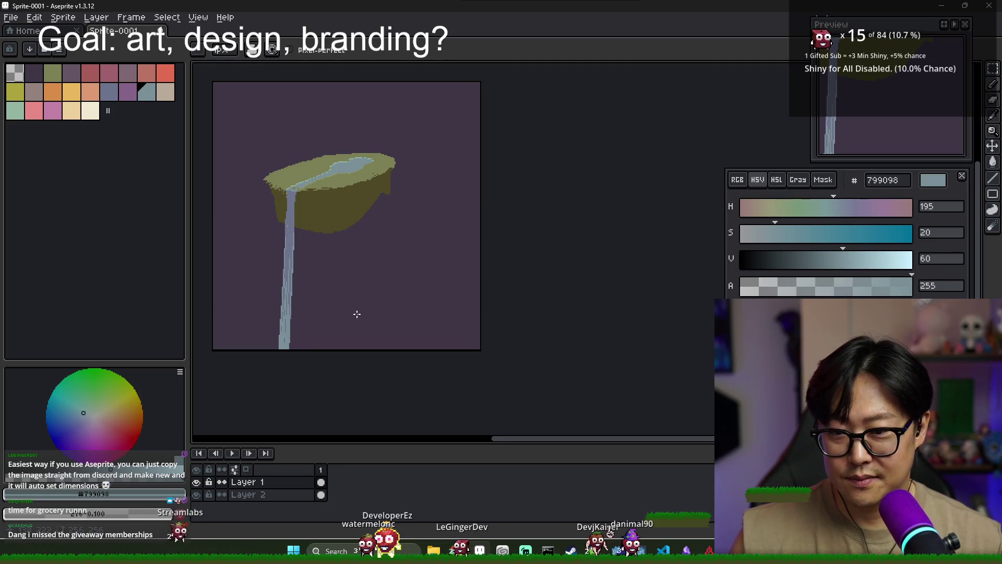
{"action": "scroll", "coordinate": [298, 187], "scroll_direction": "up", "scroll_amount": 4}
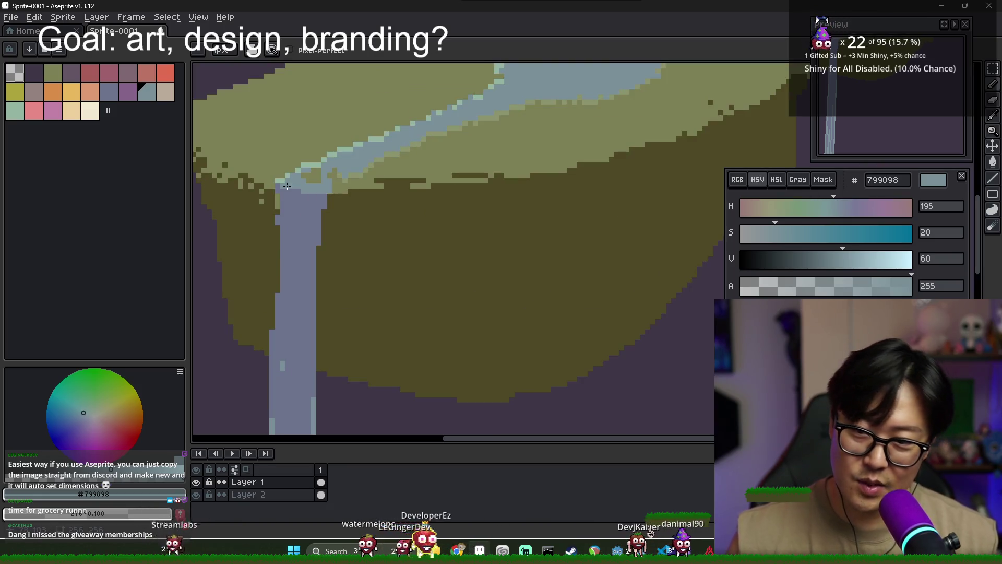
{"action": "key", "text": "i"}
{"action": "left_click", "coordinate": [297, 188]}
{"action": "scroll", "coordinate": [365, 313], "scroll_direction": "down", "scroll_amount": 4}
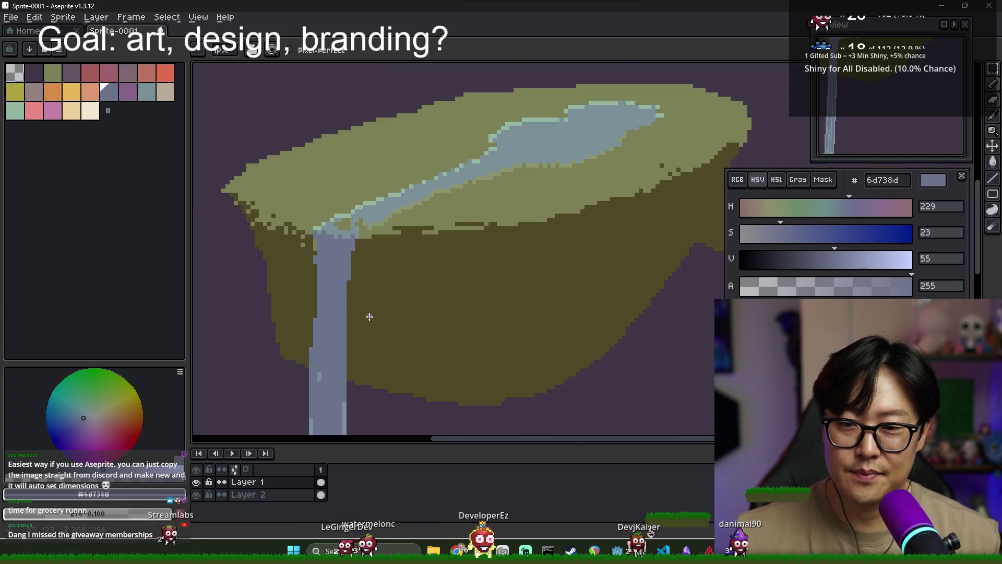
{"action": "scroll", "coordinate": [425, 327], "scroll_direction": "up", "scroll_amount": 2}
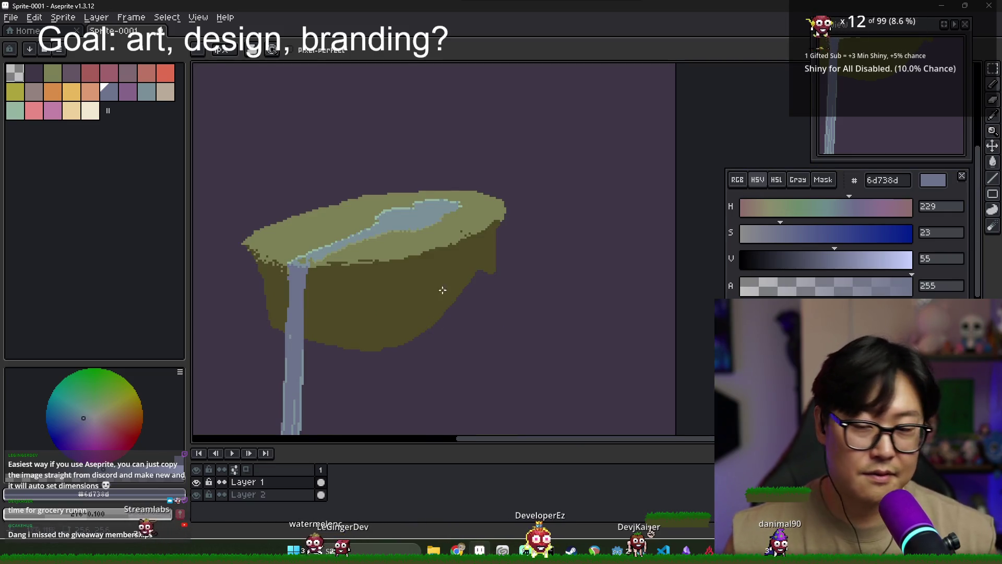
{"action": "scroll", "coordinate": [399, 262], "scroll_direction": "up", "scroll_amount": 2}
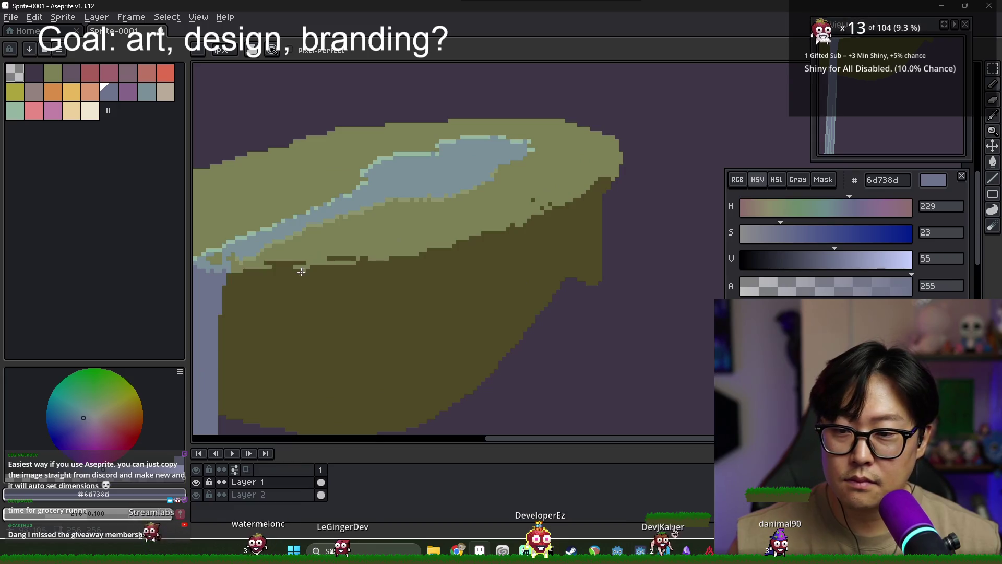
{"action": "key", "text": "ctrl+o"}
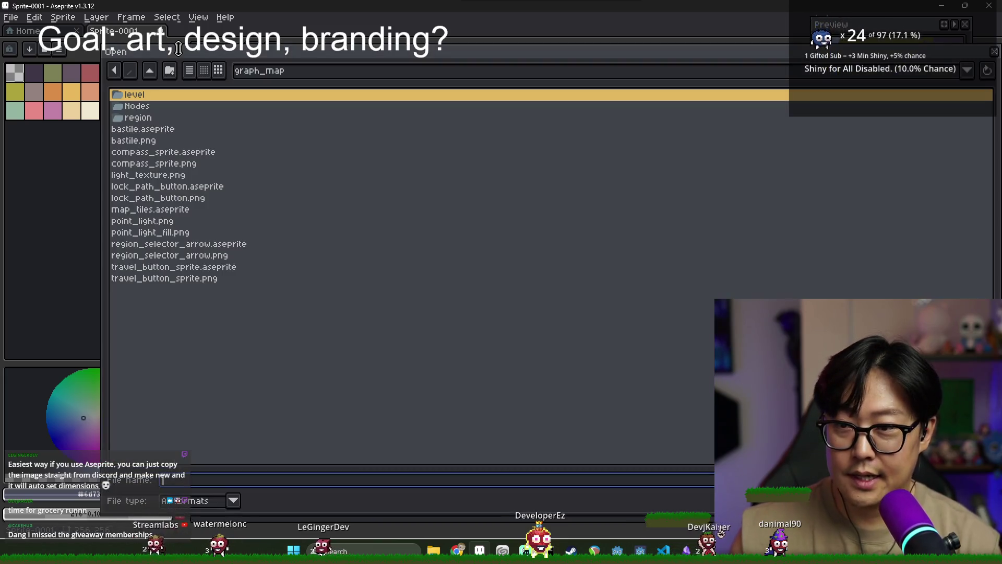
- Open EzTheDev_DuckFor_leGingerDev.png from the Desktop's EzTheDev folder
{"action": "left_click", "coordinate": [282, 71]}
{"action": "left_click", "coordinate": [279, 91]}
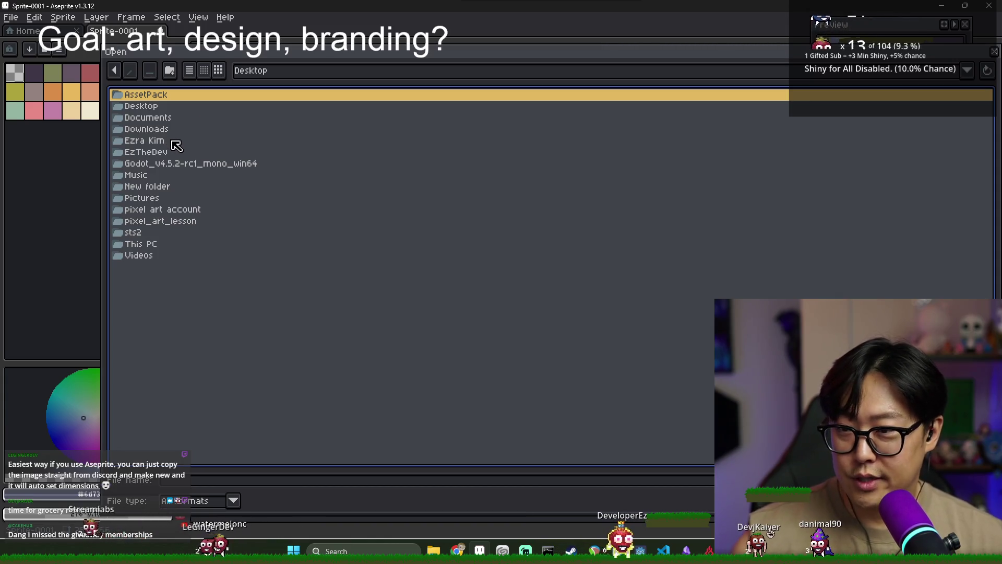
{"action": "double_click", "coordinate": [189, 152]}
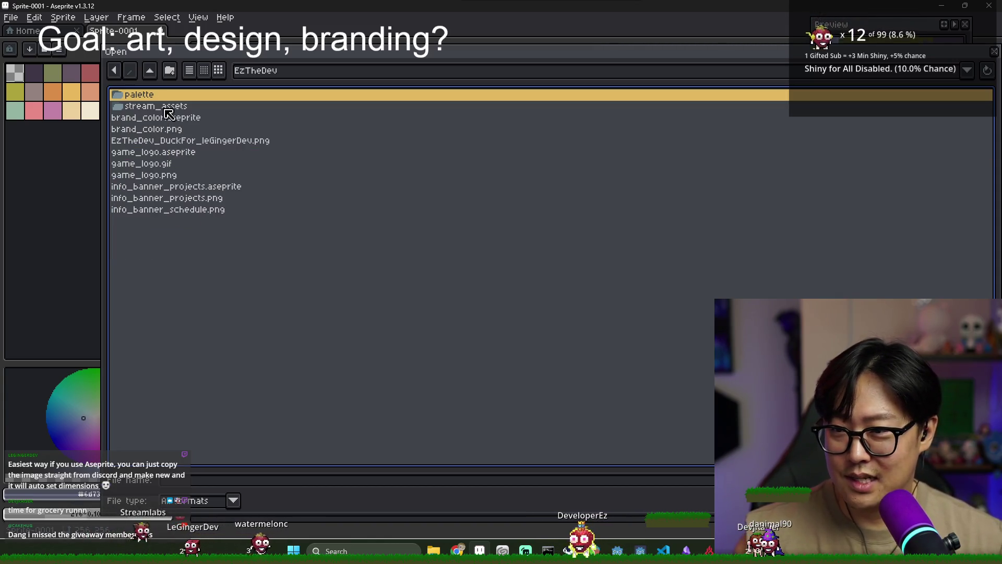
{"action": "double_click", "coordinate": [224, 142]}
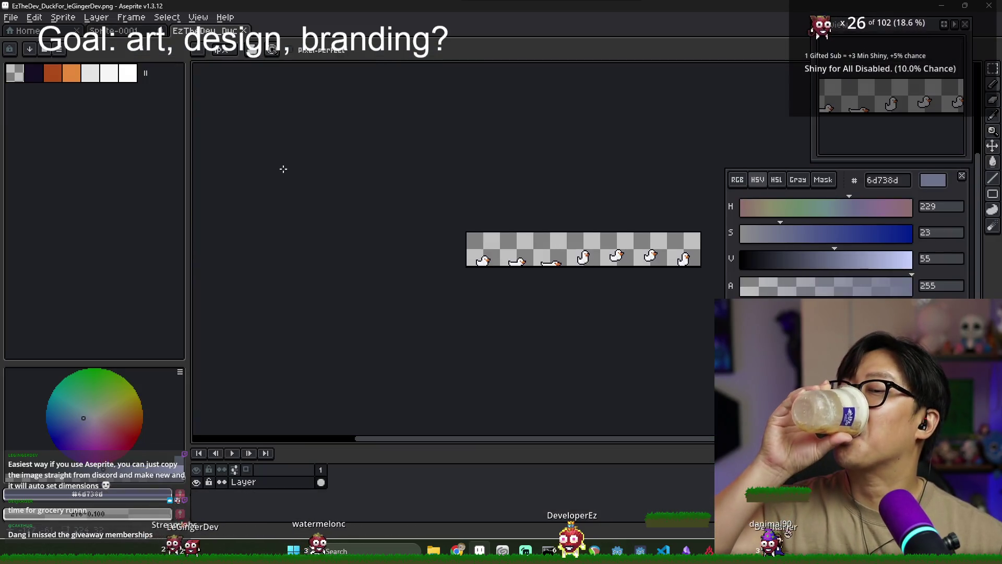
{"action": "scroll", "coordinate": [591, 282], "scroll_direction": "up", "scroll_amount": 2}
{"action": "scroll", "coordinate": [470, 277], "scroll_direction": "down", "scroll_amount": 1}
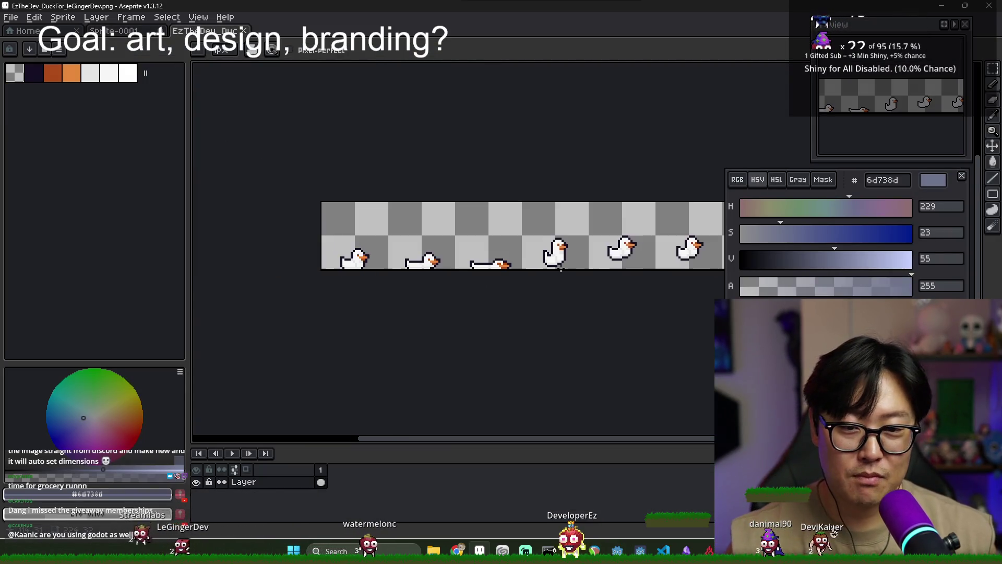
- Zoom in on the duck frames, then shrink and reposition the HSV colour panel
{"action": "scroll", "coordinate": [459, 273], "scroll_direction": "up", "scroll_amount": 1}
{"action": "scroll", "coordinate": [275, 259], "scroll_direction": "up", "scroll_amount": 4}
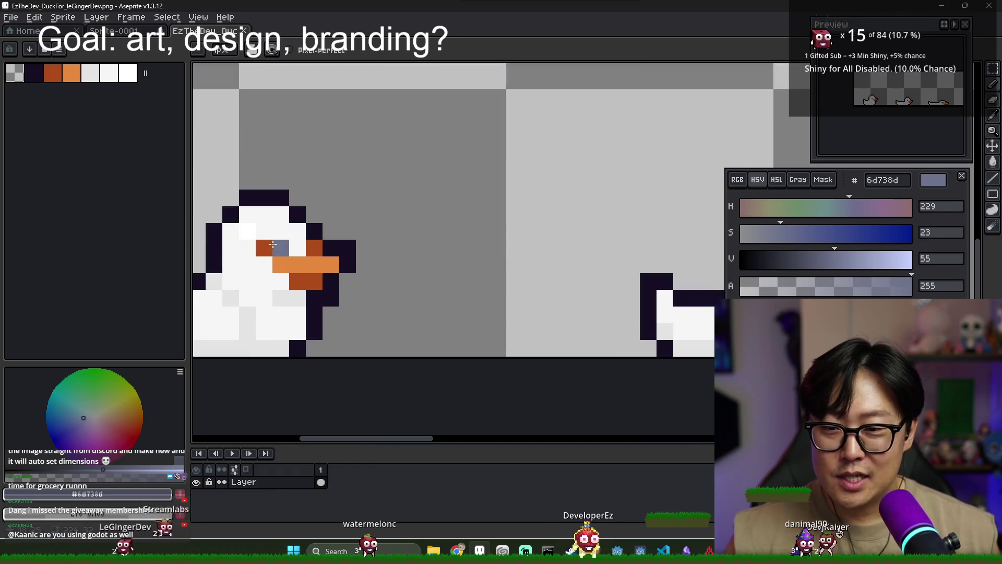
{"action": "scroll", "coordinate": [397, 246], "scroll_direction": "down", "scroll_amount": 2}
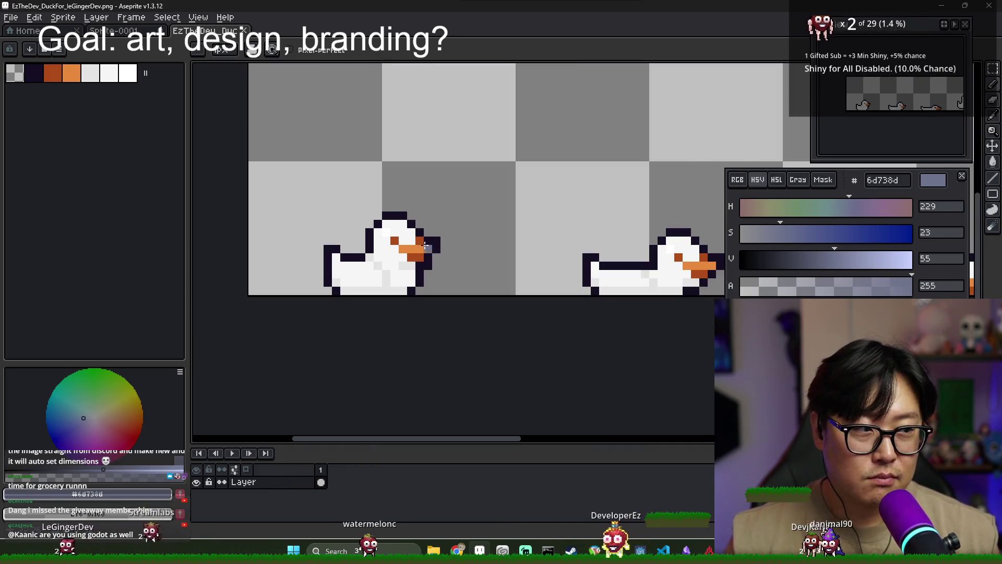
{"action": "scroll", "coordinate": [447, 235], "scroll_direction": "down", "scroll_amount": 1}
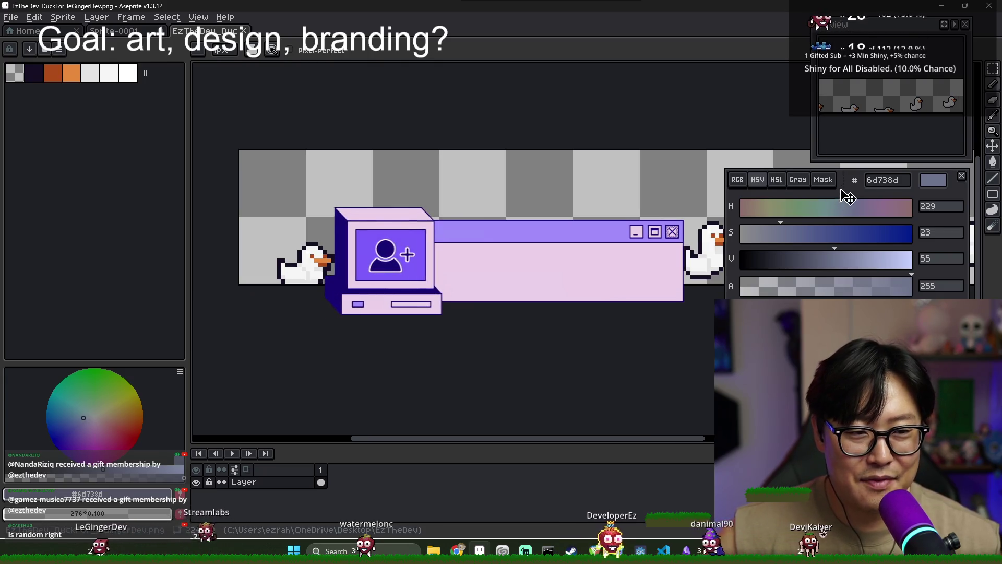
{"action": "mouse_move", "coordinate": [726, 295]}
{"action": "left_mouse_down"}
{"action": "mouse_move", "coordinate": [725, 261]}
{"action": "mouse_move", "coordinate": [745, 280]}
{"action": "left_mouse_up"}
{"action": "left_click_drag", "start_coordinate": [872, 185], "coordinate": [877, 182]}
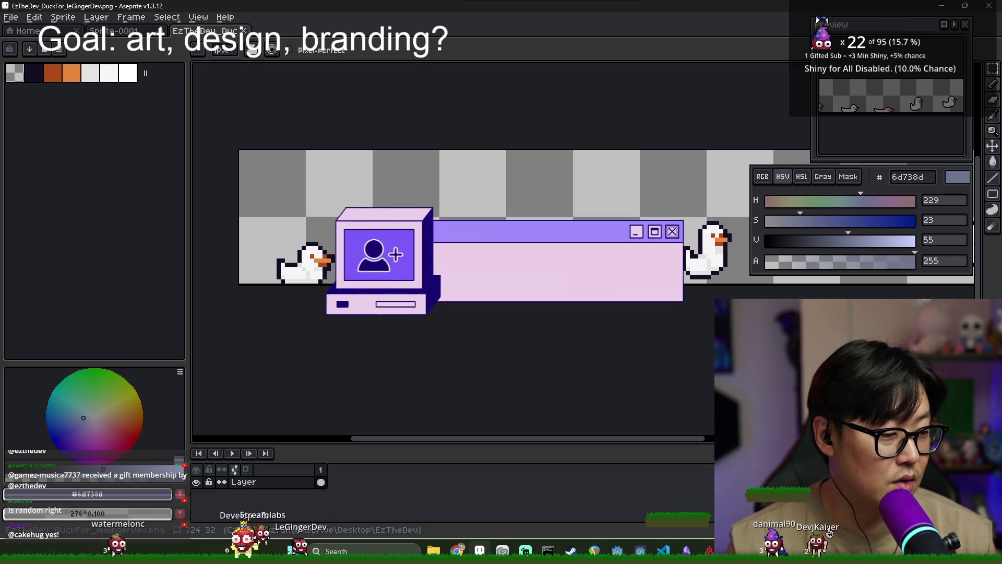
- Select all and apply a View > Grid > Grid Settings grid splitting the duck frames
{"action": "key", "text": "ctrl+a"}
{"action": "left_click", "coordinate": [198, 17]}
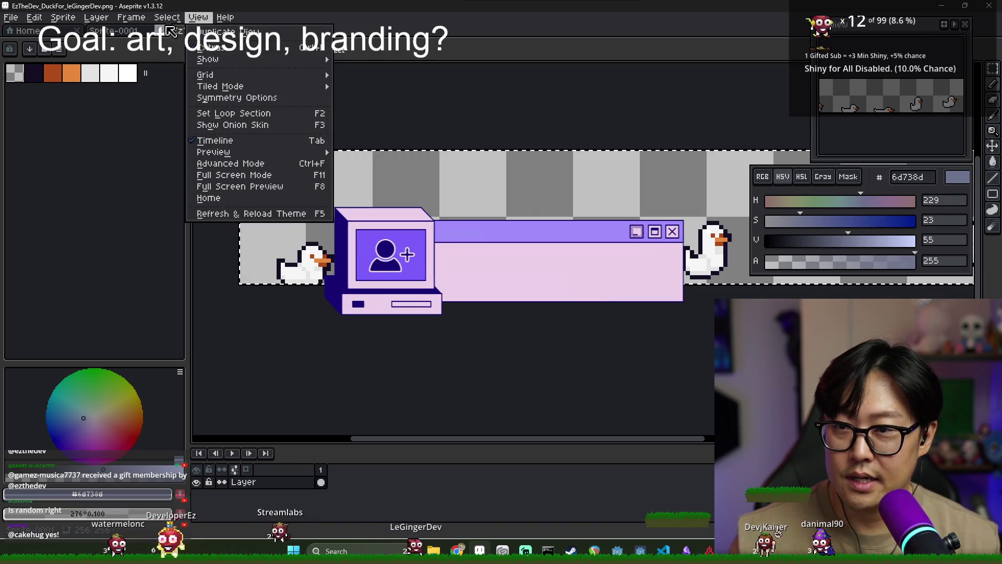
{"action": "mouse_move", "coordinate": [166, 17]}
{"action": "scroll", "coordinate": [303, 244], "scroll_direction": "up", "scroll_amount": 2}
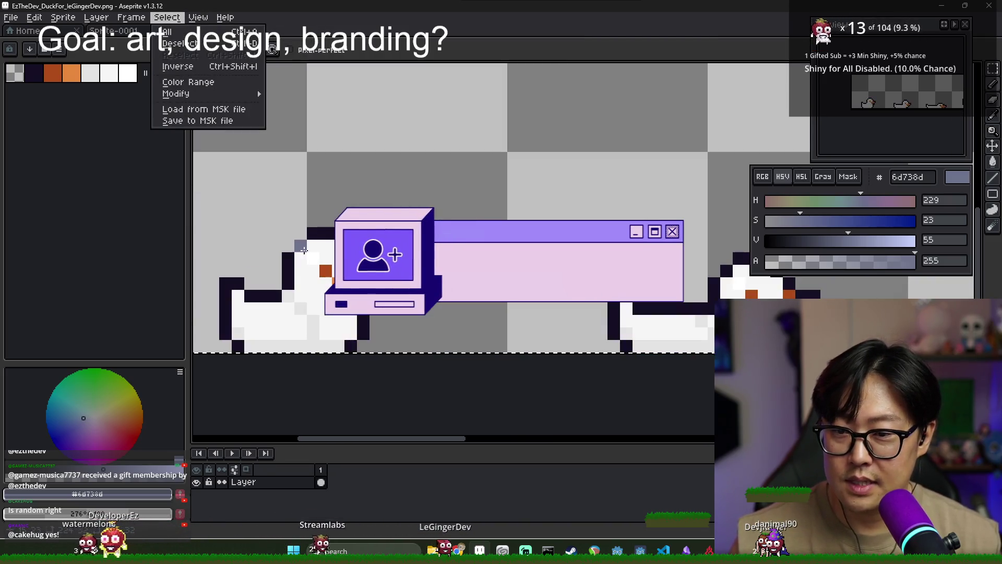
{"action": "mouse_move", "coordinate": [204, 23]}
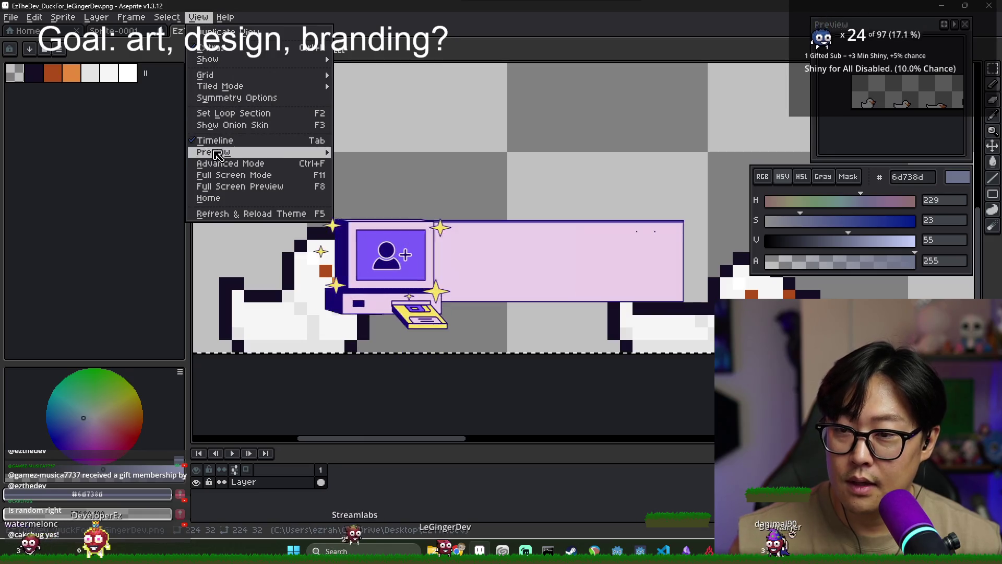
{"action": "mouse_move", "coordinate": [222, 81]}
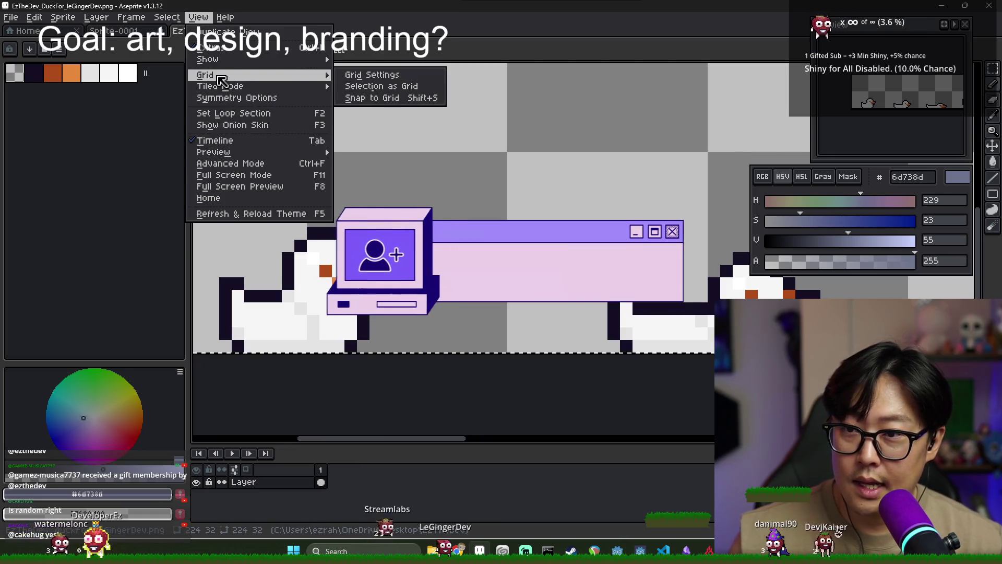
{"action": "mouse_move", "coordinate": [260, 88]}
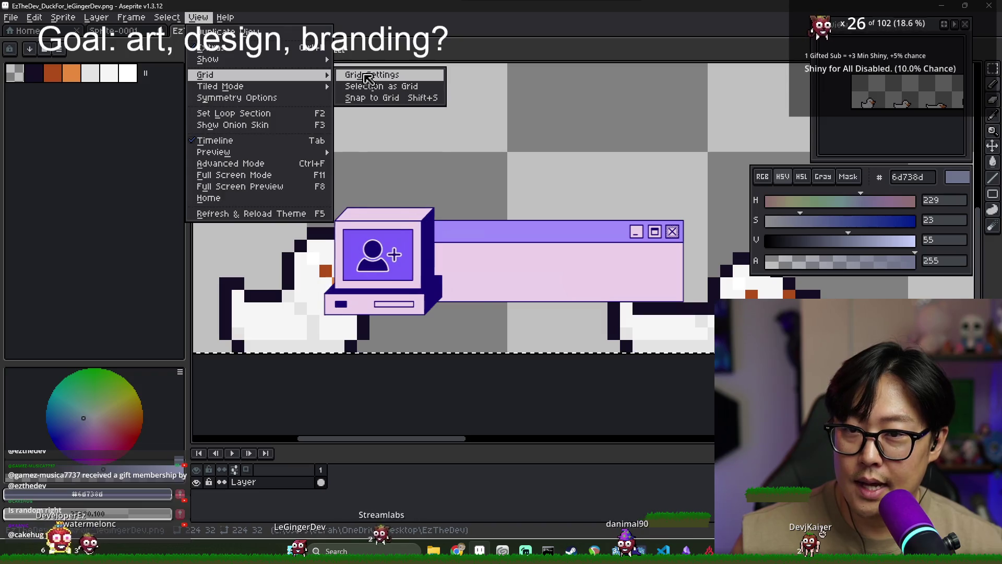
{"action": "left_click", "coordinate": [373, 75]}
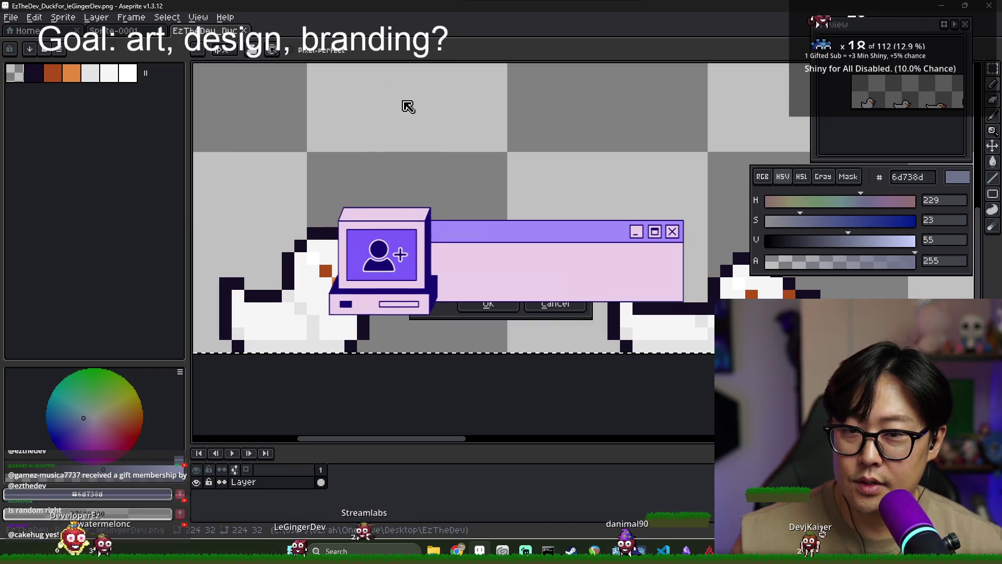
{"action": "left_click", "coordinate": [489, 303]}
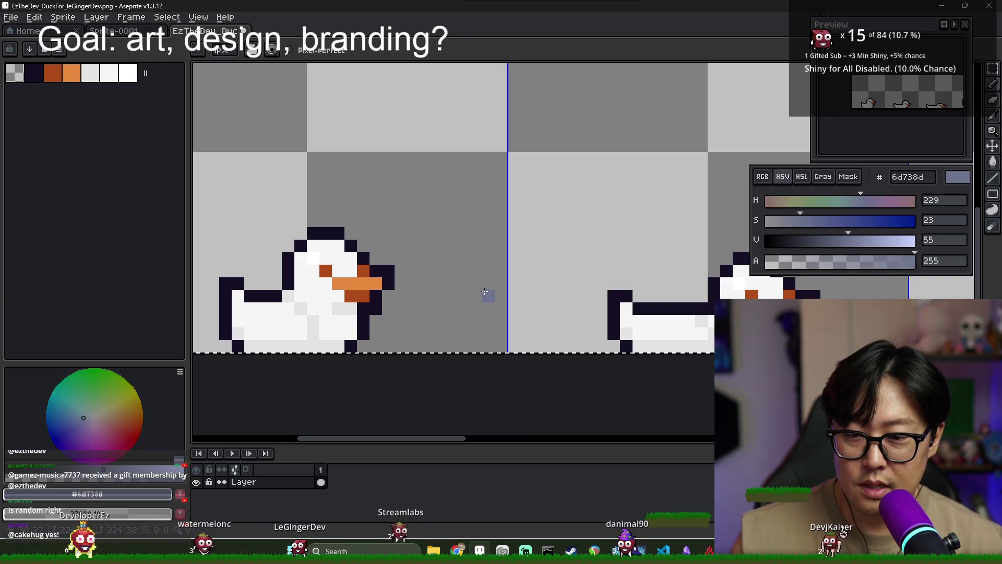
{"action": "scroll", "coordinate": [552, 292], "scroll_direction": "down", "scroll_amount": 3}
{"action": "key", "text": "ctrl+n"}
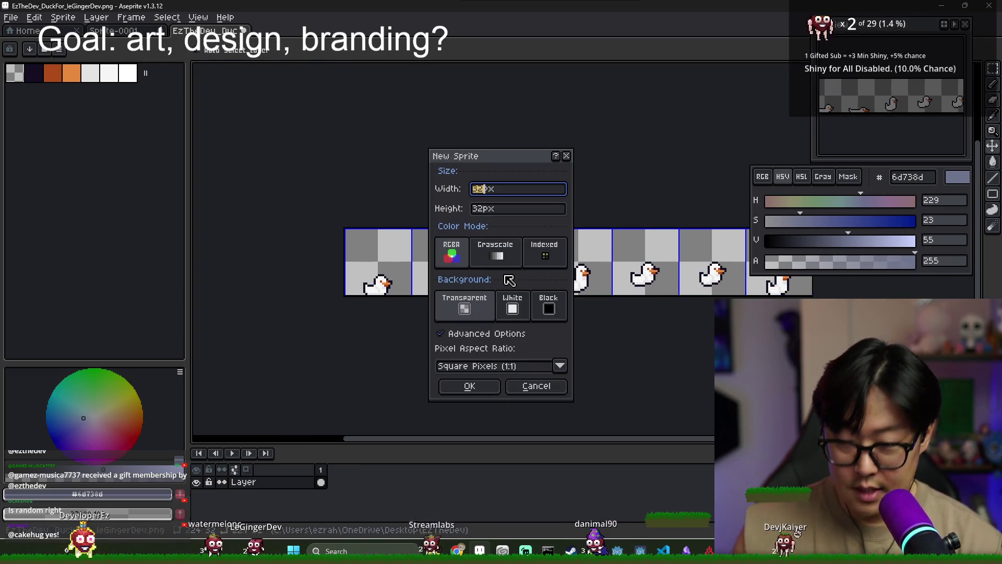
- Create the new 32px-high sprite and select the duck sprite's palette colours through white
{"action": "key", "text": "Return"}
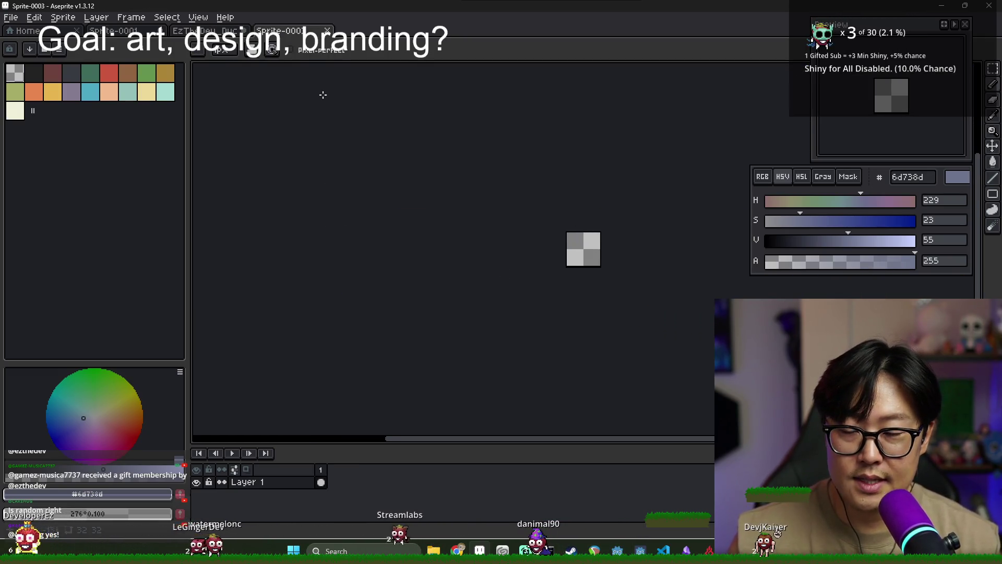
{"action": "key", "text": "ctrl+shift+Tab"}
{"action": "scroll", "coordinate": [399, 270], "scroll_direction": "up", "scroll_amount": 2}
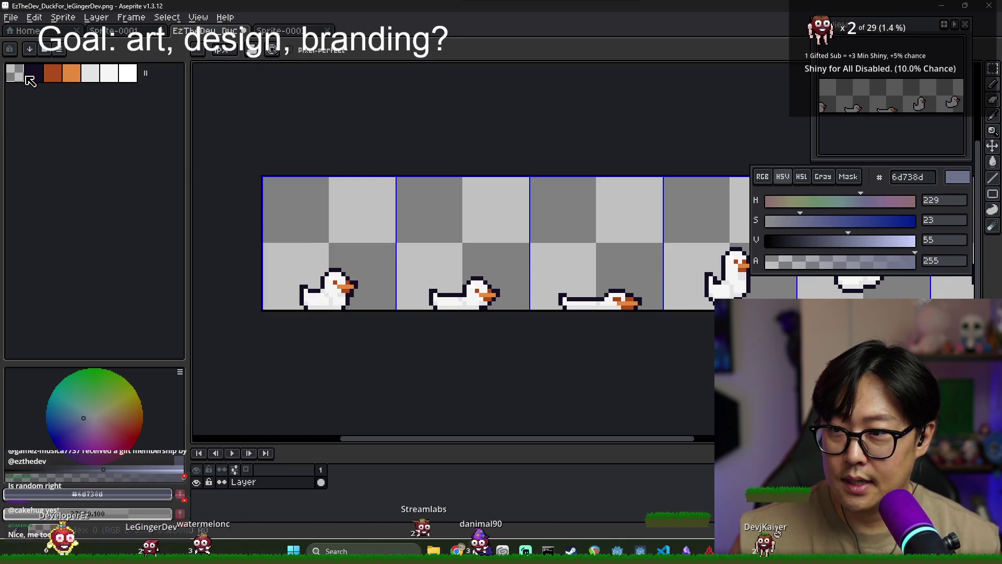
{"action": "scroll", "coordinate": [306, 287], "scroll_direction": "up", "scroll_amount": 1}
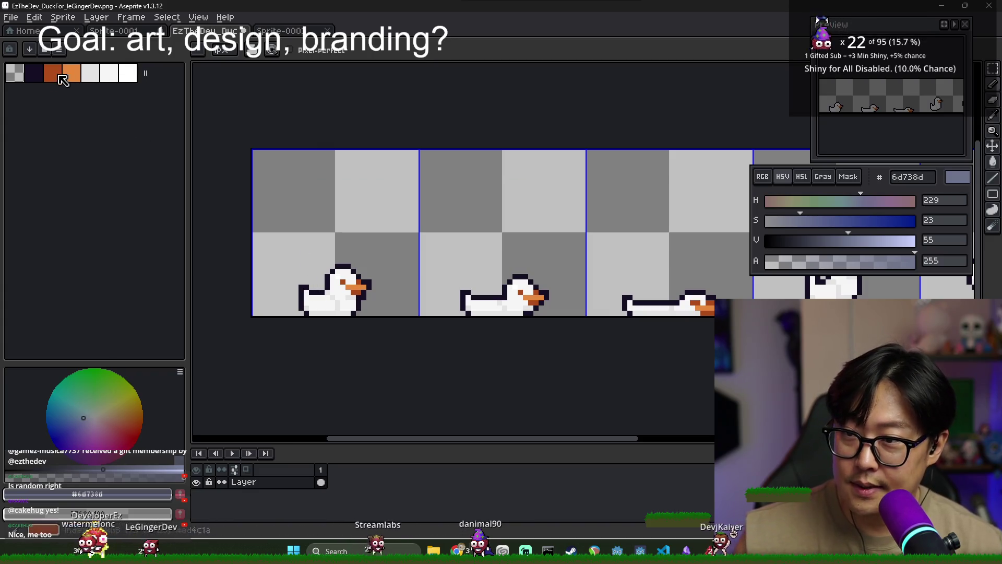
{"action": "left_click", "coordinate": [127, 77]}
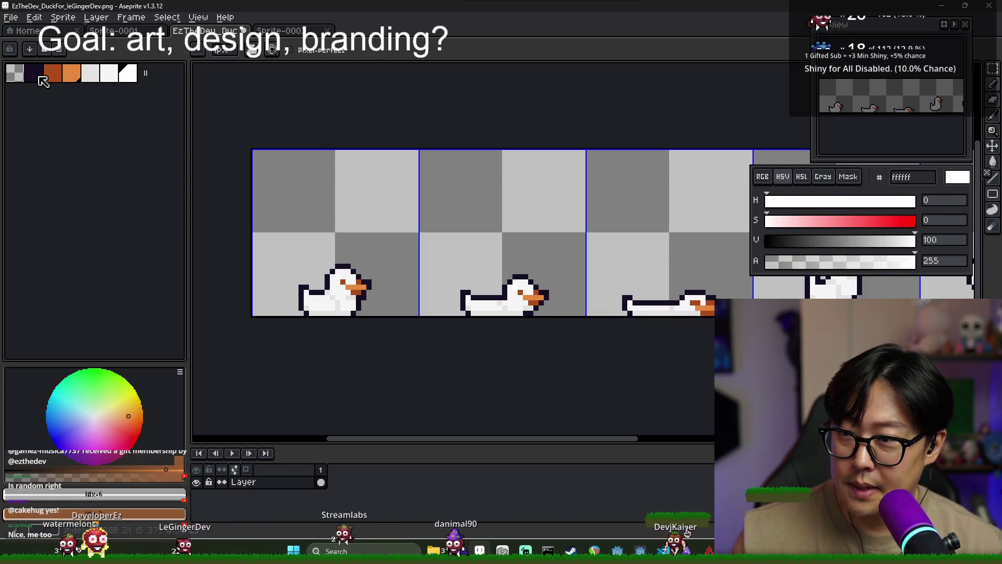
{"action": "left_click", "coordinate": [128, 76]}
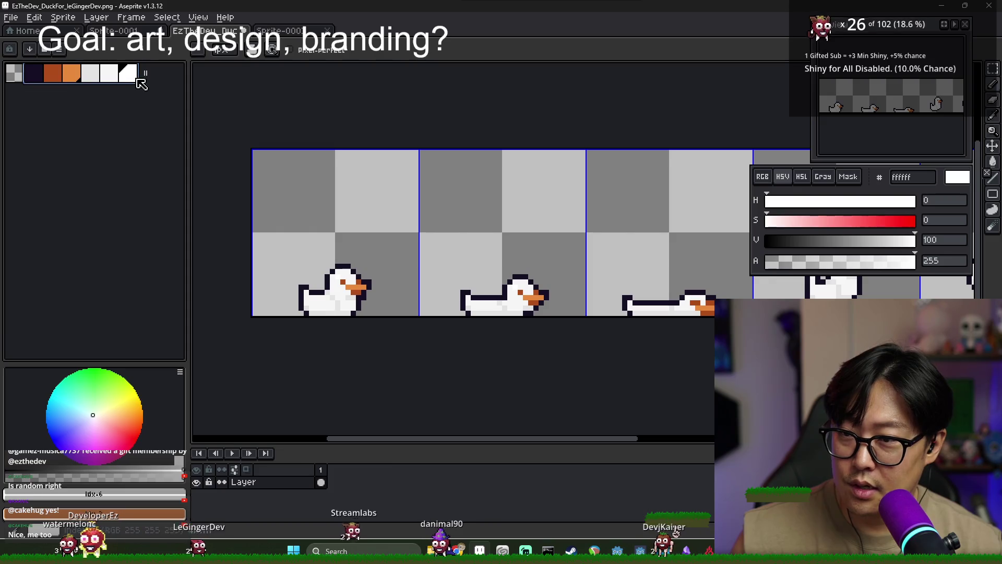
- Paste the duck palette into the blank Sprite-0003, then return to the duck strip
{"action": "left_click", "coordinate": [30, 77]}
{"action": "left_click", "coordinate": [289, 35]}
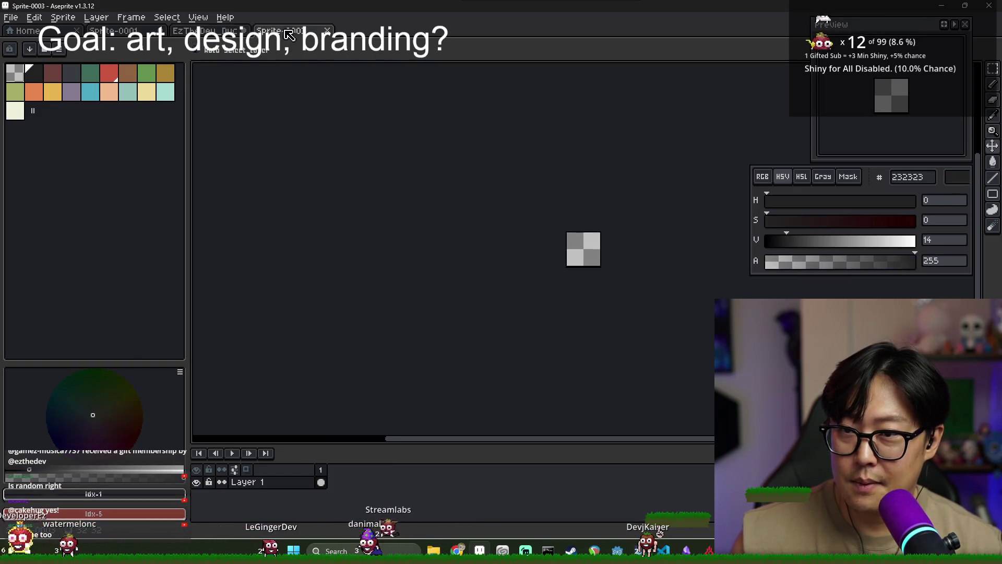
{"action": "left_click", "coordinate": [22, 112]}
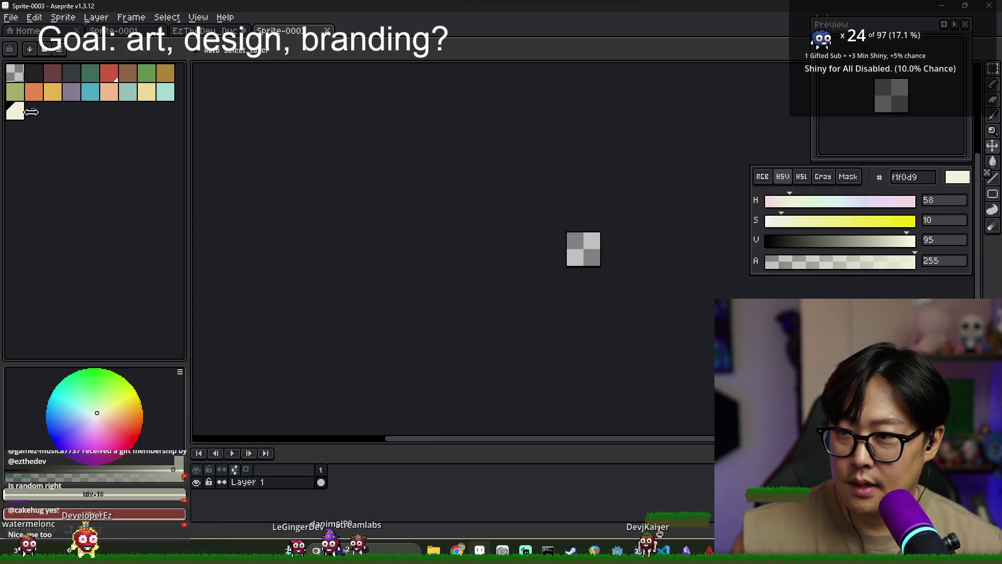
{"action": "left_click", "coordinate": [22, 112]}
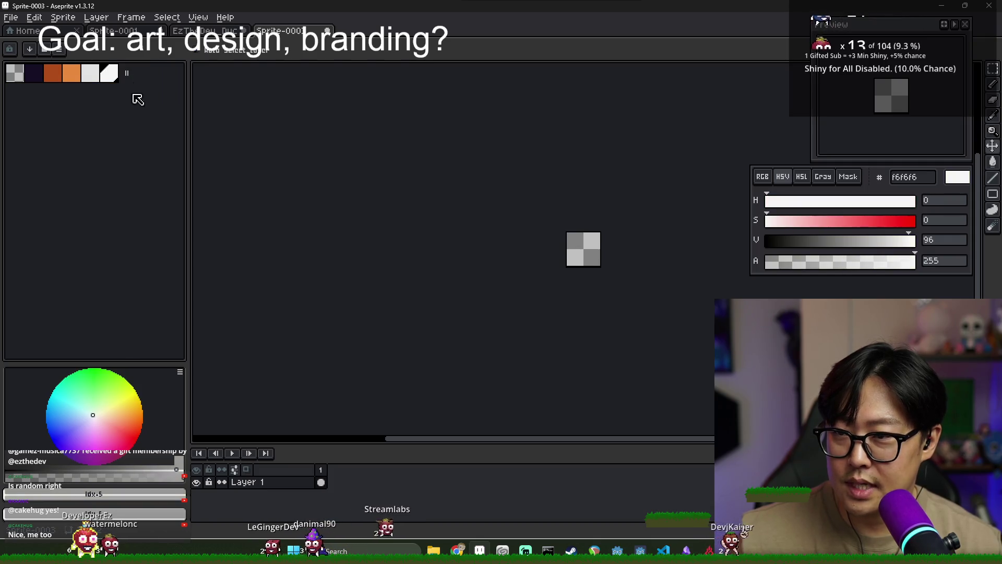
{"action": "key", "text": "b"}
{"action": "scroll", "coordinate": [634, 248], "scroll_direction": "up", "scroll_amount": 5}
{"action": "scroll", "coordinate": [414, 224], "scroll_direction": "down", "scroll_amount": 1}
{"action": "key", "text": "ctrl+shift+Tab"}
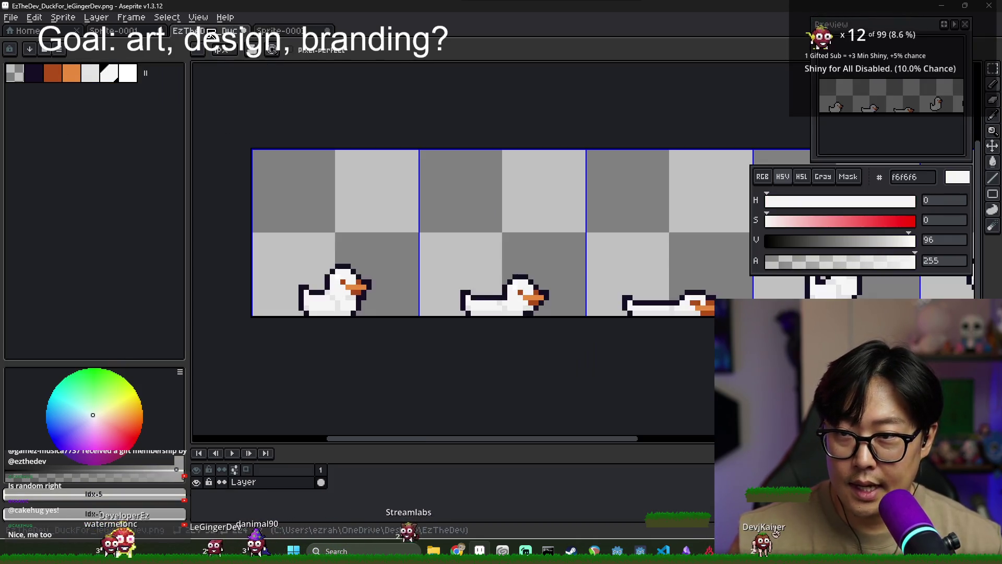
{"action": "scroll", "coordinate": [389, 265], "scroll_direction": "down", "scroll_amount": 3}
{"action": "scroll", "coordinate": [326, 245], "scroll_direction": "up", "scroll_amount": 2}
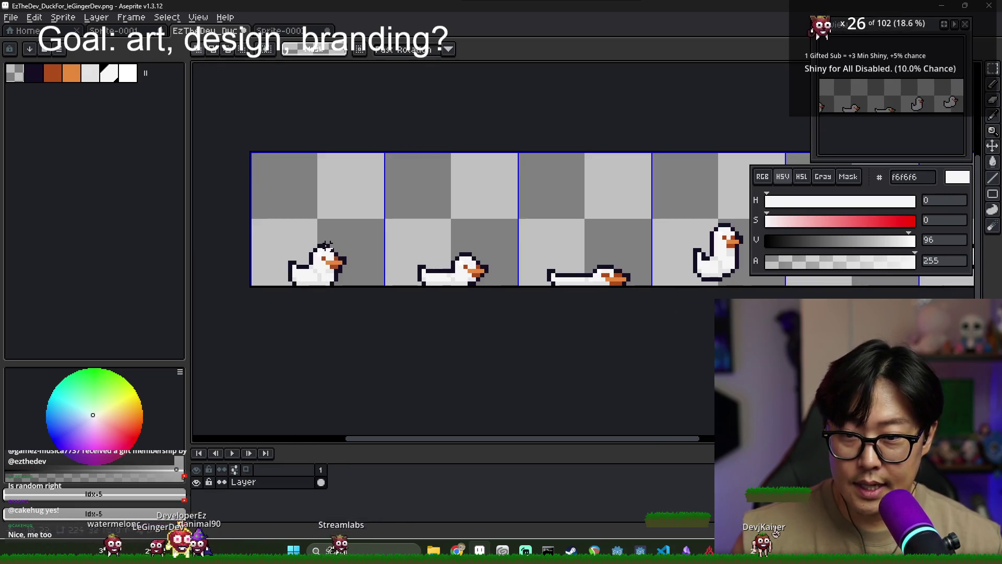
- Paste the first duck pose into Sprite-0003's frame 1 and add further empty frames
{"action": "key", "text": "ctrl+c"}
{"action": "key", "text": "ctrl+Tab"}
{"action": "key", "text": "ctrl+v"}
{"action": "key", "text": "Return"}
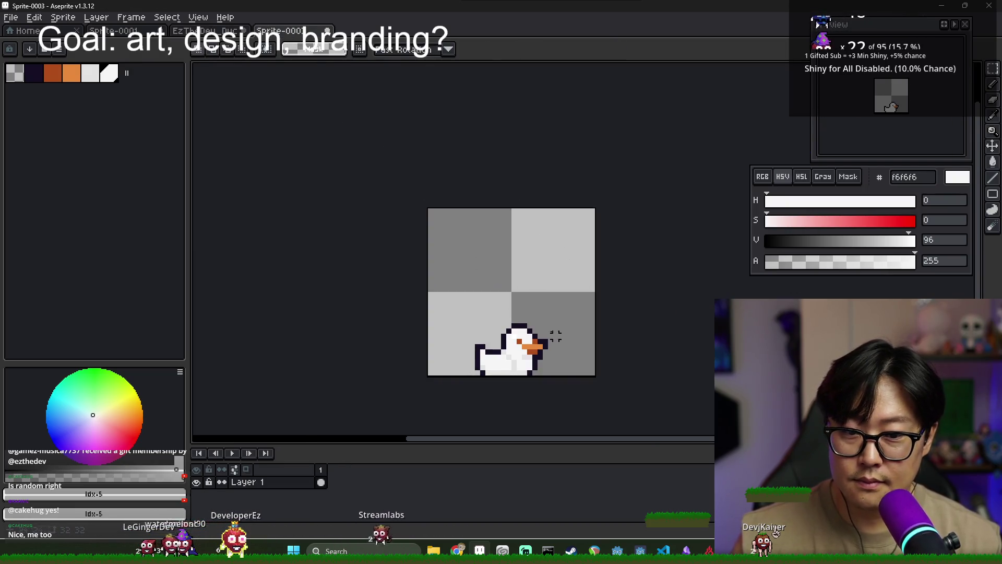
{"action": "key", "text": "alt+n"}
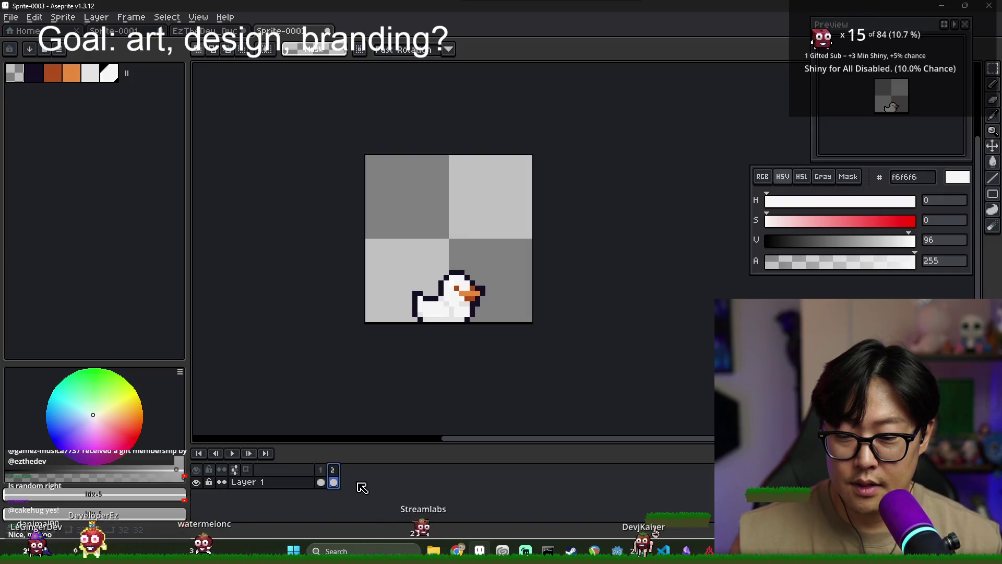
{"action": "key", "text": "alt+n"}
{"action": "key", "text": "alt+n"}
{"action": "key", "text": "alt+n"}
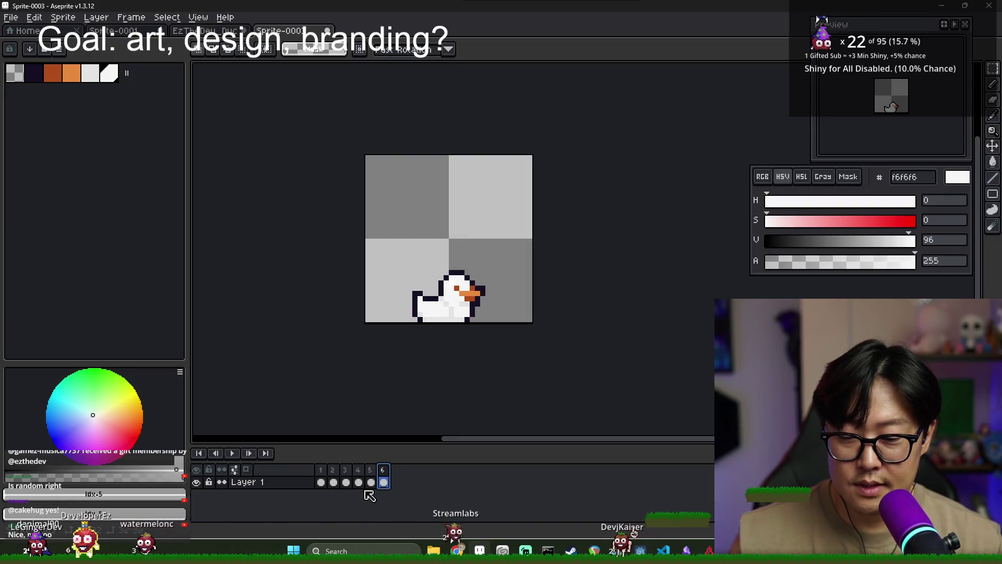
- Paste the second duck into frame 2 and the lying duck into frame 3
{"action": "left_click", "coordinate": [220, 32]}
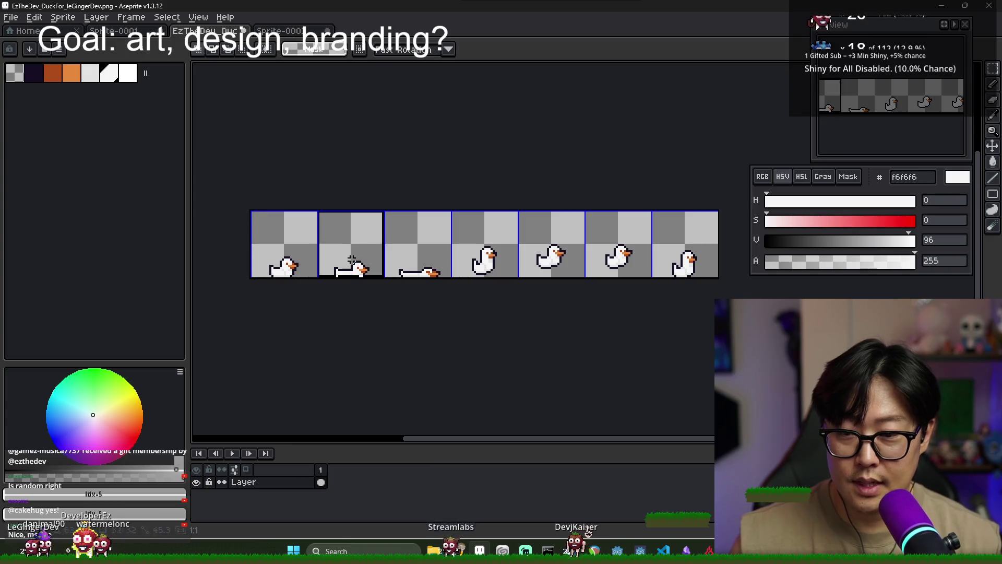
{"action": "key", "text": "ctrl+Tab"}
{"action": "key", "text": "ctrl+v"}
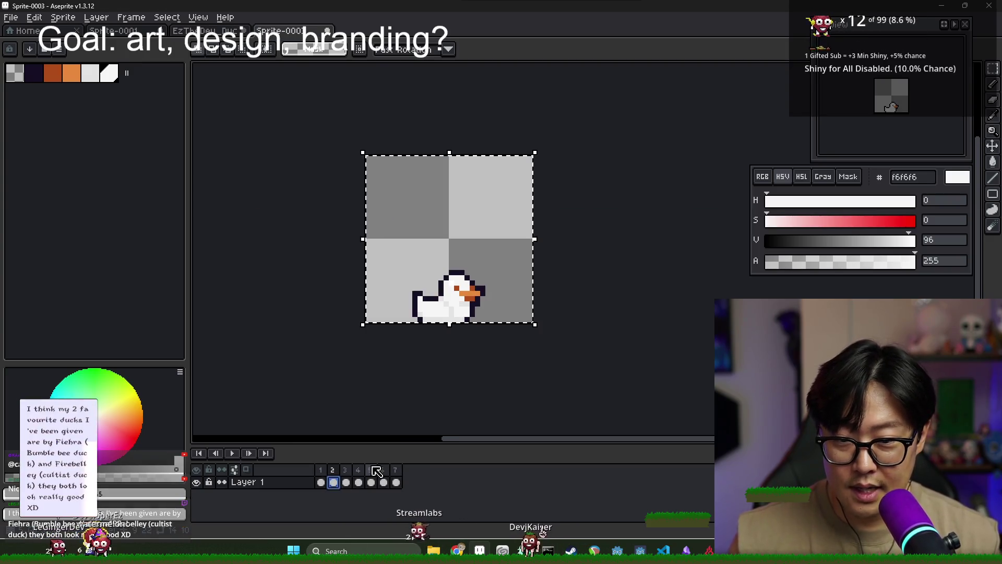
{"action": "left_click", "coordinate": [346, 483]}
{"action": "key", "text": "ctrl+v"}
{"action": "key", "text": "ctrl+z"}
{"action": "key", "text": "ctrl+Tab"}
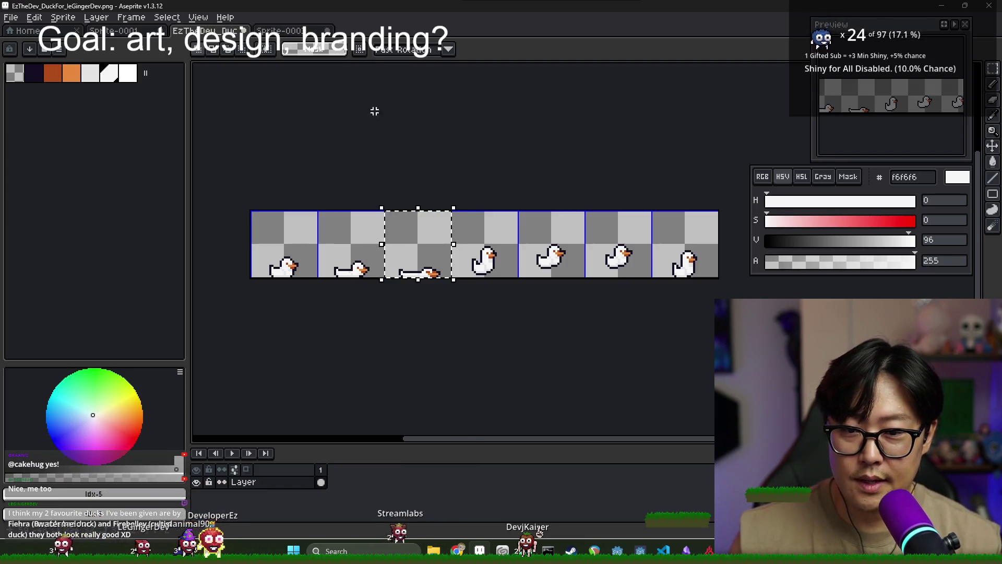
{"action": "key", "text": "ctrl+Tab"}
{"action": "key", "text": "ctrl+v"}
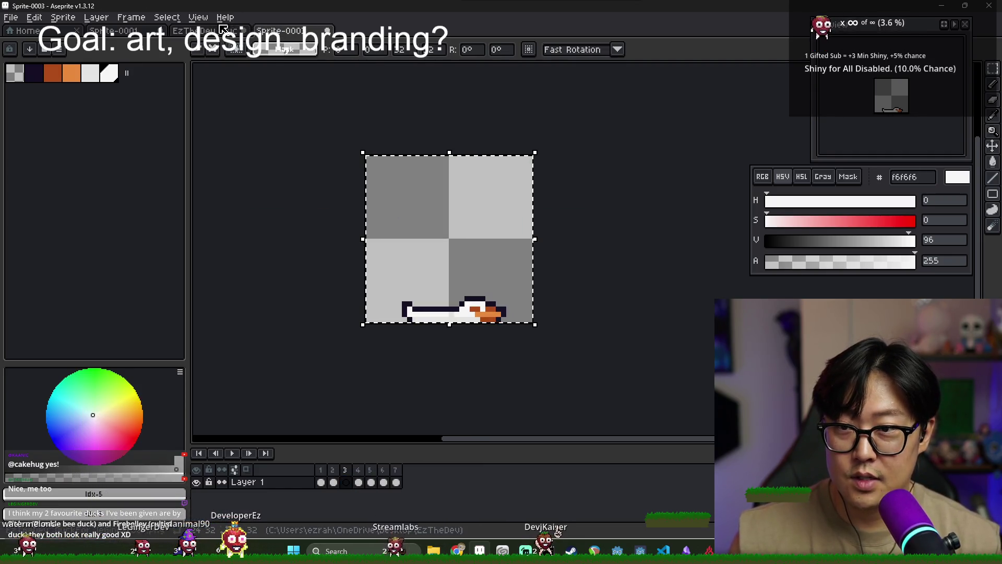
- Copy the fourth, sitting duck cell and paste it into frame 4
{"action": "key", "text": "ctrl+Tab"}
{"action": "left_click", "coordinate": [488, 255]}
{"action": "key", "text": "ctrl+Tab"}
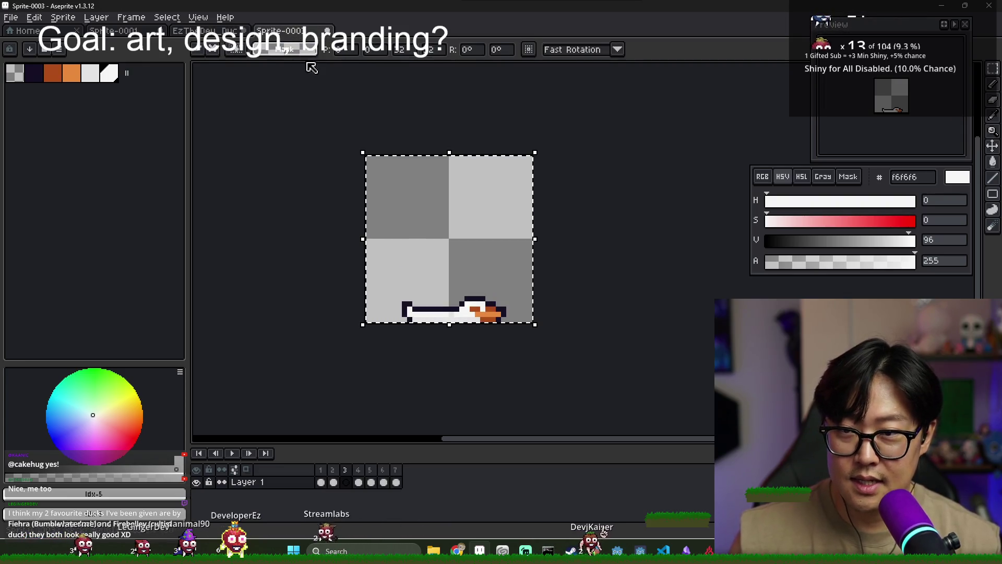
{"action": "left_click", "coordinate": [359, 482]}
{"action": "key", "text": "ctrl+v"}
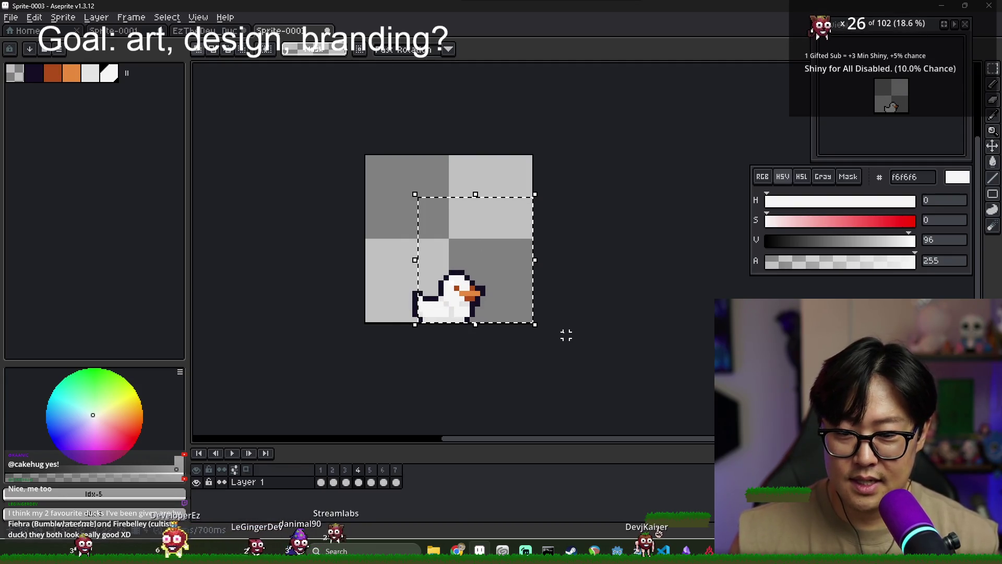
{"action": "key", "text": "ctrl+v"}
- Select the fifth duck cell on the spritesheet and paste it into frame 5
{"action": "key", "text": "ctrl+Tab"}
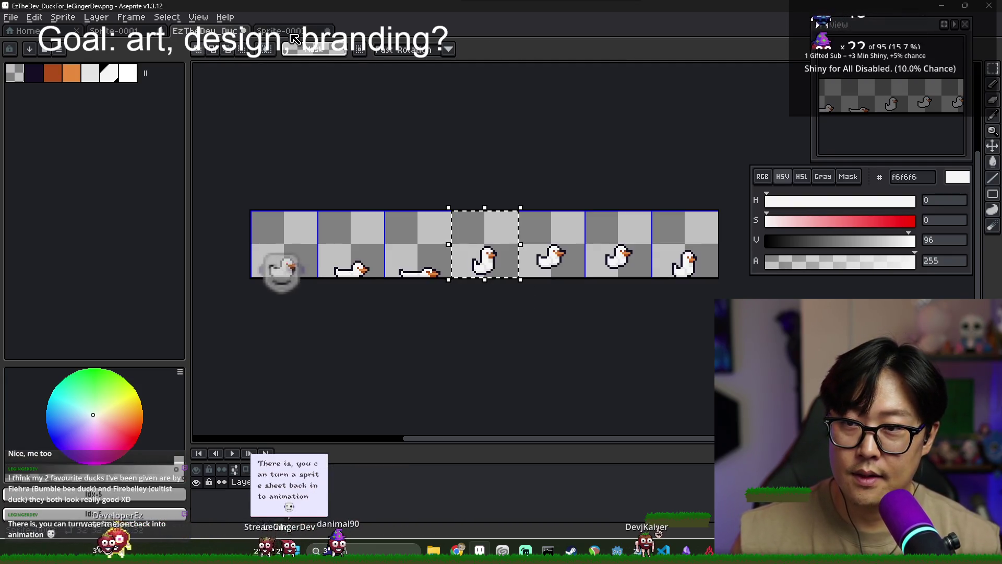
{"action": "key", "text": "ctrl+Tab"}
{"action": "key", "text": "ctrl+Tab"}
{"action": "left_click_drag", "start_coordinate": [520, 213], "coordinate": [573, 260]}
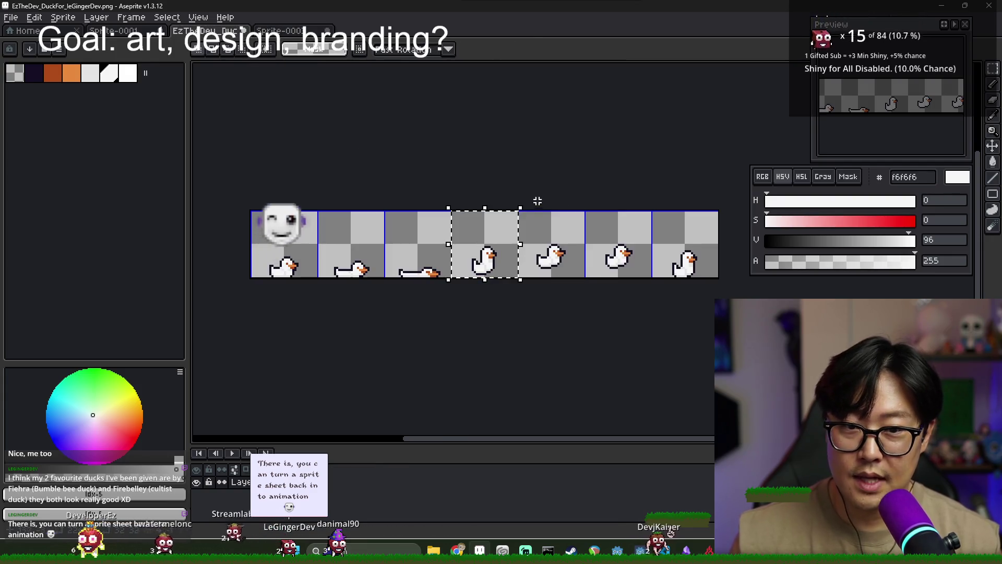
{"action": "key", "text": "ctrl+Tab"}
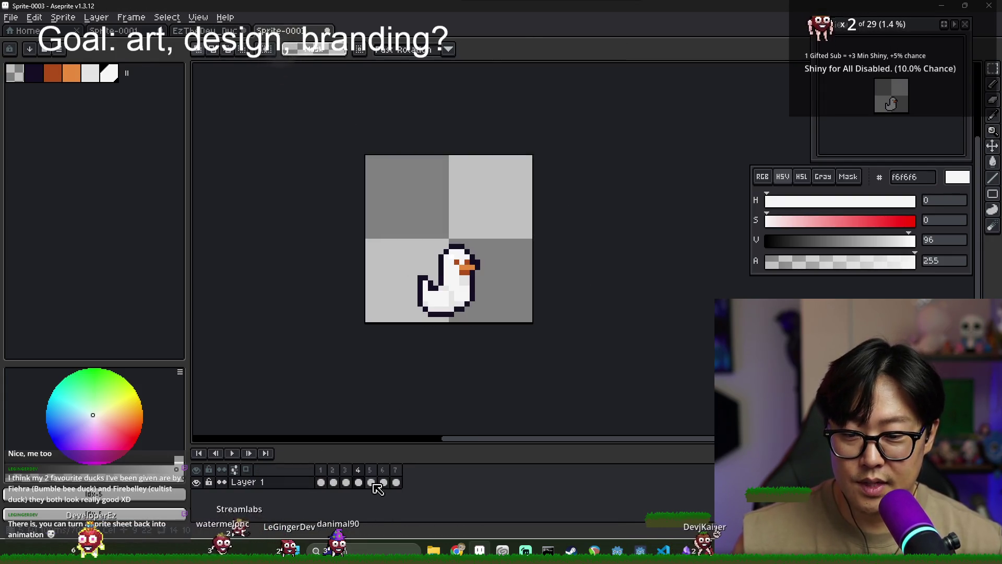
{"action": "key", "text": "Right"}
{"action": "key", "text": "ctrl+a"}
{"action": "key", "text": "ctrl+c"}
- Copy the sixth duck cell and paste it into frame 6
{"action": "left_click", "coordinate": [209, 30]}
{"action": "key", "text": "ctrl+v"}
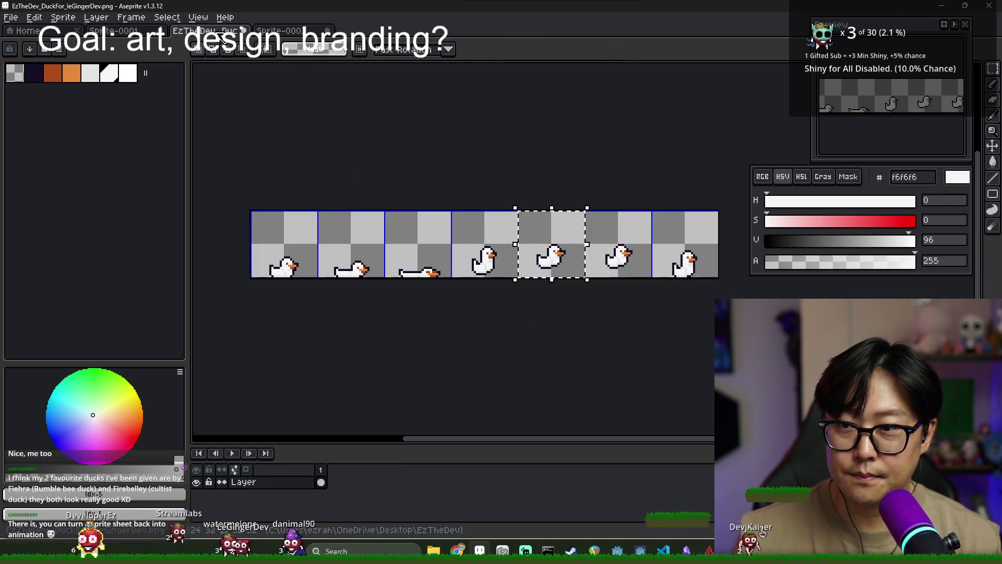
{"action": "key", "text": "ctrl+Tab"}
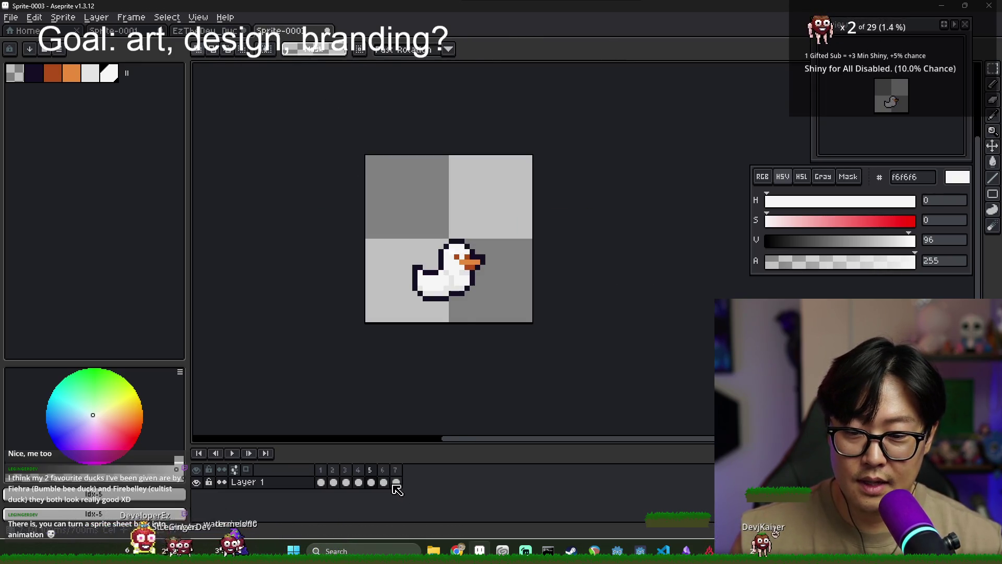
{"action": "key", "text": "Right"}
{"action": "key", "text": "ctrl+a"}
{"action": "key", "text": "ctrl+c"}
- Paste the last duck pose into frame 7 and commit it
{"action": "left_click", "coordinate": [229, 32]}
{"action": "key", "text": "ctrl+v"}
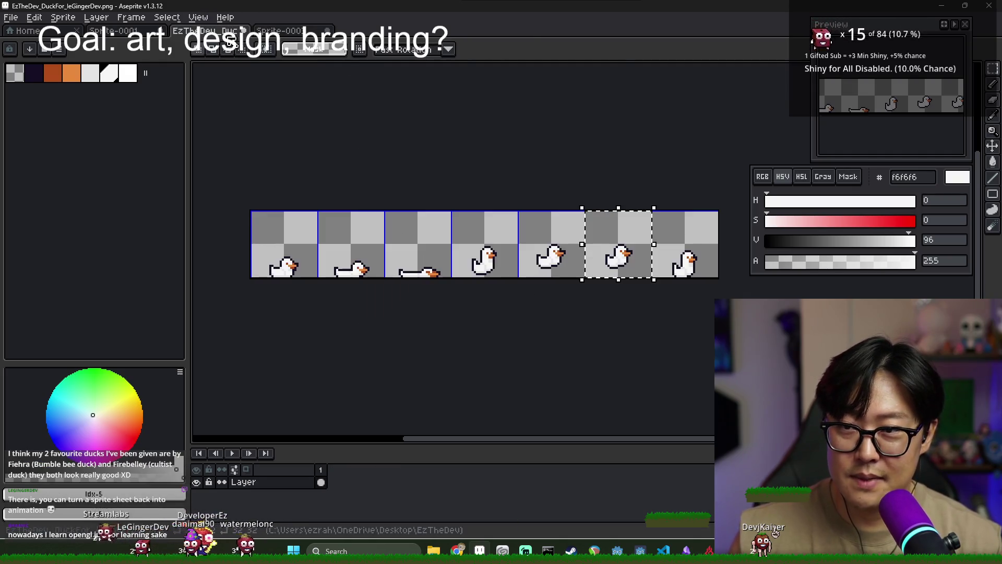
{"action": "left_click", "coordinate": [293, 31]}
{"action": "key", "text": "Return"}
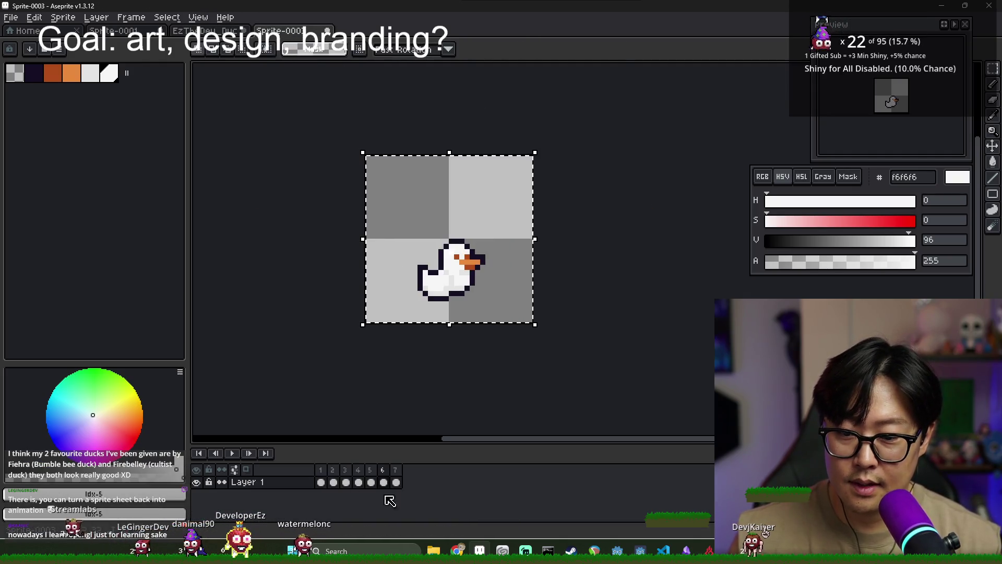
{"action": "left_click", "coordinate": [577, 319]}
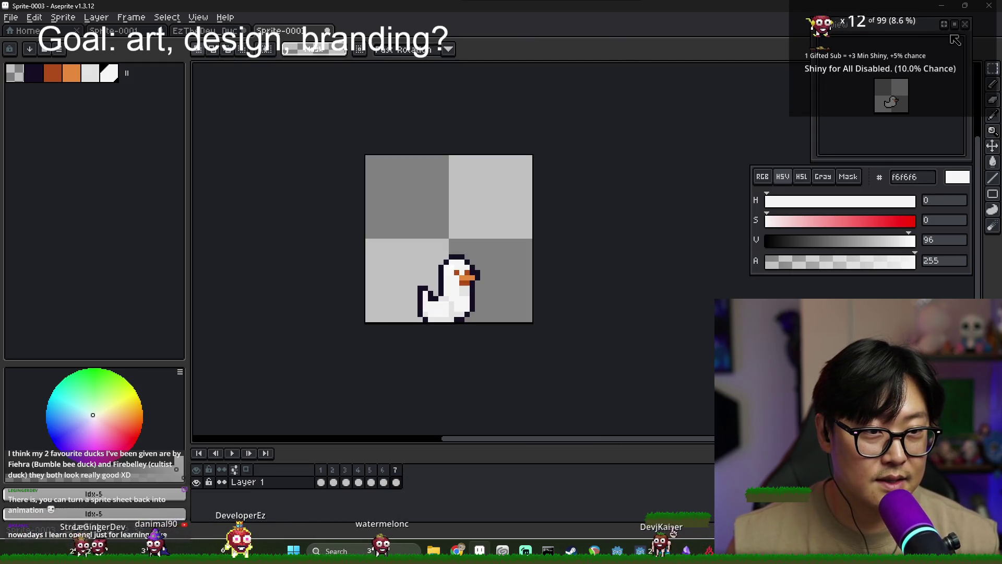
{"action": "key", "text": "ctrl+s"}
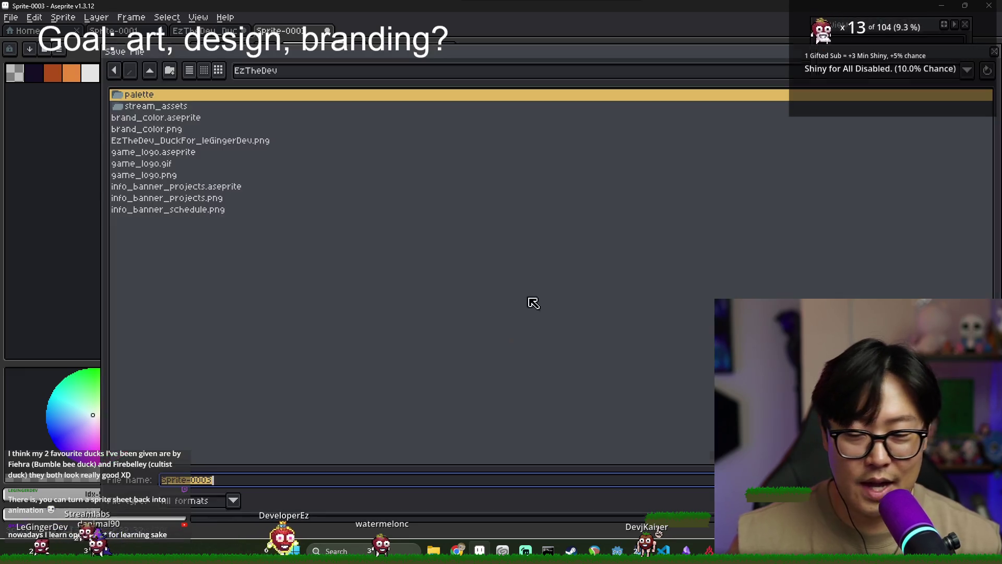
{"action": "key", "text": "Escape"}
{"action": "left_click", "coordinate": [321, 482]}
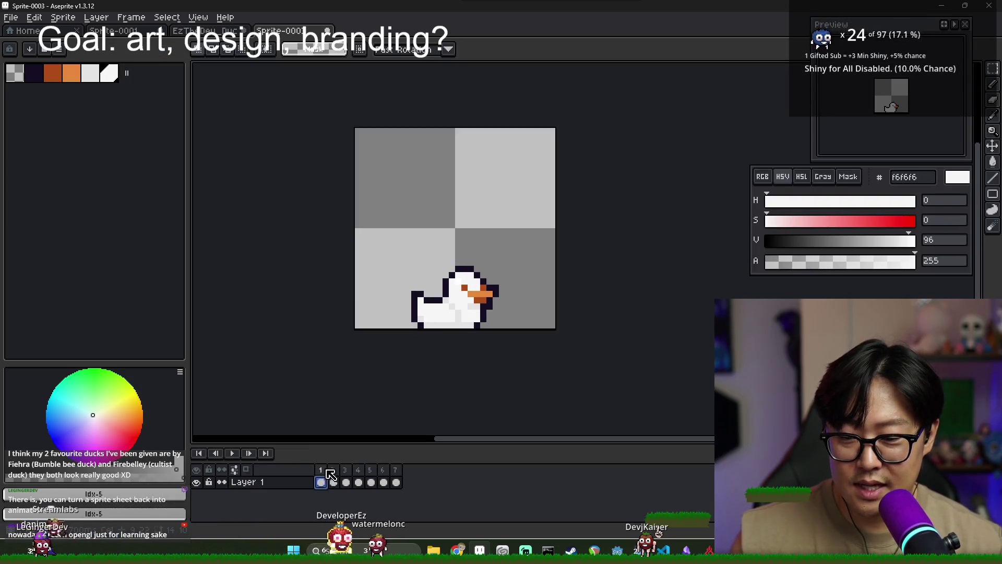
{"action": "scroll", "coordinate": [443, 308], "scroll_direction": "up", "scroll_amount": 2}
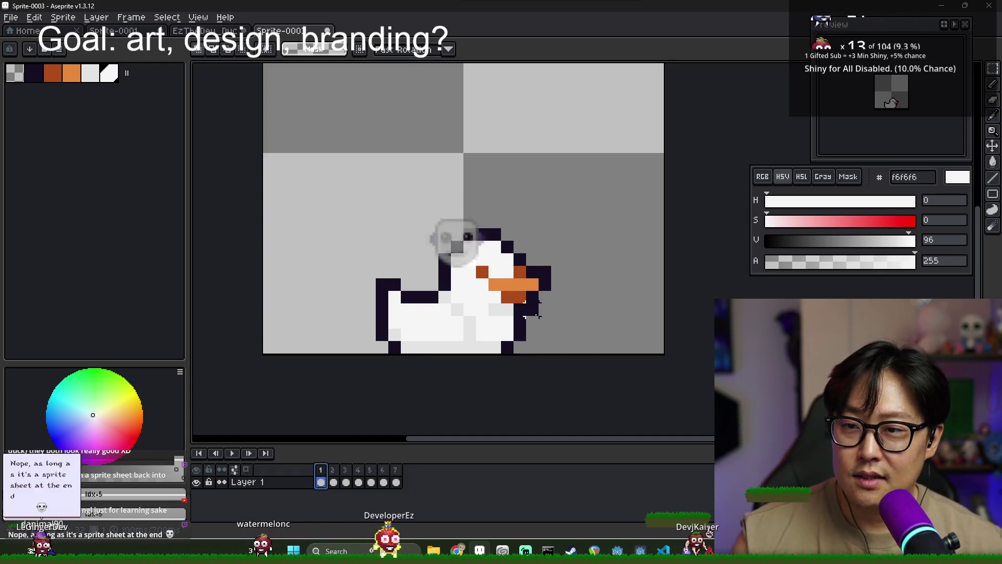
{"action": "left_click_drag", "start_coordinate": [505, 322], "coordinate": [464, 266]}
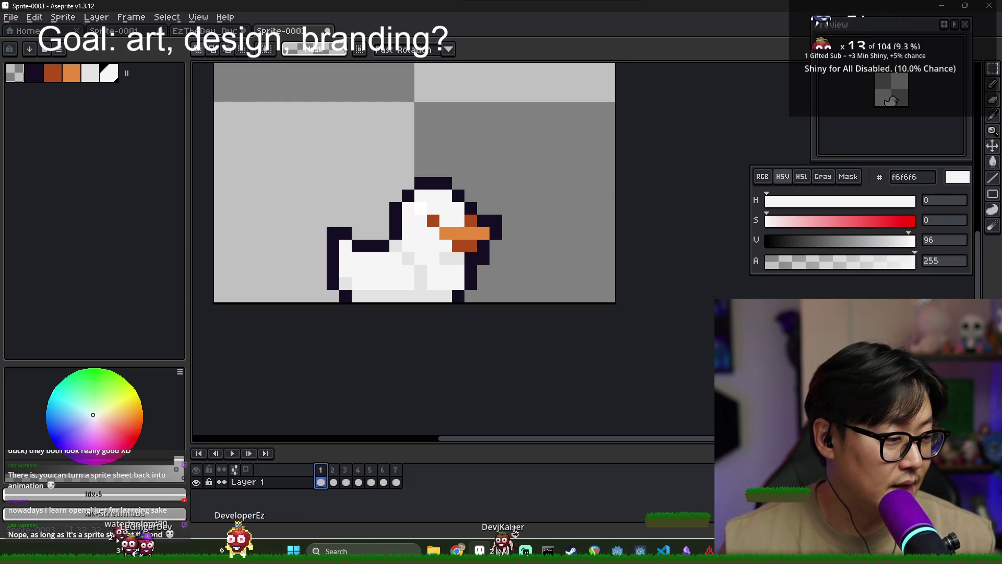
{"action": "key", "text": "alt+Tab"}
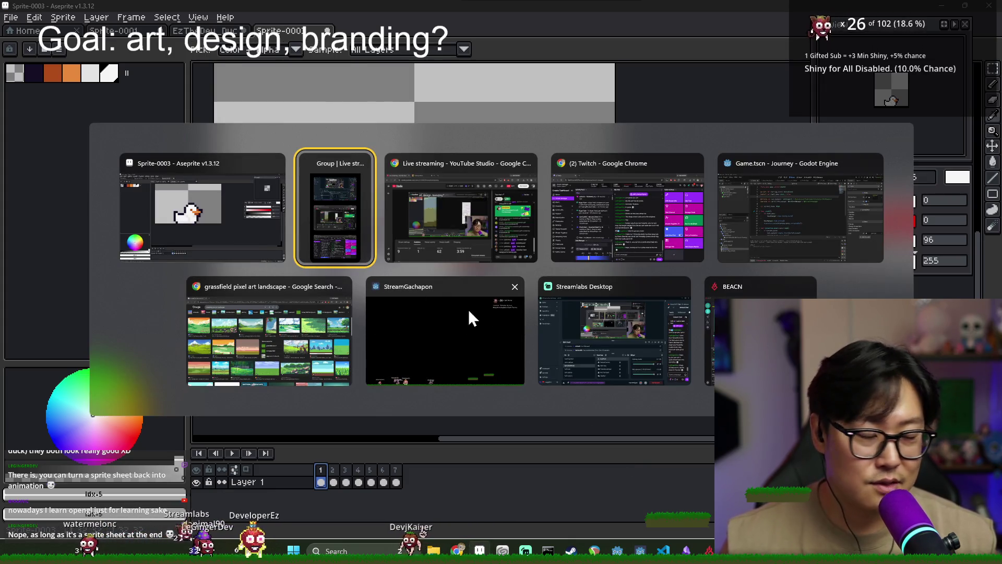
- Switch from Aseprite to the StreamGachapon overlay headed 'Goal: art, design, branding?'
{"action": "left_click", "coordinate": [399, 320]}
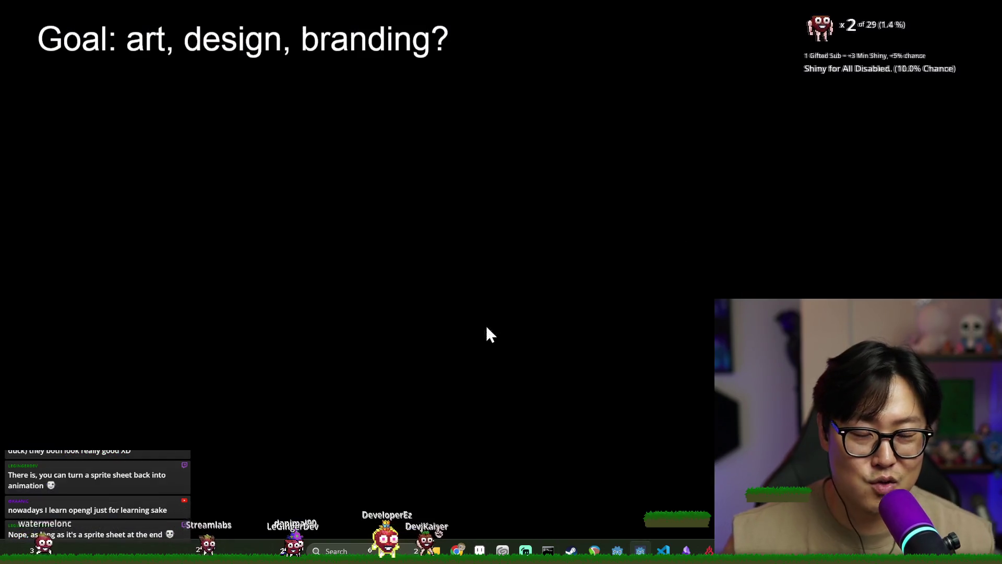
{"action": "key", "text": "alt+Tab"}
{"action": "key", "text": "alt+Tab"}
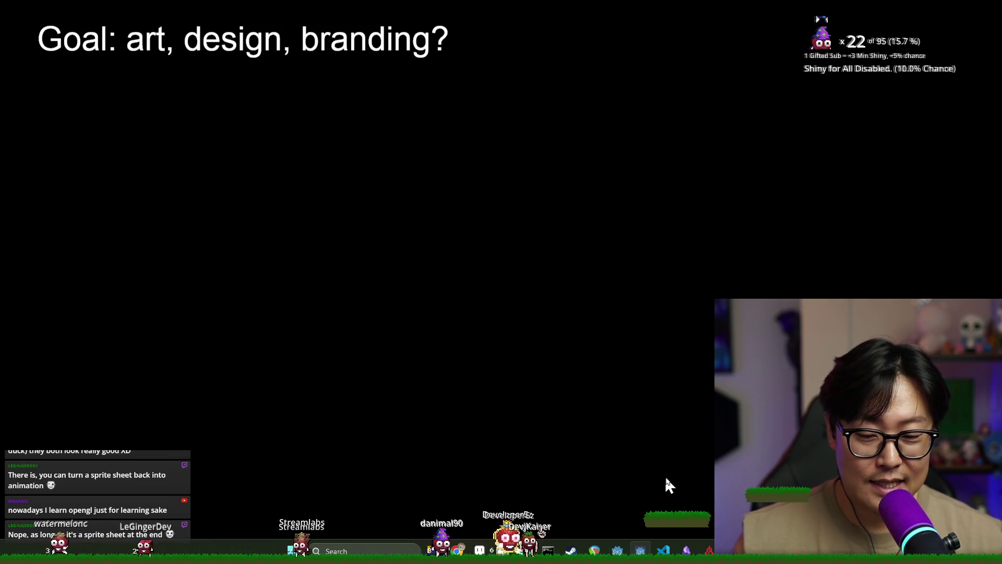
{"action": "key", "text": "alt+Tab"}
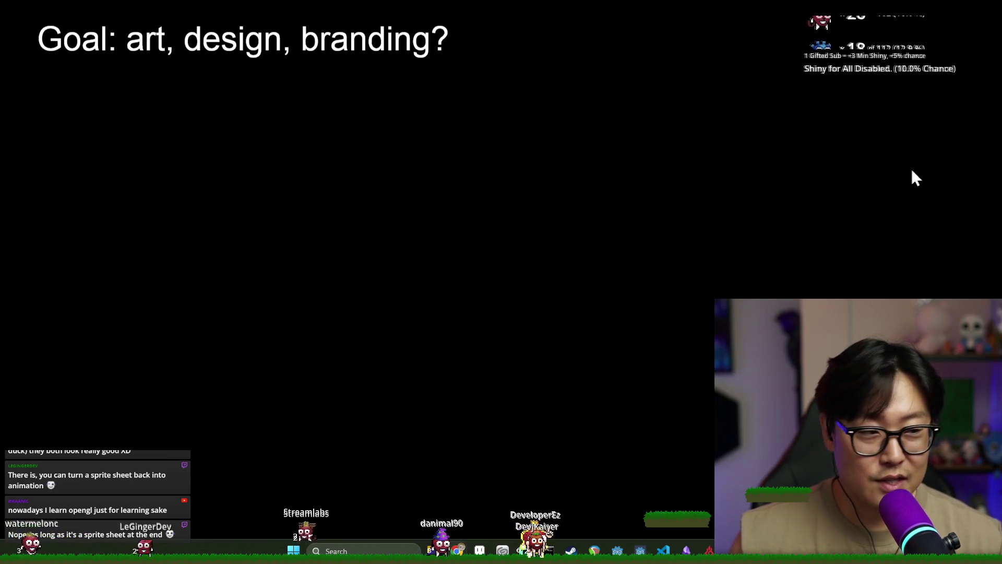
{"action": "key", "text": "alt+Tab"}
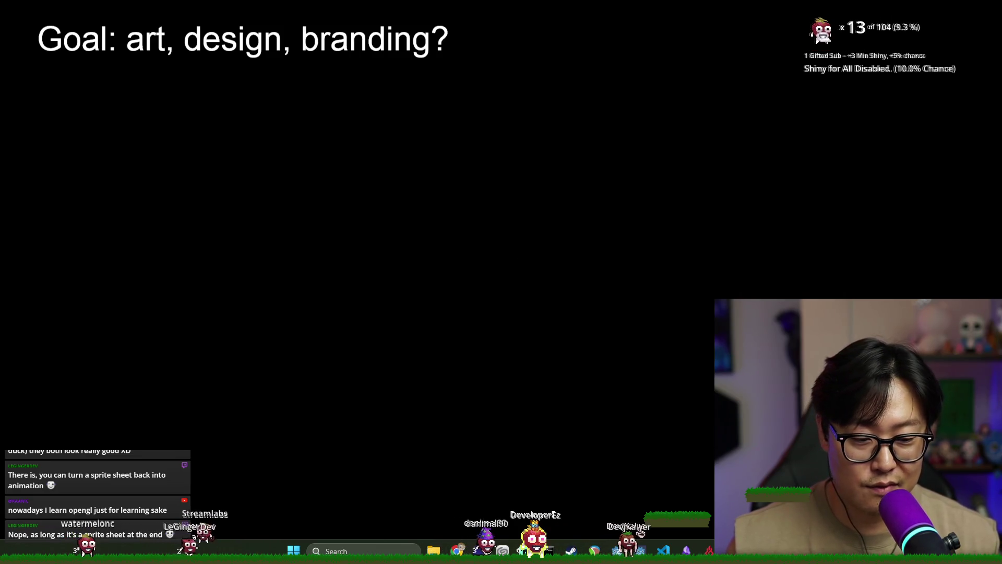
- Maximise Discord and enlarge the shared duck sprite sheet image for a closer look
{"action": "key", "text": "alt+Tab"}
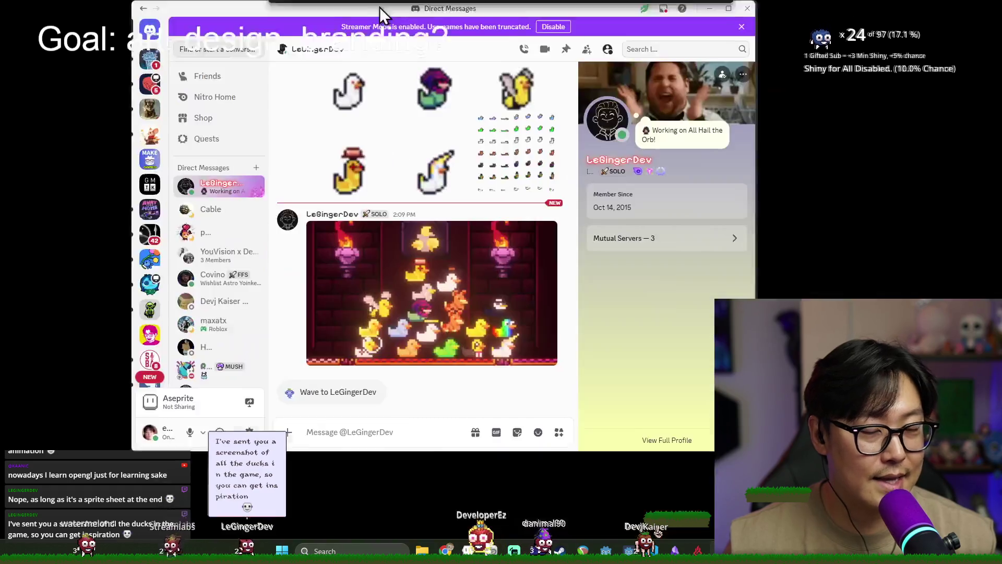
{"action": "key", "text": "super+Up"}
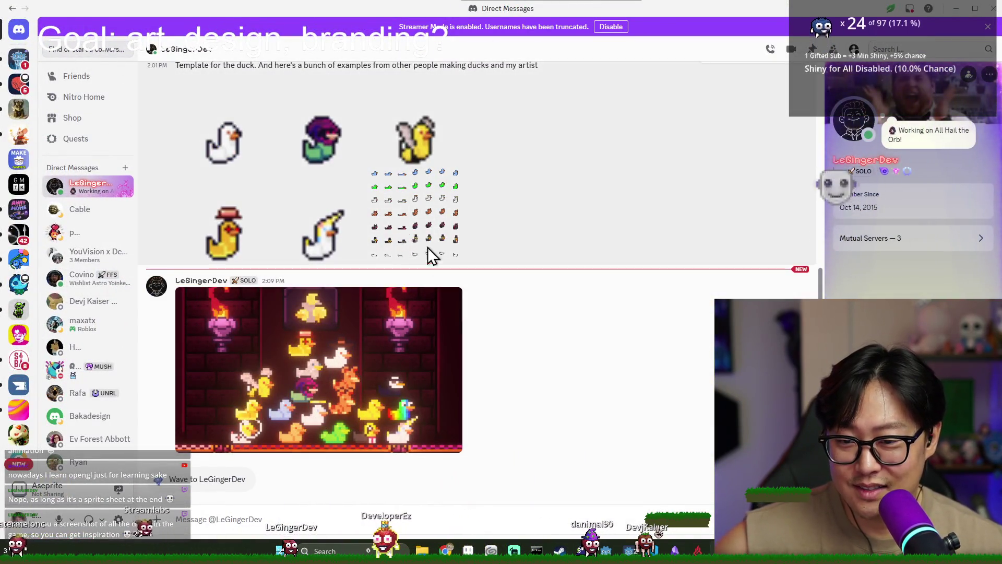
{"action": "left_click", "coordinate": [427, 246]}
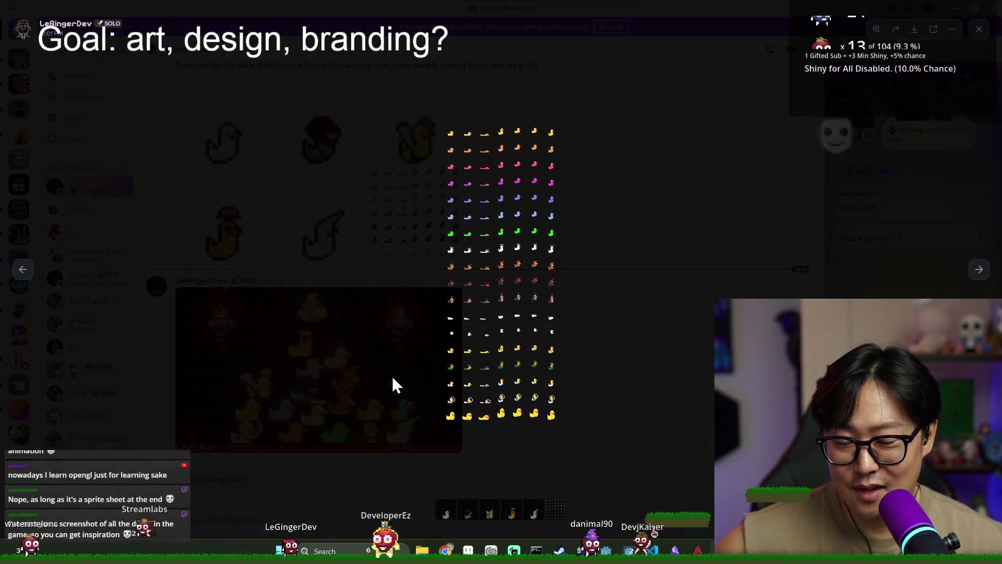
{"action": "left_click", "coordinate": [531, 369]}
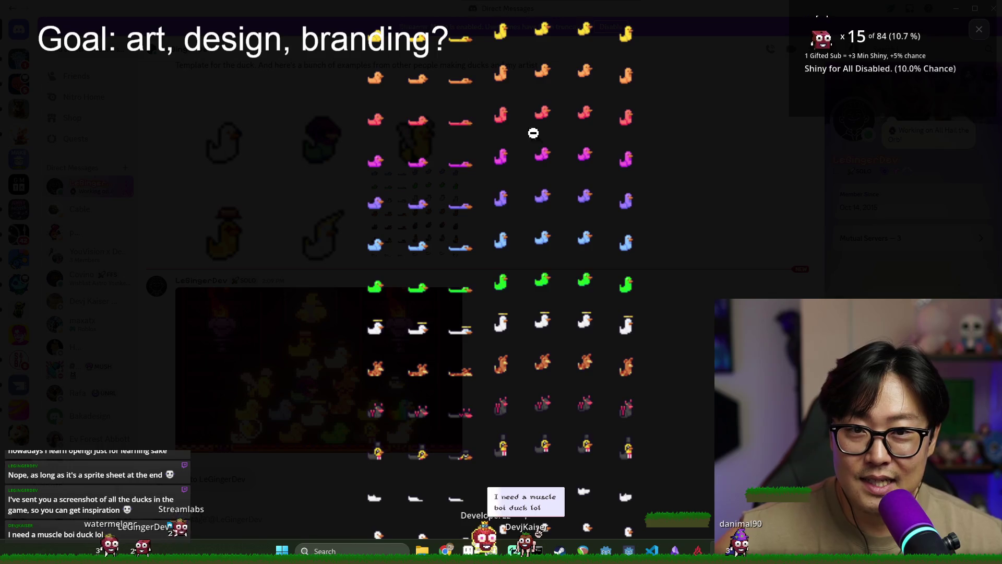
{"action": "key", "text": "Escape"}
- Reopen the sprite sheet zoomed in, scroll over it, close the viewer and return to Aseprite
{"action": "left_click", "coordinate": [240, 242]}
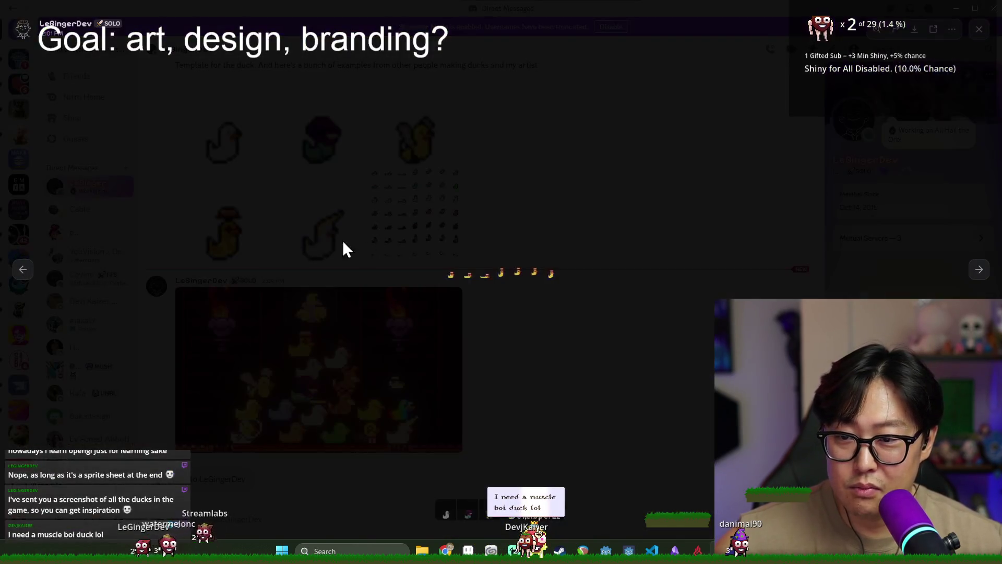
{"action": "left_click", "coordinate": [575, 249]}
{"action": "left_click", "coordinate": [450, 227]}
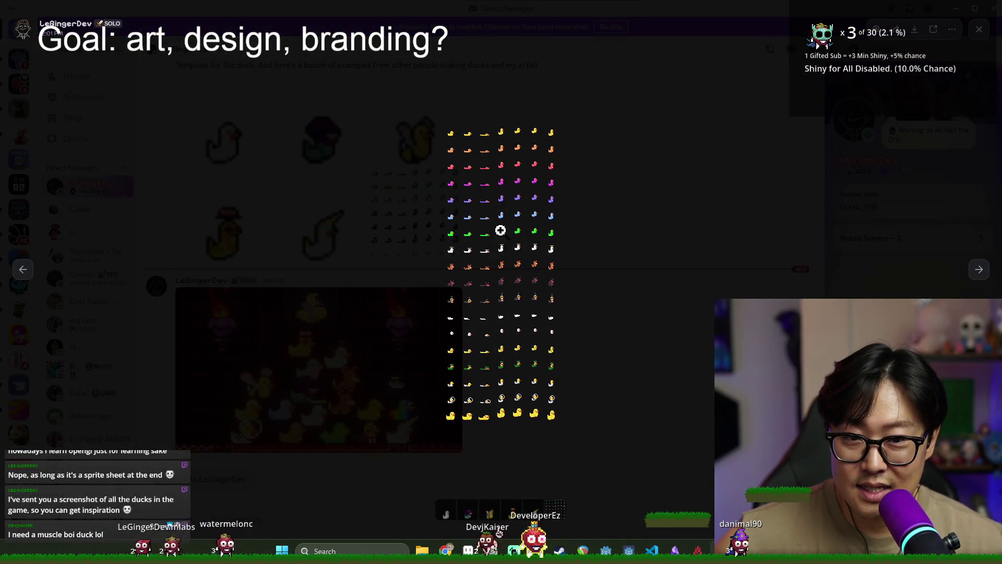
{"action": "left_click", "coordinate": [501, 316]}
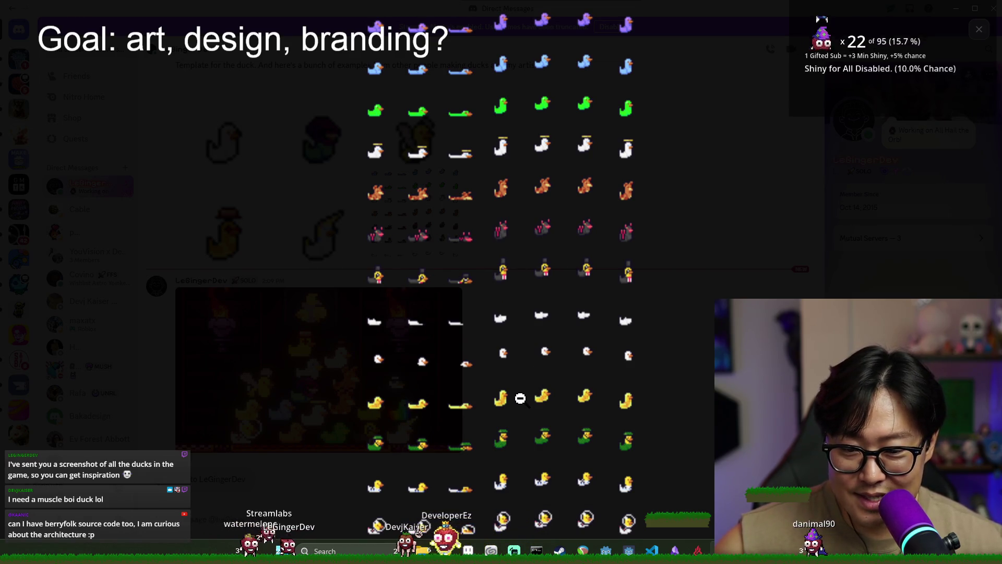
{"action": "scroll", "coordinate": [533, 423], "scroll_direction": "down", "scroll_amount": 1}
{"action": "scroll", "coordinate": [580, 397], "scroll_direction": "up", "scroll_amount": 5}
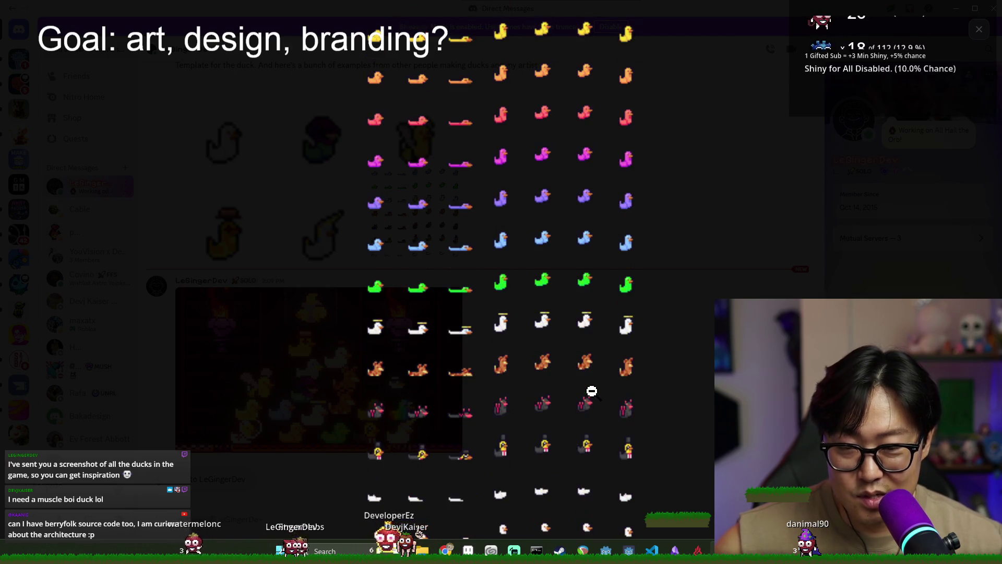
{"action": "left_click", "coordinate": [980, 29]}
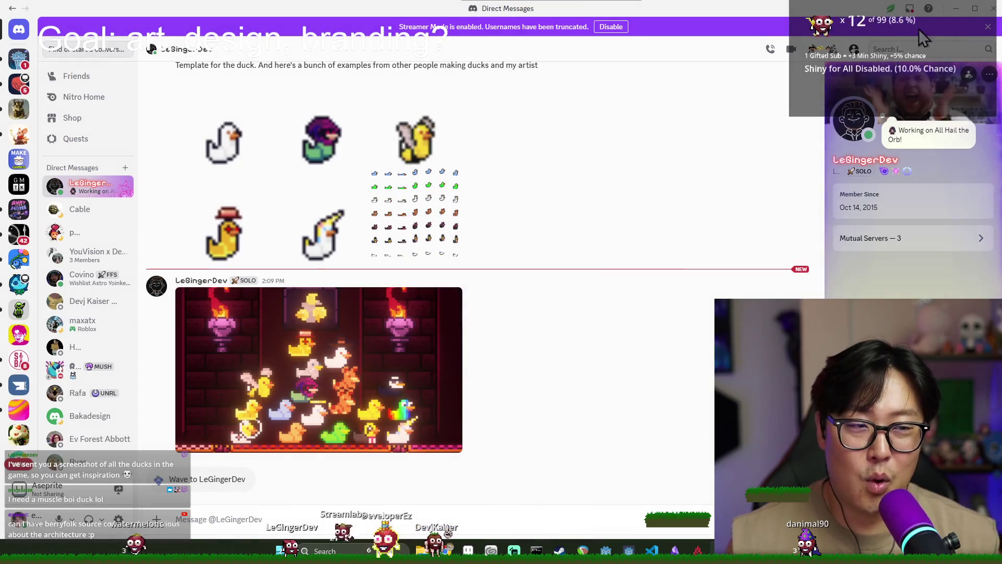
{"action": "key", "text": "alt+Tab"}
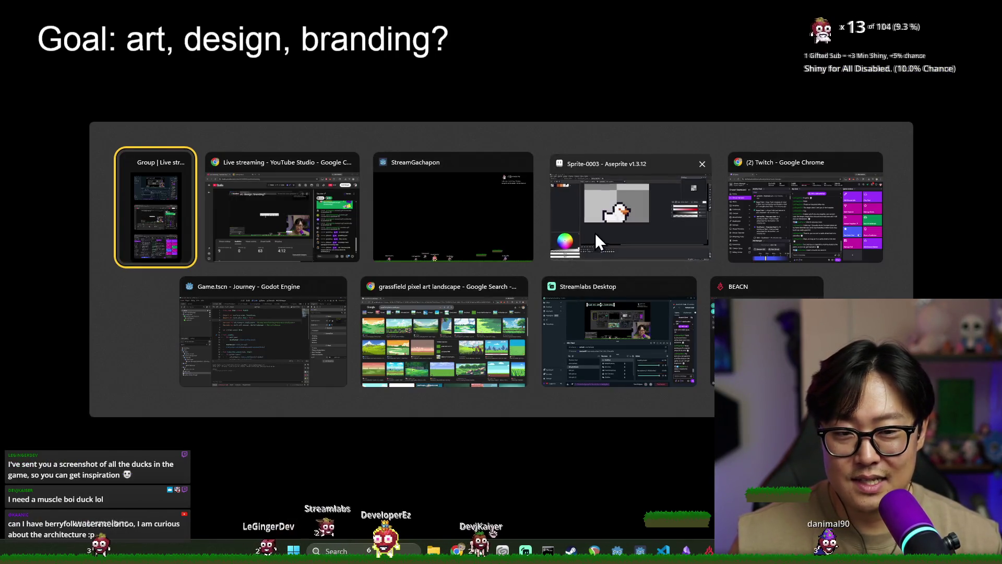
{"action": "left_click", "coordinate": [596, 232]}
- Set the colour to grey-purple 7e7694 and paint lenses over both duck eyes
{"action": "scroll", "coordinate": [485, 228], "scroll_direction": "down", "scroll_amount": 1}
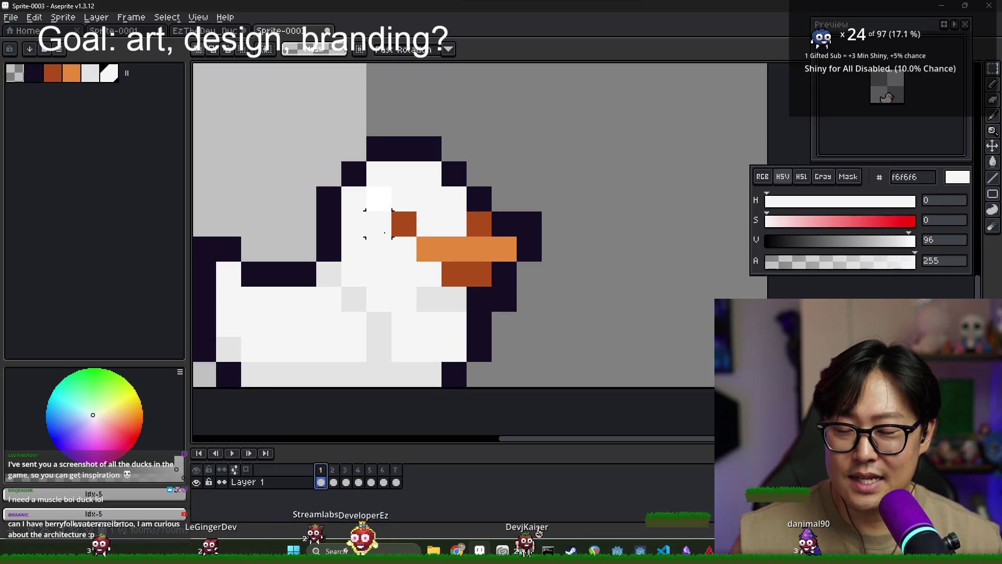
{"action": "left_click", "coordinate": [334, 221], "text": "alt"}
{"action": "scroll", "coordinate": [404, 224], "scroll_direction": "down", "scroll_amount": 2}
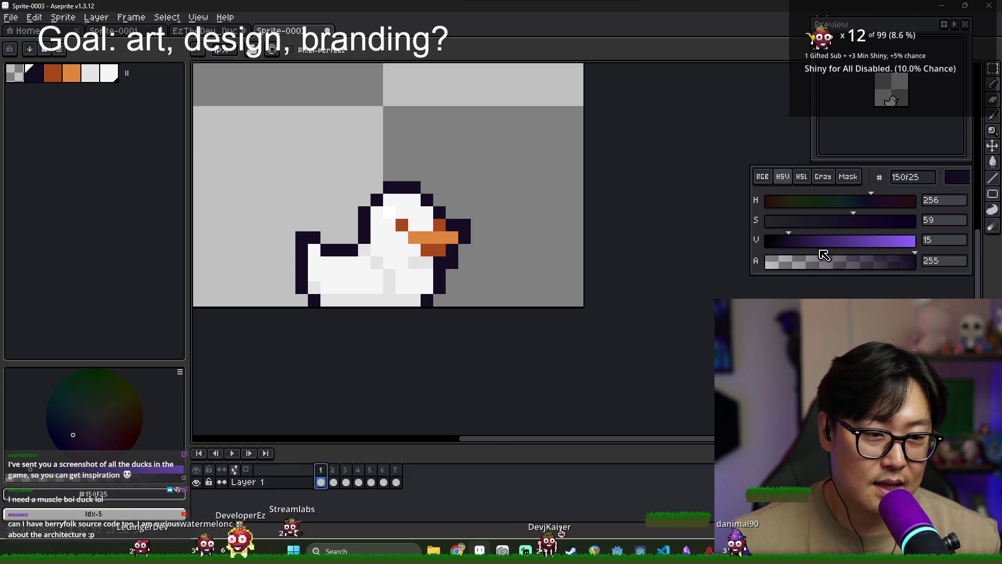
{"action": "left_click", "coordinate": [852, 241]}
{"action": "left_click", "coordinate": [795, 220]}
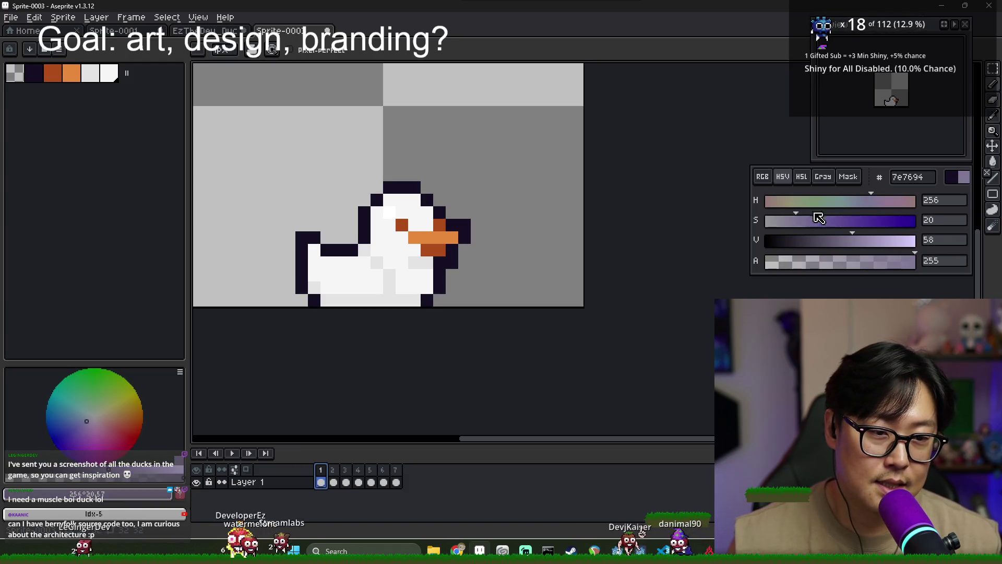
{"action": "left_click", "coordinate": [381, 221]}
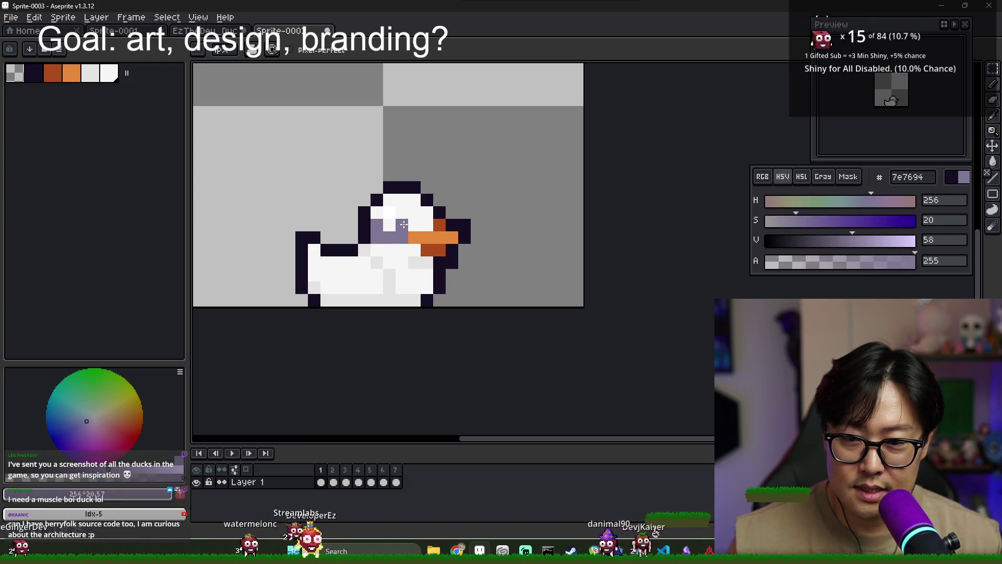
{"action": "left_click_drag", "start_coordinate": [431, 218], "coordinate": [437, 221]}
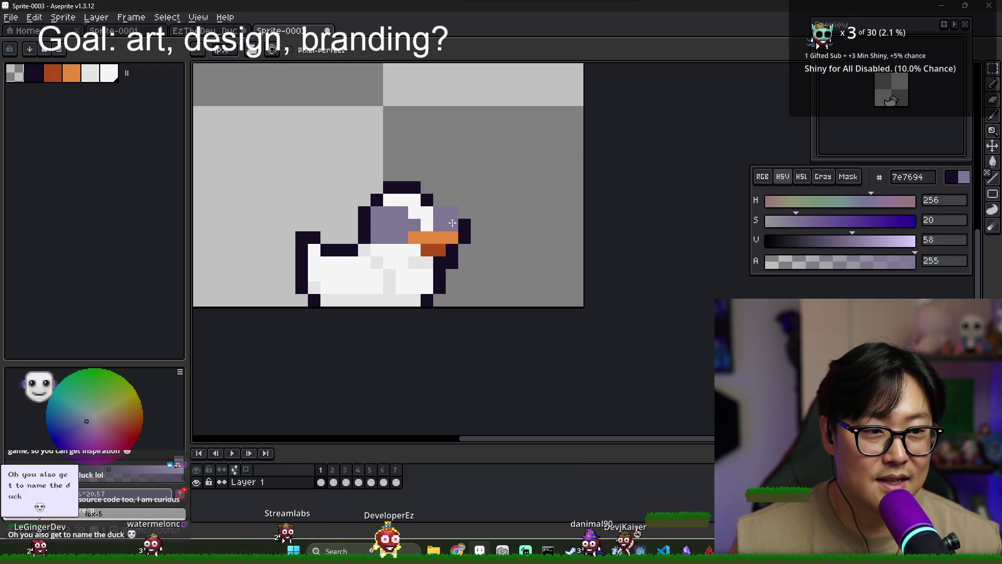
{"action": "left_click", "coordinate": [423, 249]}
{"action": "key", "text": "ctrl+z"}
{"action": "left_click_drag", "start_coordinate": [452, 200], "coordinate": [424, 222]}
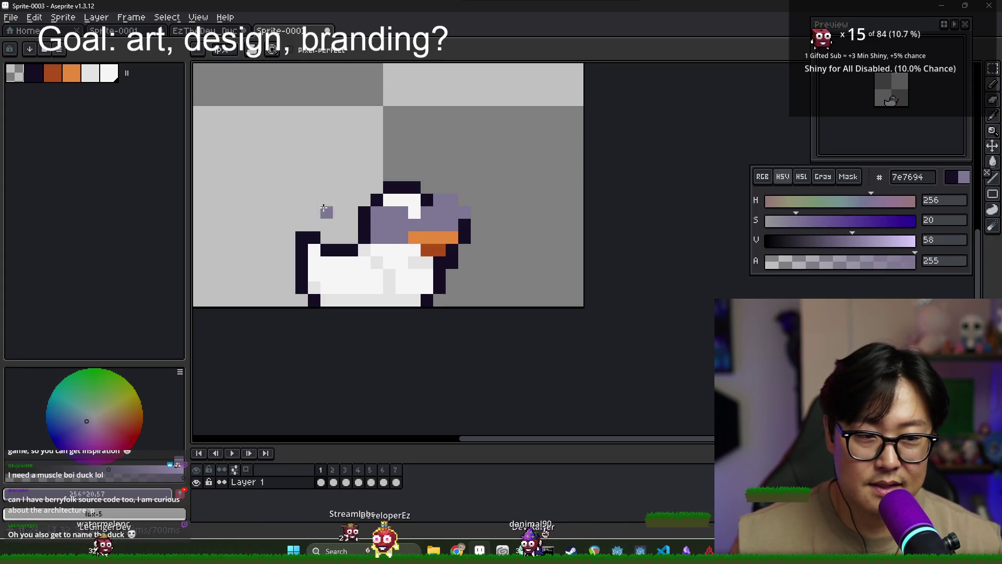
- Eyedrop the dark outline colour 150f25 and draw the dark frame line over the lenses
{"action": "left_click", "coordinate": [369, 212], "text": "alt"}
{"action": "left_click", "coordinate": [374, 212], "text": "alt"}
{"action": "left_click", "coordinate": [371, 212], "text": "alt"}
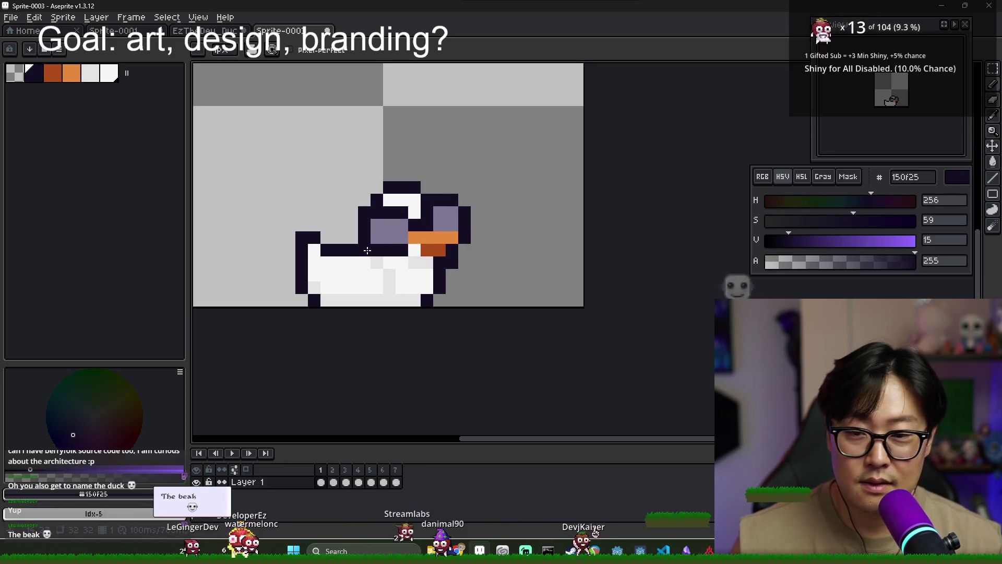
{"action": "scroll", "coordinate": [445, 222], "scroll_direction": "down", "scroll_amount": 1}
{"action": "scroll", "coordinate": [493, 254], "scroll_direction": "down", "scroll_amount": 2}
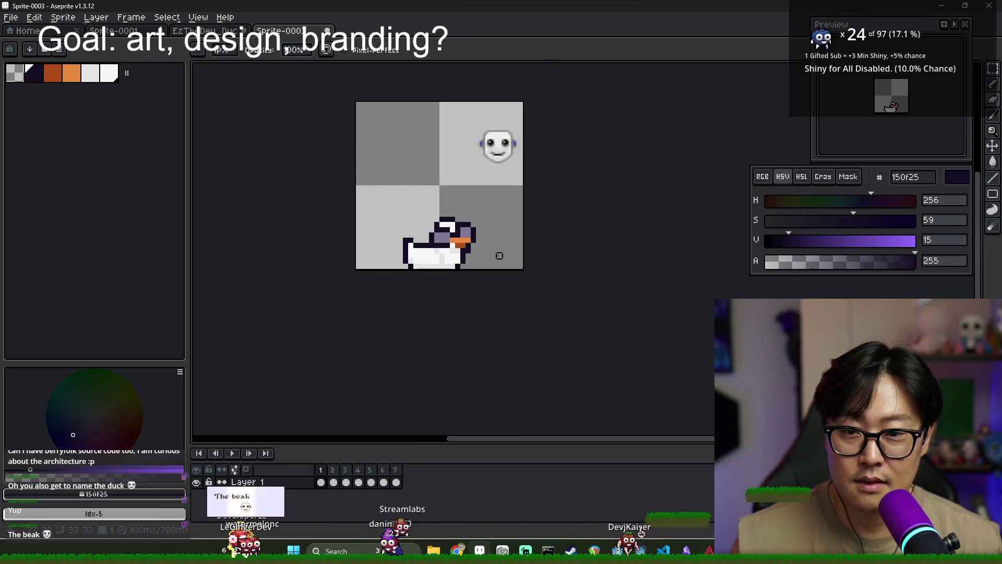
{"action": "scroll", "coordinate": [466, 246], "scroll_direction": "up", "scroll_amount": 5}
{"action": "key", "text": "alt"}
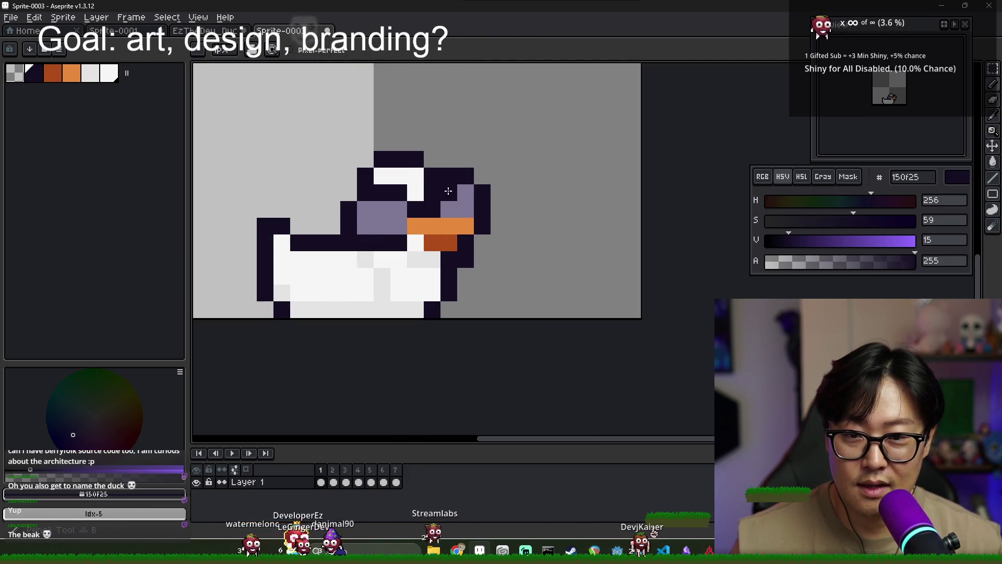
{"action": "scroll", "coordinate": [482, 176], "scroll_direction": "down", "scroll_amount": 2}
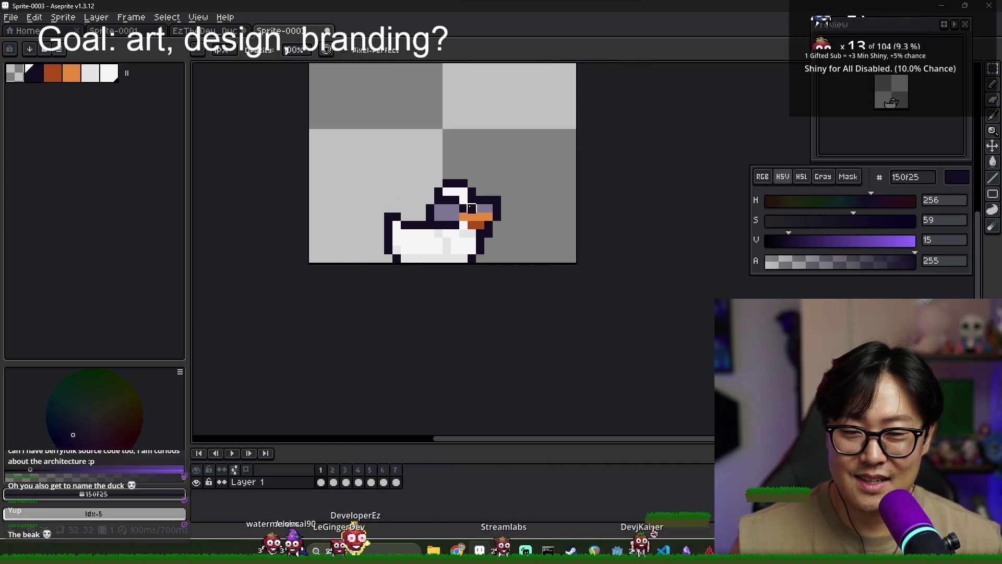
{"action": "left_click", "coordinate": [335, 471]}
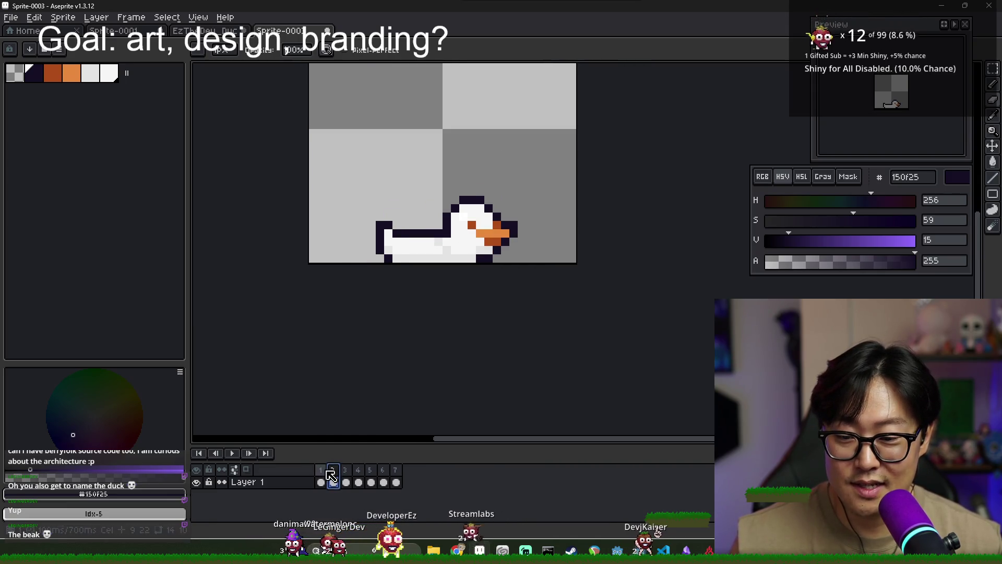
{"action": "left_click", "coordinate": [320, 471]}
{"action": "key", "text": "alt+Tab"}
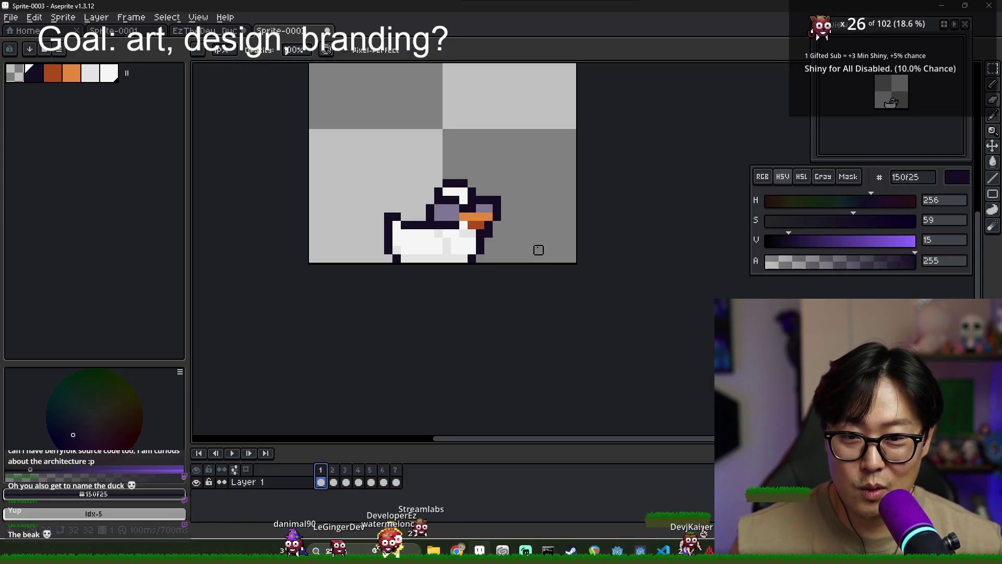
{"action": "key", "text": "ctrl"}
{"action": "key", "text": "ctrl+z"}
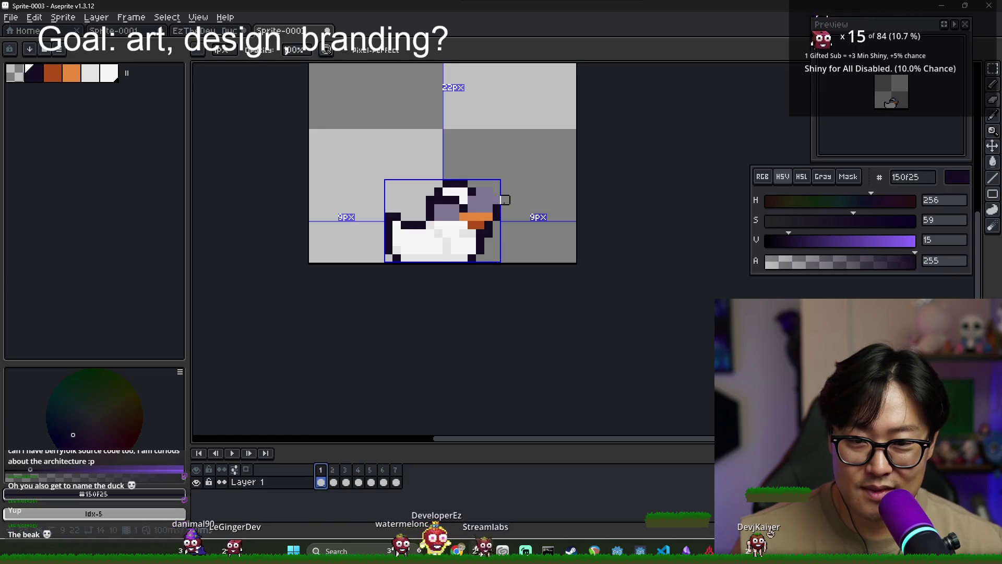
{"action": "left_click_drag", "start_coordinate": [472, 192], "coordinate": [493, 192]}
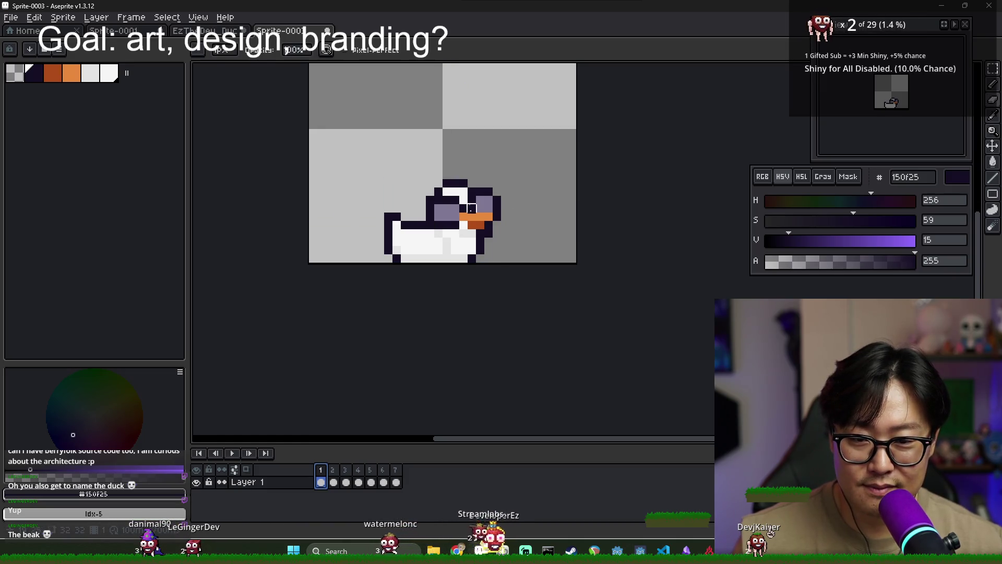
- Restore two head pixels to white and darken the pixel above the eye
{"action": "scroll", "coordinate": [497, 199], "scroll_direction": "up", "scroll_amount": 2}
{"action": "left_click", "coordinate": [448, 179], "text": "alt"}
{"action": "left_click", "coordinate": [476, 171]}
{"action": "left_click", "coordinate": [459, 143], "text": "alt"}
{"action": "scroll", "coordinate": [529, 229], "scroll_direction": "down", "scroll_amount": 3}
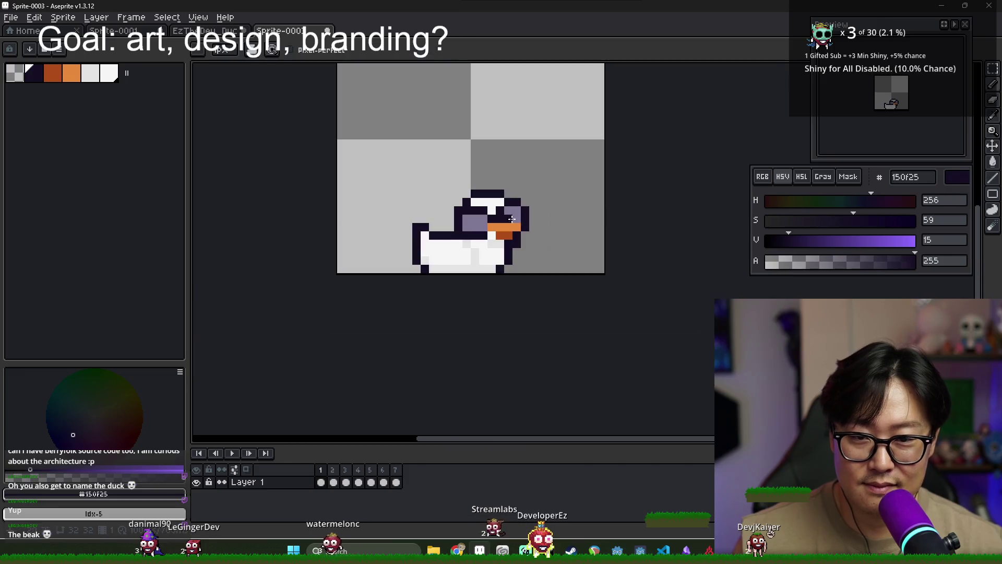
{"action": "scroll", "coordinate": [547, 245], "scroll_direction": "up", "scroll_amount": 3}
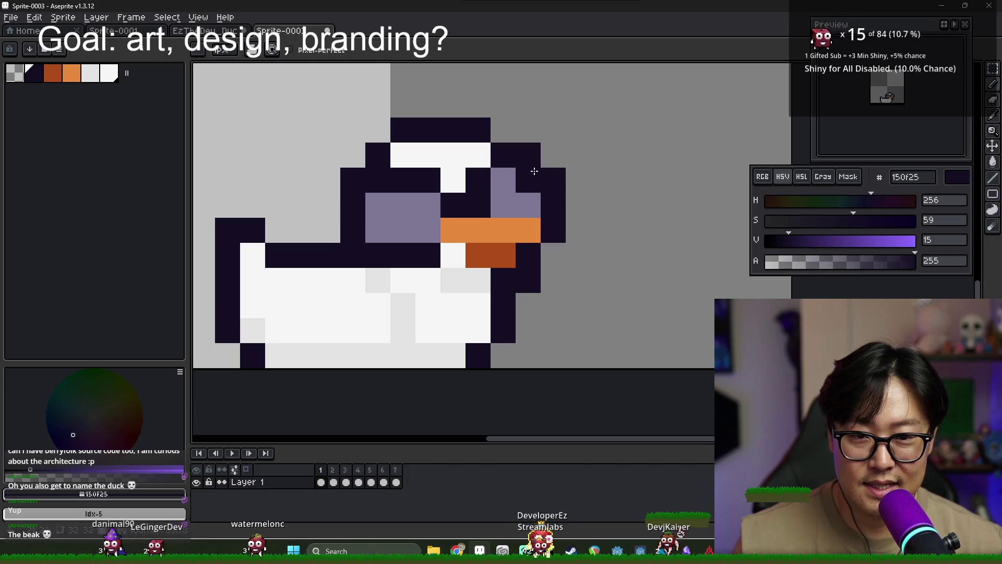
{"action": "scroll", "coordinate": [426, 208], "scroll_direction": "down", "scroll_amount": 3}
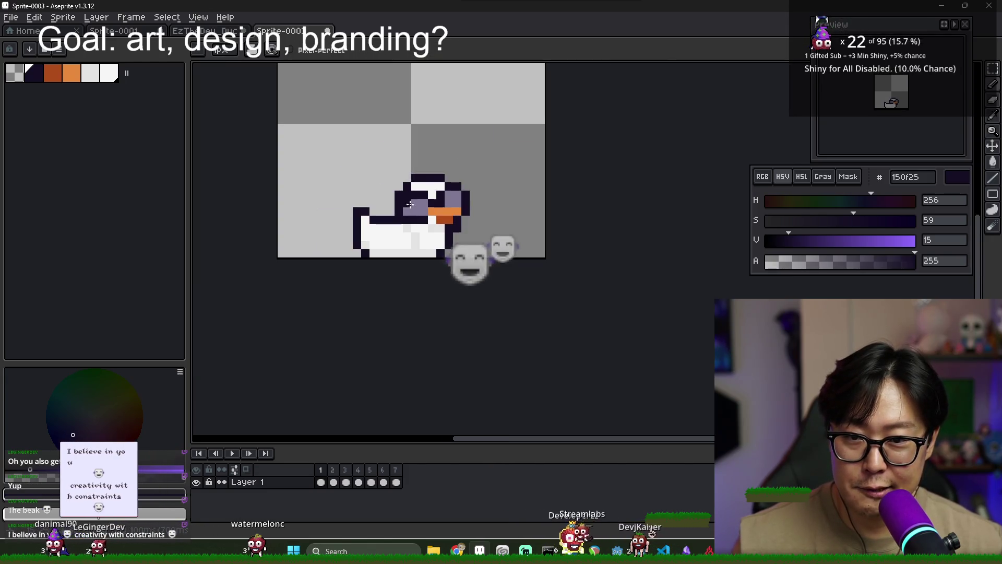
{"action": "scroll", "coordinate": [430, 210], "scroll_direction": "up", "scroll_amount": 2}
{"action": "scroll", "coordinate": [418, 204], "scroll_direction": "down", "scroll_amount": 1}
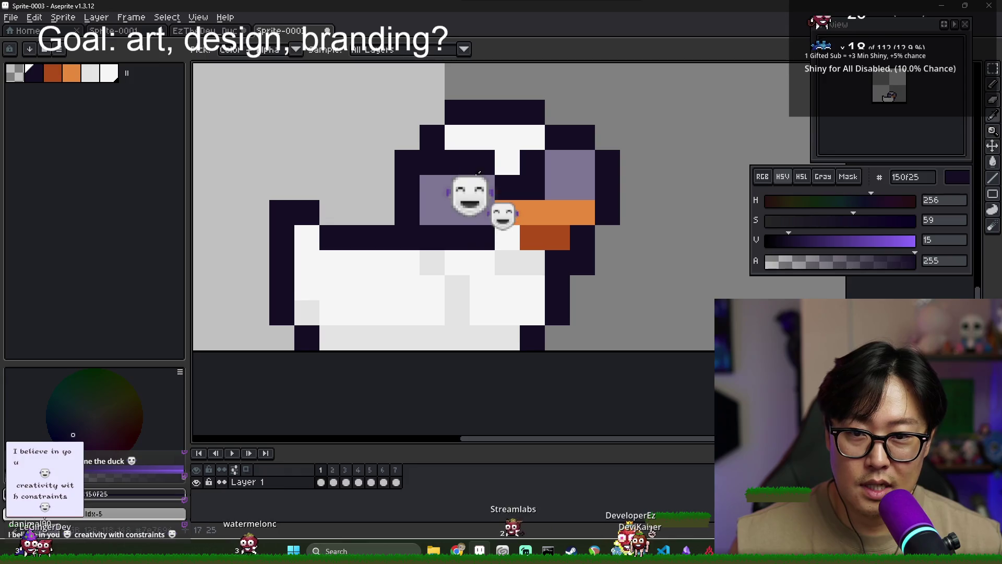
{"action": "scroll", "coordinate": [432, 237], "scroll_direction": "down", "scroll_amount": 3}
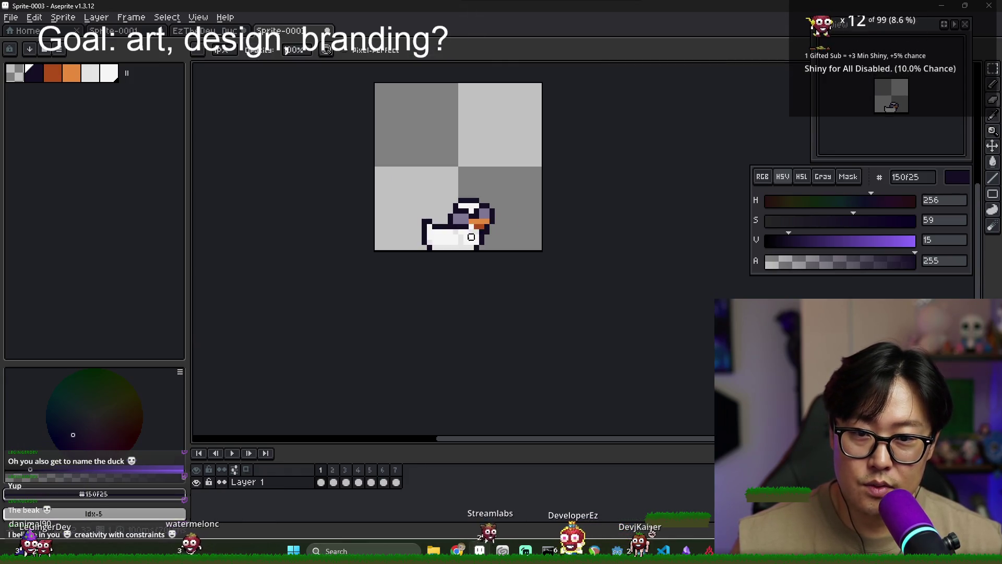
{"action": "scroll", "coordinate": [463, 237], "scroll_direction": "up", "scroll_amount": 2}
{"action": "left_click", "coordinate": [513, 123]}
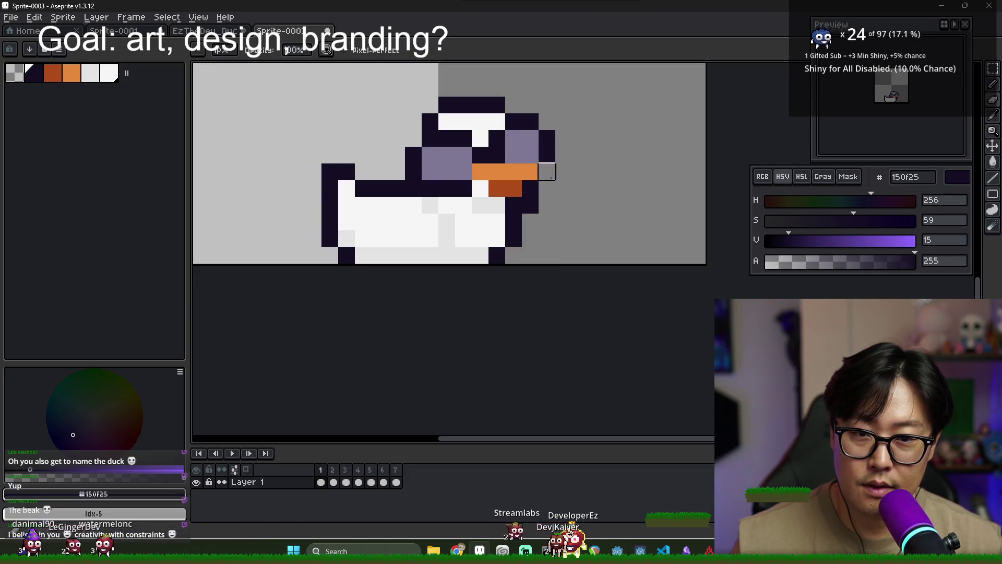
- Sample the light body grey, compare with frame 2, then sample the lens colour
{"action": "scroll", "coordinate": [575, 233], "scroll_direction": "down", "scroll_amount": 2}
{"action": "scroll", "coordinate": [570, 233], "scroll_direction": "up", "scroll_amount": 2}
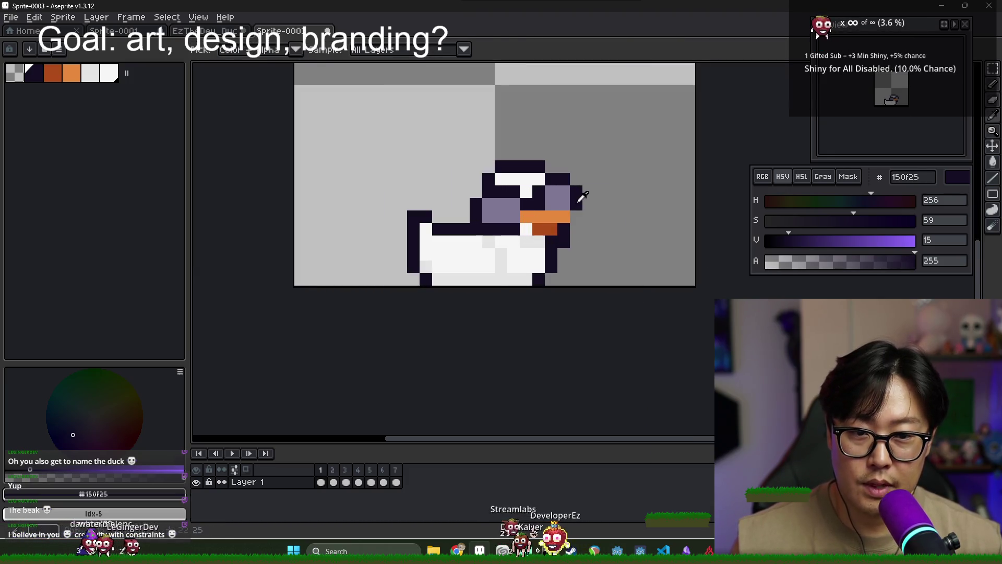
{"action": "scroll", "coordinate": [562, 246], "scroll_direction": "up", "scroll_amount": 1}
{"action": "left_click", "coordinate": [528, 226], "text": "alt"}
{"action": "scroll", "coordinate": [546, 273], "scroll_direction": "down", "scroll_amount": 3}
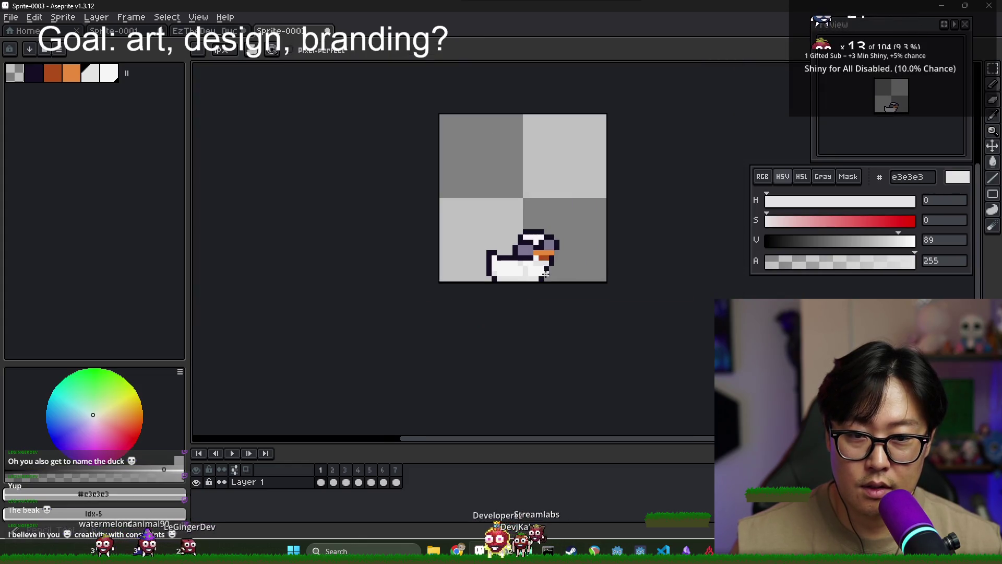
{"action": "left_click", "coordinate": [333, 482]}
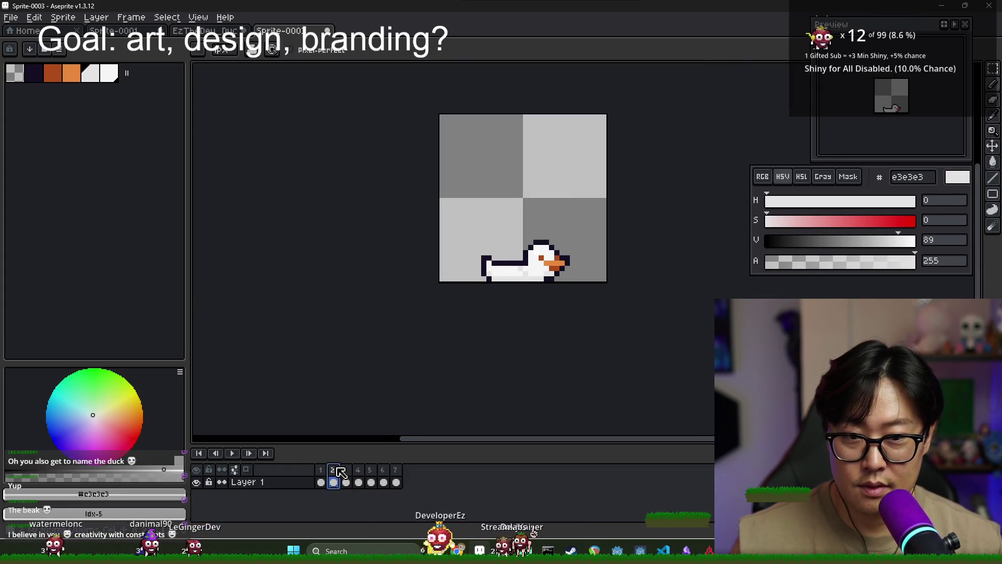
{"action": "left_click", "coordinate": [322, 470]}
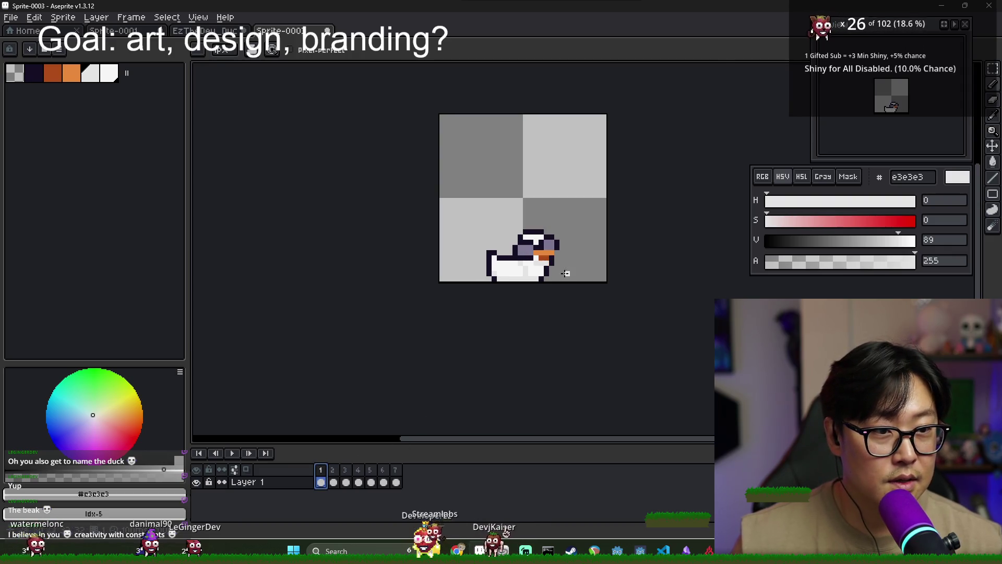
{"action": "scroll", "coordinate": [527, 246], "scroll_direction": "up", "scroll_amount": 3}
{"action": "left_click", "coordinate": [530, 204], "text": "alt"}
- Shift the colour to a lighter, cooler grey and paint highlights across both lenses
{"action": "left_click", "coordinate": [860, 201]}
{"action": "left_click", "coordinate": [778, 220]}
{"action": "left_click", "coordinate": [863, 241]}
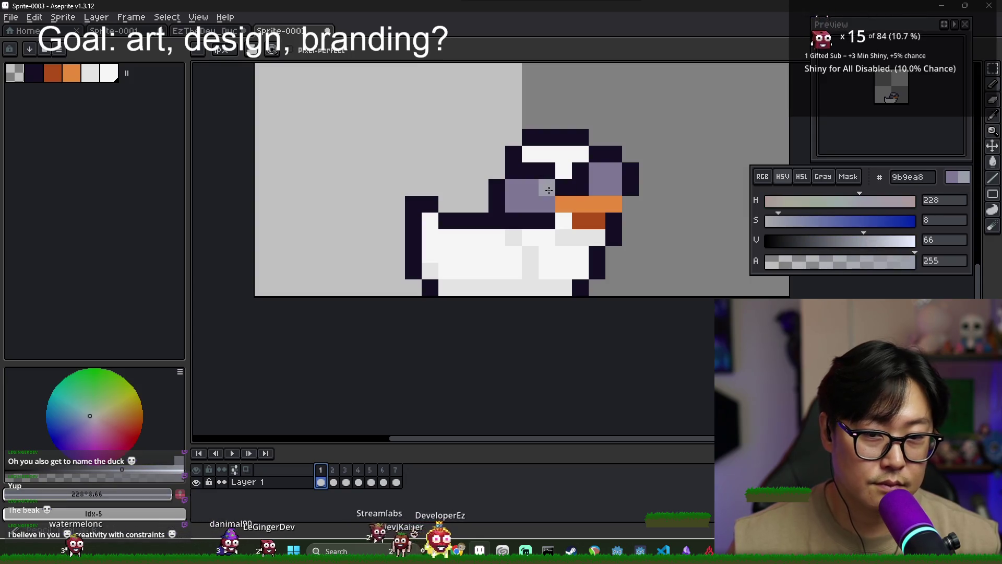
{"action": "left_click_drag", "start_coordinate": [531, 188], "coordinate": [546, 191]}
{"action": "left_click_drag", "start_coordinate": [597, 171], "coordinate": [614, 187]}
{"action": "left_click", "coordinate": [600, 192]}
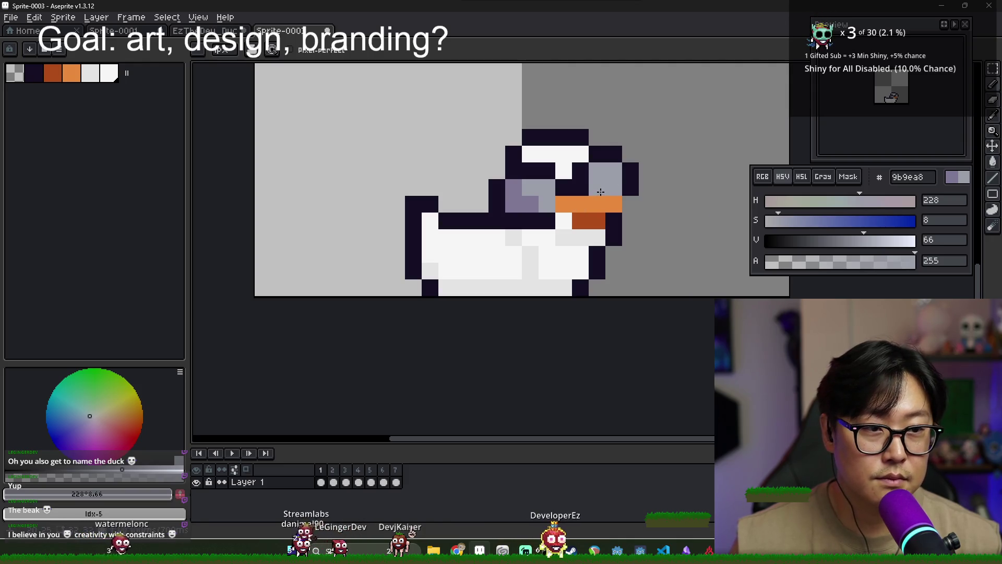
{"action": "key", "text": "ctrl+z"}
{"action": "key", "text": "ctrl+z"}
{"action": "key", "text": "ctrl+z"}
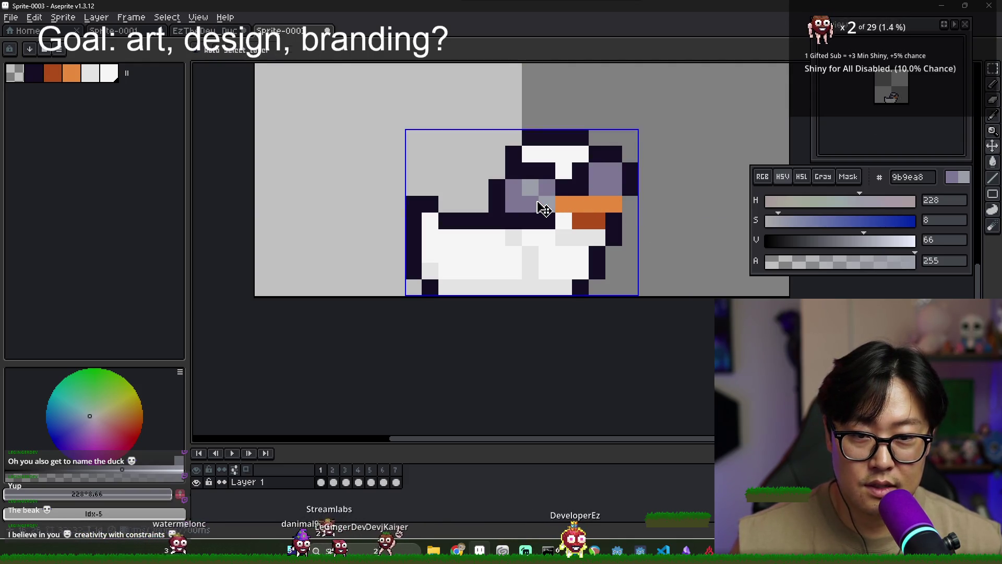
- Refine single grey highlight pixels on the left and right lenses, undoing misplaced ones
{"action": "left_click", "coordinate": [513, 188]}
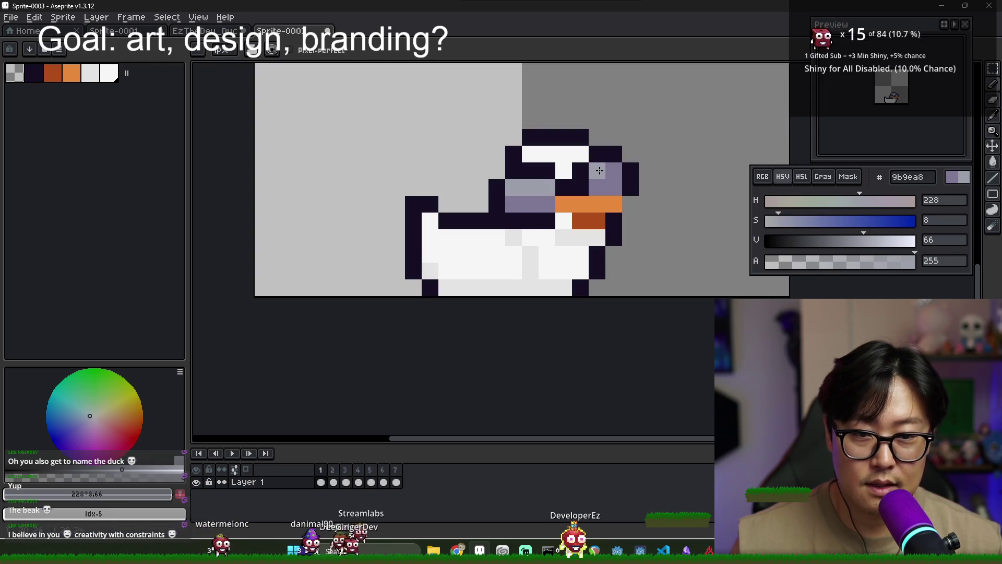
{"action": "key", "text": "ctrl+z"}
{"action": "key", "text": "ctrl+z"}
{"action": "key", "text": "ctrl+z"}
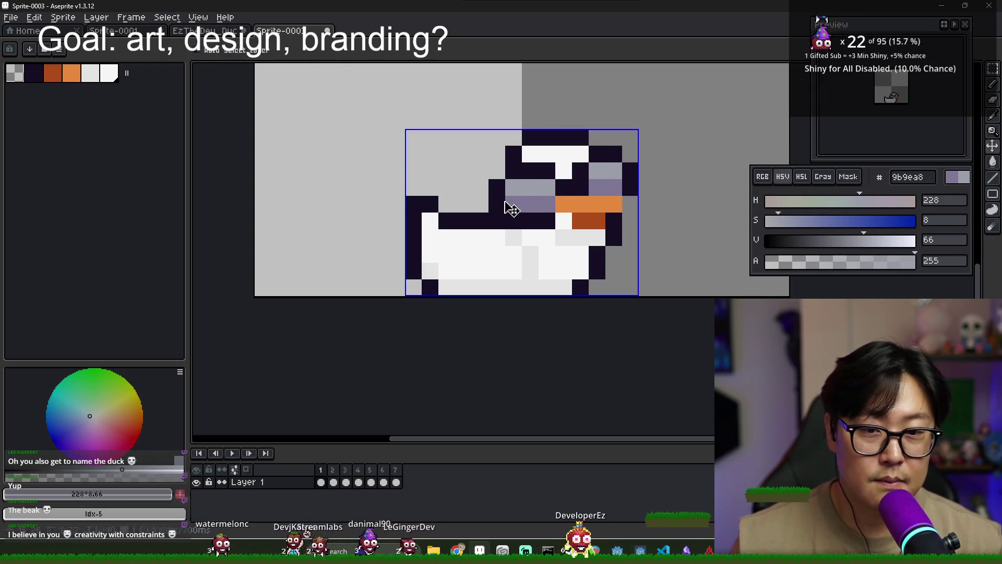
{"action": "left_click", "coordinate": [536, 202]}
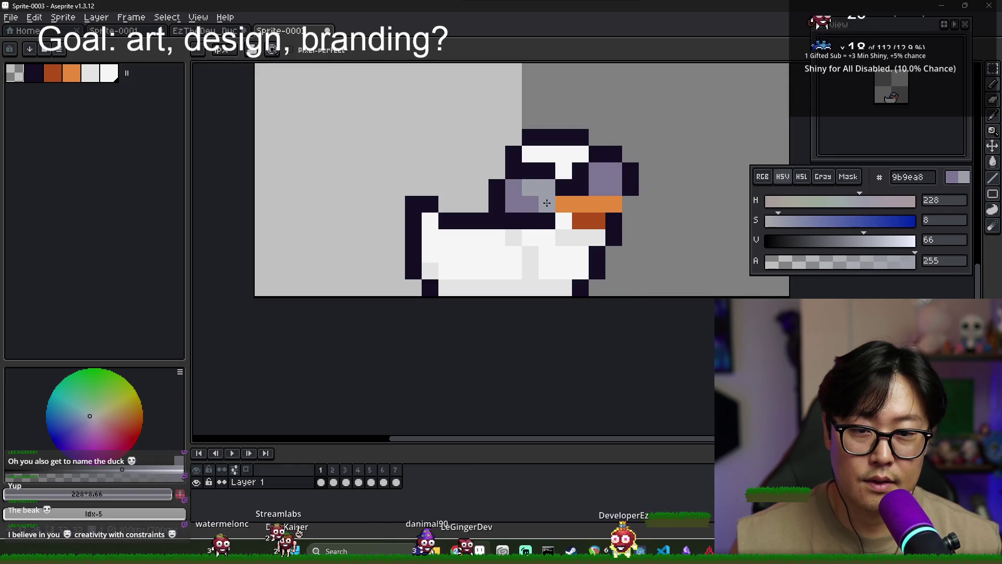
{"action": "key", "text": "ctrl+z"}
{"action": "key", "text": "ctrl+z"}
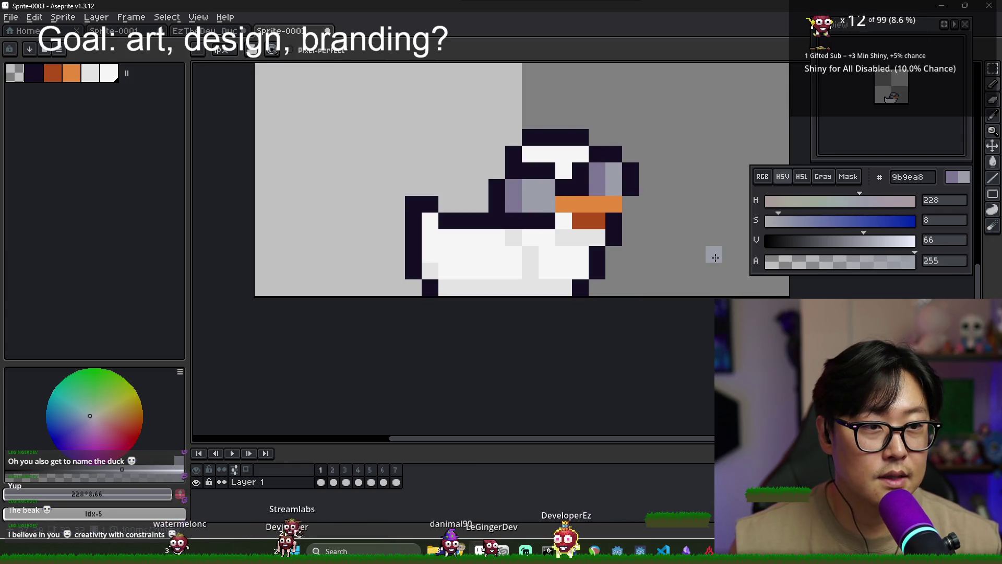
{"action": "key", "text": "ctrl+z"}
{"action": "key", "text": "ctrl+z"}
{"action": "left_click", "coordinate": [514, 186]}
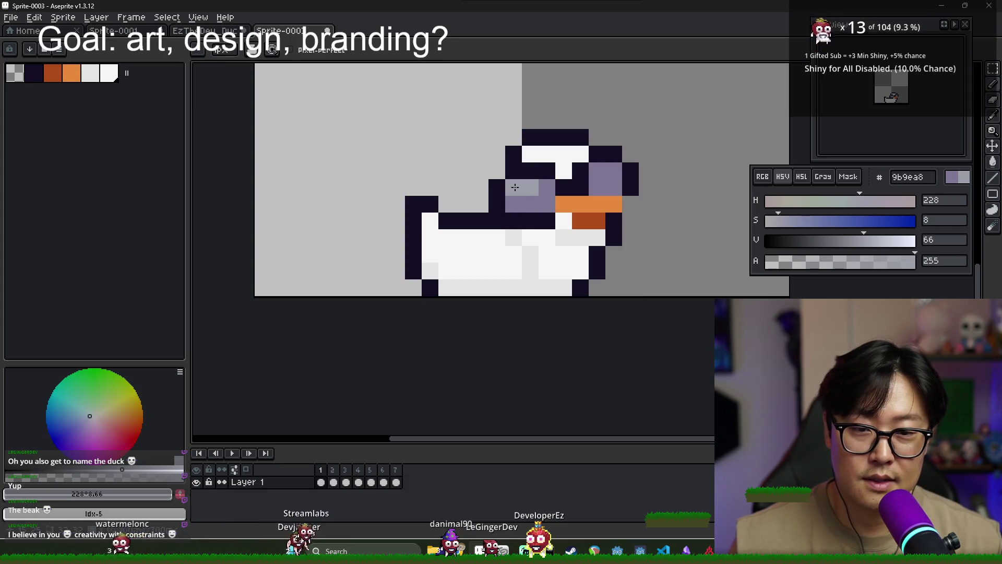
{"action": "key", "text": "ctrl+z"}
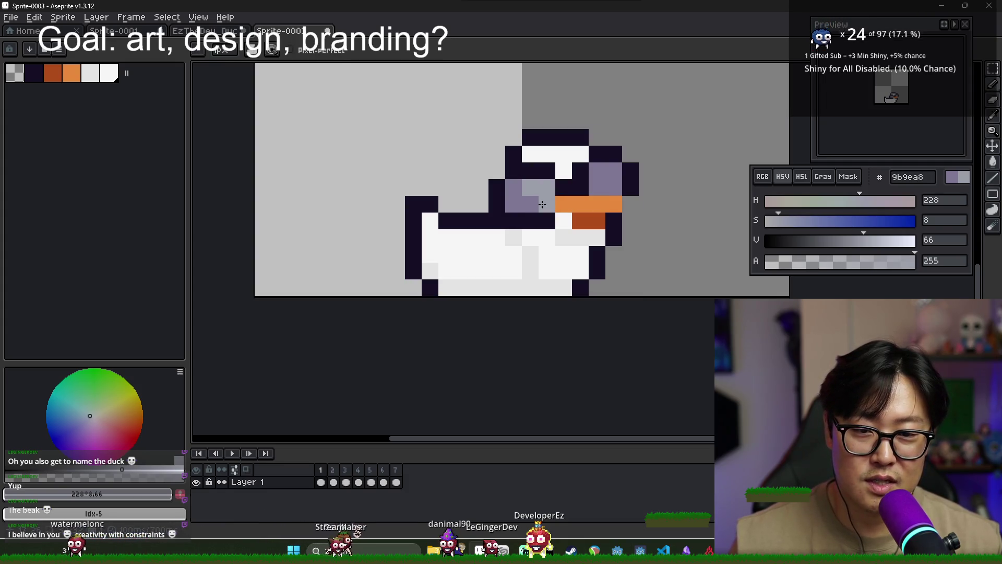
{"action": "key", "text": "ctrl+z"}
{"action": "left_click", "coordinate": [618, 165]}
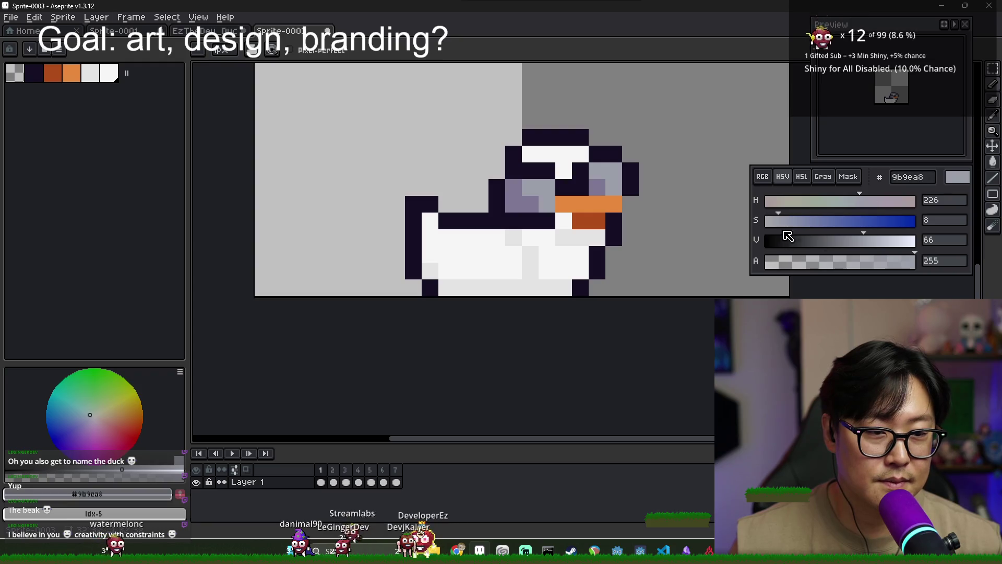
- Raise V to 70 for a lighter grey, add a highlight pixel, and sample the body white
{"action": "left_click", "coordinate": [870, 241]}
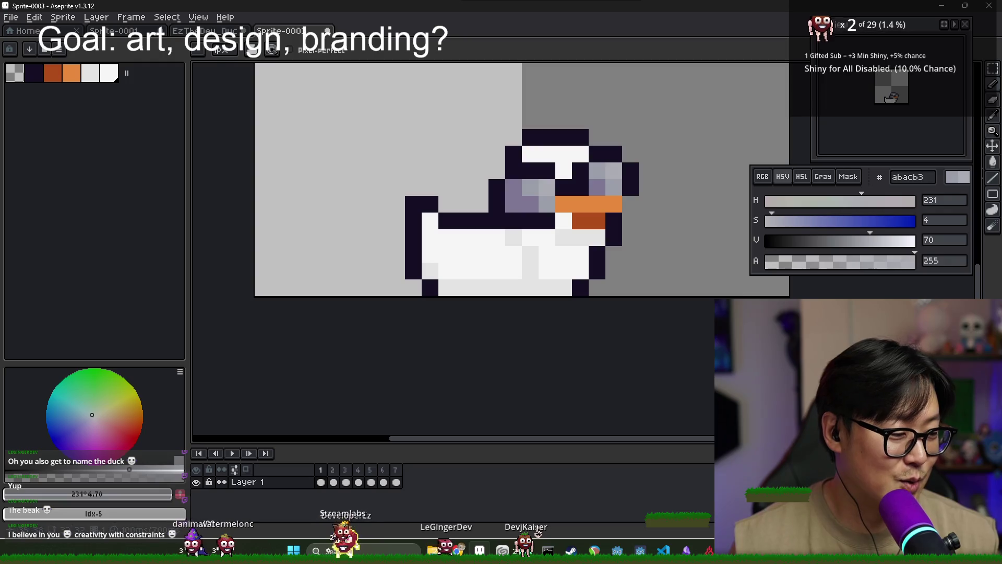
{"action": "scroll", "coordinate": [638, 338], "scroll_direction": "down", "scroll_amount": 1}
{"action": "scroll", "coordinate": [501, 235], "scroll_direction": "up", "scroll_amount": 2}
{"action": "scroll", "coordinate": [496, 233], "scroll_direction": "up", "scroll_amount": 2}
{"action": "scroll", "coordinate": [497, 233], "scroll_direction": "down", "scroll_amount": 4}
{"action": "left_click", "coordinate": [508, 238]}
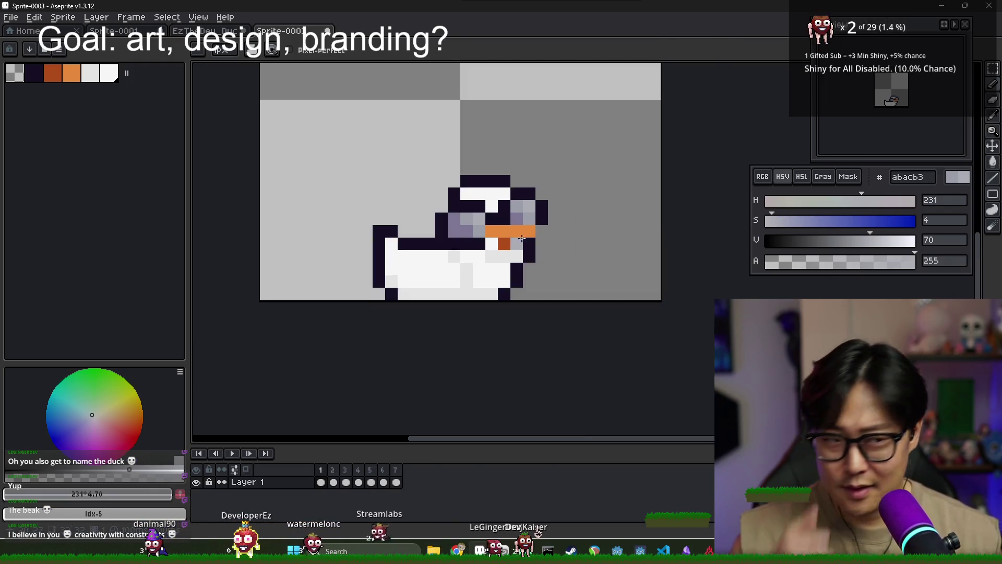
{"action": "scroll", "coordinate": [446, 267], "scroll_direction": "down", "scroll_amount": 1}
{"action": "left_click", "coordinate": [450, 262], "text": "alt"}
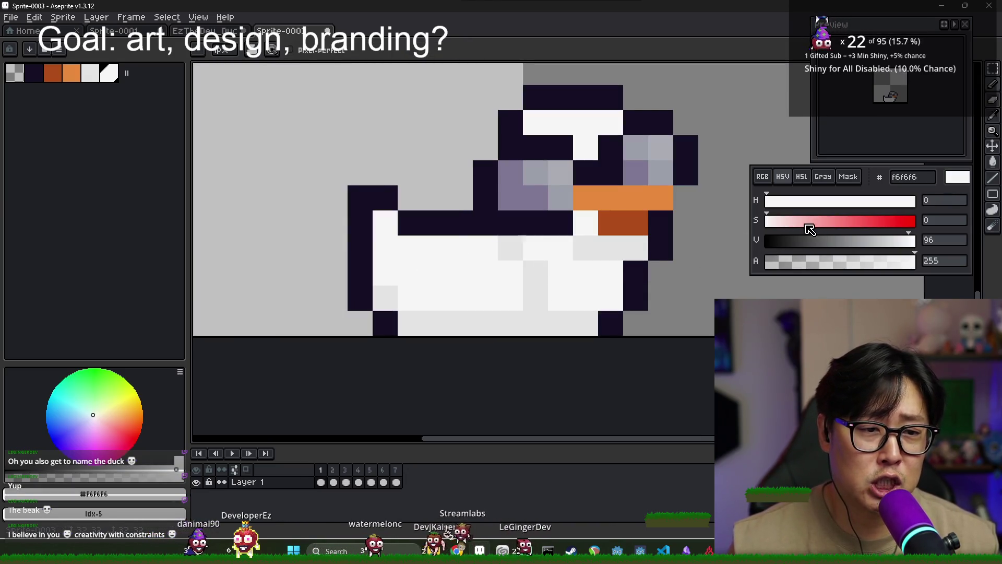
- Preview the second animation frame and return to frame 1
{"action": "scroll", "coordinate": [616, 227], "scroll_direction": "down", "scroll_amount": 2}
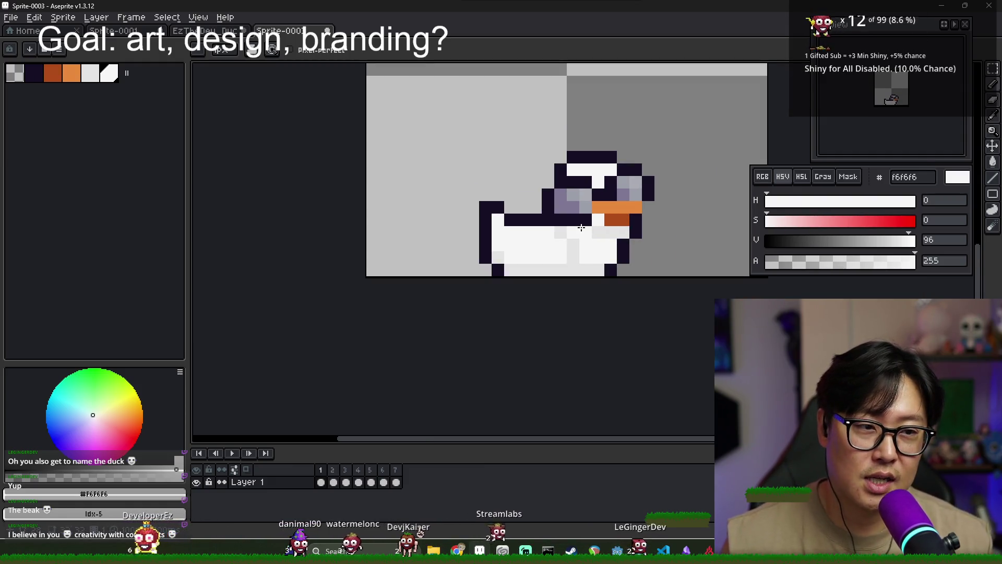
{"action": "scroll", "coordinate": [608, 235], "scroll_direction": "up", "scroll_amount": 2}
{"action": "scroll", "coordinate": [617, 226], "scroll_direction": "down", "scroll_amount": 2}
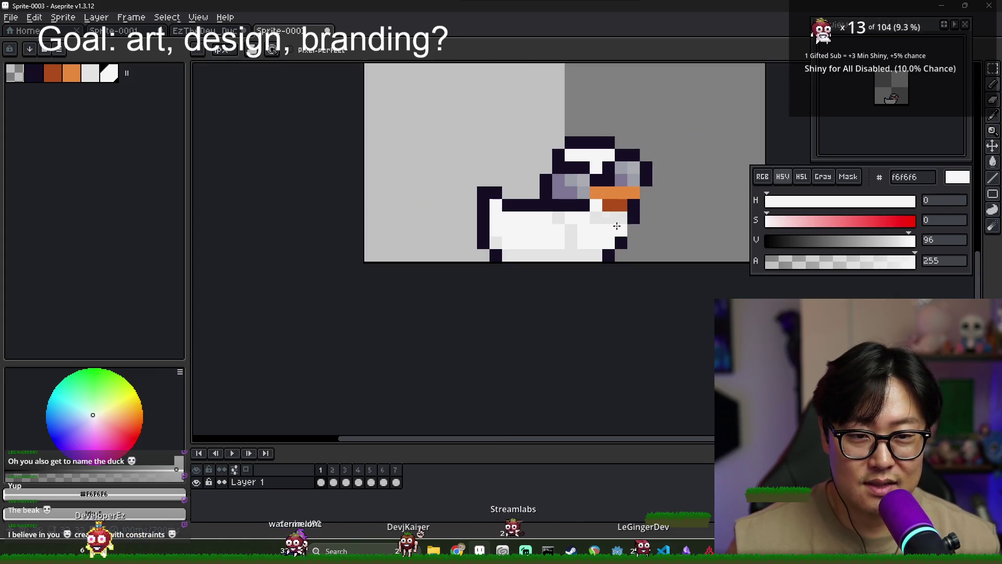
{"action": "scroll", "coordinate": [586, 236], "scroll_direction": "up", "scroll_amount": 1}
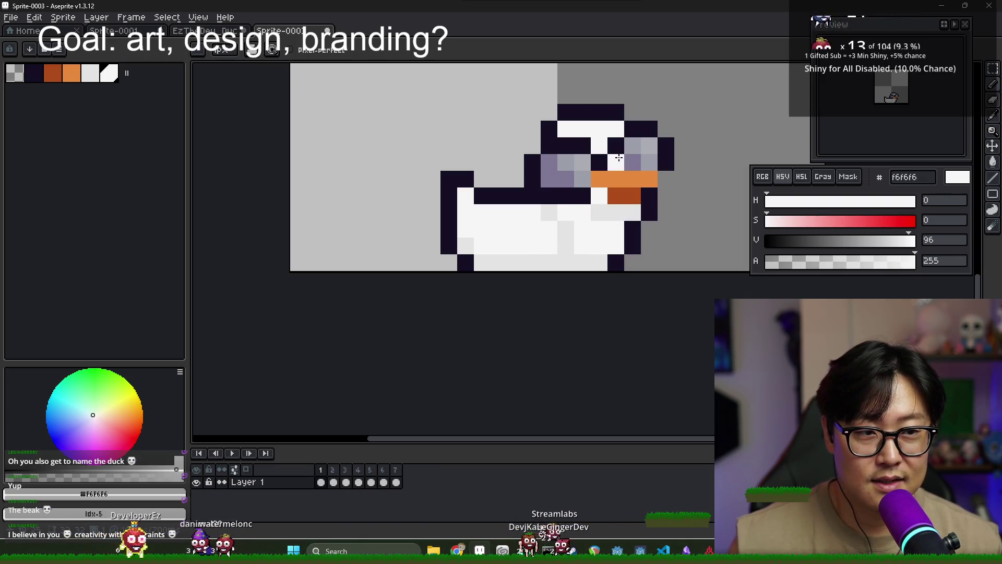
{"action": "left_click", "coordinate": [334, 481]}
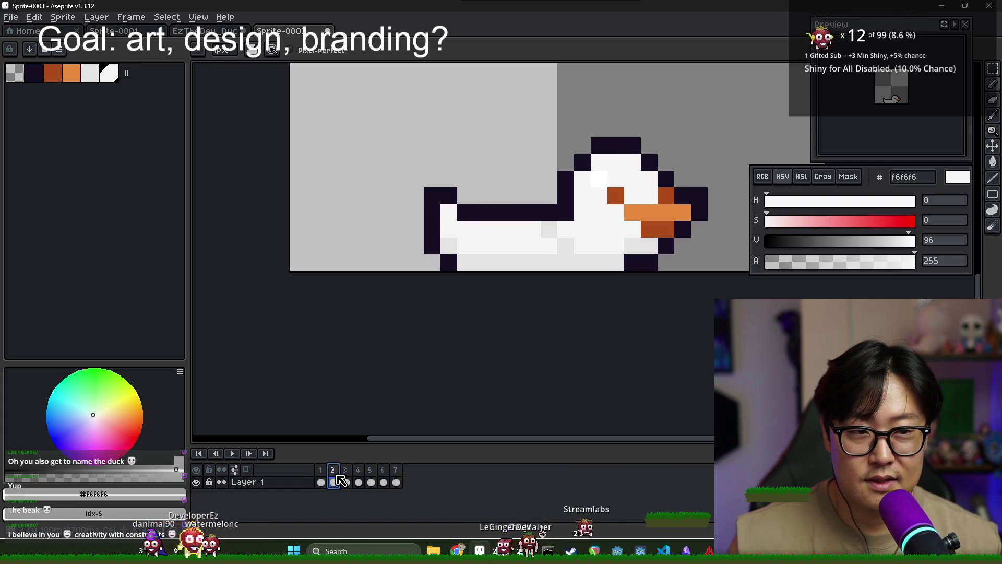
{"action": "left_click", "coordinate": [321, 482]}
- Pencil dark outline-colour pixels over the top of the frame-1 duck's head into a spiky tuft
{"action": "left_click_drag", "start_coordinate": [623, 136], "coordinate": [617, 178]}
{"action": "left_click", "coordinate": [577, 154], "text": "alt"}
{"action": "left_click", "coordinate": [577, 136]}
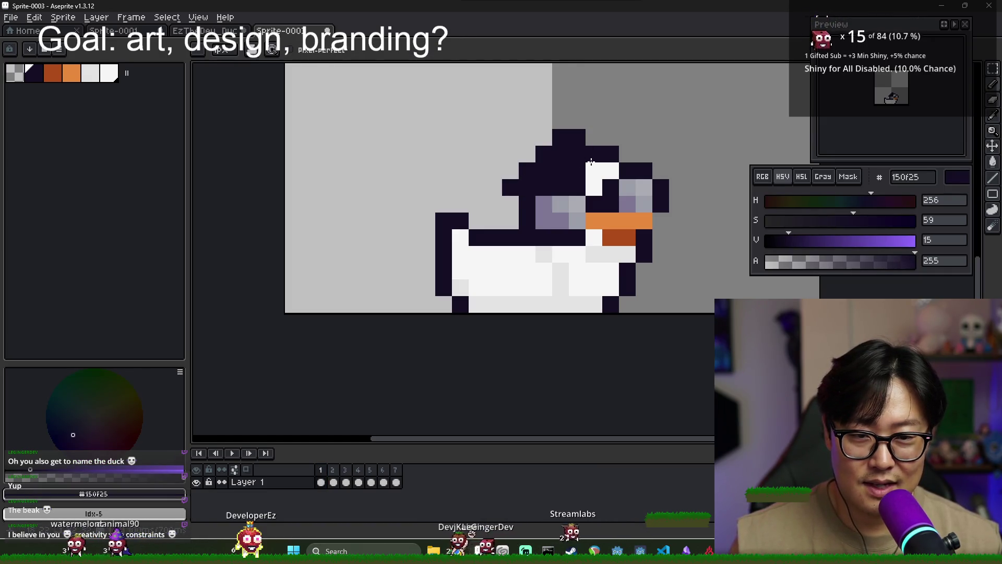
{"action": "right_click", "coordinate": [628, 137]}
{"action": "left_click", "coordinate": [611, 137]}
{"action": "left_click", "coordinate": [627, 154]}
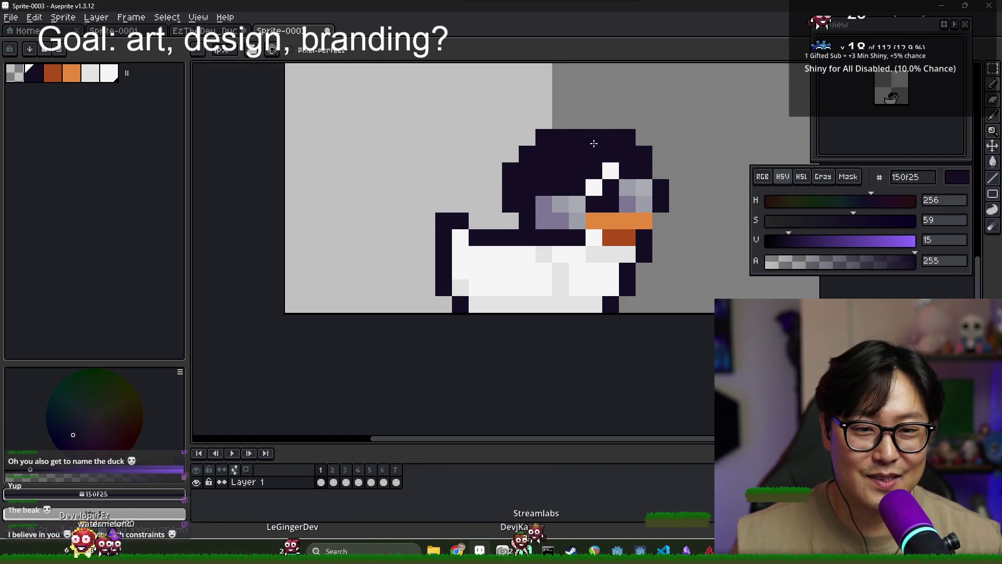
{"action": "left_click", "coordinate": [610, 126]}
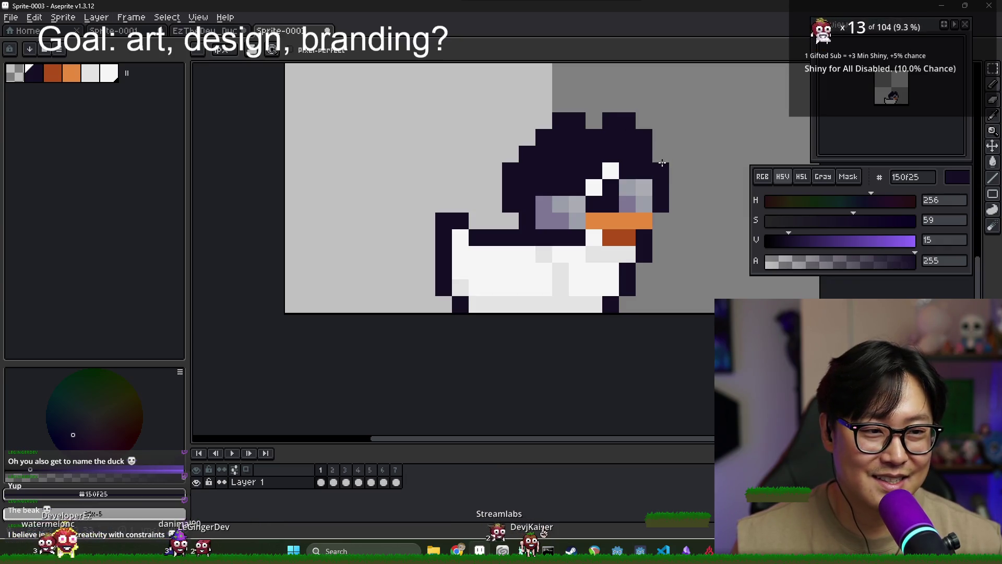
- Pick up the light grey of the duck's face as the painting colour
{"action": "scroll", "coordinate": [626, 219], "scroll_direction": "down", "scroll_amount": 2}
{"action": "scroll", "coordinate": [605, 198], "scroll_direction": "up", "scroll_amount": 1}
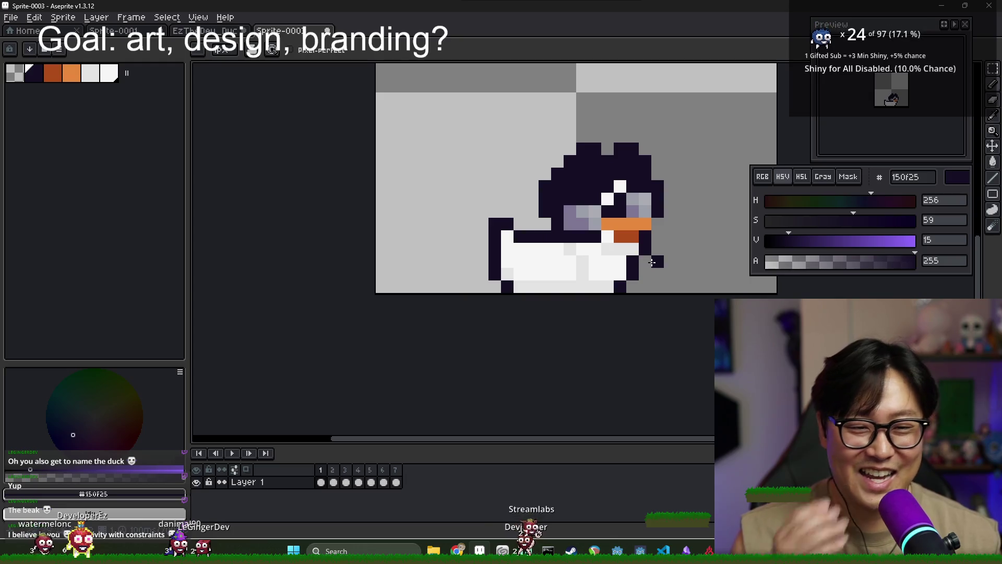
{"action": "scroll", "coordinate": [603, 189], "scroll_direction": "up", "scroll_amount": 2}
{"action": "left_click", "coordinate": [618, 156], "text": "alt"}
- Paint a light grey patch beside the sunglasses, then darken one of its pixels with the hair colour
{"action": "mouse_move", "coordinate": [593, 157]}
{"action": "left_mouse_down"}
{"action": "mouse_move", "coordinate": [618, 152]}
{"action": "mouse_move", "coordinate": [627, 187]}
{"action": "left_mouse_up"}
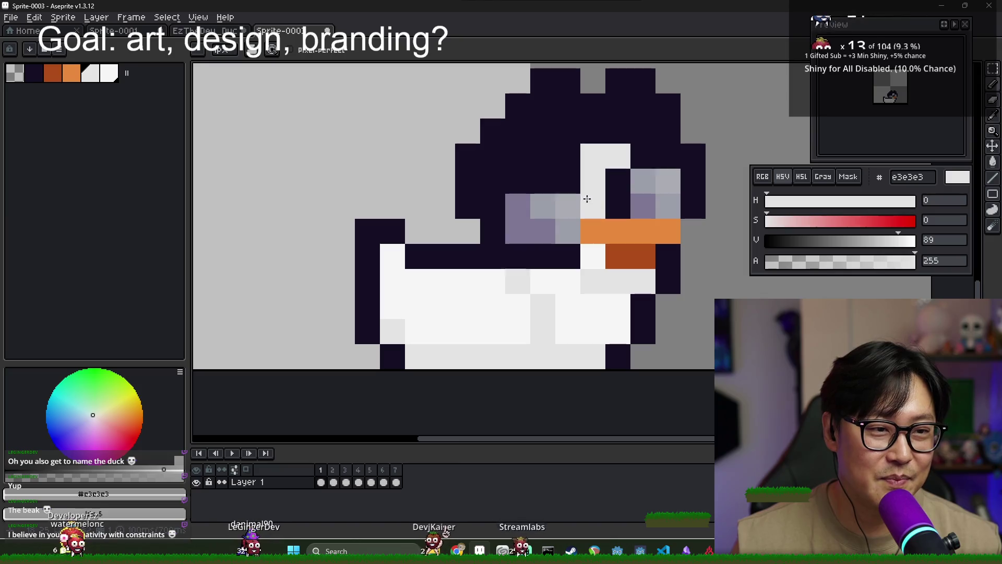
{"action": "left_click", "coordinate": [568, 156]}
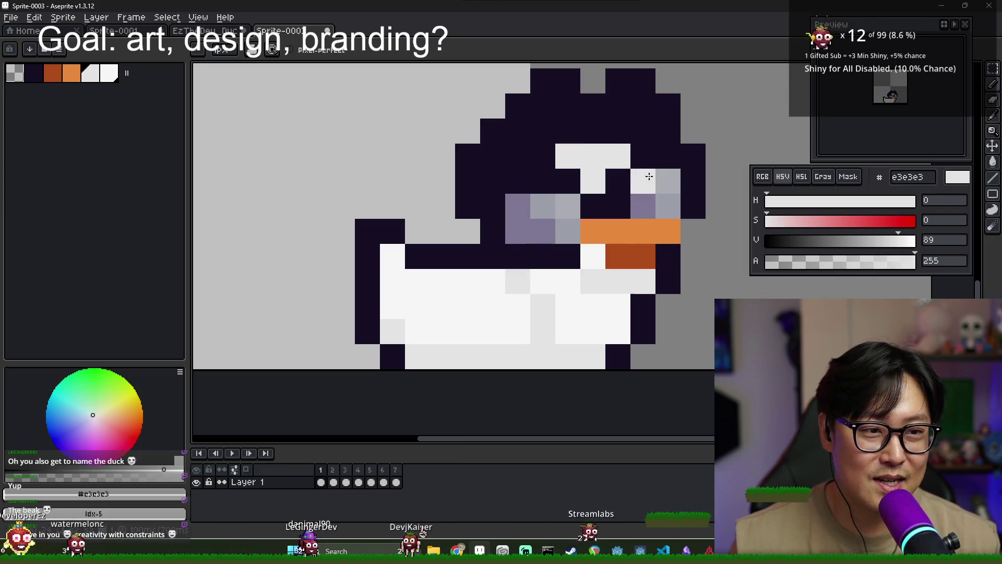
{"action": "left_click", "coordinate": [572, 172], "text": "alt"}
{"action": "scroll", "coordinate": [614, 187], "scroll_direction": "down", "scroll_amount": 3}
{"action": "scroll", "coordinate": [613, 187], "scroll_direction": "down", "scroll_amount": 1}
{"action": "scroll", "coordinate": [581, 186], "scroll_direction": "up", "scroll_amount": 2}
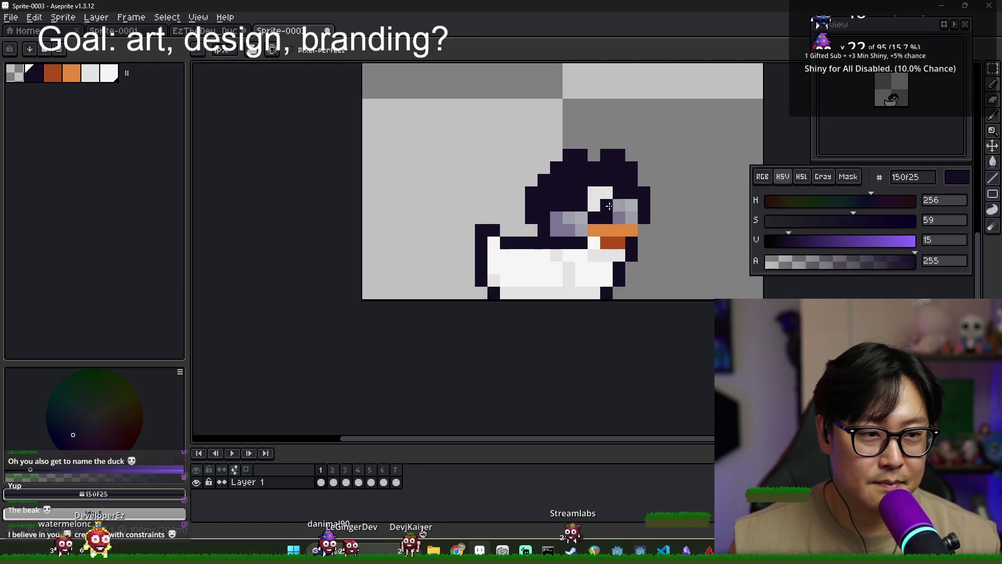
{"action": "scroll", "coordinate": [609, 206], "scroll_direction": "up", "scroll_amount": 1}
{"action": "left_click", "coordinate": [605, 191]}
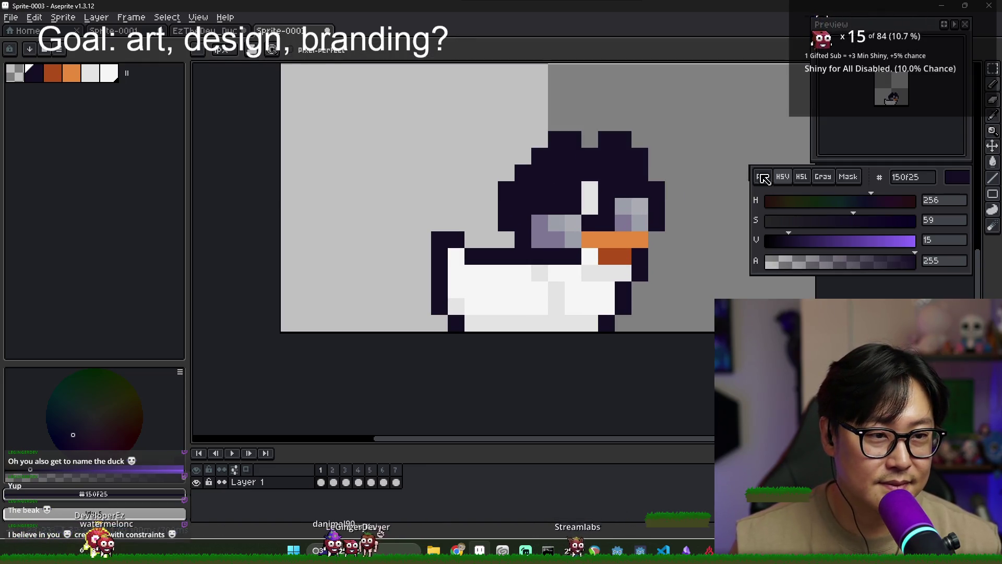
- Paint a diagonal of white pixels below the hair, then cover them back with dark
{"action": "left_click", "coordinate": [594, 187], "text": "alt"}
{"action": "left_click_drag", "start_coordinate": [590, 173], "coordinate": [623, 207]}
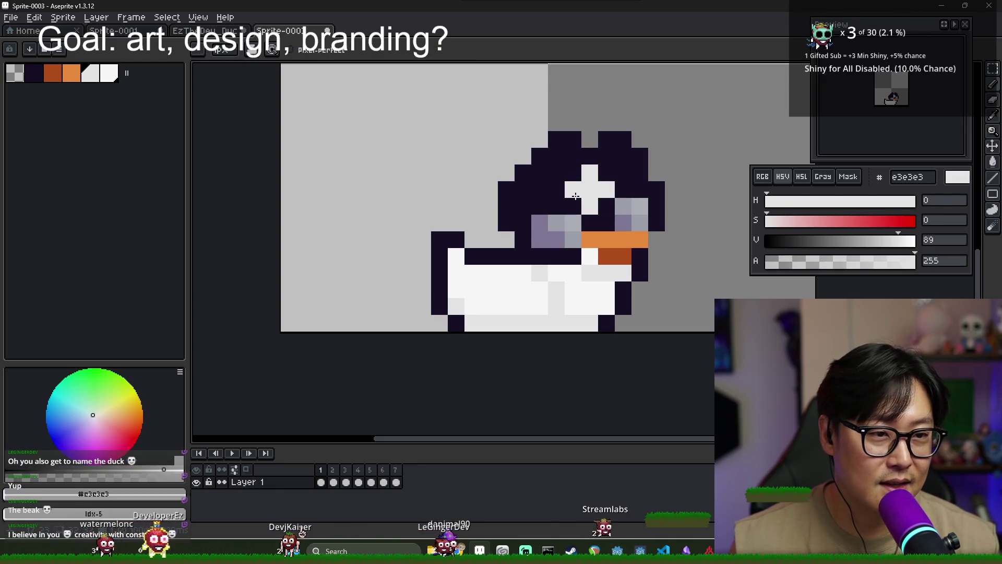
{"action": "left_click", "coordinate": [608, 206], "text": "alt"}
{"action": "left_click_drag", "start_coordinate": [590, 173], "coordinate": [614, 188]}
{"action": "left_click", "coordinate": [589, 189]}
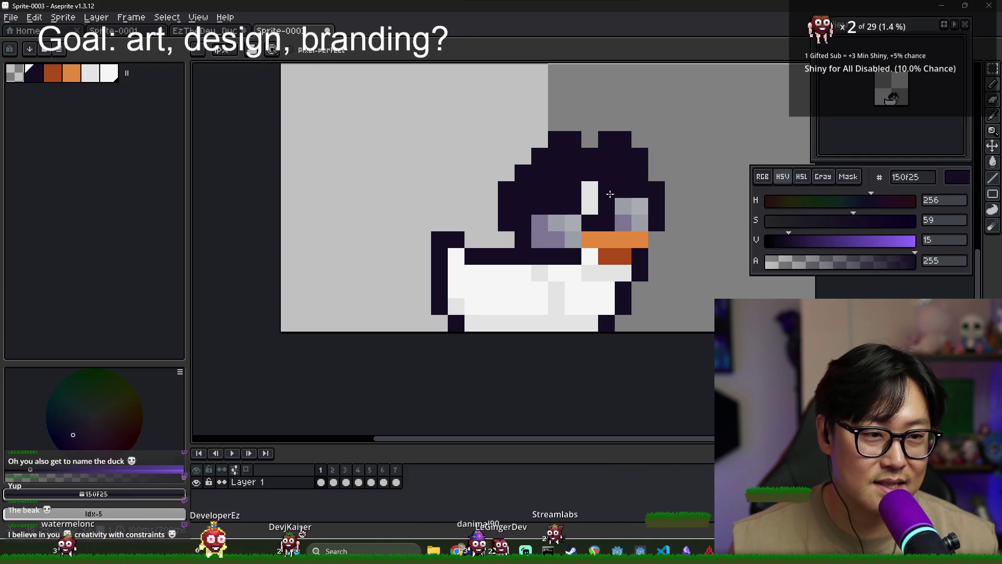
- Shift the white highlight pixel up and down, swapping colours with X, then darken the stacked white pixels
{"action": "right_click", "coordinate": [595, 208]}
{"action": "key", "text": "x"}
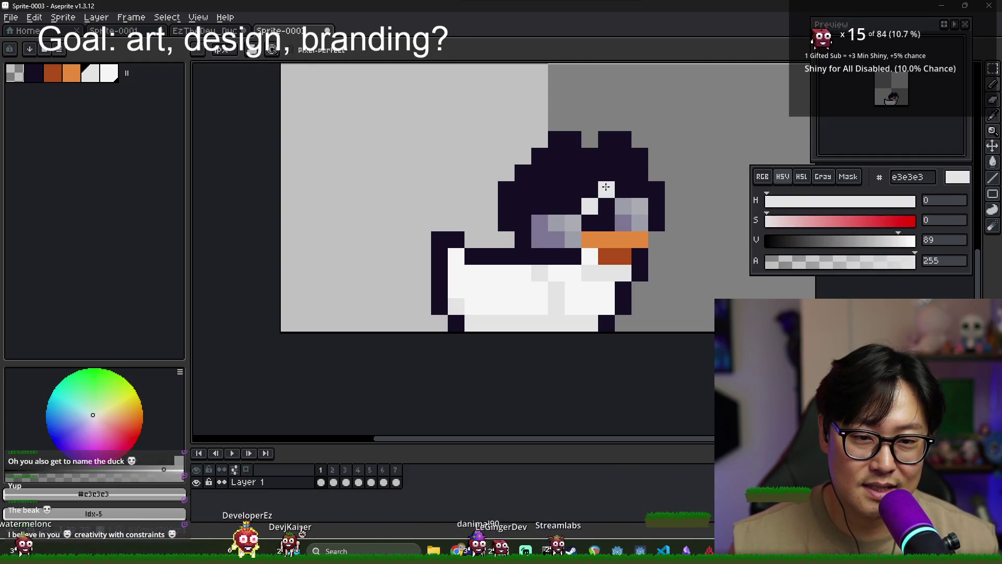
{"action": "right_click", "coordinate": [610, 223]}
{"action": "left_click", "coordinate": [608, 206]}
{"action": "right_click", "coordinate": [606, 205]}
{"action": "left_click", "coordinate": [602, 177]}
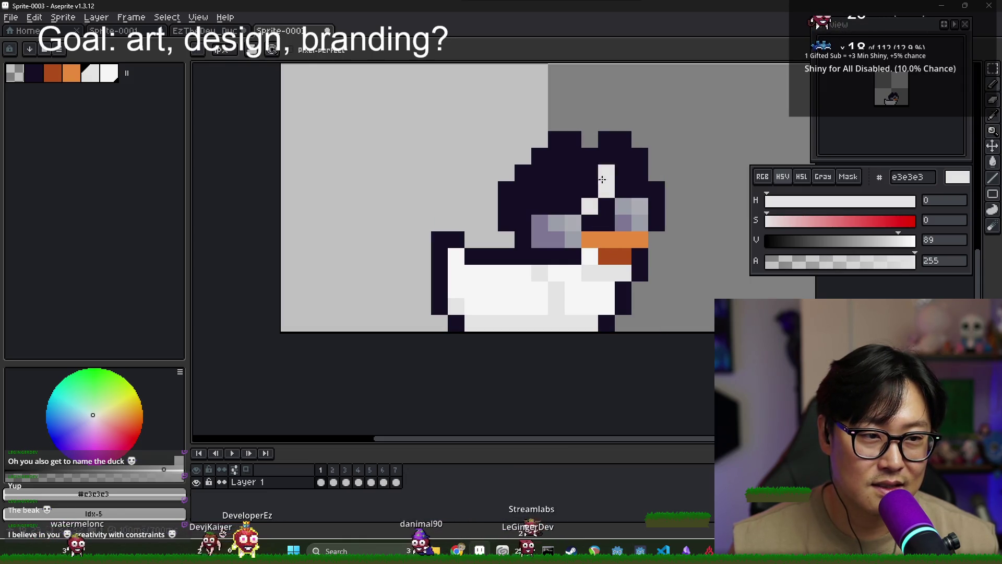
{"action": "key", "text": "x"}
{"action": "left_click_drag", "start_coordinate": [605, 175], "coordinate": [605, 190]}
- Try white highlight pixels further left, then cover them with the dark hair colour
{"action": "key", "text": "x"}
{"action": "left_click", "coordinate": [589, 192]}
{"action": "left_click", "coordinate": [575, 190]}
{"action": "right_click", "coordinate": [573, 190]}
{"action": "left_click", "coordinate": [586, 179], "text": "alt"}
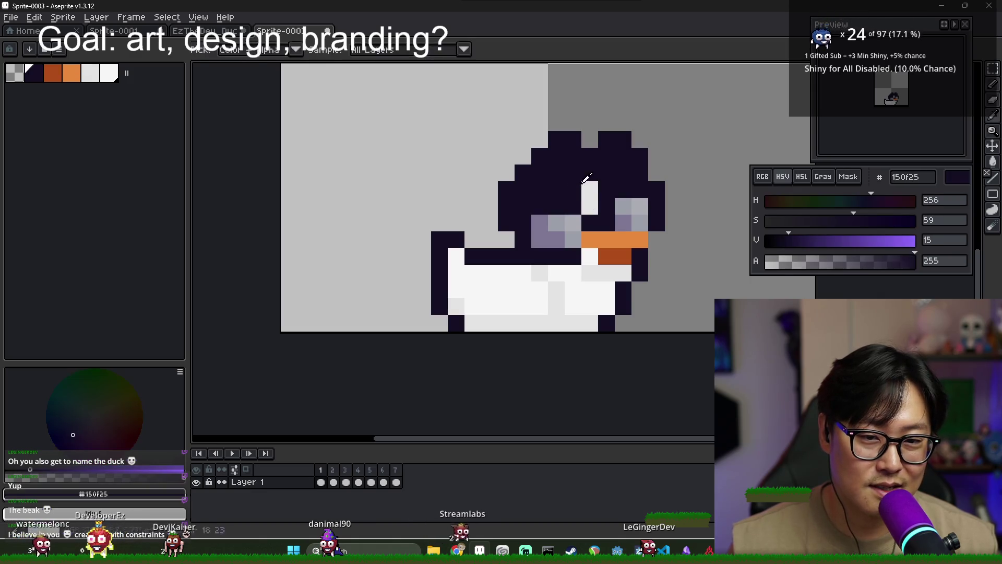
{"action": "left_click_drag", "start_coordinate": [585, 179], "coordinate": [589, 208]}
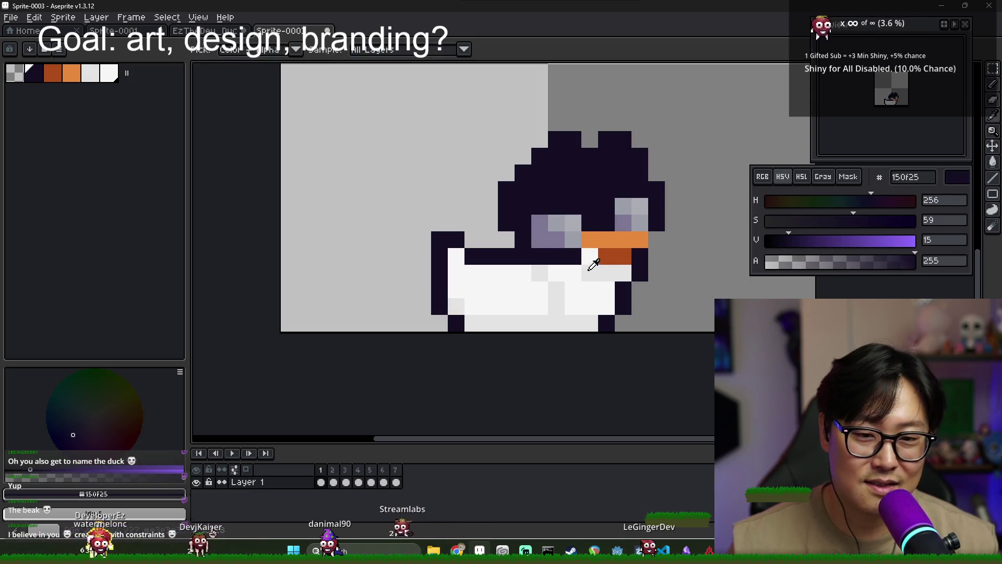
- Leave a single near-white (f6f6f6) glint above the lens and reselect the dark hair colour
{"action": "left_click", "coordinate": [592, 298], "text": "alt"}
{"action": "left_click", "coordinate": [593, 258]}
{"action": "left_click", "coordinate": [594, 204]}
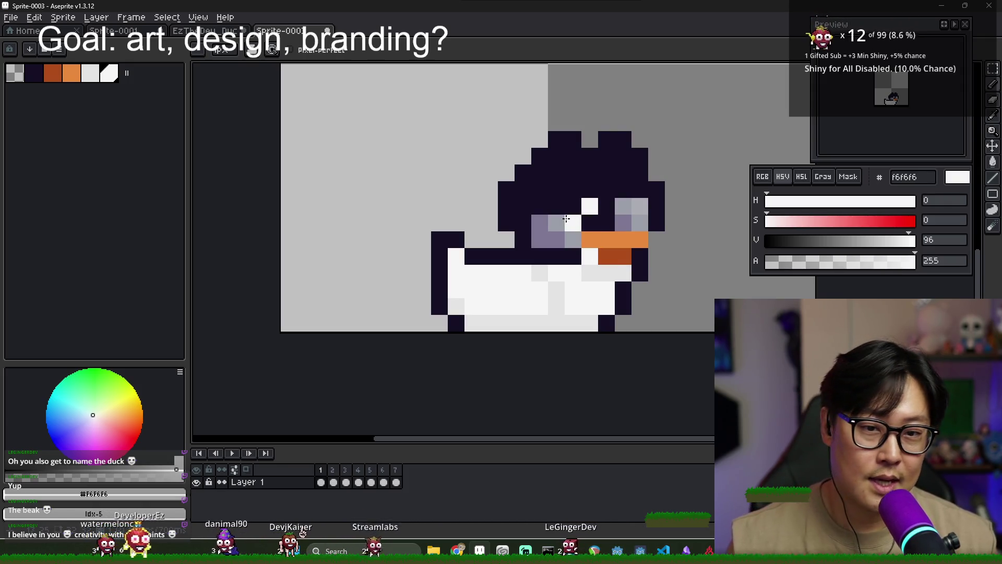
{"action": "left_click", "coordinate": [576, 202], "text": "alt"}
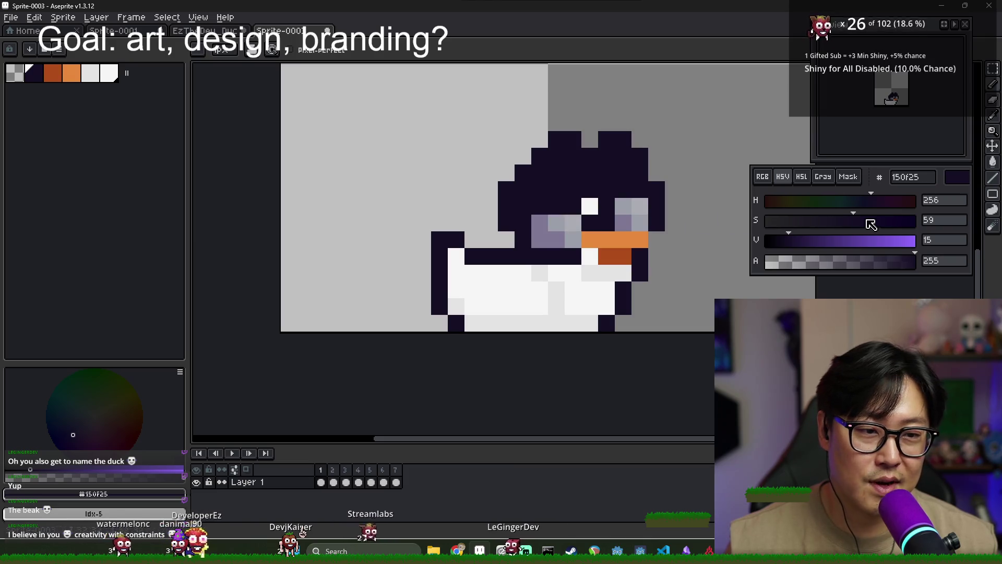
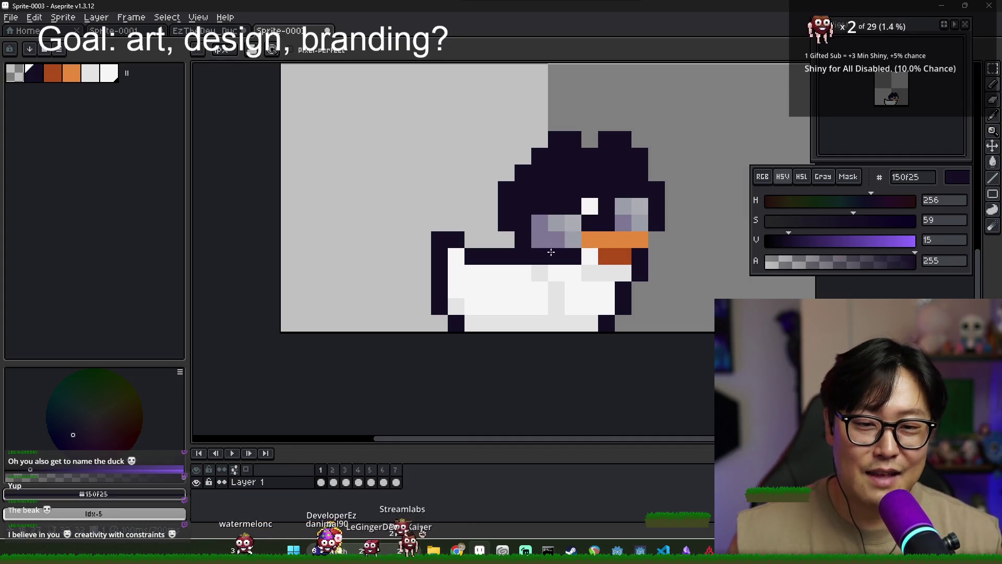
- Try darkening pixels at the beak's right side, undoing both edits
{"action": "scroll", "coordinate": [559, 260], "scroll_direction": "up", "scroll_amount": 1}
{"action": "scroll", "coordinate": [542, 253], "scroll_direction": "down", "scroll_amount": 2}
{"action": "scroll", "coordinate": [577, 268], "scroll_direction": "up", "scroll_amount": 1}
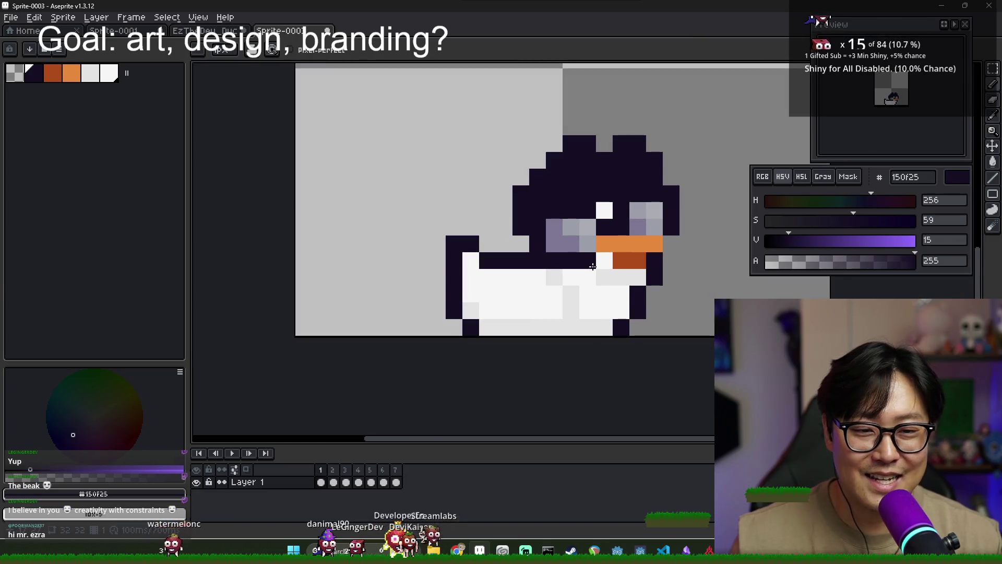
{"action": "left_click", "coordinate": [661, 246]}
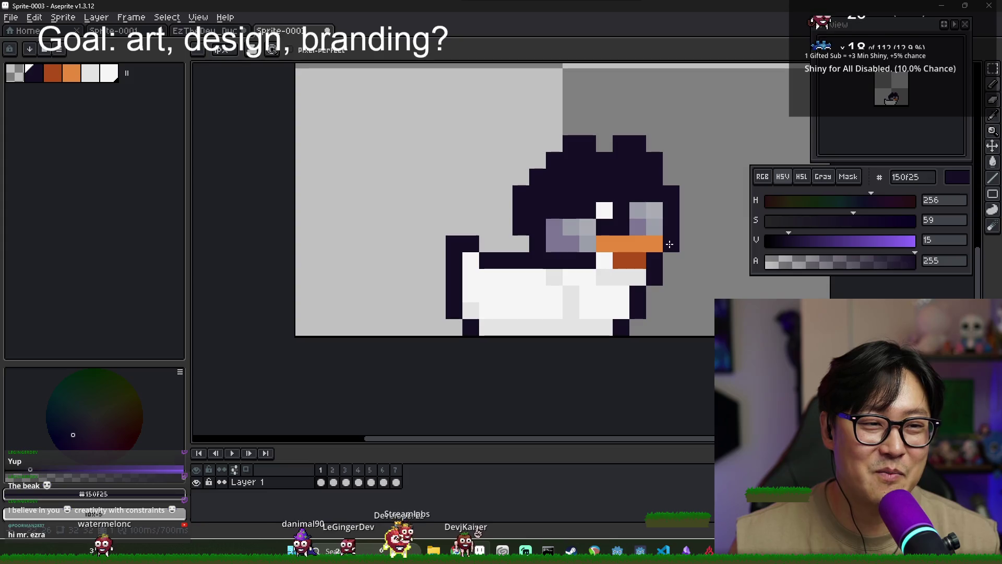
{"action": "key", "text": "ctrl+z"}
{"action": "key", "text": "ctrl+z"}
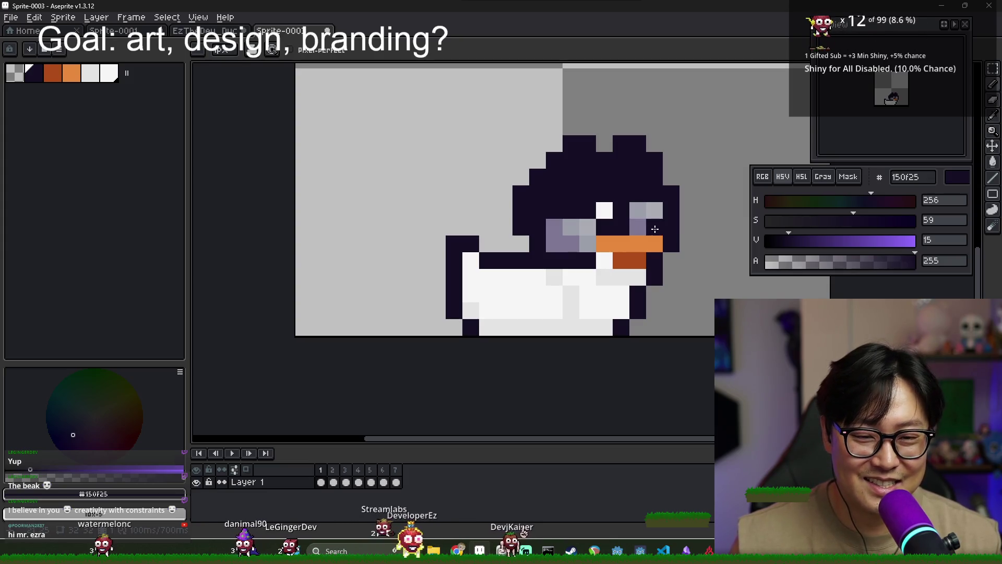
{"action": "key", "text": "ctrl+y"}
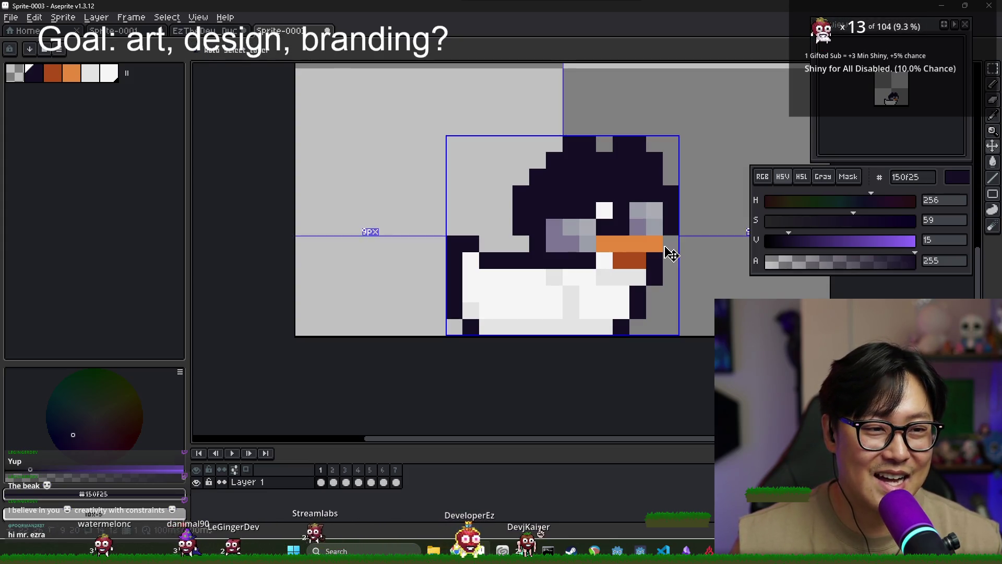
{"action": "left_click", "coordinate": [675, 256]}
{"action": "key", "text": "ctrl+z"}
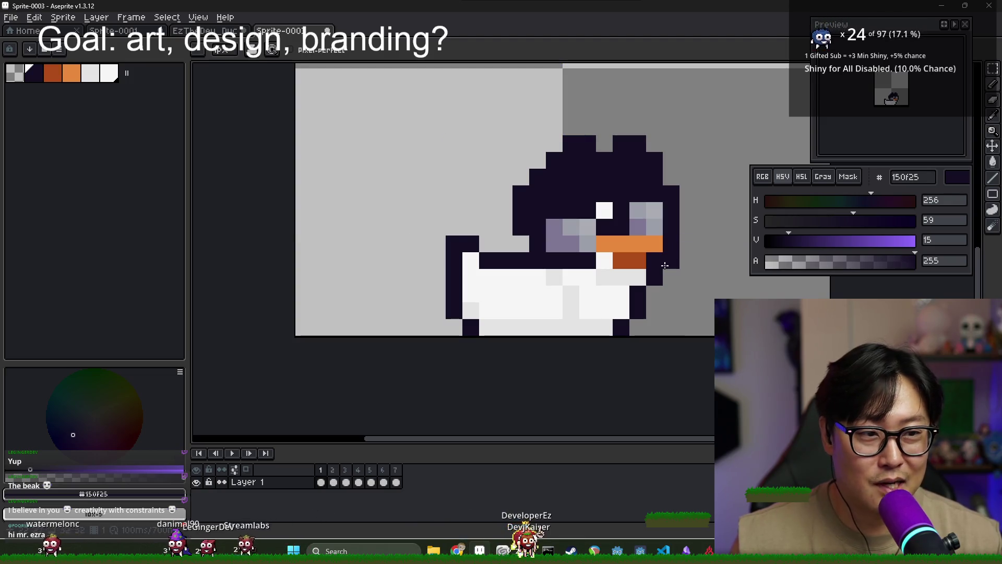
- Erase the stray dark pixel at the body's bottom-right and paint dark outline pixels below the beak
{"action": "key", "text": "e"}
{"action": "left_click", "coordinate": [653, 311]}
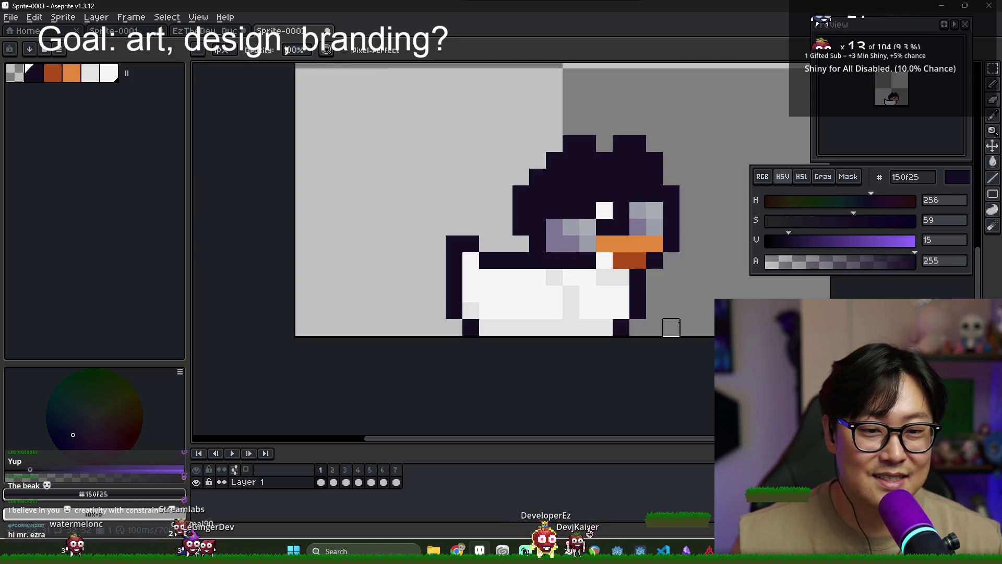
{"action": "key", "text": "b"}
{"action": "left_click_drag", "start_coordinate": [621, 277], "coordinate": [605, 277]}
{"action": "left_click", "coordinate": [647, 311]}
{"action": "key", "text": "ctrl"}
{"action": "left_click", "coordinate": [655, 277]}
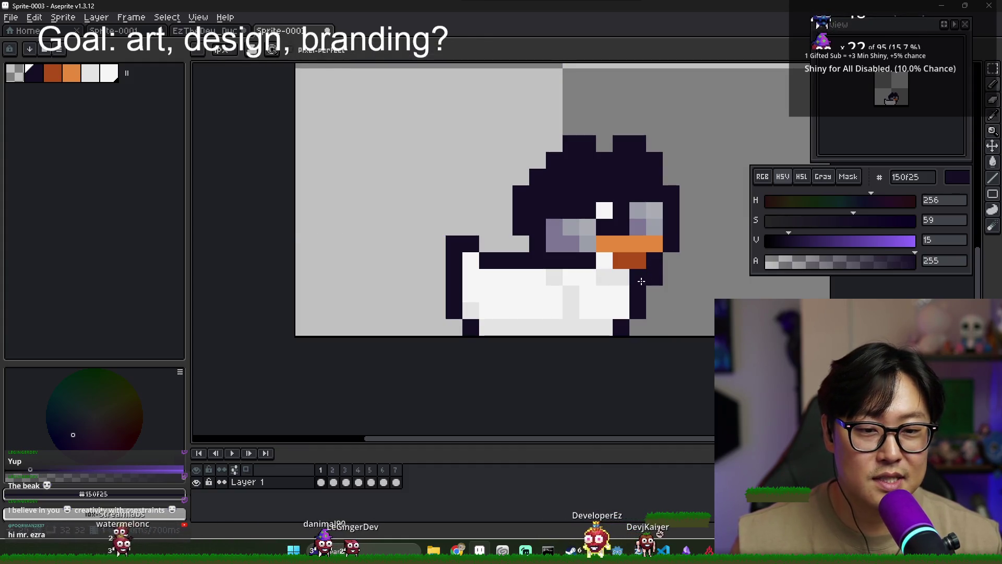
- Shade a strip of white body pixels with light grey e3e3e3
{"action": "right_click", "coordinate": [639, 280]}
{"action": "scroll", "coordinate": [628, 297], "scroll_direction": "up", "scroll_amount": 2}
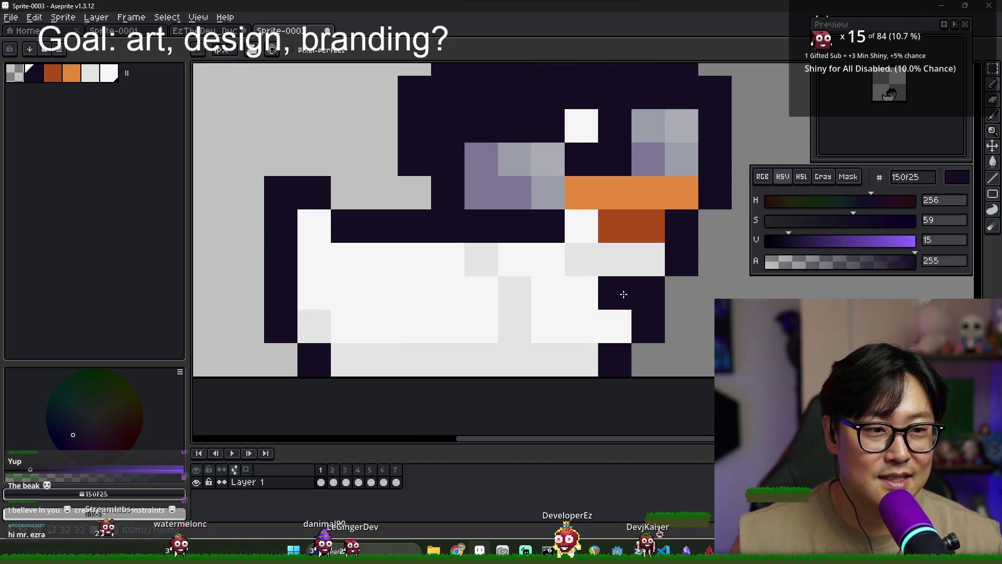
{"action": "left_click", "coordinate": [593, 257], "text": "alt"}
{"action": "mouse_move", "coordinate": [514, 259]}
{"action": "left_mouse_down"}
{"action": "mouse_move", "coordinate": [549, 269]}
{"action": "mouse_move", "coordinate": [597, 324]}
{"action": "mouse_move", "coordinate": [555, 318]}
{"action": "mouse_move", "coordinate": [468, 271]}
{"action": "left_mouse_up"}
- Sample f6f6f6 from the body and darken it to grey cccccc with a slight tint
{"action": "scroll", "coordinate": [488, 294], "scroll_direction": "down", "scroll_amount": 3}
{"action": "scroll", "coordinate": [469, 297], "scroll_direction": "up", "scroll_amount": 1}
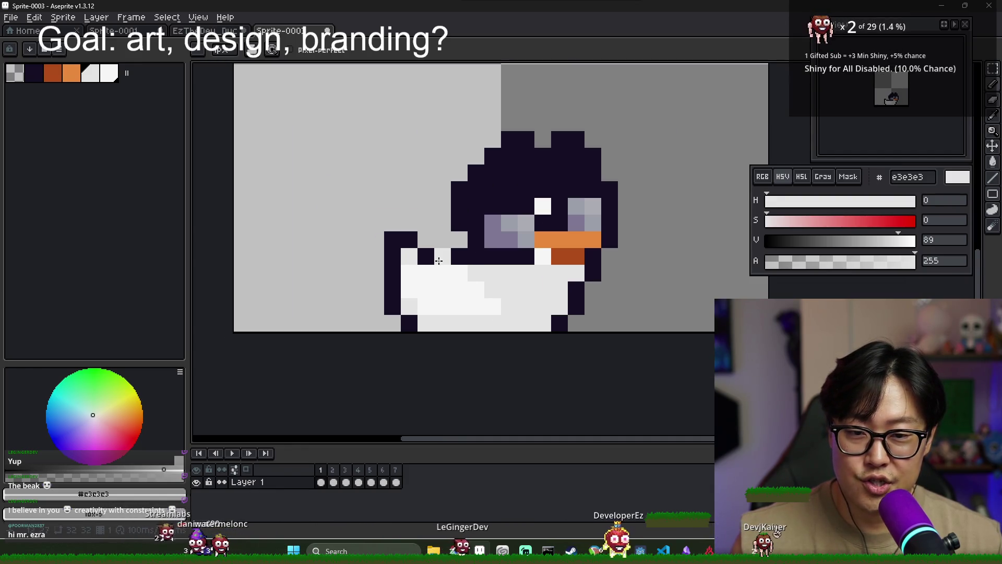
{"action": "scroll", "coordinate": [508, 284], "scroll_direction": "down", "scroll_amount": 4}
{"action": "scroll", "coordinate": [508, 283], "scroll_direction": "up", "scroll_amount": 2}
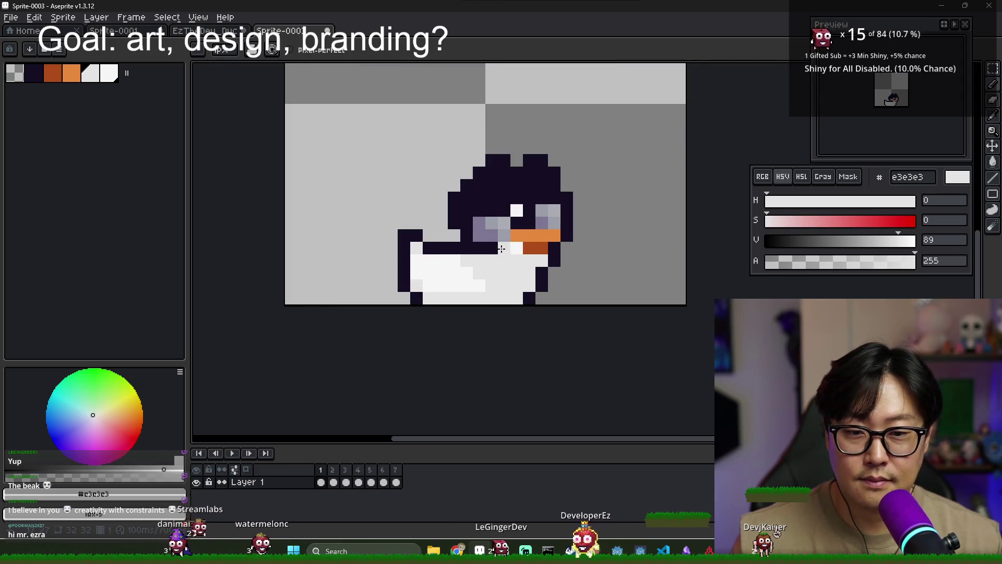
{"action": "left_click", "coordinate": [523, 258], "text": "alt"}
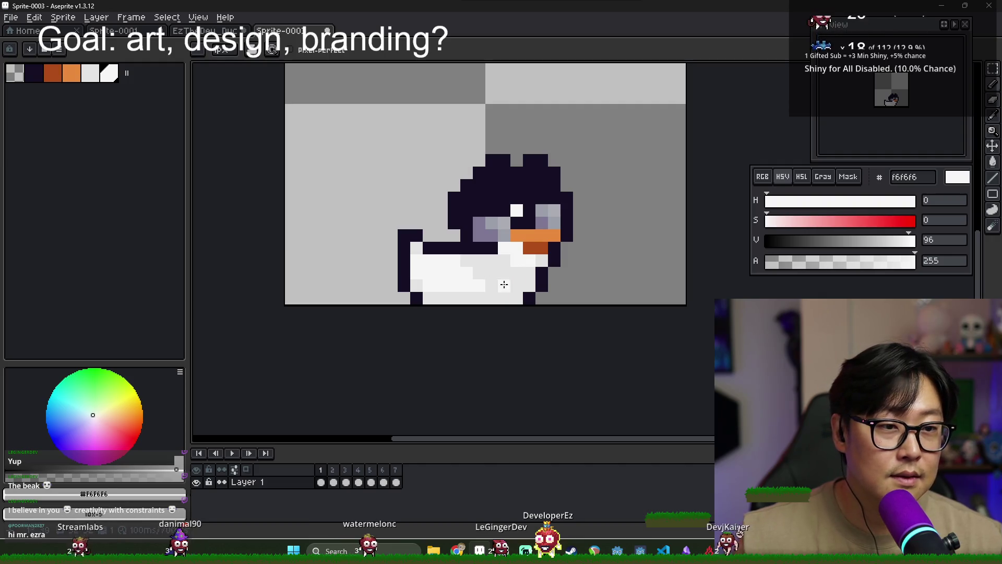
{"action": "left_click", "coordinate": [836, 241]}
{"action": "left_click", "coordinate": [889, 241]}
{"action": "left_click", "coordinate": [885, 241]}
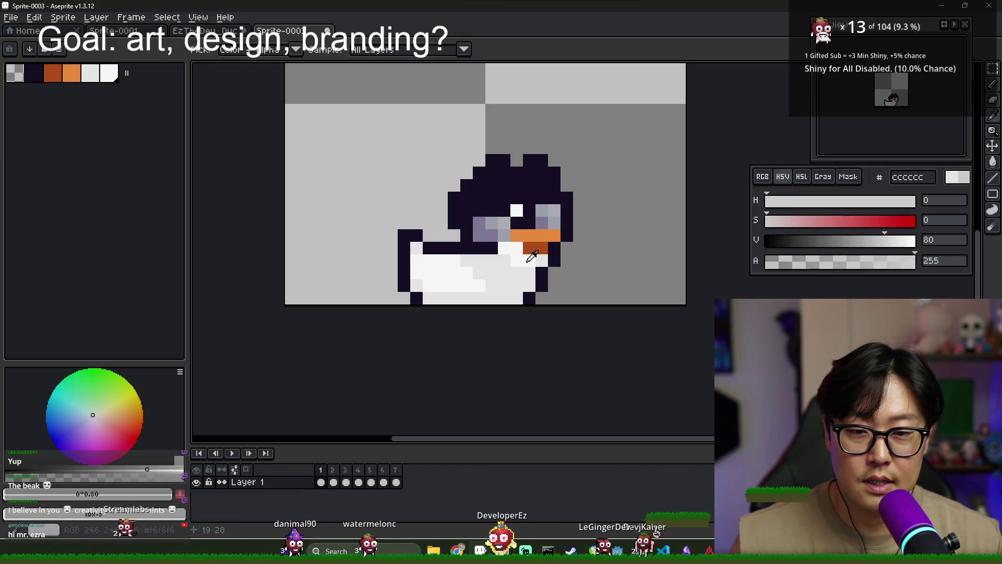
{"action": "left_click", "coordinate": [778, 219]}
{"action": "left_click", "coordinate": [860, 204]}
- Mix a soft pink cca8a5 and paint a few chest pixels below the beak
{"action": "left_click_drag", "start_coordinate": [865, 207], "coordinate": [774, 213]}
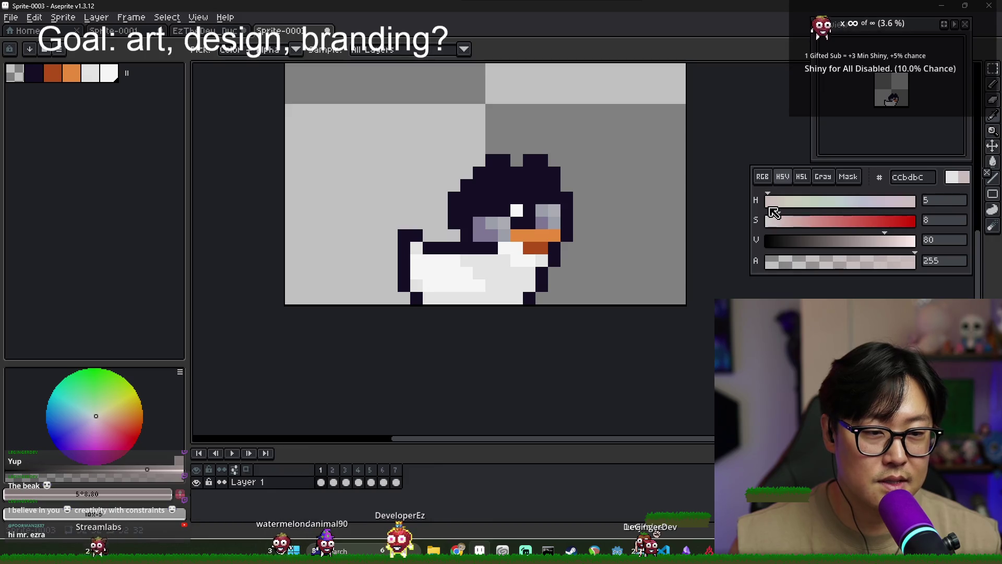
{"action": "left_click", "coordinate": [794, 219]}
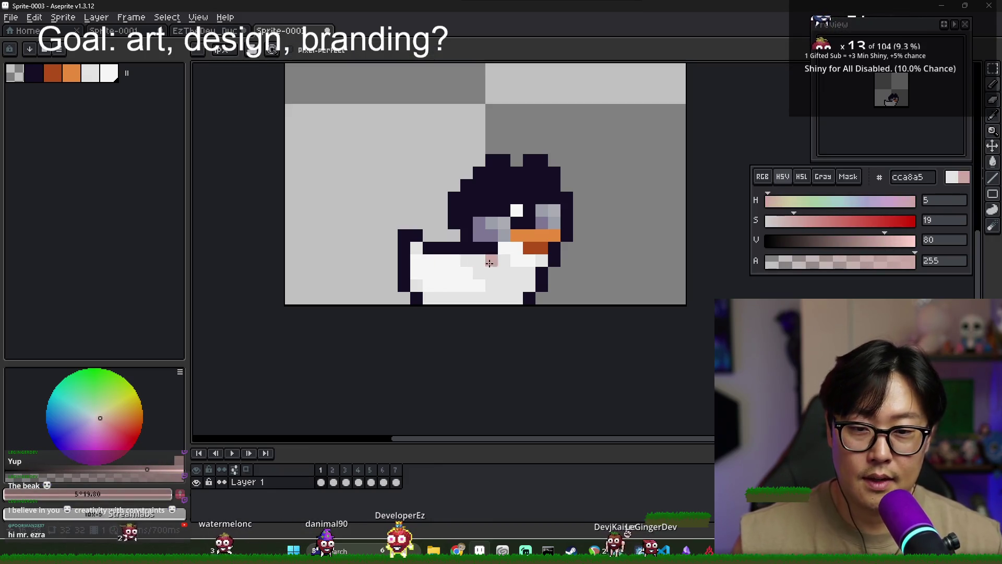
{"action": "left_click", "coordinate": [542, 260]}
{"action": "left_click_drag", "start_coordinate": [504, 273], "coordinate": [517, 272]}
- Add more pink pixels across the chest row
{"action": "left_click", "coordinate": [534, 278], "text": "alt"}
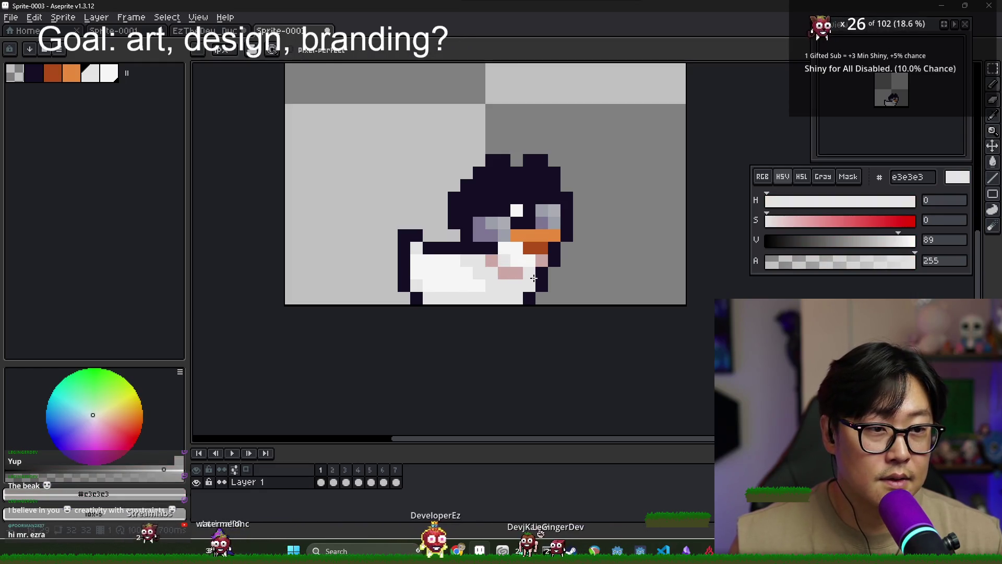
{"action": "scroll", "coordinate": [533, 277], "scroll_direction": "up", "scroll_amount": 1}
{"action": "left_click", "coordinate": [519, 271], "text": "alt"}
{"action": "left_click", "coordinate": [540, 273]}
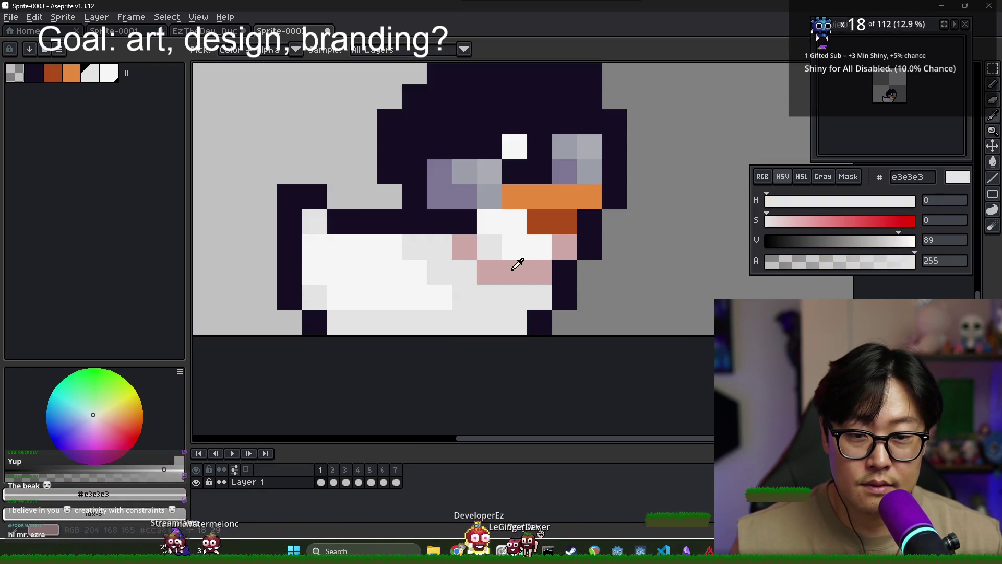
{"action": "left_click", "coordinate": [488, 255]}
{"action": "left_click", "coordinate": [419, 249]}
{"action": "left_click", "coordinate": [464, 271]}
{"action": "left_click", "coordinate": [510, 290]}
{"action": "left_click", "coordinate": [538, 296]}
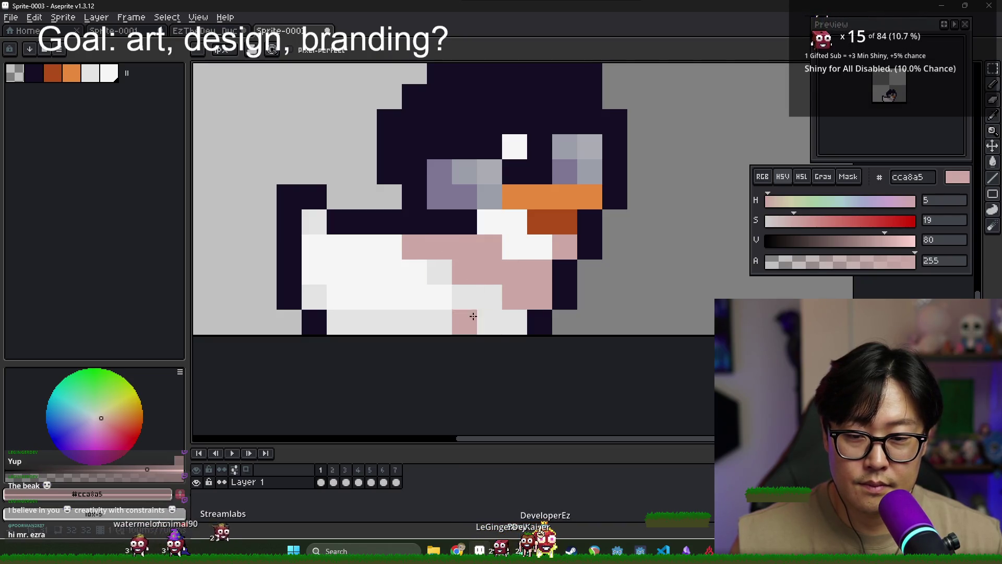
- Paint over the pink chest pixels with light grey e3e3e3
{"action": "scroll", "coordinate": [472, 303], "scroll_direction": "down", "scroll_amount": 1}
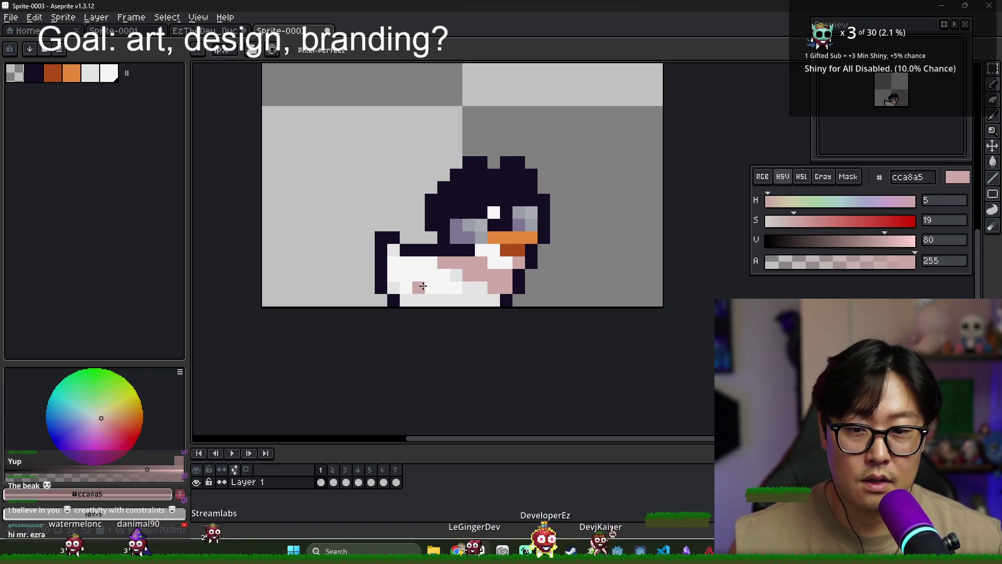
{"action": "mouse_move", "coordinate": [462, 287]}
{"action": "left_mouse_down"}
{"action": "mouse_move", "coordinate": [463, 269]}
{"action": "mouse_move", "coordinate": [412, 224]}
{"action": "left_mouse_up"}
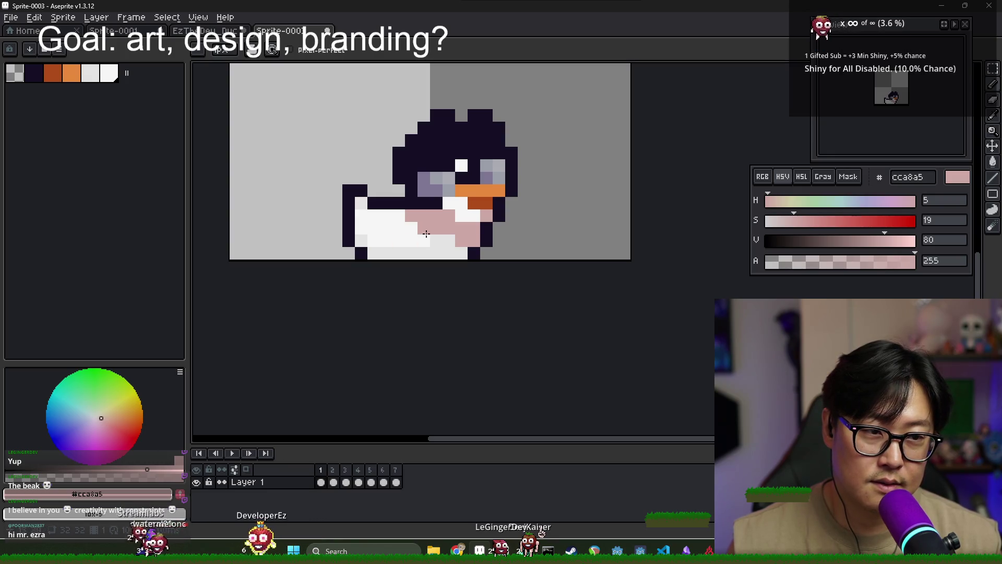
{"action": "left_click", "coordinate": [457, 215], "text": "alt"}
{"action": "left_click", "coordinate": [450, 216]}
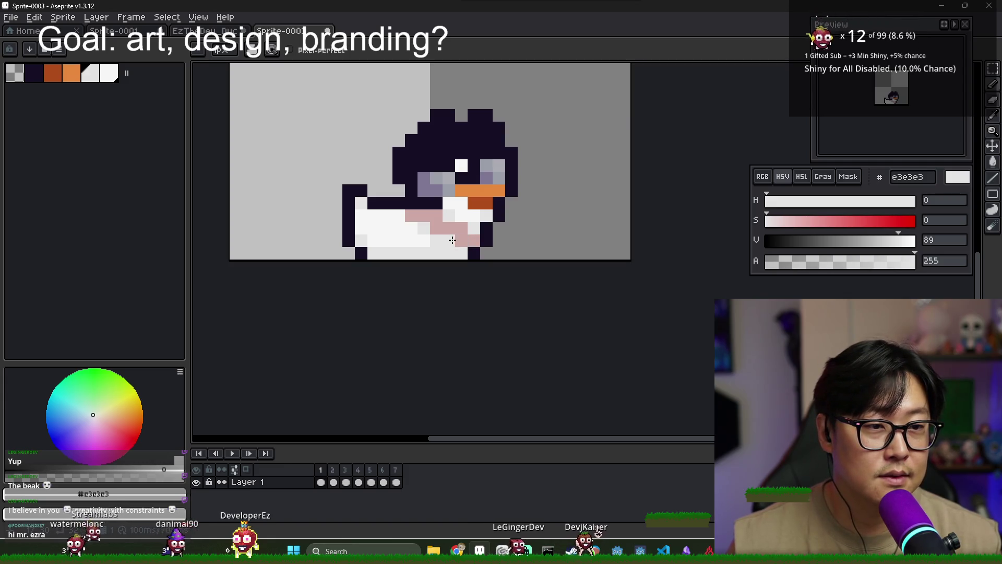
{"action": "left_click_drag", "start_coordinate": [425, 215], "coordinate": [474, 240]}
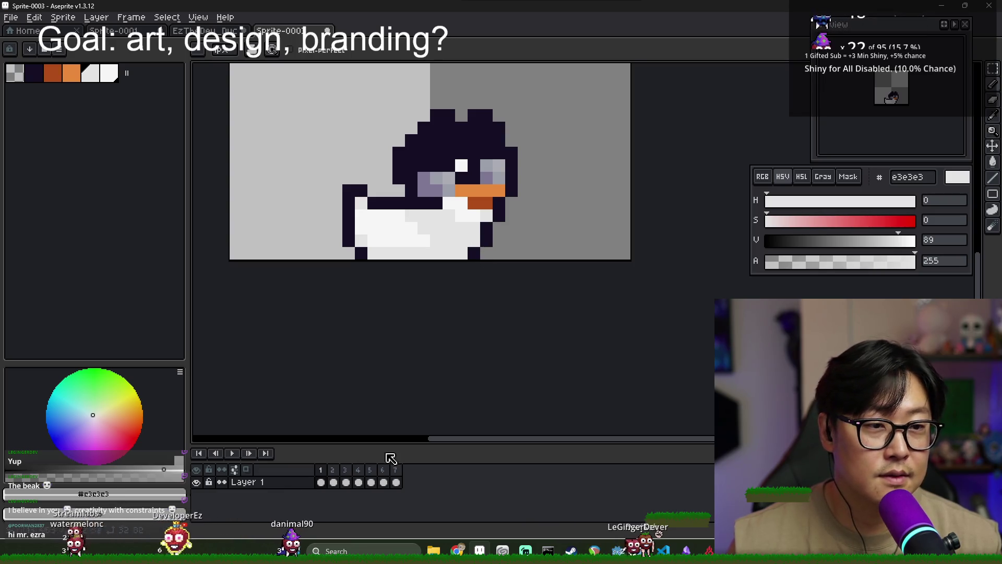
- On frame 1, paint the beak's inner edge pixels in dark 150f25
{"action": "left_click", "coordinate": [333, 476]}
{"action": "left_click", "coordinate": [323, 476]}
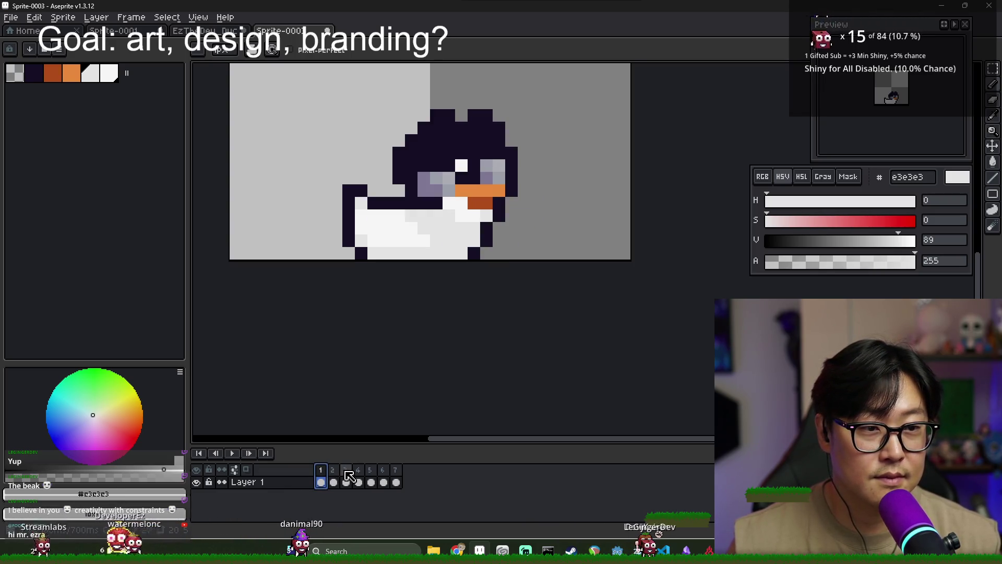
{"action": "scroll", "coordinate": [462, 166], "scroll_direction": "up", "scroll_amount": 1}
{"action": "scroll", "coordinate": [462, 179], "scroll_direction": "up", "scroll_amount": 1}
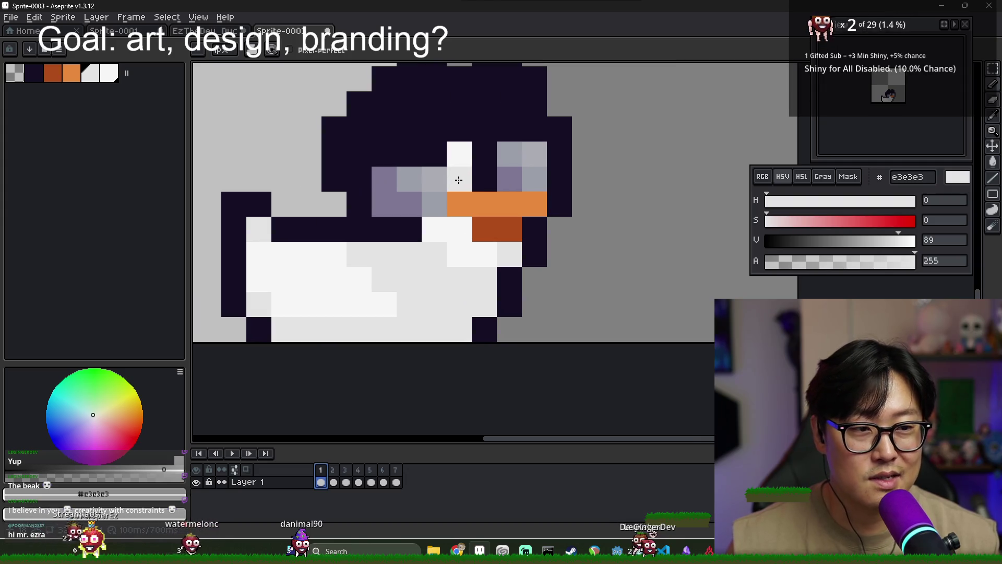
{"action": "left_click", "coordinate": [410, 229], "text": "alt"}
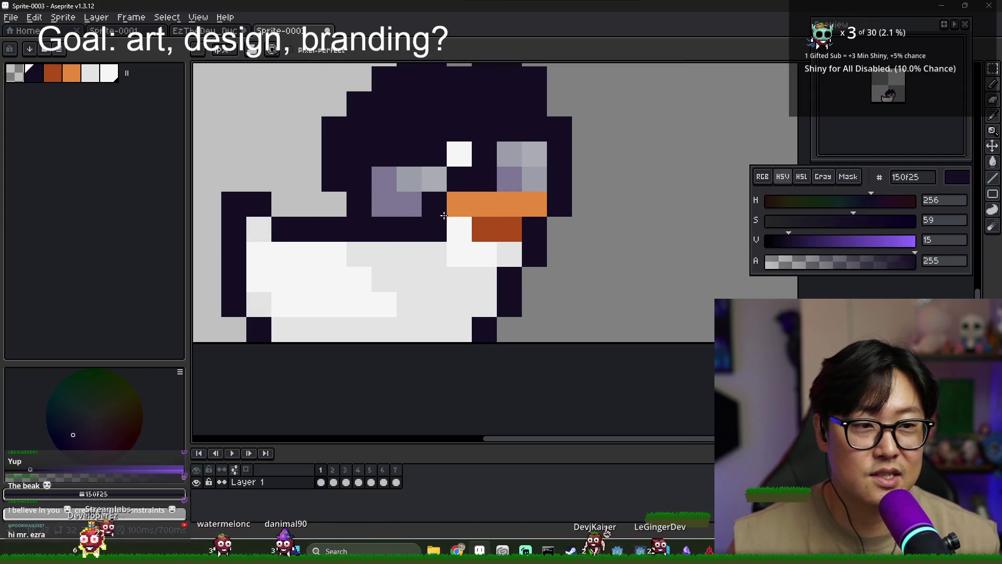
{"action": "left_click_drag", "start_coordinate": [434, 229], "coordinate": [450, 208]}
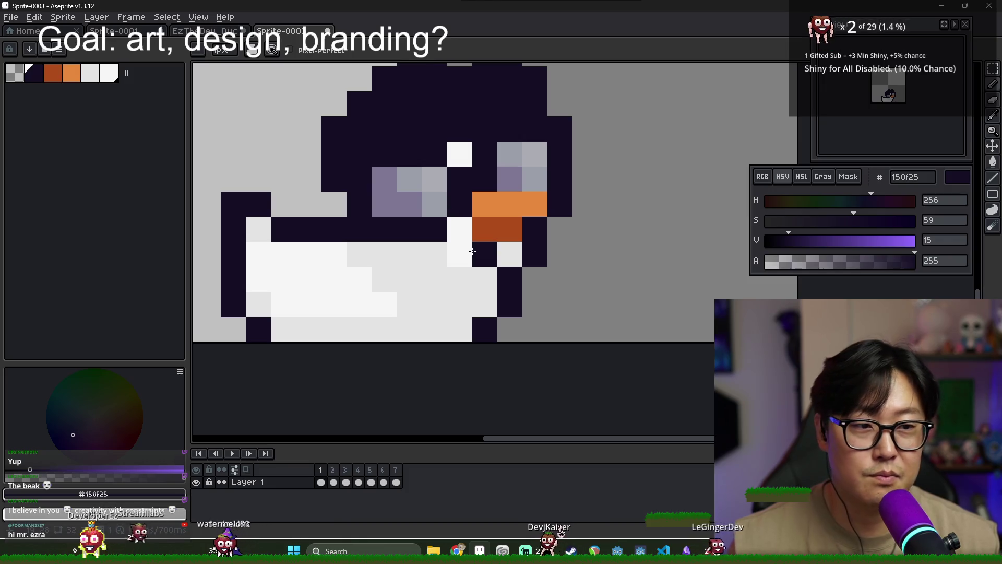
- Touch up the pixel beside the beak with the dark outline colour
{"action": "scroll", "coordinate": [482, 151], "scroll_direction": "down", "scroll_amount": 5}
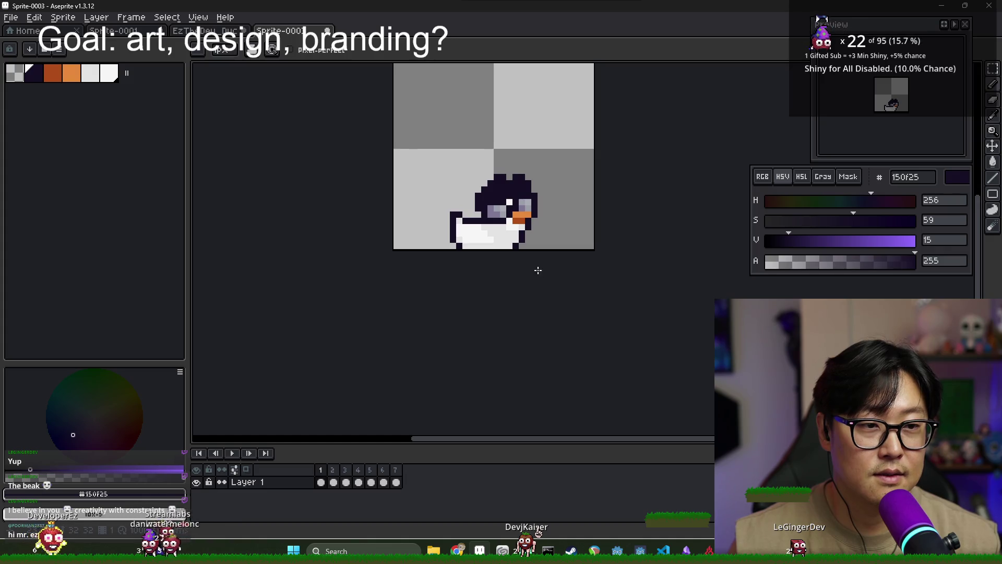
{"action": "scroll", "coordinate": [534, 218], "scroll_direction": "up", "scroll_amount": 2}
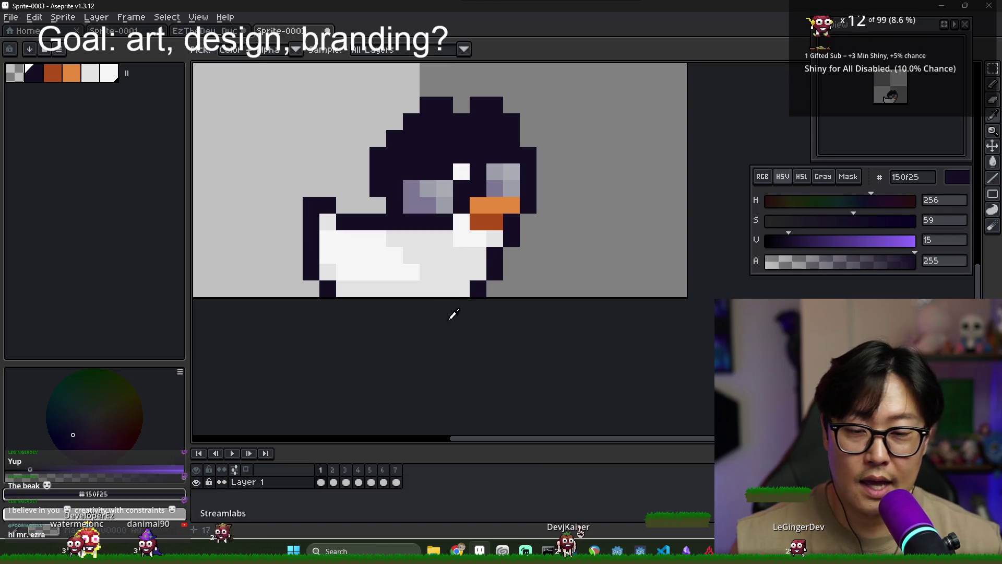
{"action": "left_click", "coordinate": [445, 239], "text": "alt"}
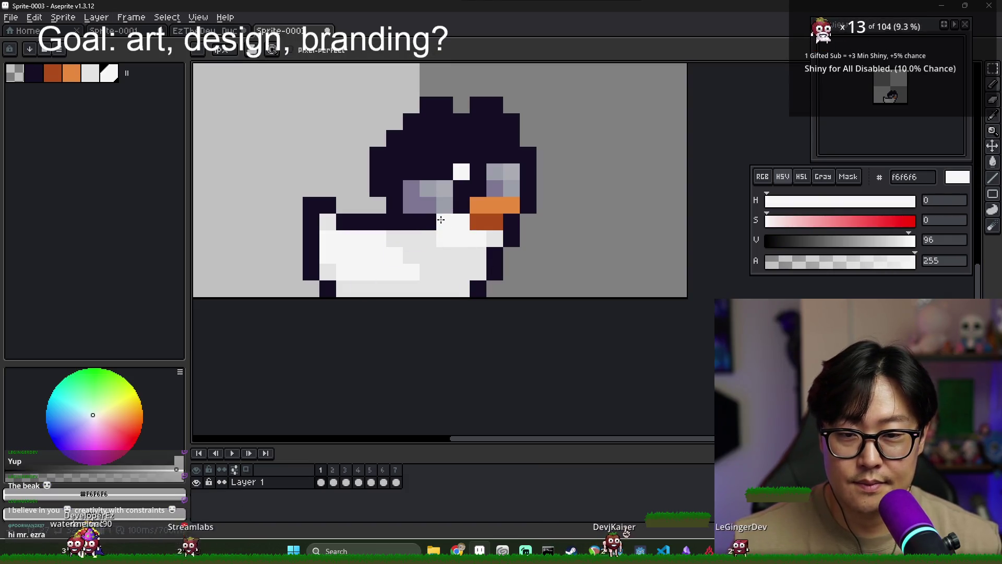
{"action": "right_click", "coordinate": [441, 219]}
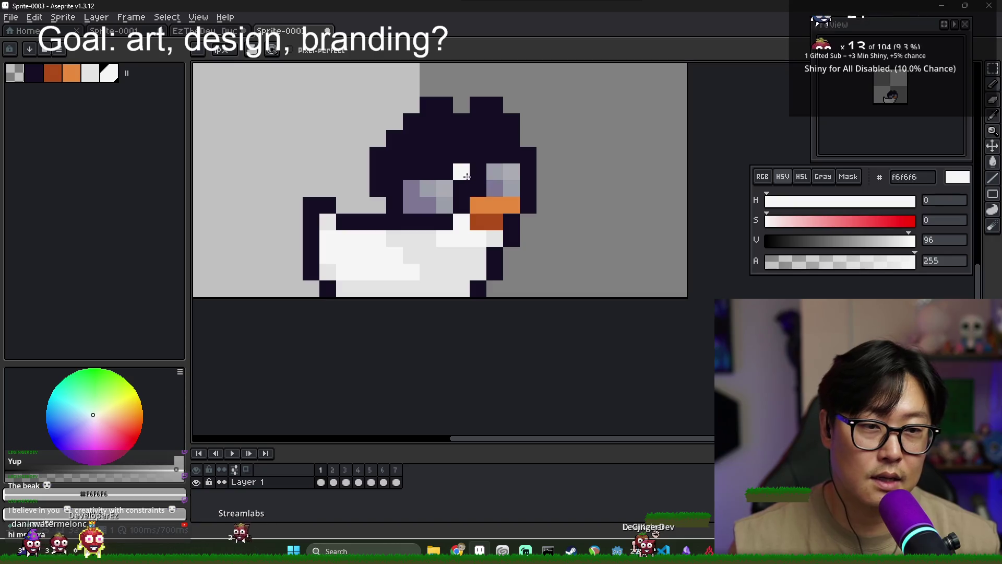
{"action": "left_click", "coordinate": [458, 158], "text": "alt"}
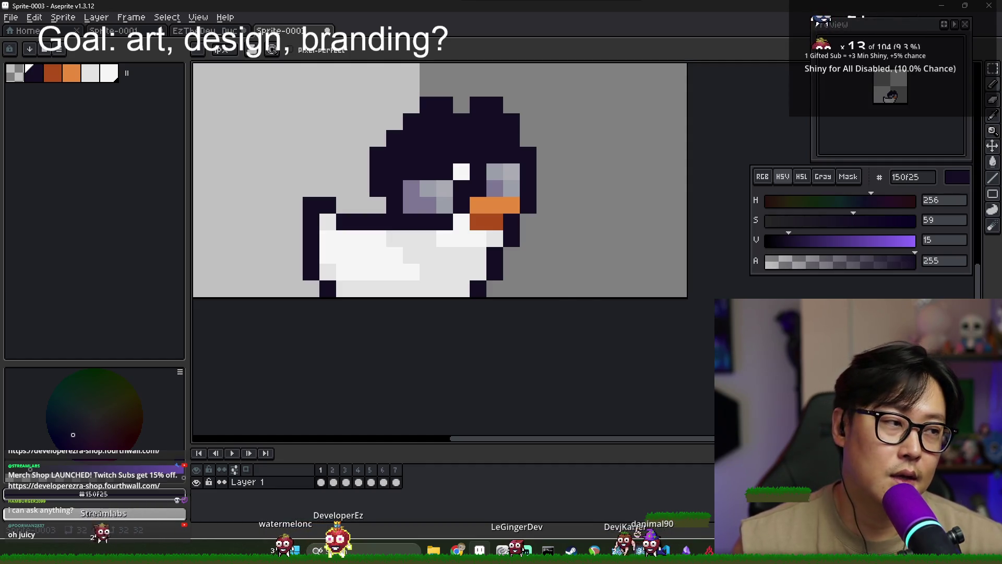
- In game.gd, start a static get_instance() function on line 10
{"action": "key", "text": "alt+Tab"}
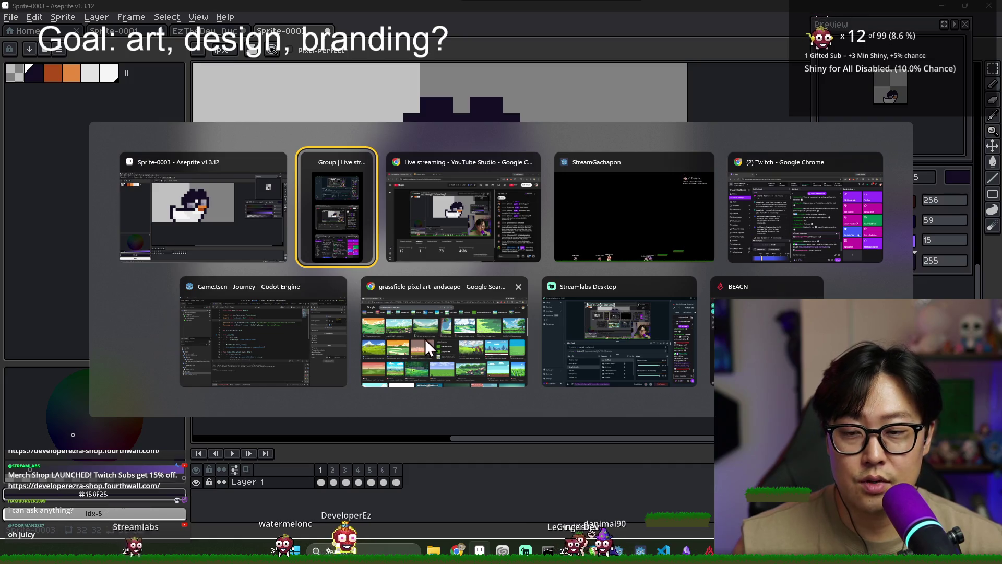
{"action": "left_click", "coordinate": [344, 343]}
{"action": "left_click", "coordinate": [365, 215]}
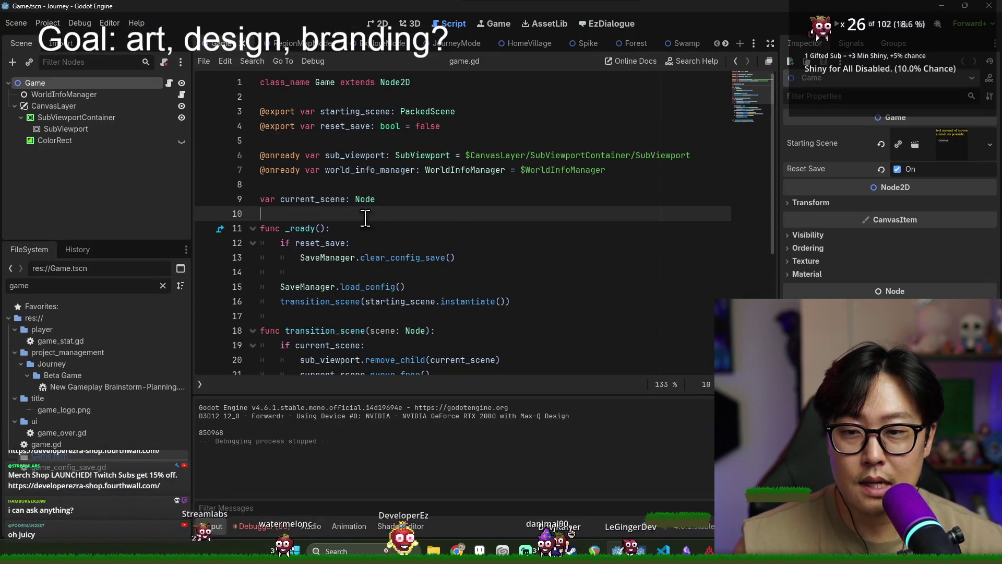
{"action": "type", "text": "static func in"}
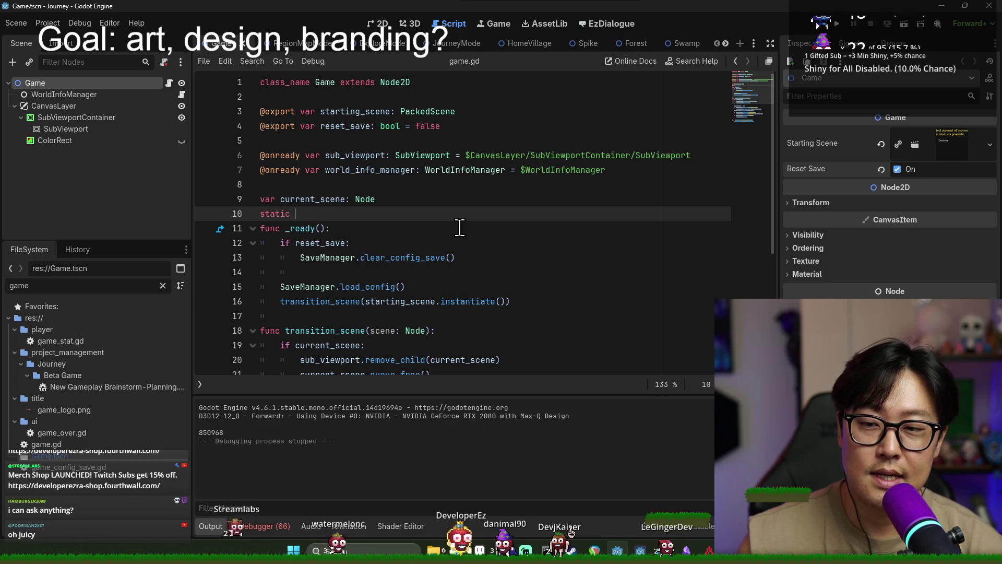
{"action": "key", "text": "BackSpace"}
{"action": "key", "text": "BackSpace"}
{"action": "type", "text": "get_instancE("}
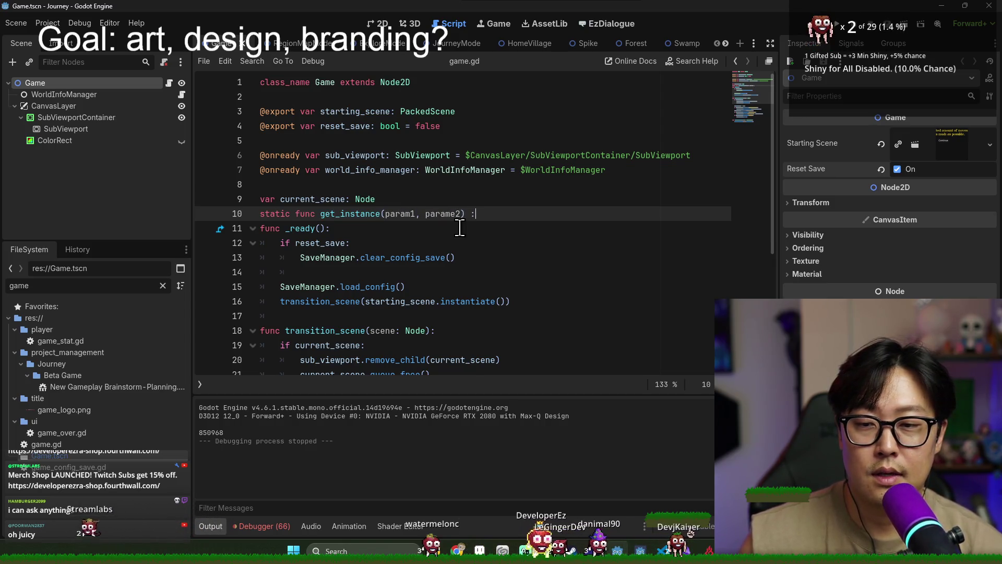
{"action": "key", "text": "Return"}
{"action": "key", "text": "Return"}
{"action": "key", "text": "Up"}
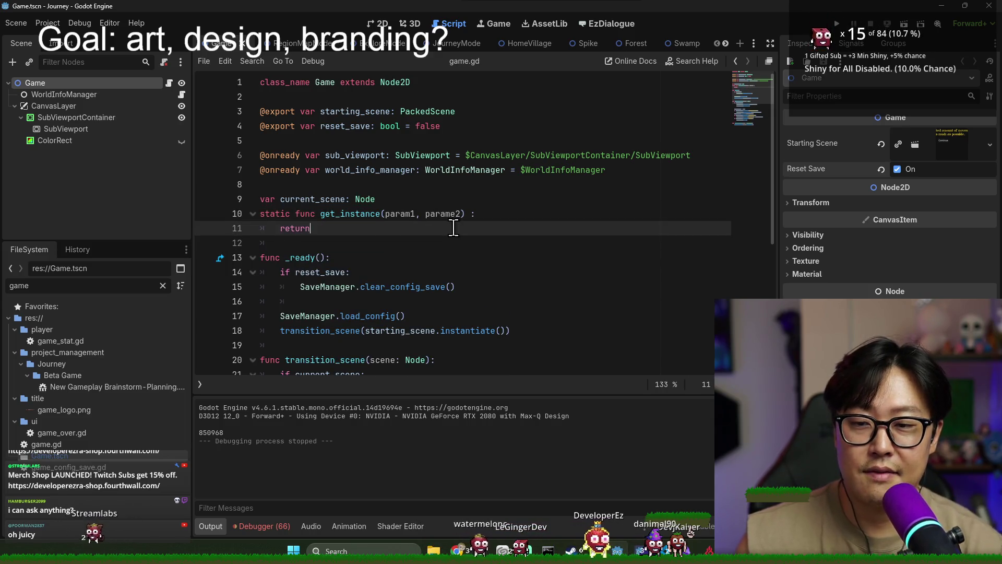
- Add const PACKED_NODE preloading Game.tscn above the function
{"action": "left_click", "coordinate": [401, 200]}
{"action": "key", "text": "Return"}
{"action": "type", "text": "const "}
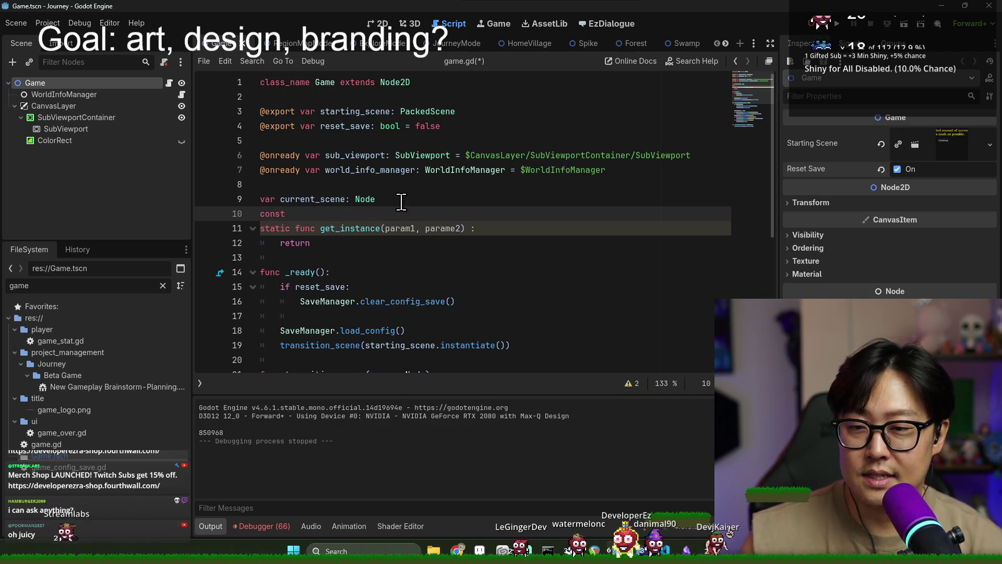
{"action": "type", "text": "PACKE"}
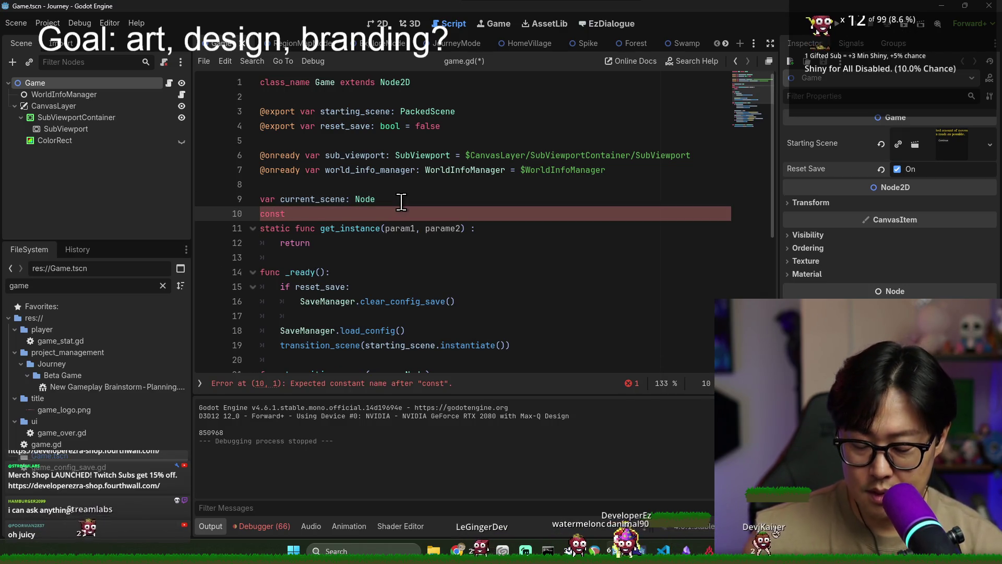
{"action": "type", "text": "D_NODE ="}
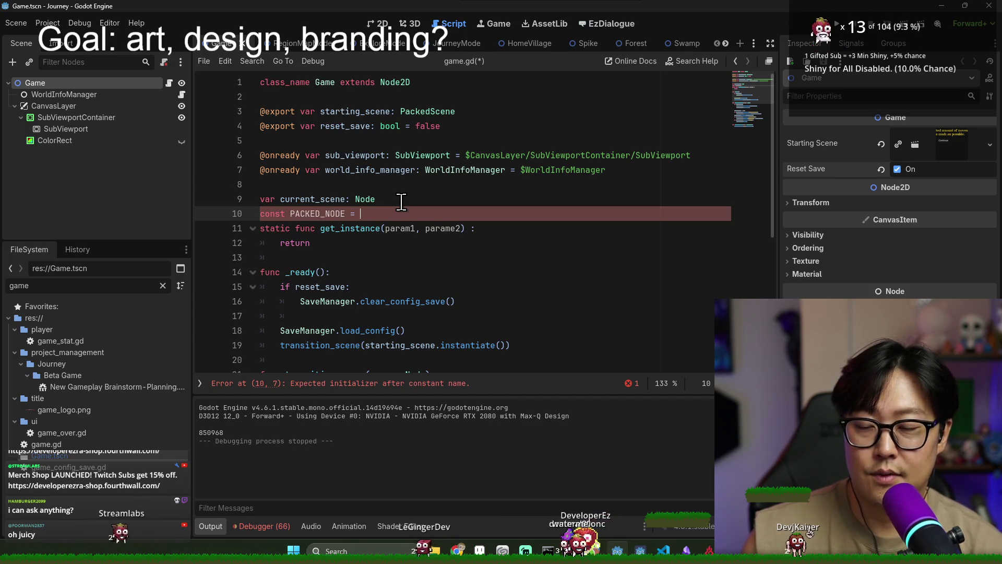
{"action": "left_click_drag", "start_coordinate": [224, 249], "coordinate": [301, 286]}
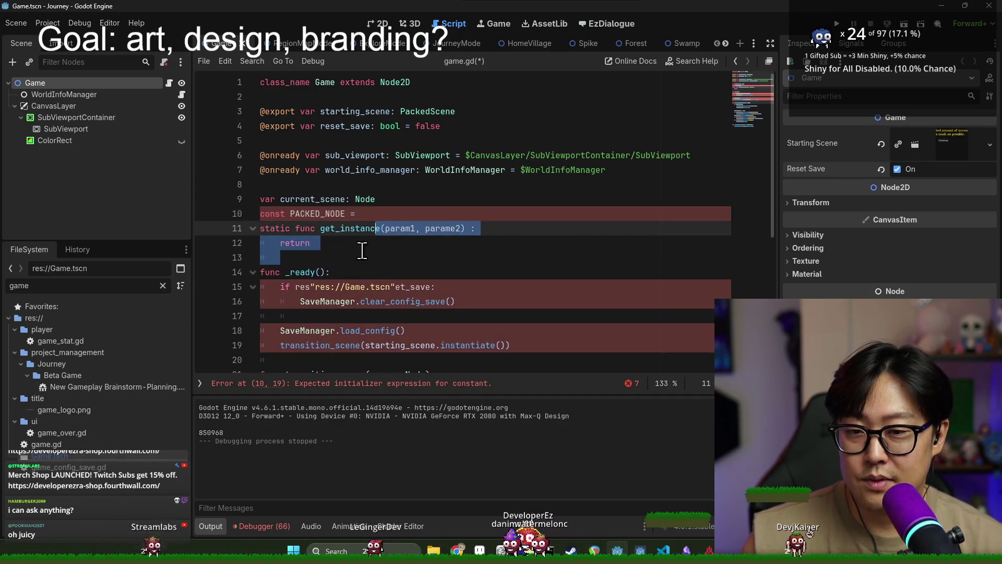
{"action": "key", "text": "ctrl+z"}
{"action": "mouse_move", "coordinate": [50, 456]}
{"action": "left_mouse_down"}
{"action": "mouse_move", "coordinate": [219, 323]}
{"action": "mouse_move", "coordinate": [381, 218]}
{"action": "mouse_move", "coordinate": [366, 205]}
{"action": "left_mouse_up"}
- Try a return PACKED_NODE.instantiate() line, then delete the return expression
{"action": "double_click", "coordinate": [317, 202]}
{"action": "key", "text": "ctrl+c"}
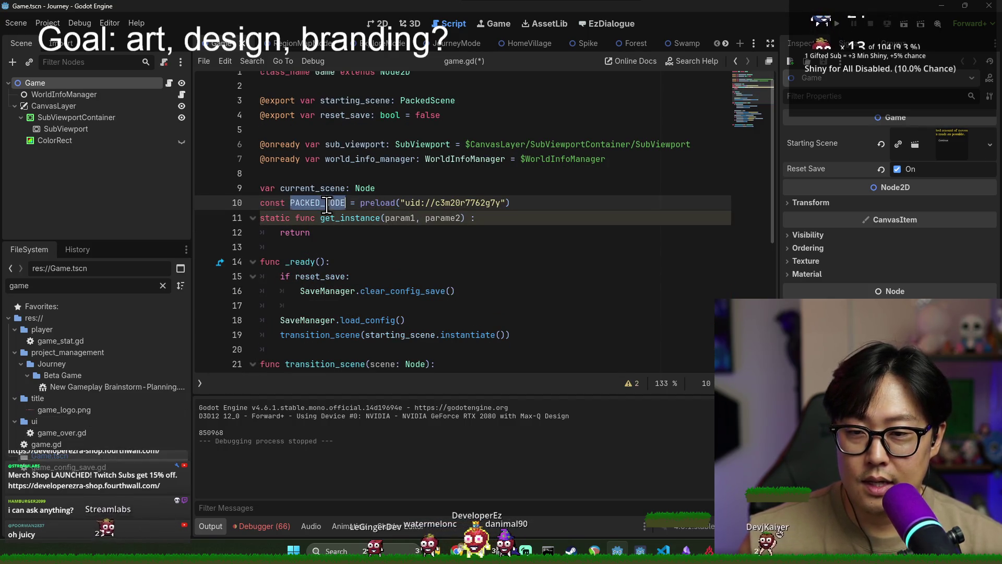
{"action": "left_click", "coordinate": [353, 232]}
{"action": "key", "text": "ctrl+v"}
{"action": "type", "text": ".instan"}
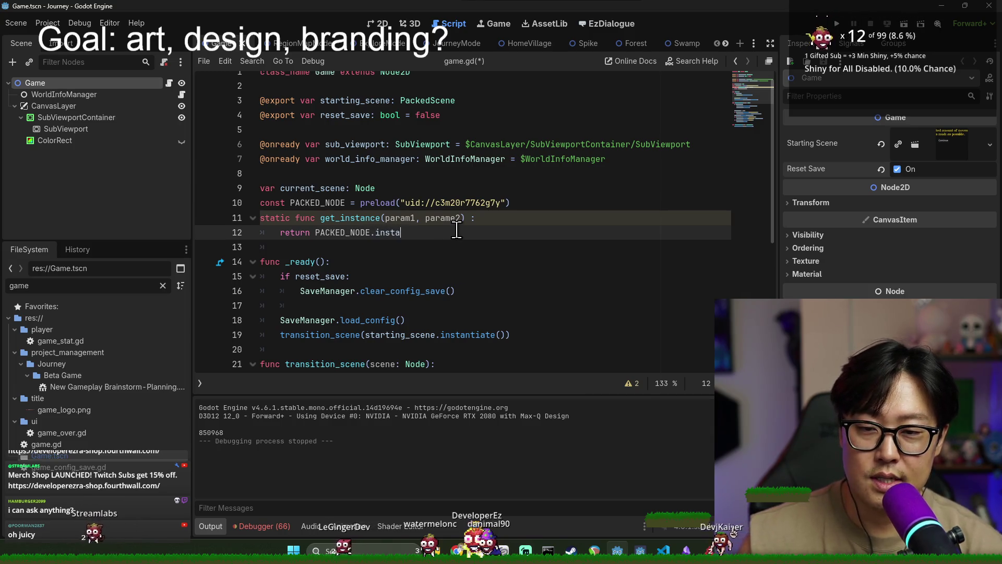
{"action": "key", "text": "Return"}
{"action": "left_click_drag", "start_coordinate": [314, 232], "coordinate": [442, 232]}
{"action": "key", "text": "BackSpace"}
- Write var instance = PACKED_NODE.instantiate() and assign instance.param1 and instance.param2
{"action": "left_click", "coordinate": [495, 218]}
{"action": "key", "text": "Return"}
{"action": "key", "text": "Return"}
{"action": "key", "text": "Up"}
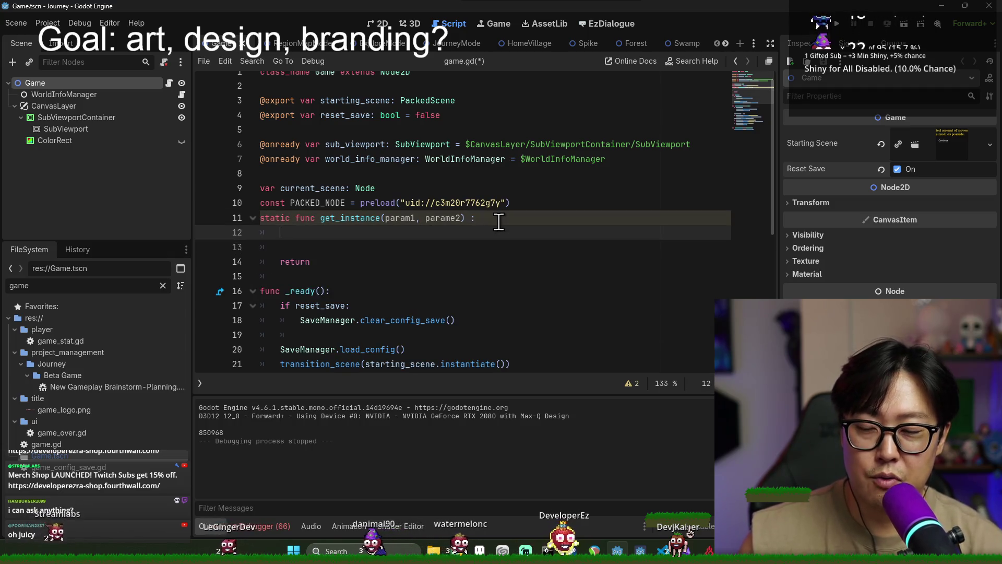
{"action": "type", "text": "va"}
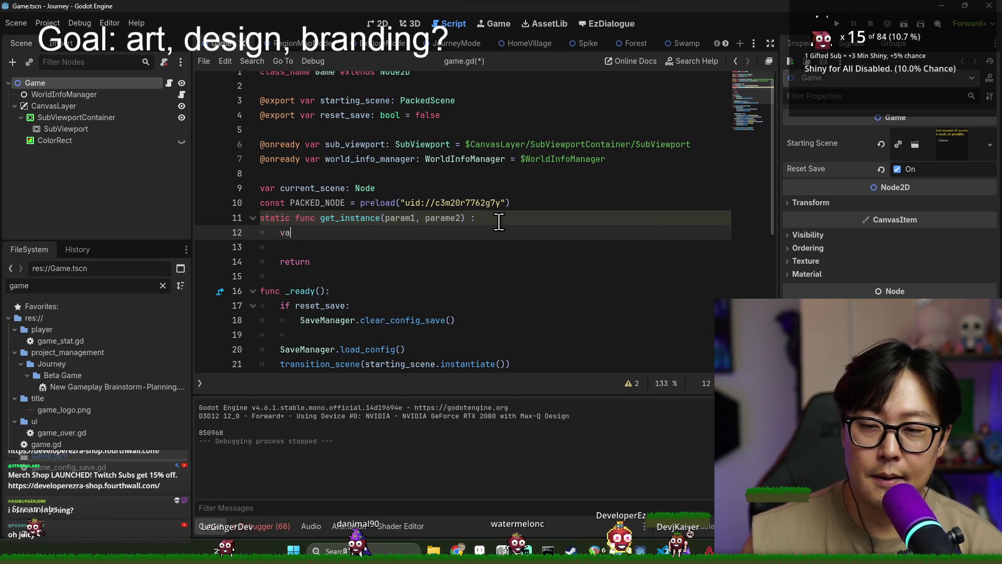
{"action": "type", "text": "r instance = PACKED_NODE.instantiate()"}
{"action": "key", "text": "Return"}
{"action": "type", "text": "i"}
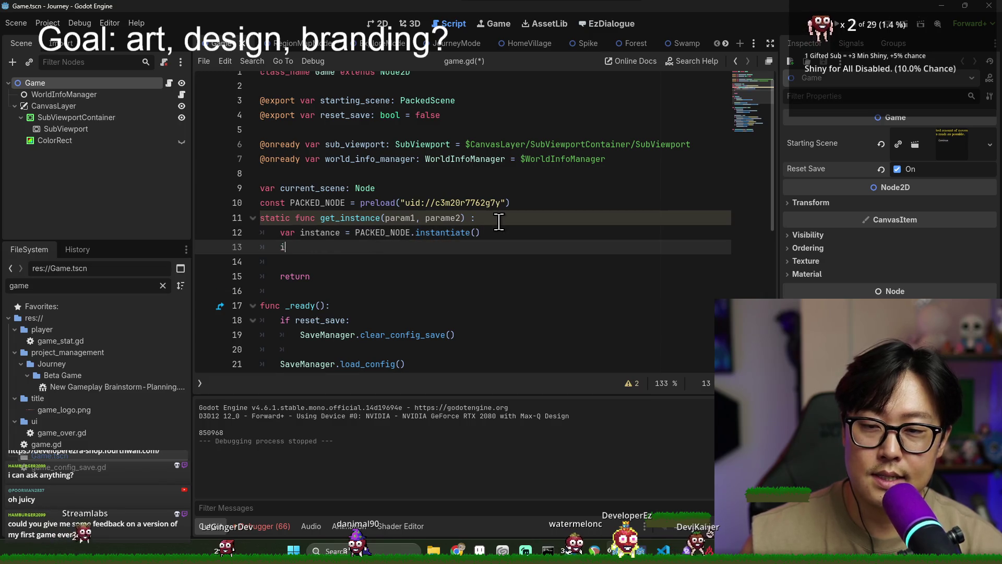
{"action": "type", "text": "nstance.param1 = param1"}
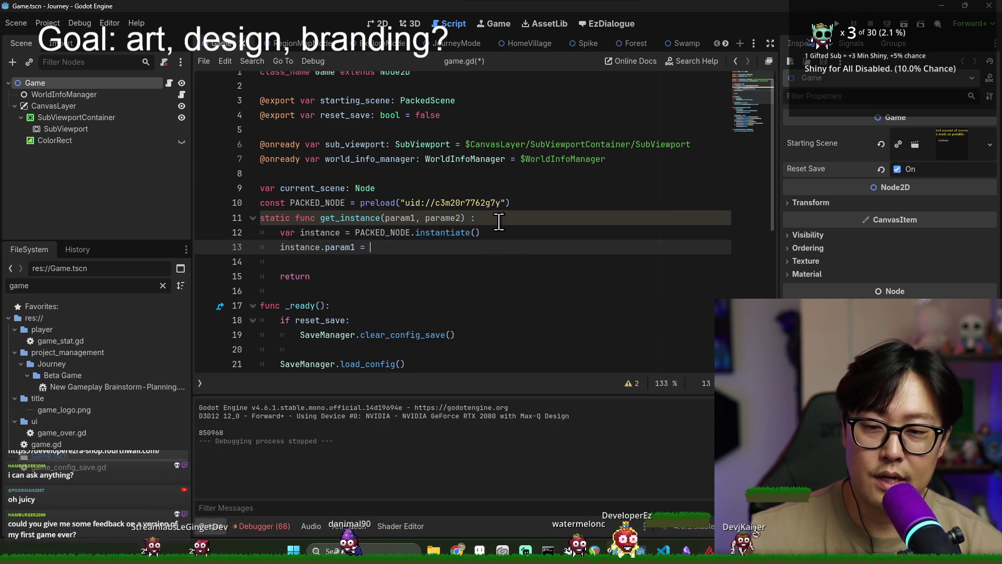
{"action": "key", "text": "Return"}
{"action": "type", "text": "instance.par"}
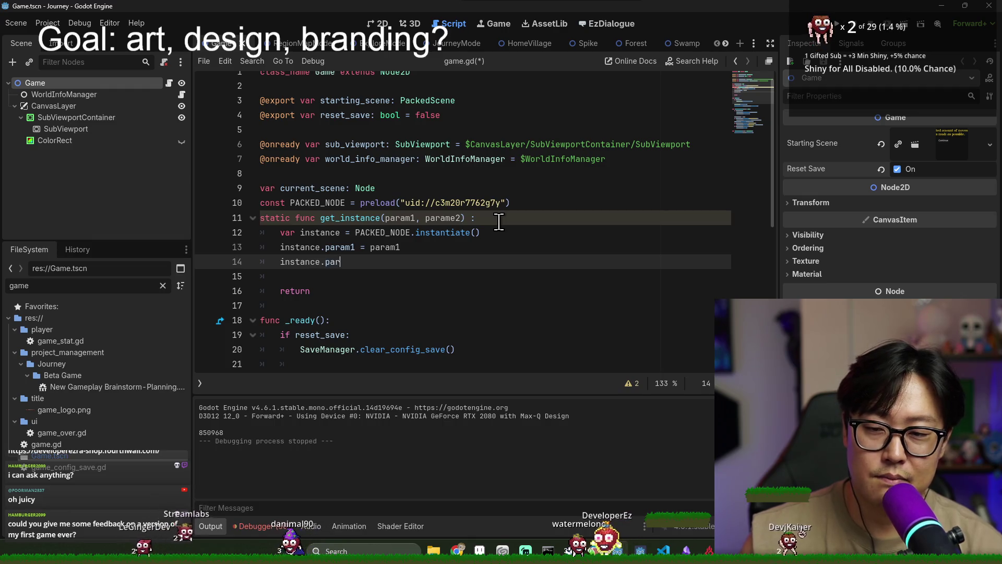
{"action": "type", "text": "am2 = param2"}
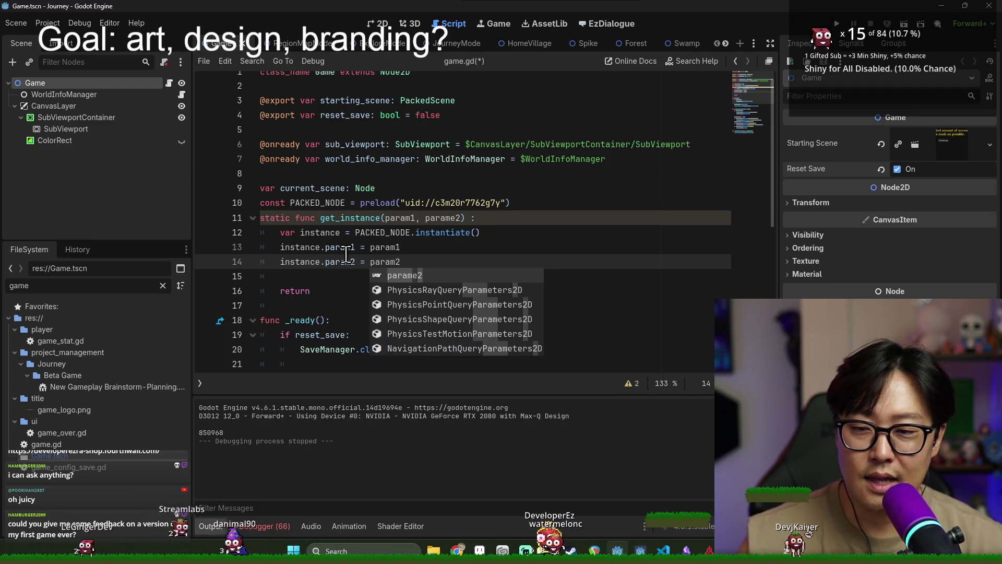
- Return instance and add blank lines separating the constant from the function
{"action": "double_click", "coordinate": [301, 247]}
{"action": "left_click", "coordinate": [335, 291]}
{"action": "type", "text": "instance"}
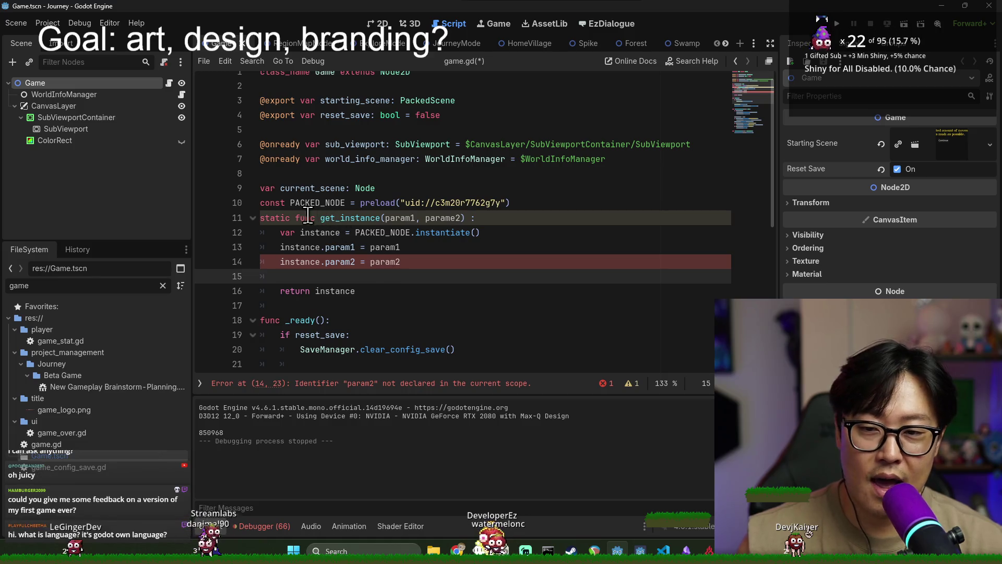
{"action": "left_click_drag", "start_coordinate": [260, 218], "coordinate": [478, 231]}
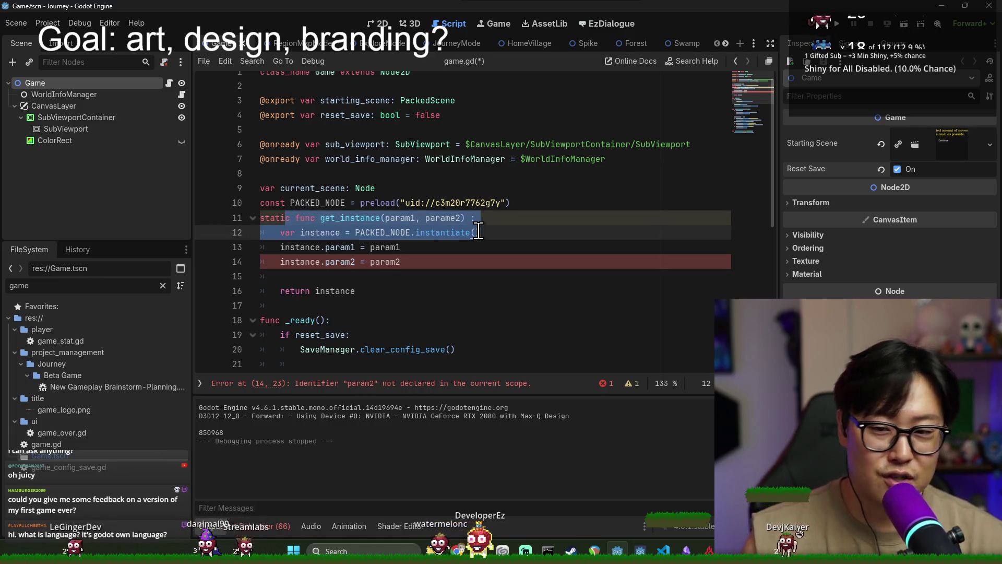
{"action": "left_click_drag", "start_coordinate": [391, 288], "coordinate": [549, 199]}
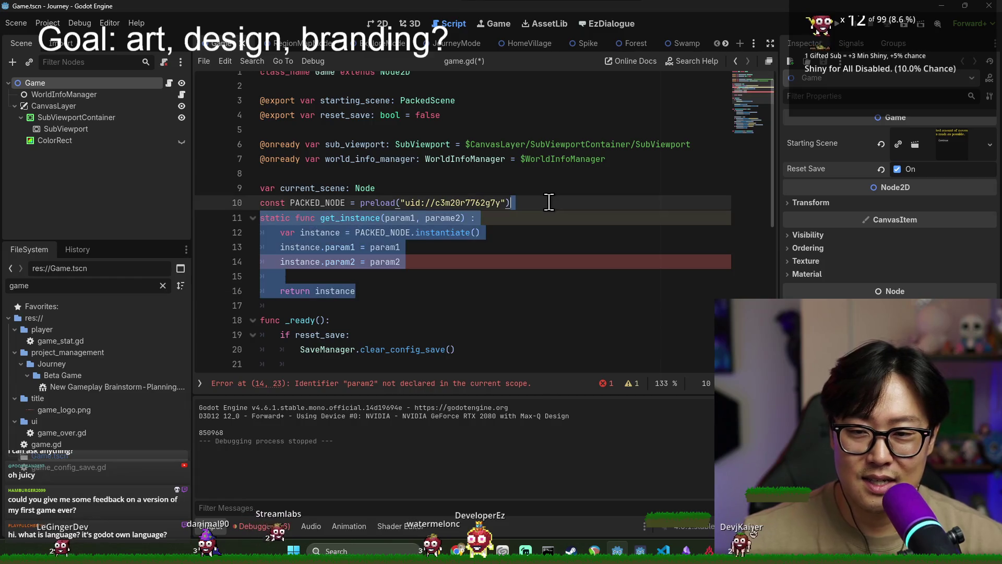
{"action": "key", "text": "Left"}
{"action": "key", "text": "Return"}
{"action": "key", "text": "Return"}
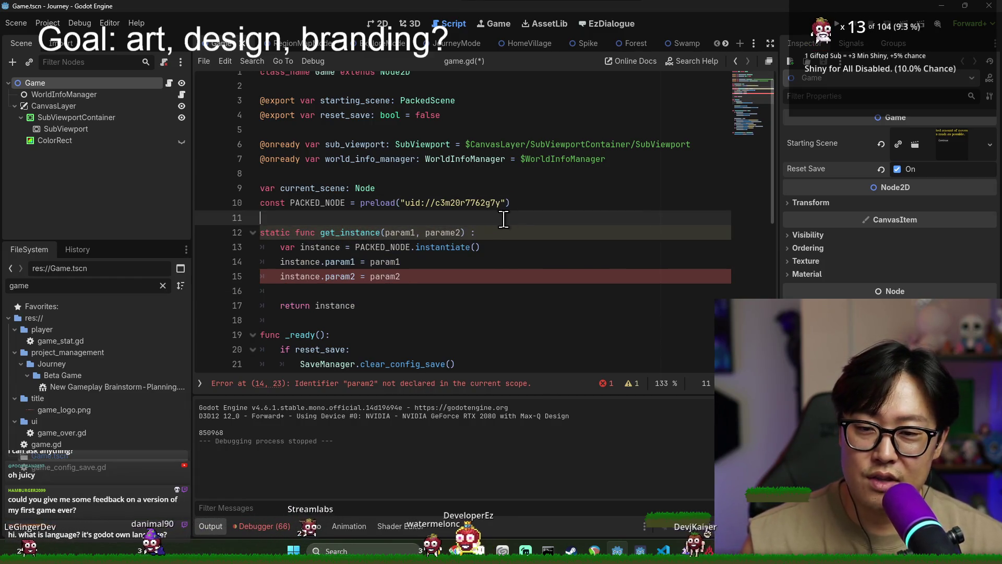
- Remove the mistyped func_read line
{"action": "left_click", "coordinate": [448, 216]}
{"action": "type", "text": "func_read"}
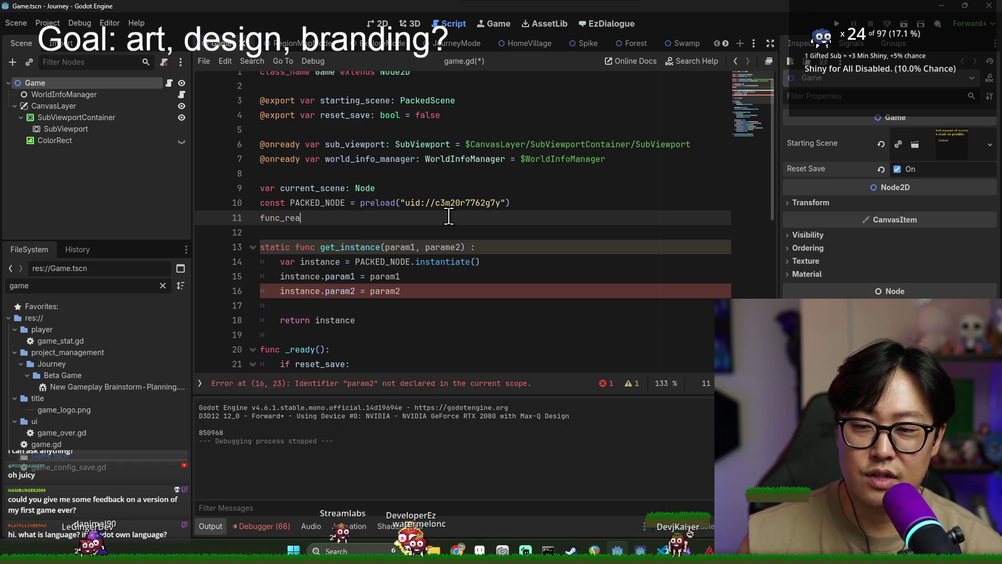
{"action": "left_click_drag", "start_coordinate": [449, 216], "coordinate": [523, 203]}
{"action": "key", "text": "BackSpace"}
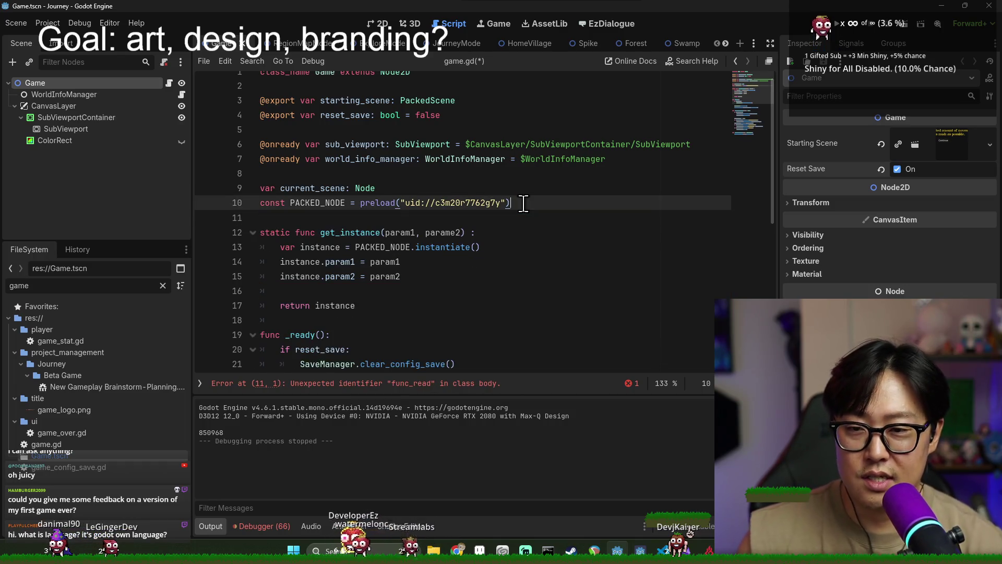
{"action": "scroll", "coordinate": [327, 84], "scroll_direction": "up", "scroll_amount": 1}
{"action": "scroll", "coordinate": [328, 83], "scroll_direction": "down", "scroll_amount": 2}
- Test a Game.get_instance() call in _ready, then delete it
{"action": "left_click", "coordinate": [389, 256]}
{"action": "key", "text": "Return"}
{"action": "key", "text": "Return"}
{"action": "type", "text": "Game."}
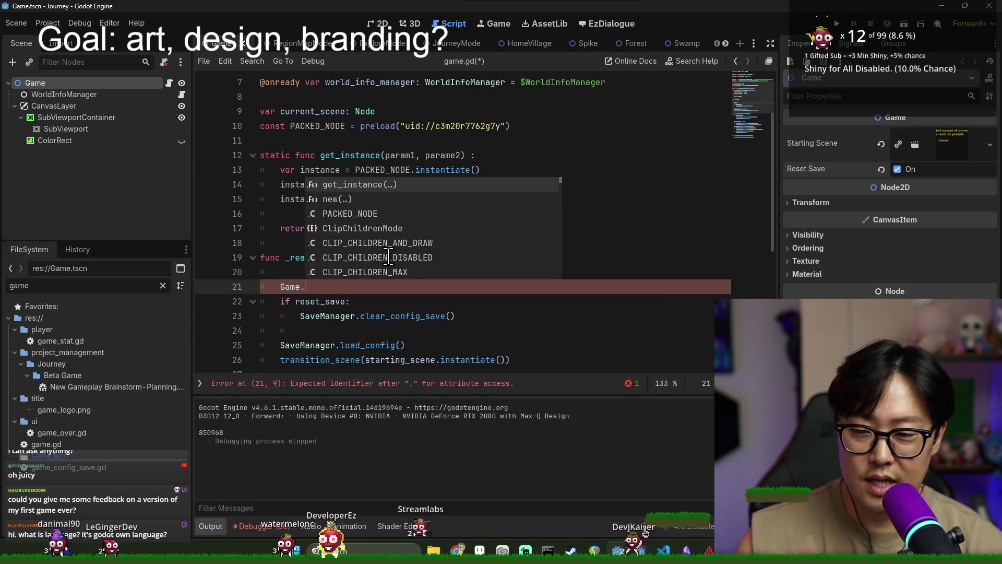
{"action": "key", "text": "Return"}
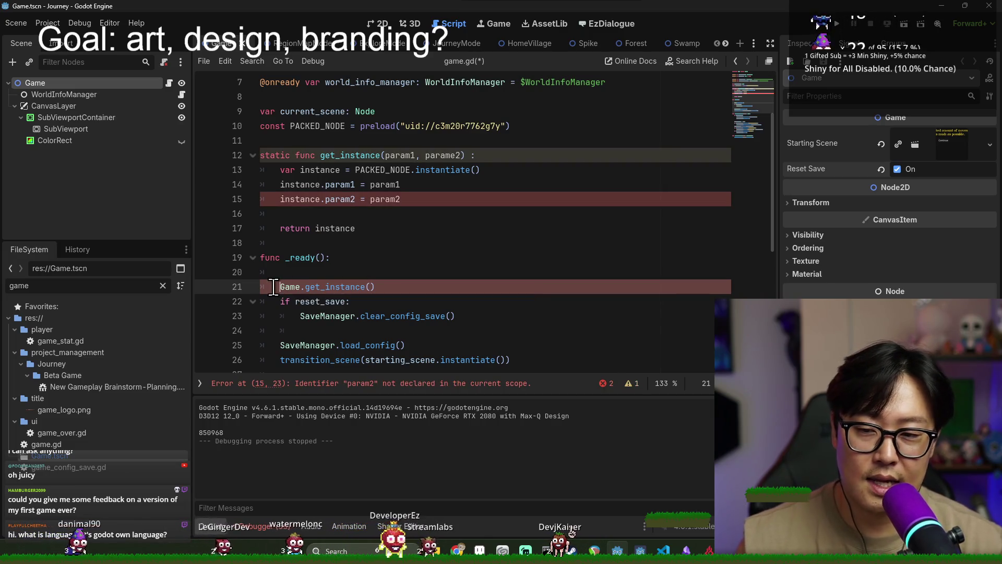
{"action": "left_click", "coordinate": [333, 269]}
{"action": "left_click_drag", "start_coordinate": [333, 270], "coordinate": [390, 287]}
{"action": "key", "text": "BackSpace"}
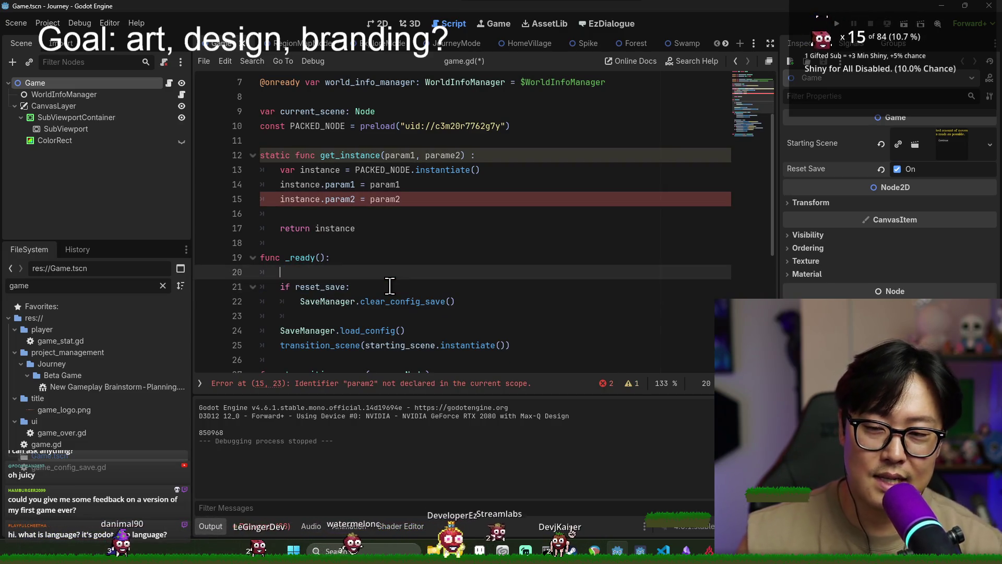
- Delete the whole get_instance function and save game.gd
{"action": "mouse_move", "coordinate": [360, 232]}
{"action": "left_mouse_down"}
{"action": "mouse_move", "coordinate": [308, 167]}
{"action": "mouse_move", "coordinate": [264, 141]}
{"action": "left_mouse_up"}
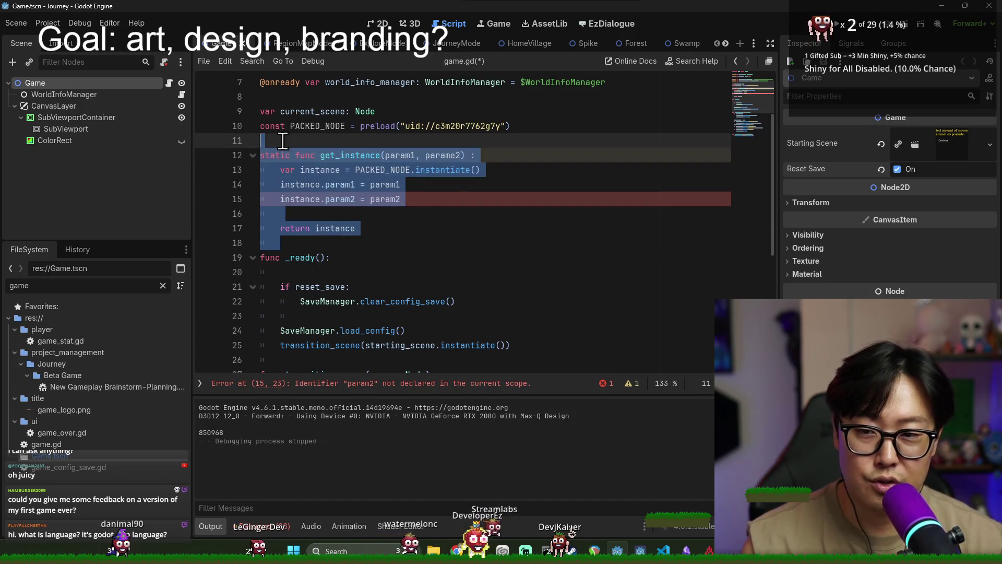
{"action": "key", "text": "BackSpace"}
{"action": "key", "text": "ctrl+s"}
{"action": "left_click", "coordinate": [324, 168]}
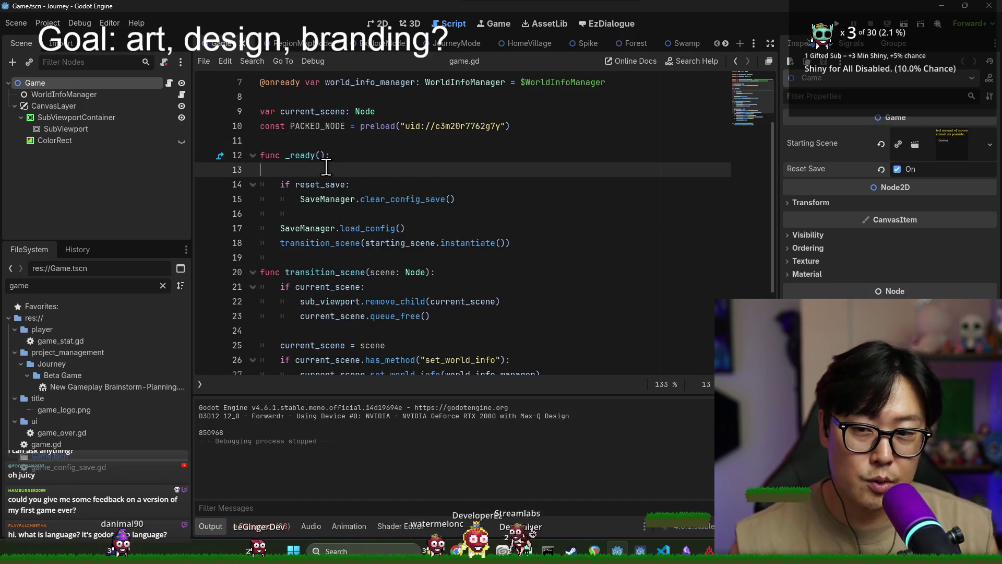
{"action": "key", "text": "BackSpace"}
{"action": "key", "text": "ctrl+s"}
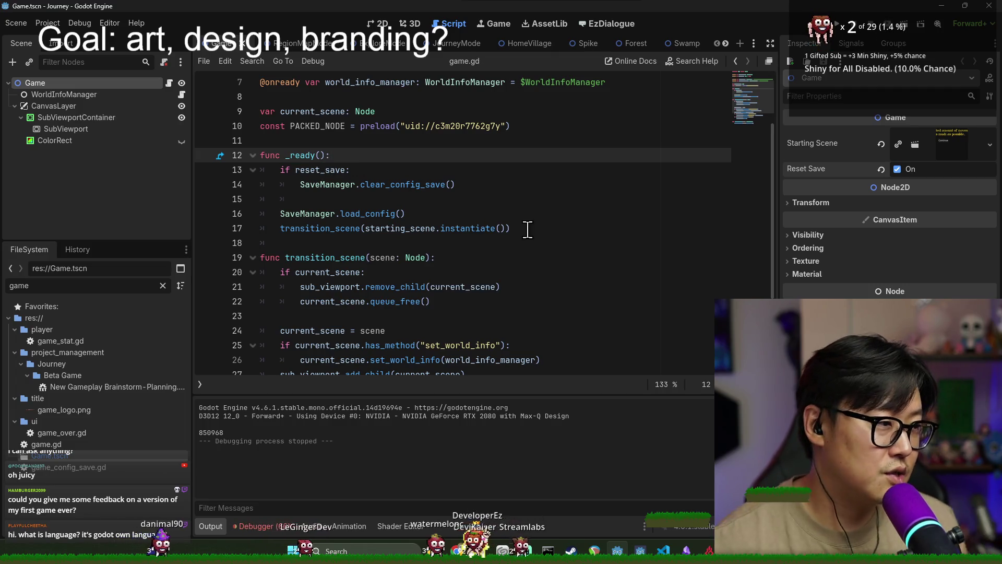
{"action": "left_click", "coordinate": [656, 215]}
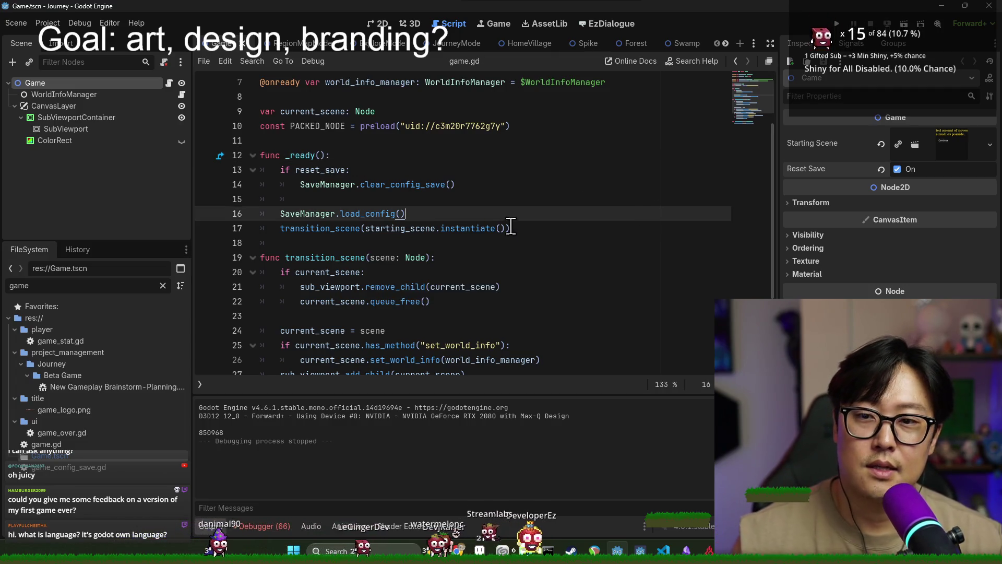
{"action": "key", "text": "alt+Tab"}
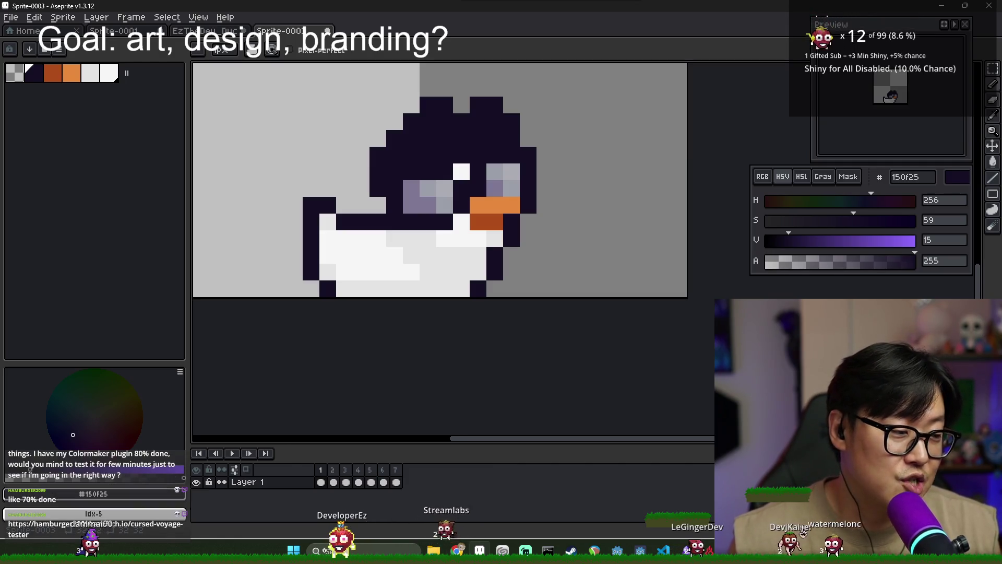
- Place the caret on empty line 15 of game.gd, then switch to Aseprite
{"action": "key", "text": "alt+Tab"}
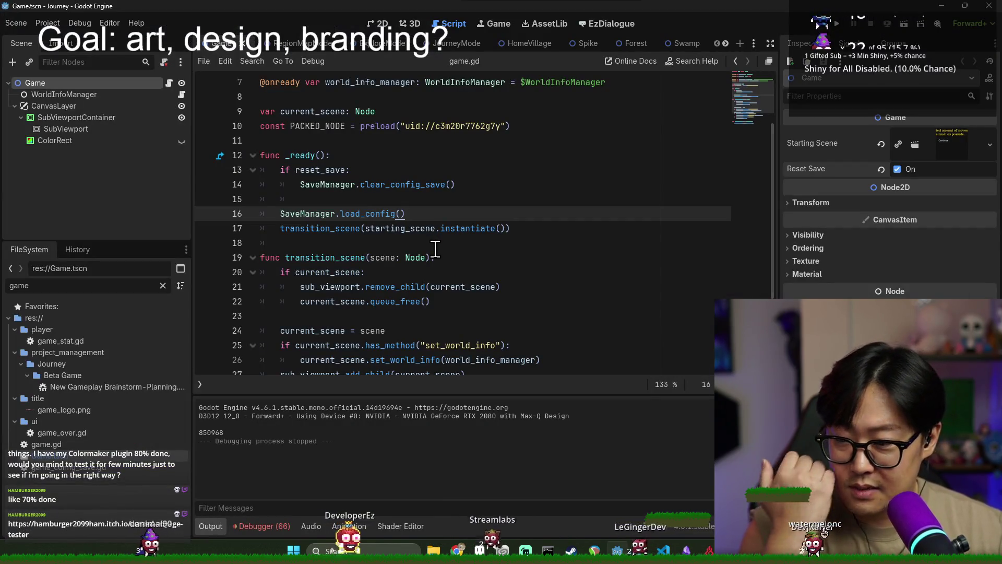
{"action": "left_click", "coordinate": [286, 197]}
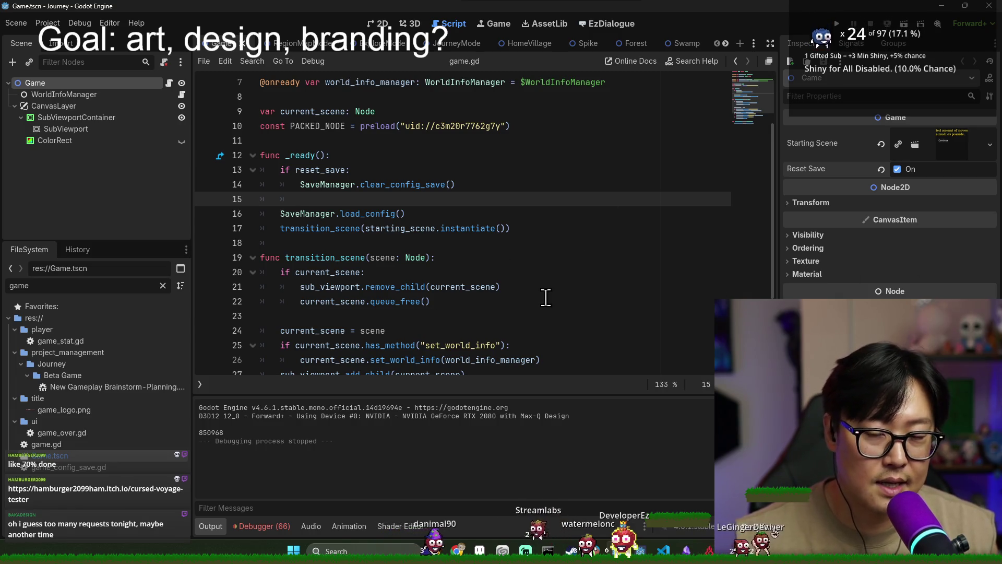
{"action": "key", "text": "alt+Tab"}
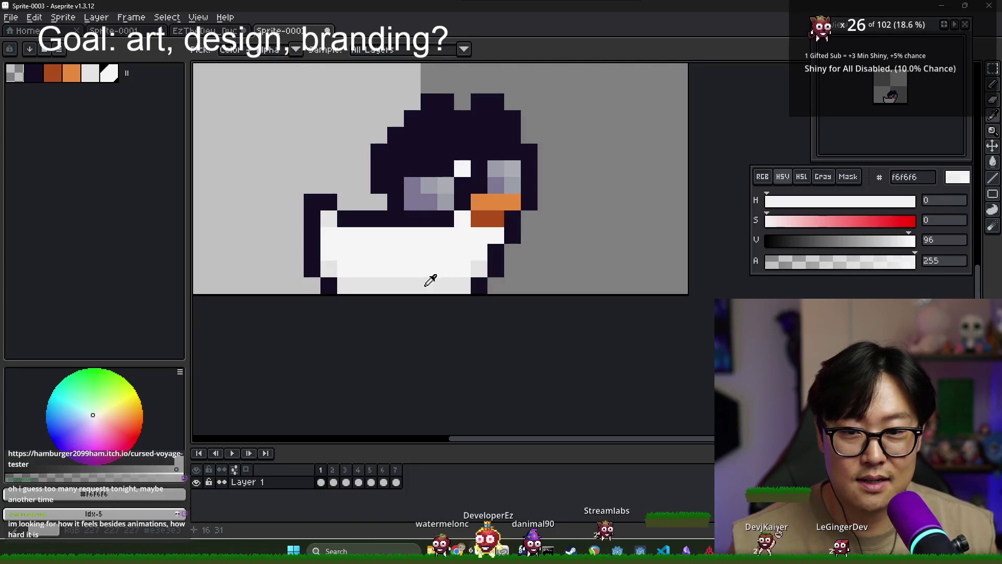
- Shade several belly pixels with light grey e3e3e3
{"action": "left_click", "coordinate": [426, 286], "text": "alt"}
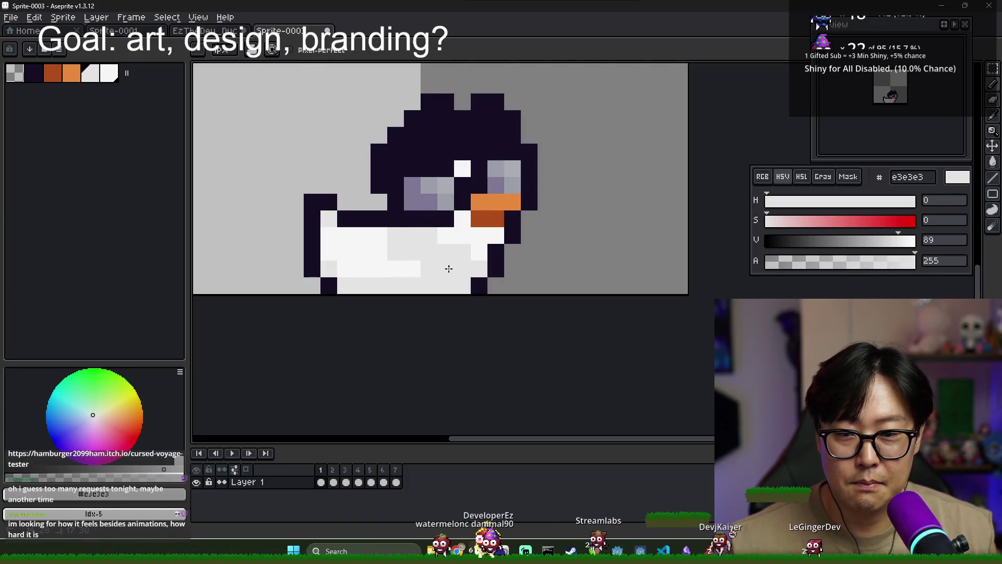
{"action": "left_click_drag", "start_coordinate": [338, 246], "coordinate": [383, 261]}
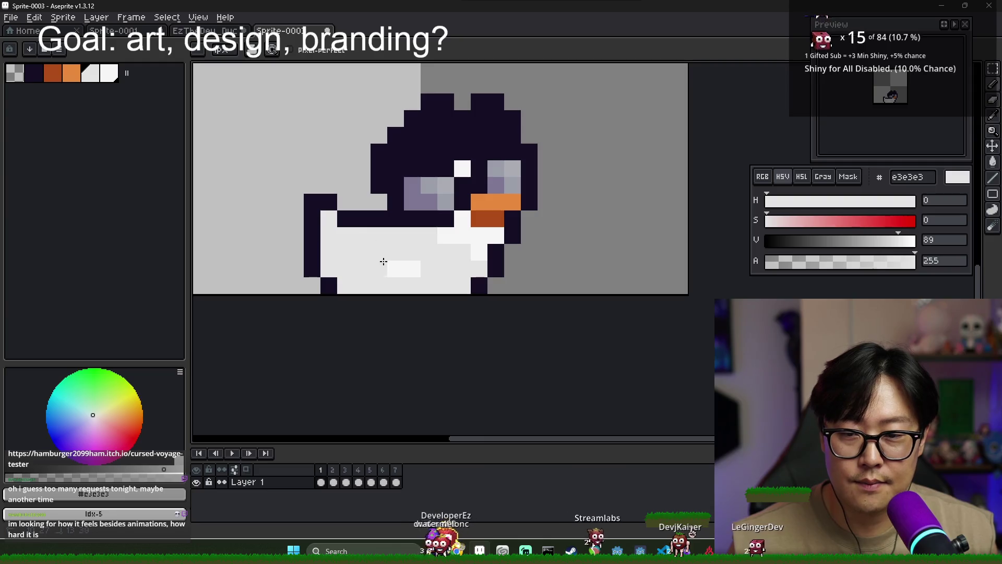
{"action": "left_click", "coordinate": [477, 217], "text": "alt"}
{"action": "left_click", "coordinate": [459, 251], "text": "alt"}
{"action": "left_click", "coordinate": [476, 260]}
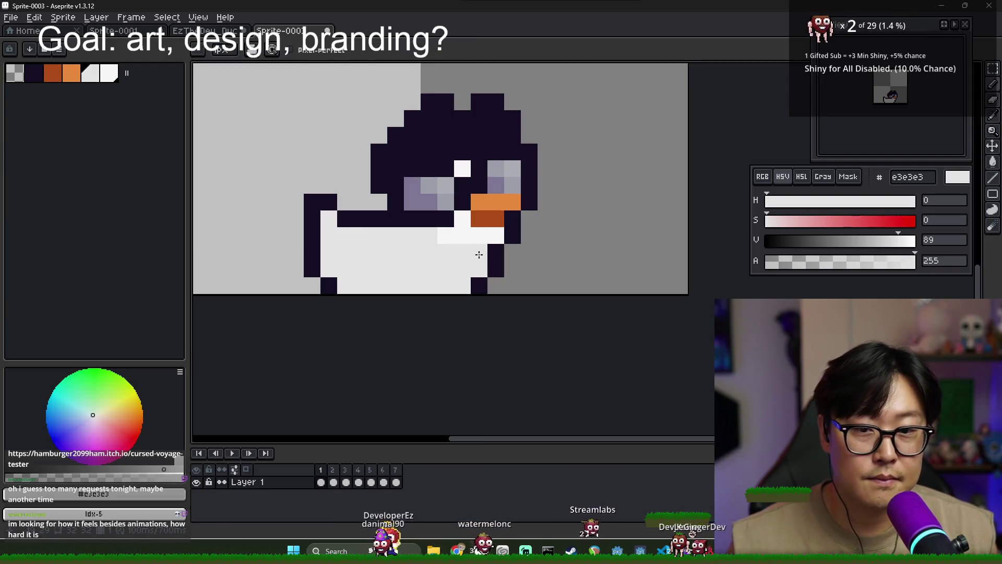
{"action": "left_click", "coordinate": [446, 235], "text": "alt"}
{"action": "left_click", "coordinate": [422, 232]}
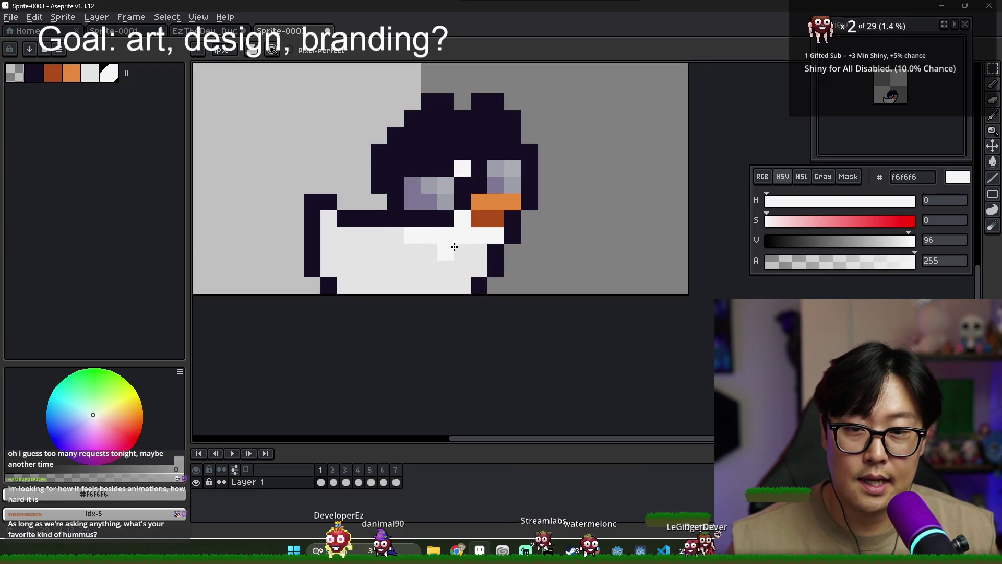
- Draw dark navy 150f25 wing lines on the lower body, then return to Godot
{"action": "left_click", "coordinate": [381, 239], "text": "alt"}
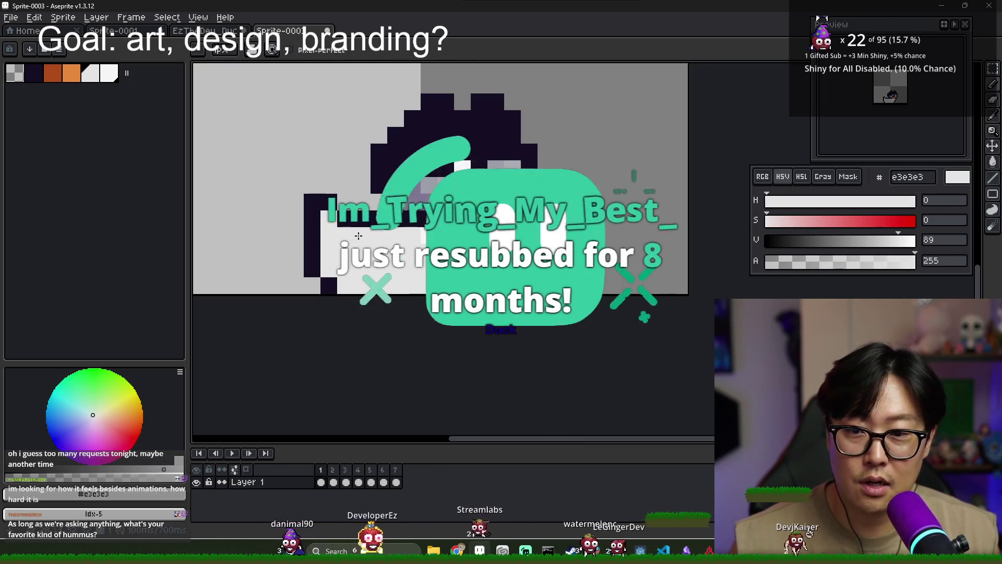
{"action": "left_click", "coordinate": [345, 217], "text": "alt"}
{"action": "left_click", "coordinate": [379, 270]}
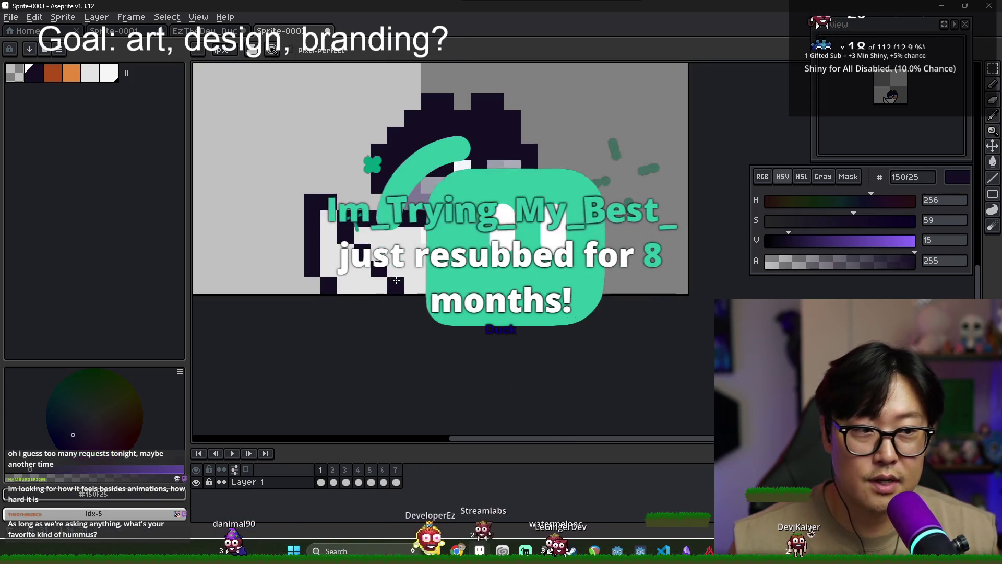
{"action": "left_click", "coordinate": [397, 266]}
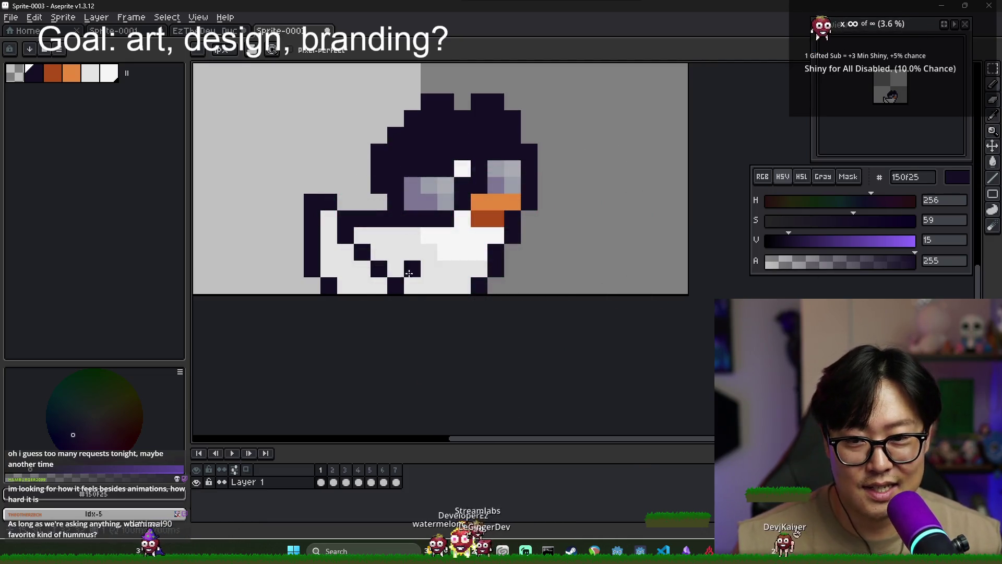
{"action": "left_click", "coordinate": [437, 277], "text": "alt"}
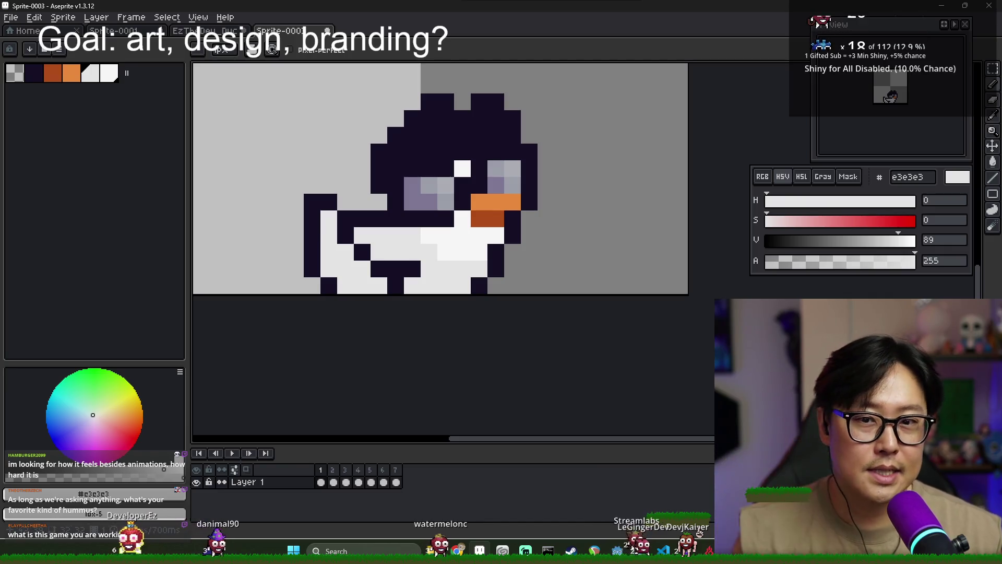
{"action": "key", "text": "alt+Tab"}
{"action": "left_click", "coordinate": [416, 237]}
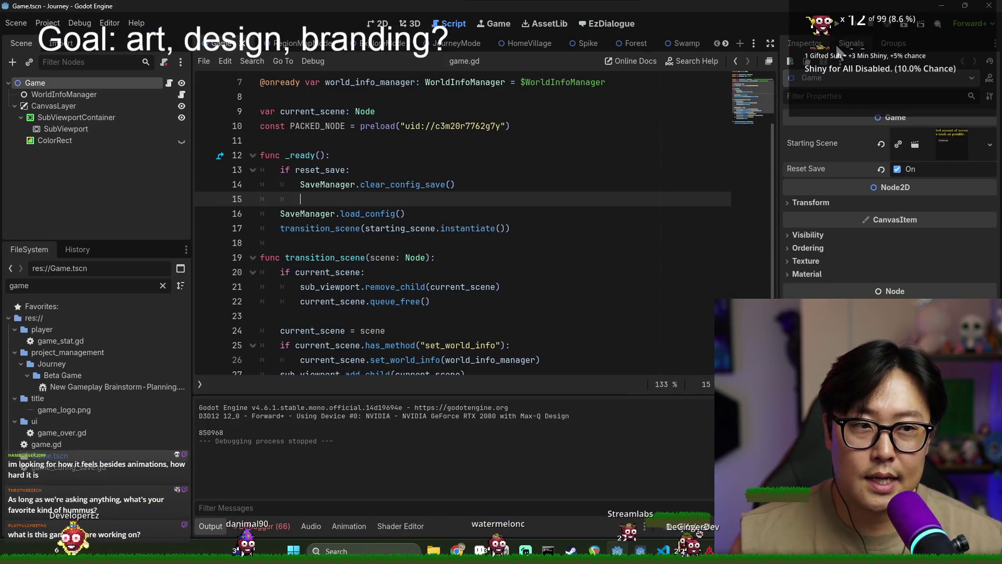
- Run the Journey project with F5 and bring its debug window to the front
{"action": "key", "text": "F5"}
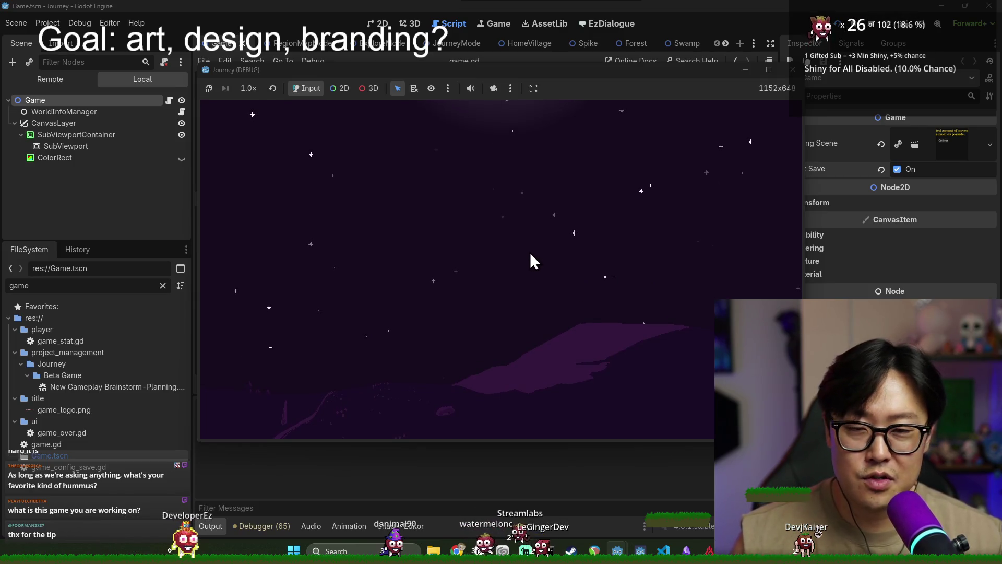
{"action": "key", "text": "alt+Tab"}
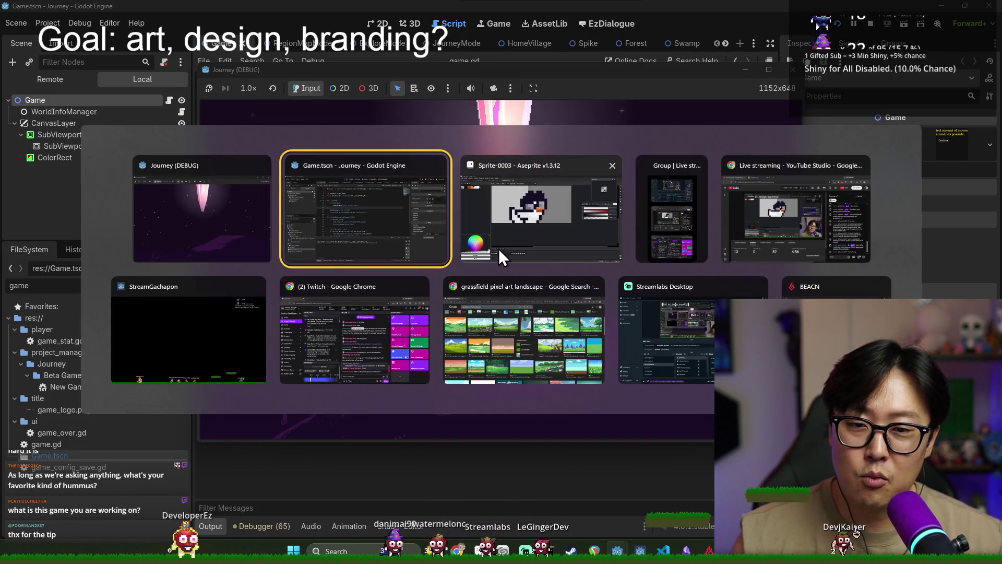
{"action": "left_click", "coordinate": [528, 219]}
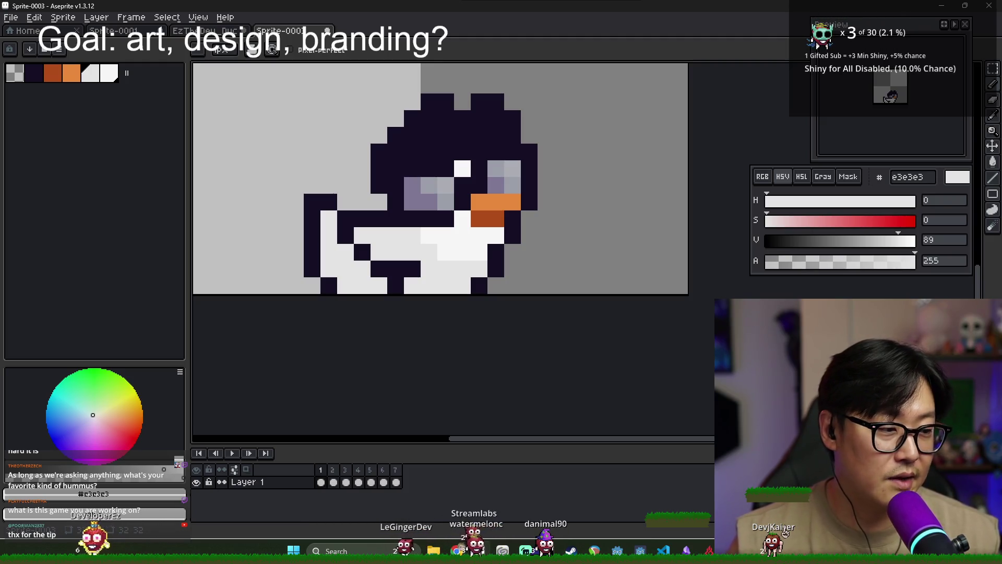
{"action": "key", "text": "alt+Tab"}
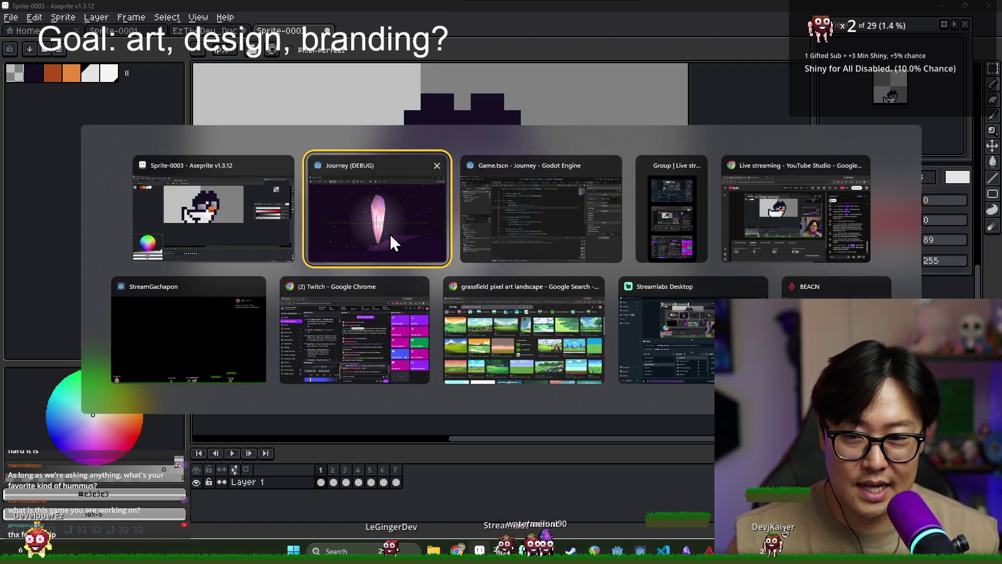
- Start a new Journey game and make the first map move, then open itch.io's account menu
{"action": "left_click", "coordinate": [390, 234]}
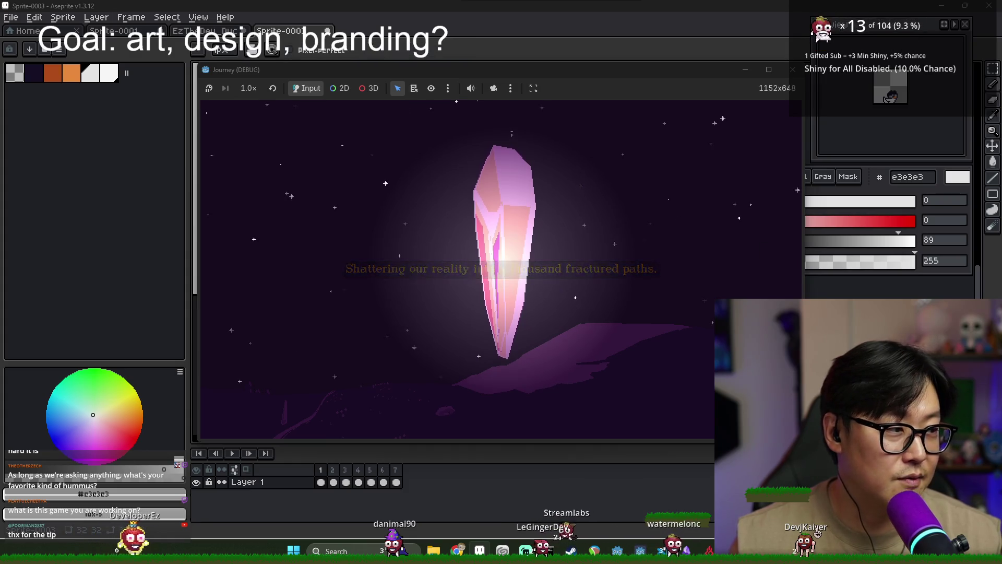
{"action": "left_click", "coordinate": [481, 232]}
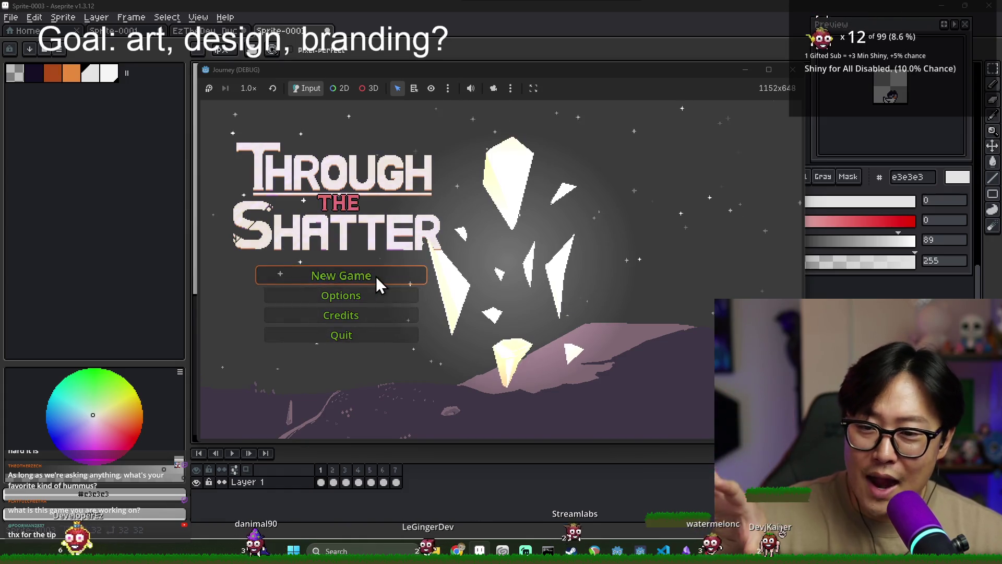
{"action": "left_click", "coordinate": [376, 276]}
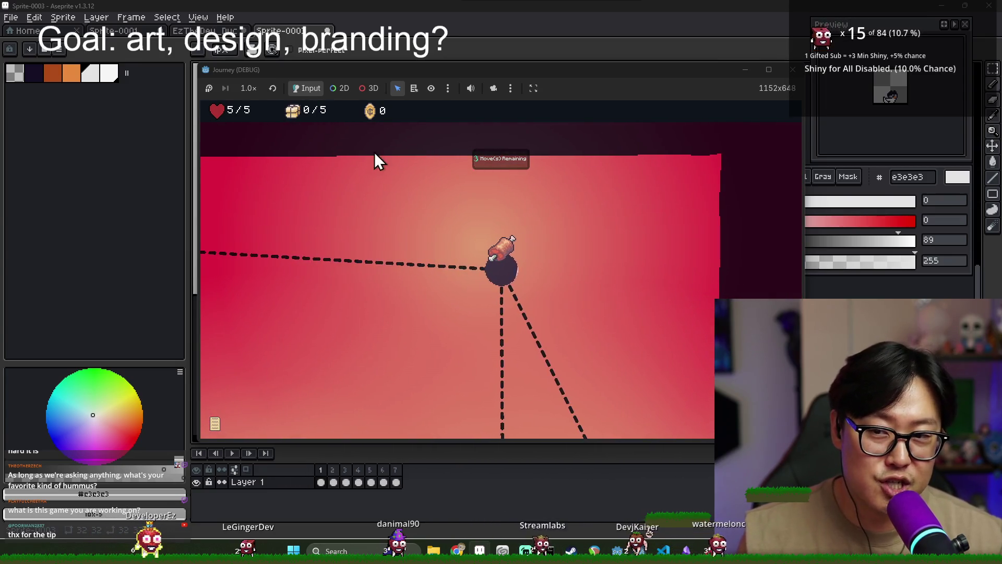
{"action": "left_click", "coordinate": [505, 271]}
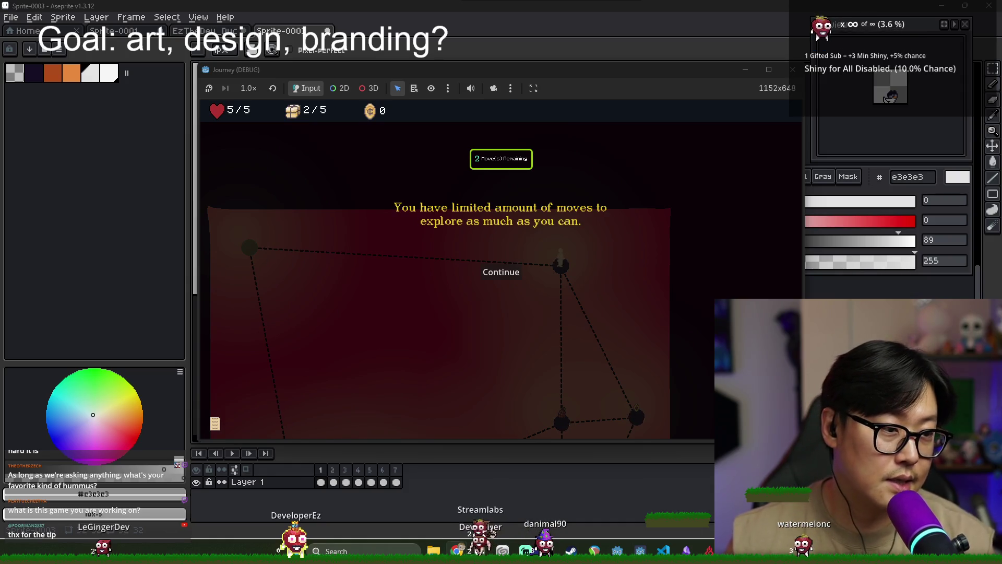
{"action": "mouse_move", "coordinate": [668, 227]}
{"action": "left_mouse_down"}
{"action": "mouse_move", "coordinate": [519, 55]}
{"action": "mouse_move", "coordinate": [519, 2]}
{"action": "left_mouse_up"}
{"action": "left_click", "coordinate": [978, 58]}
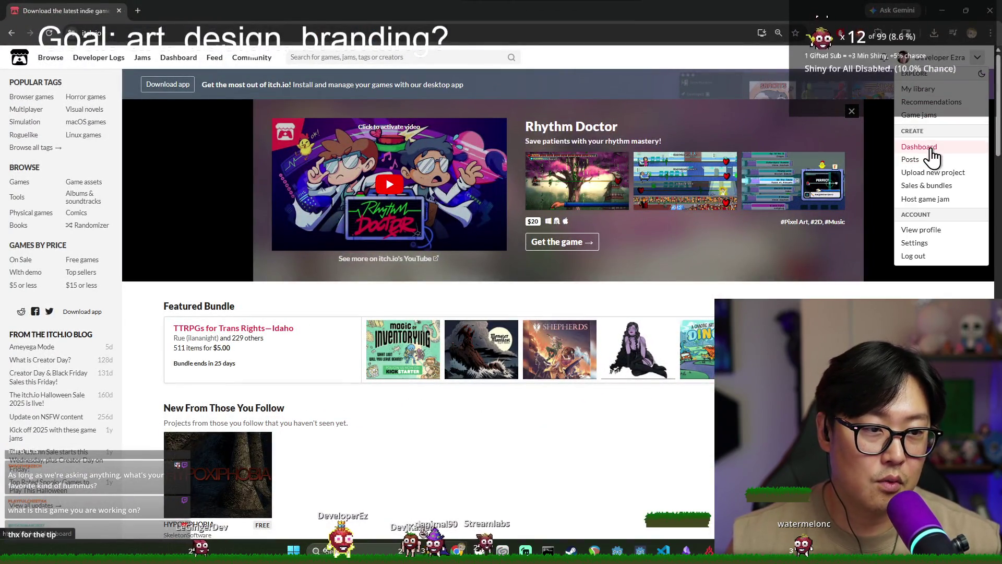
- Open the Cartographer page from the itch.io dashboard and copy its web address
{"action": "left_click", "coordinate": [929, 146]}
{"action": "left_click", "coordinate": [373, 276]}
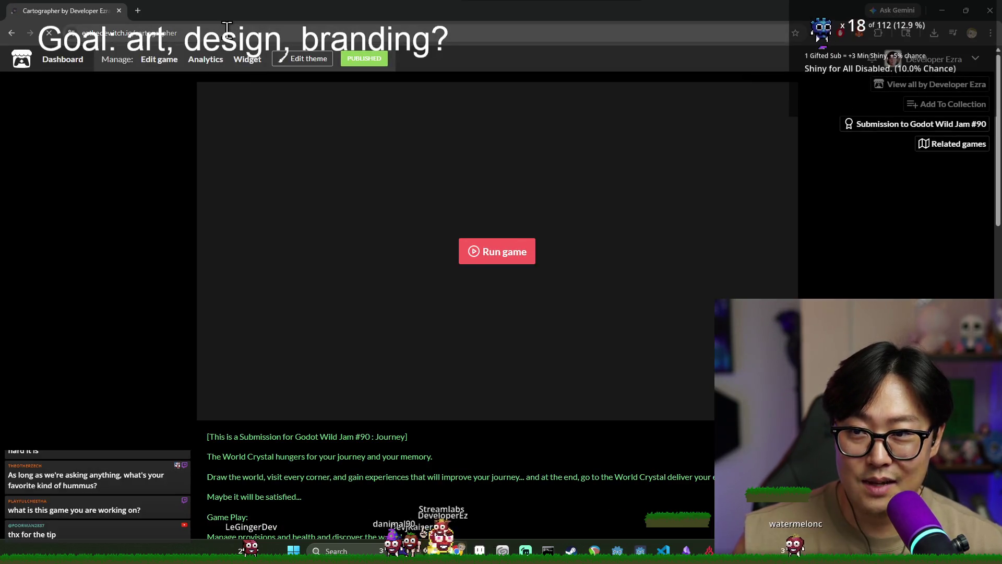
{"action": "left_click", "coordinate": [291, 33]}
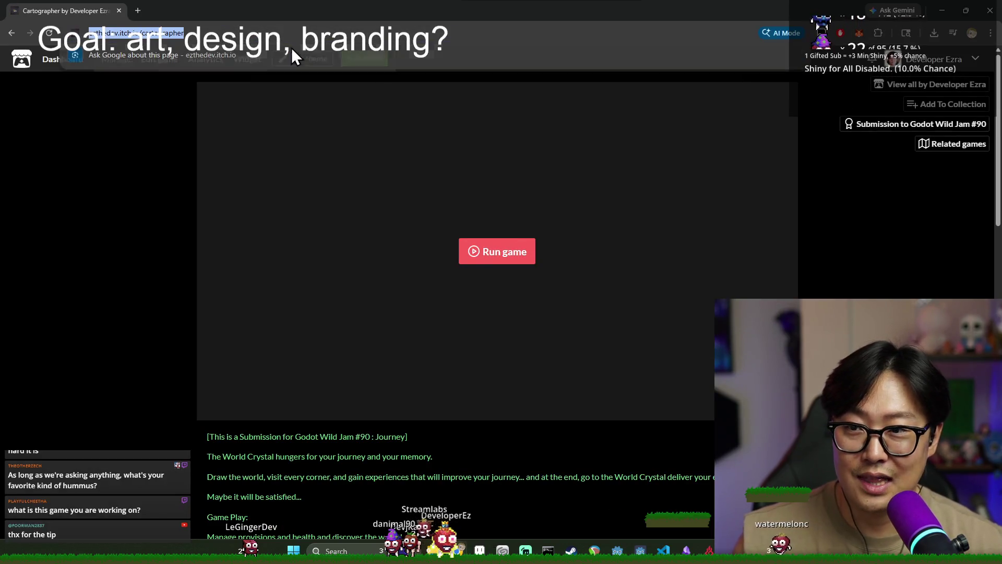
{"action": "key", "text": "Escape"}
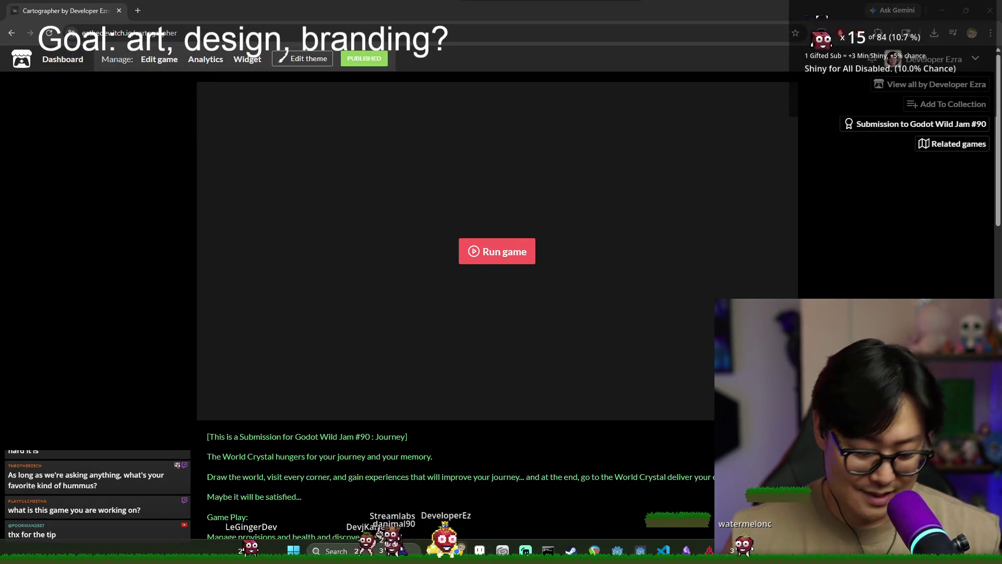
- Close the browser and the Journey game window
{"action": "left_click", "coordinate": [990, 10]}
{"action": "left_click", "coordinate": [502, 278]}
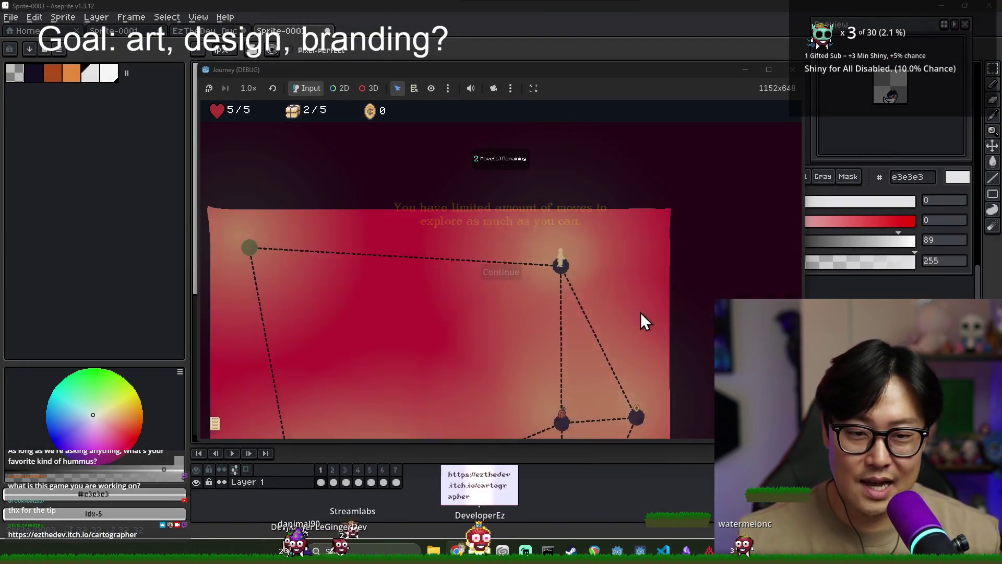
{"action": "left_click", "coordinate": [792, 70]}
- Touch up the belly edge, covering dark pixels light grey and placing dark navy ones
{"action": "scroll", "coordinate": [526, 282], "scroll_direction": "down", "scroll_amount": 1}
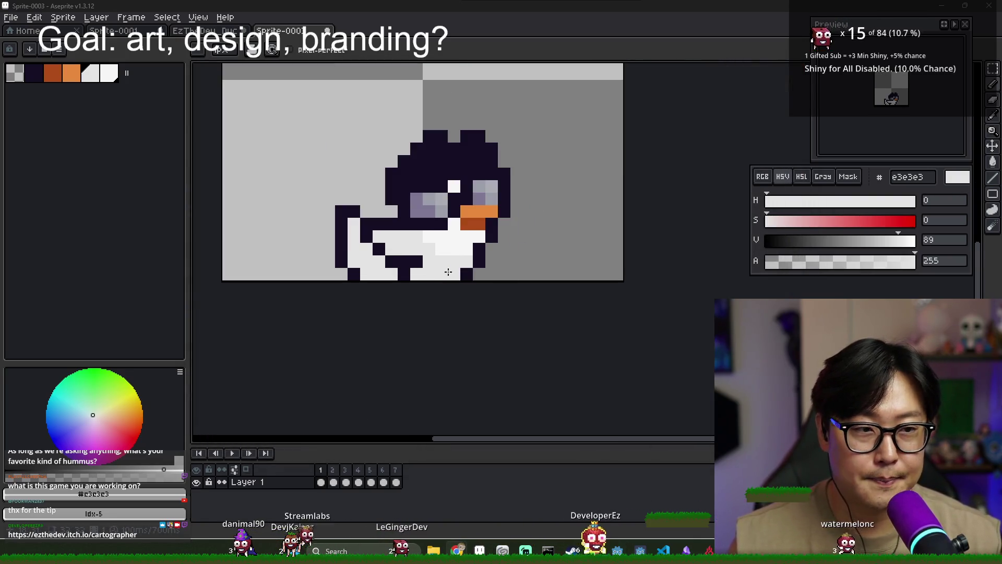
{"action": "scroll", "coordinate": [402, 254], "scroll_direction": "up", "scroll_amount": 2}
{"action": "left_click", "coordinate": [380, 279], "text": "alt"}
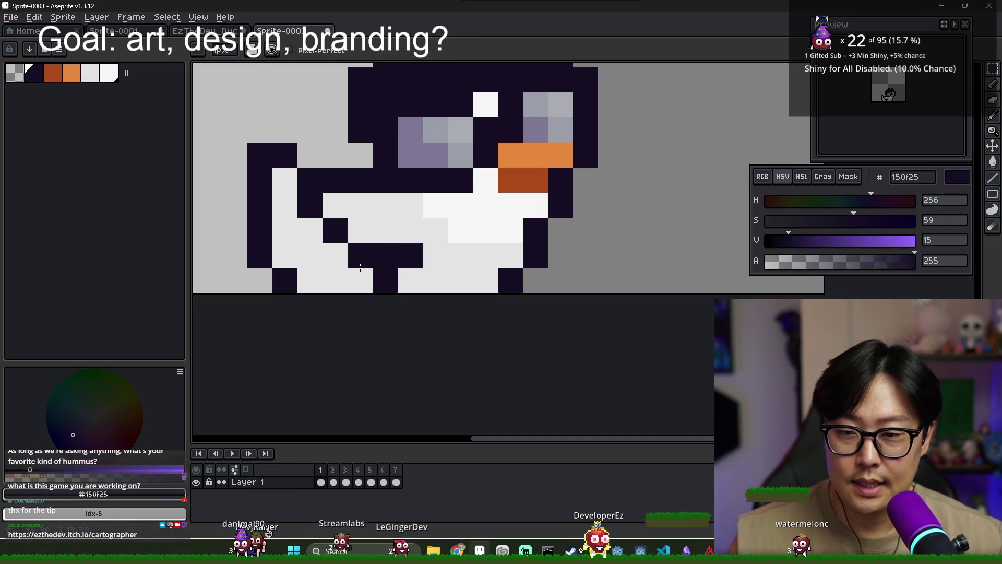
{"action": "key", "text": "x"}
{"action": "mouse_move", "coordinate": [408, 237]}
{"action": "left_mouse_down"}
{"action": "mouse_move", "coordinate": [402, 261]}
{"action": "mouse_move", "coordinate": [365, 241]}
{"action": "left_mouse_up"}
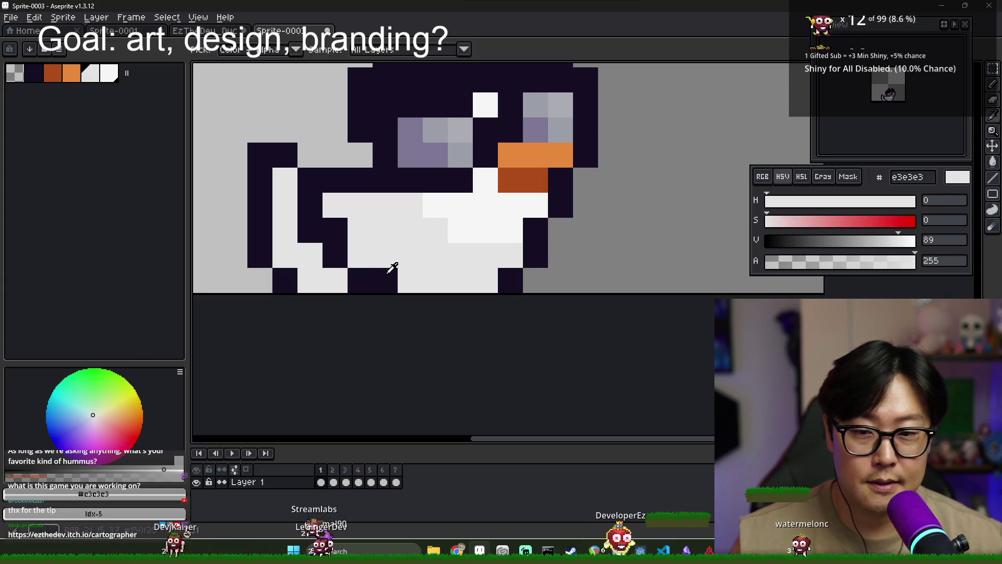
{"action": "key", "text": "x"}
{"action": "left_click_drag", "start_coordinate": [435, 259], "coordinate": [436, 241]}
{"action": "left_click", "coordinate": [460, 231]}
{"action": "left_click", "coordinate": [419, 271]}
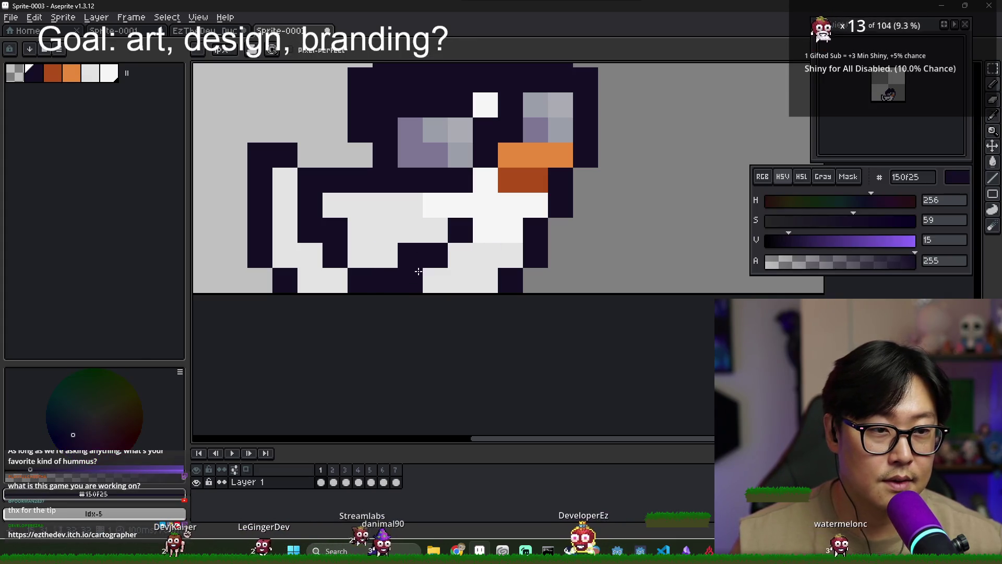
{"action": "left_click", "coordinate": [407, 280]}
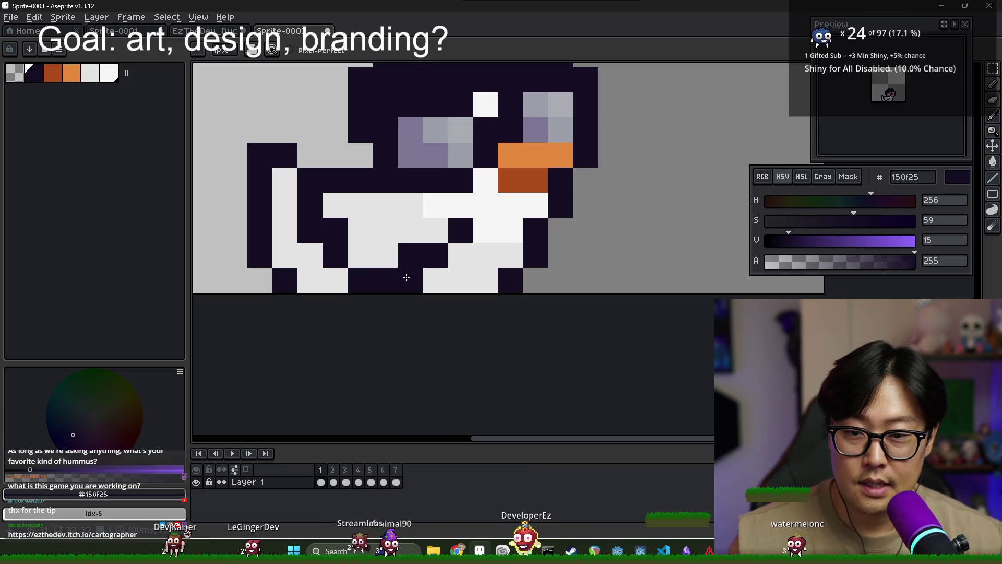
- Rework the wing-line pixels, alternating dark navy and light grey
{"action": "key", "text": "x"}
{"action": "left_click", "coordinate": [410, 254]}
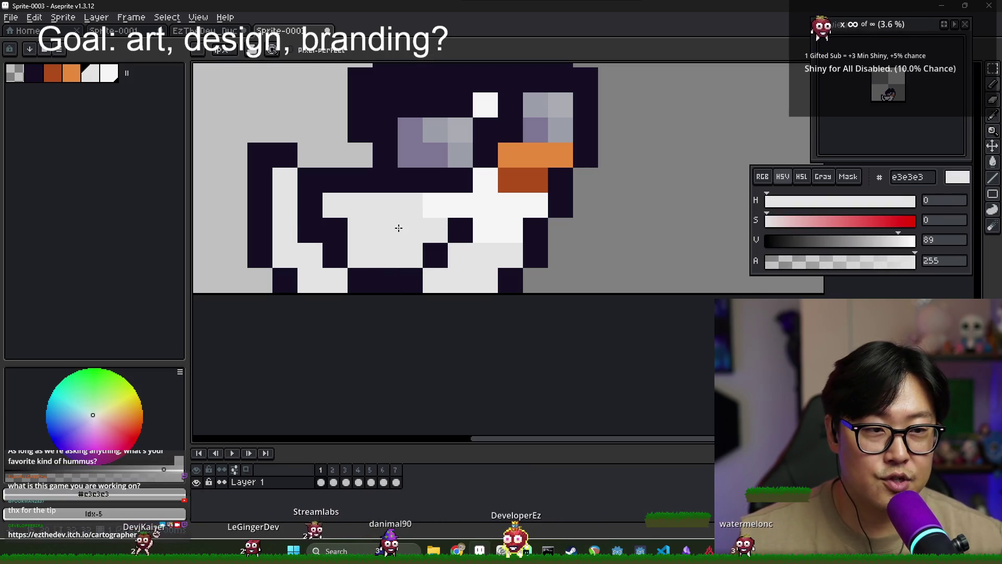
{"action": "left_click", "coordinate": [309, 206]}
{"action": "key", "text": "x"}
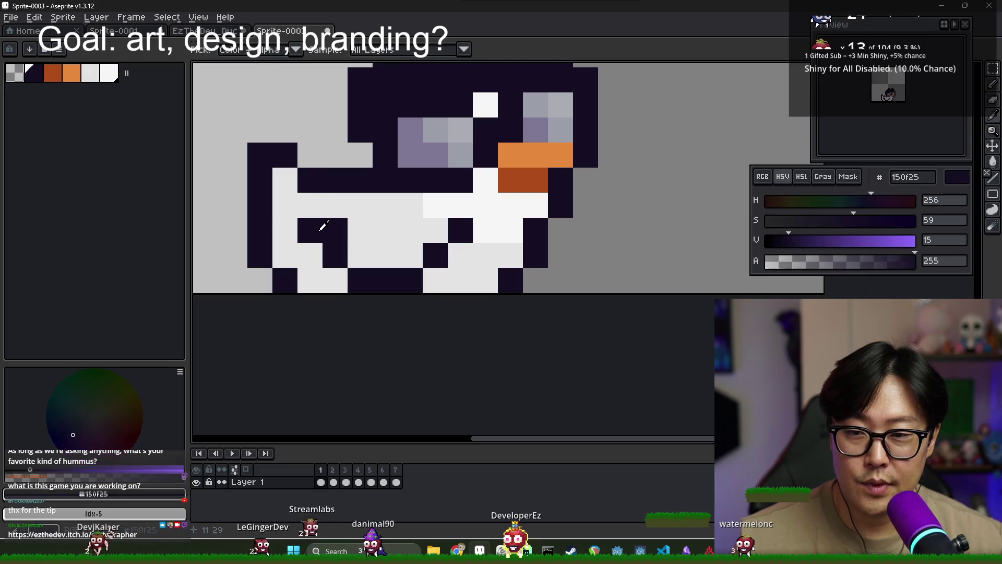
{"action": "left_click", "coordinate": [285, 206]}
{"action": "left_click", "coordinate": [338, 212]}
{"action": "key", "text": "x"}
{"action": "left_click", "coordinate": [340, 214]}
{"action": "left_click", "coordinate": [336, 230]}
{"action": "left_click", "coordinate": [285, 205]}
- Refine the dark outline along the wing edge, undoing stray dark pixels
{"action": "key", "text": "ctrl+z"}
{"action": "key", "text": "x"}
{"action": "left_click", "coordinate": [310, 205]}
{"action": "left_click", "coordinate": [360, 205]}
{"action": "key", "text": "ctrl+z"}
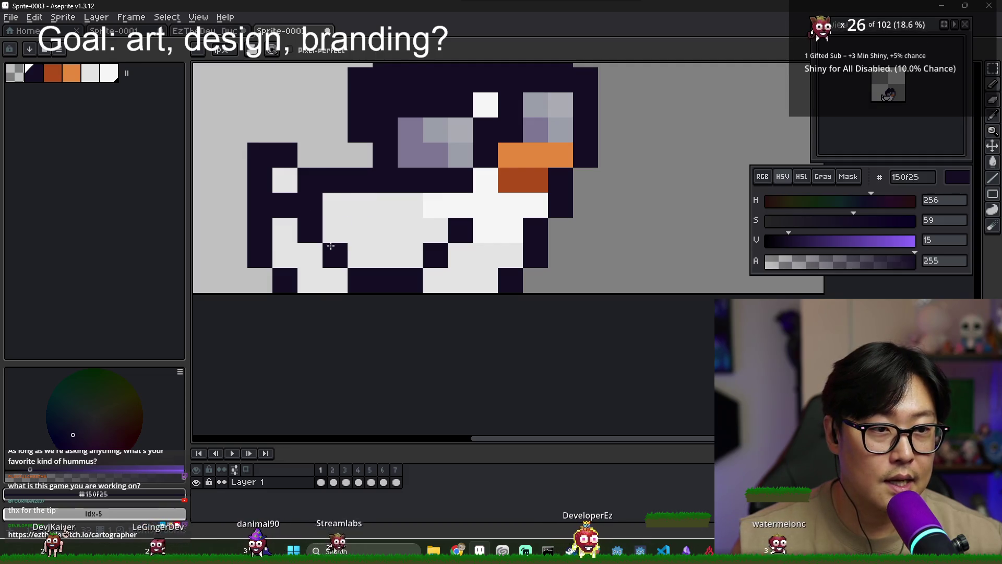
{"action": "key", "text": "x"}
{"action": "left_click", "coordinate": [334, 207]}
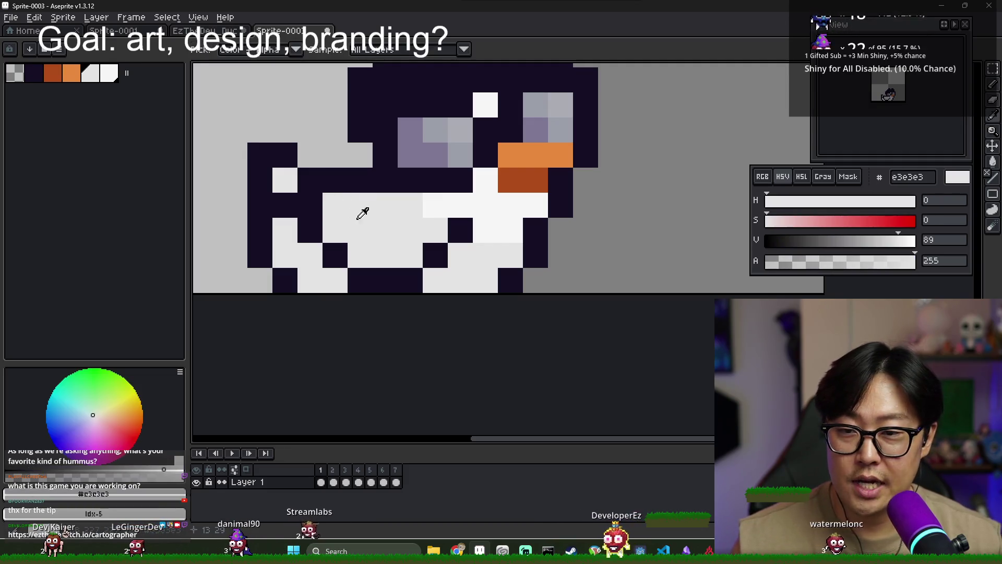
{"action": "left_click", "coordinate": [309, 197]}
{"action": "key", "text": "x"}
{"action": "left_click", "coordinate": [290, 187]}
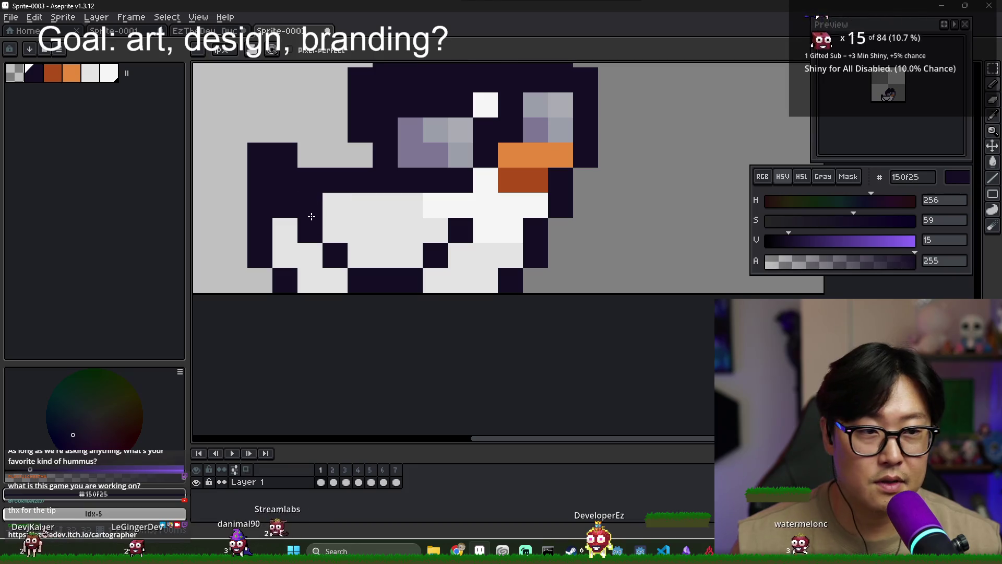
{"action": "key", "text": "ctrl+z"}
{"action": "key", "text": "ctrl+z"}
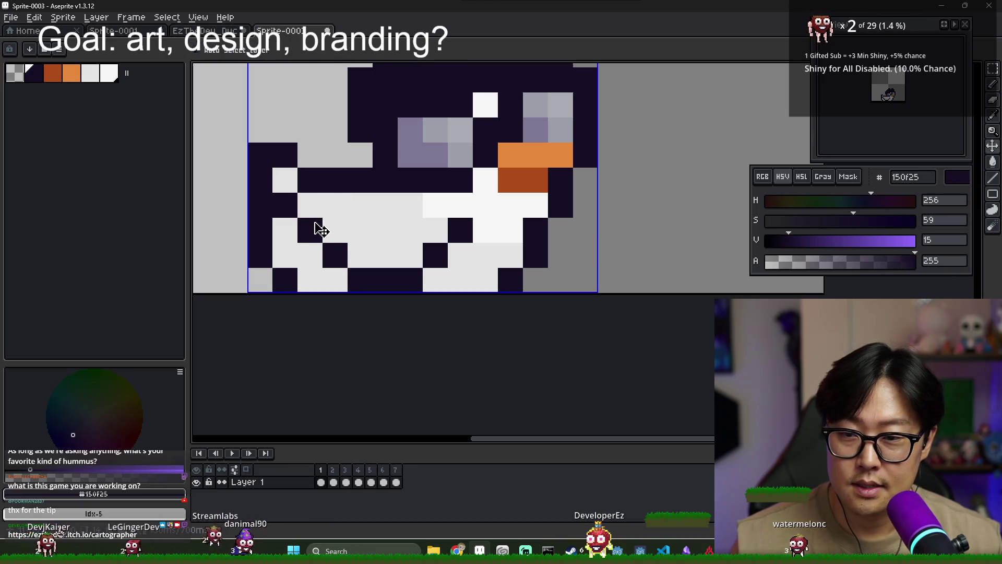
{"action": "left_click", "coordinate": [334, 230]}
{"action": "key", "text": "x"}
{"action": "key", "text": "x"}
{"action": "left_click", "coordinate": [311, 206]}
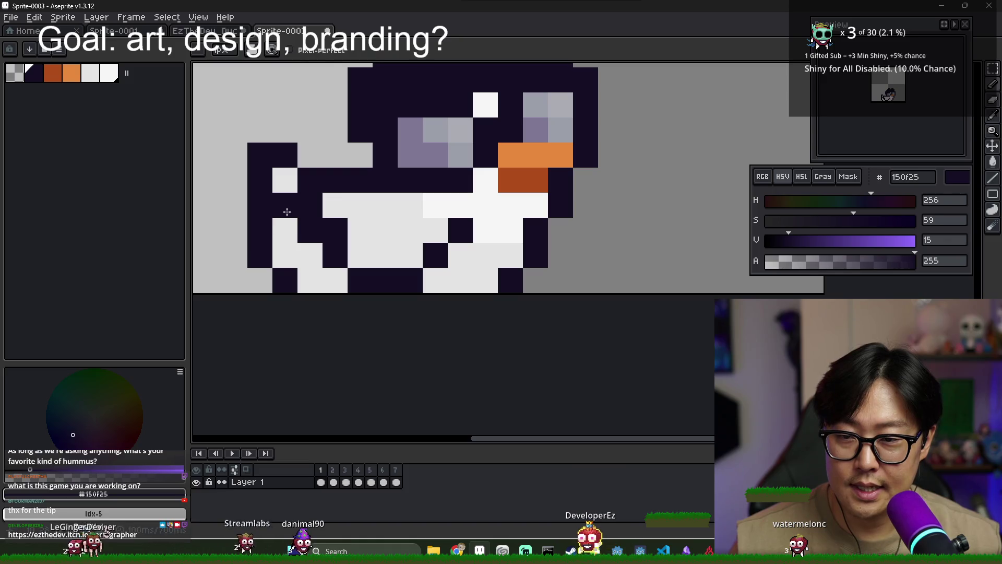
{"action": "key", "text": "x"}
- Brighten the top two belly rows to near-white #f6f6f6
{"action": "left_click", "coordinate": [334, 233]}
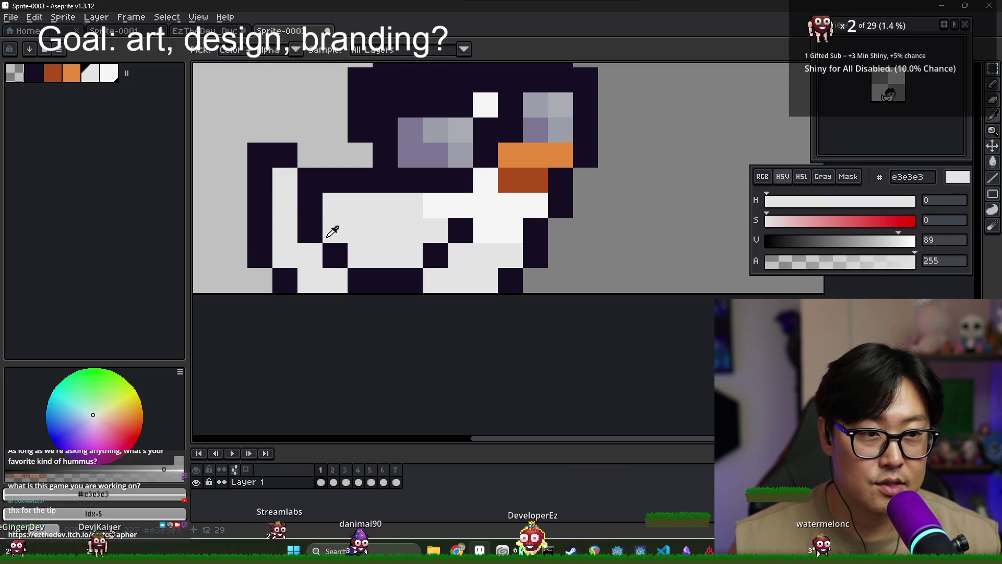
{"action": "left_click", "coordinate": [459, 203], "text": "alt"}
{"action": "left_click_drag", "start_coordinate": [335, 205], "coordinate": [415, 205]}
{"action": "left_click_drag", "start_coordinate": [335, 231], "coordinate": [438, 258]}
{"action": "right_click", "coordinate": [439, 257]}
{"action": "left_click", "coordinate": [381, 246], "text": "alt"}
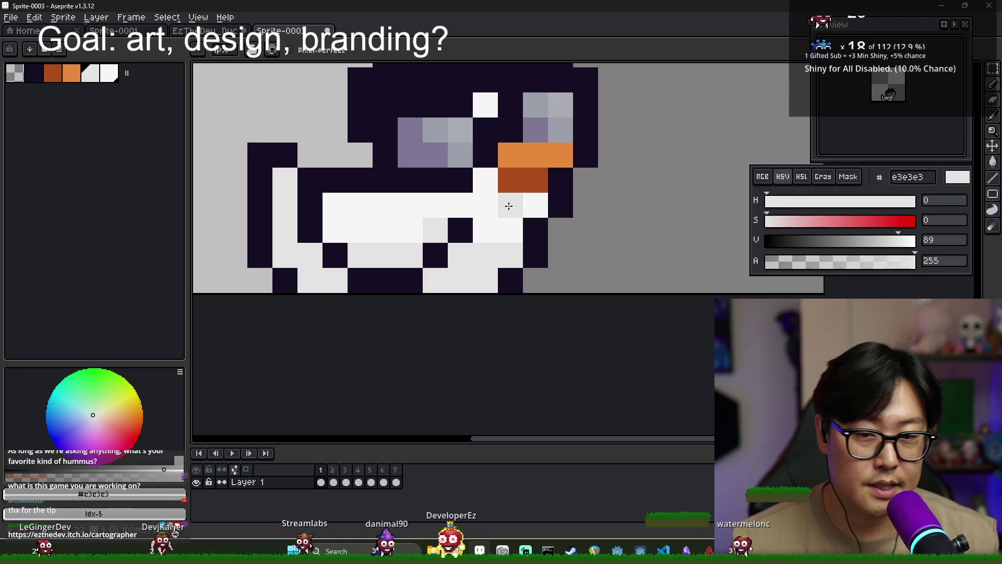
{"action": "left_click", "coordinate": [846, 222]}
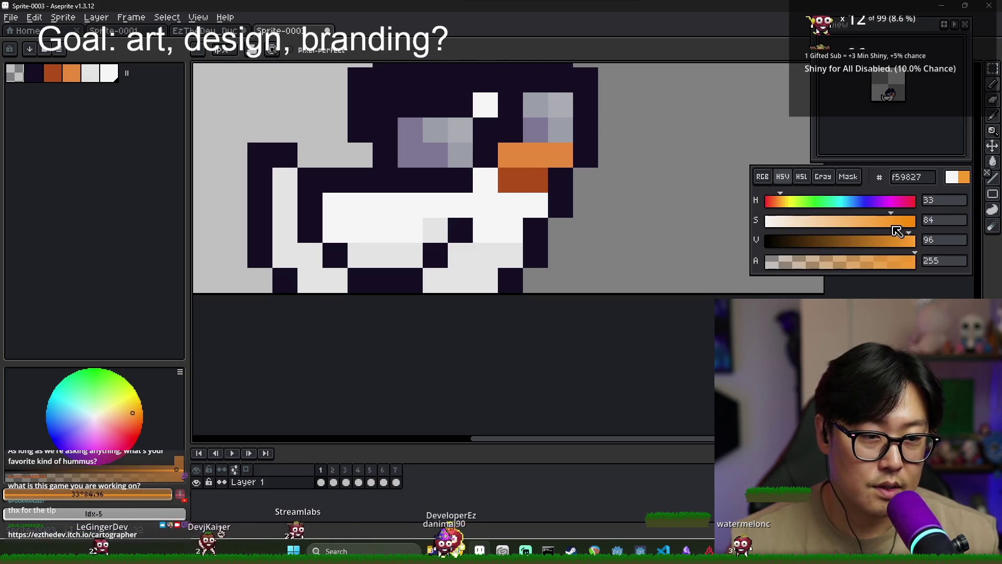
- Mix a pale pink #edb7a1 and paint the open mouth across the lower belly
{"action": "left_click", "coordinate": [806, 221]}
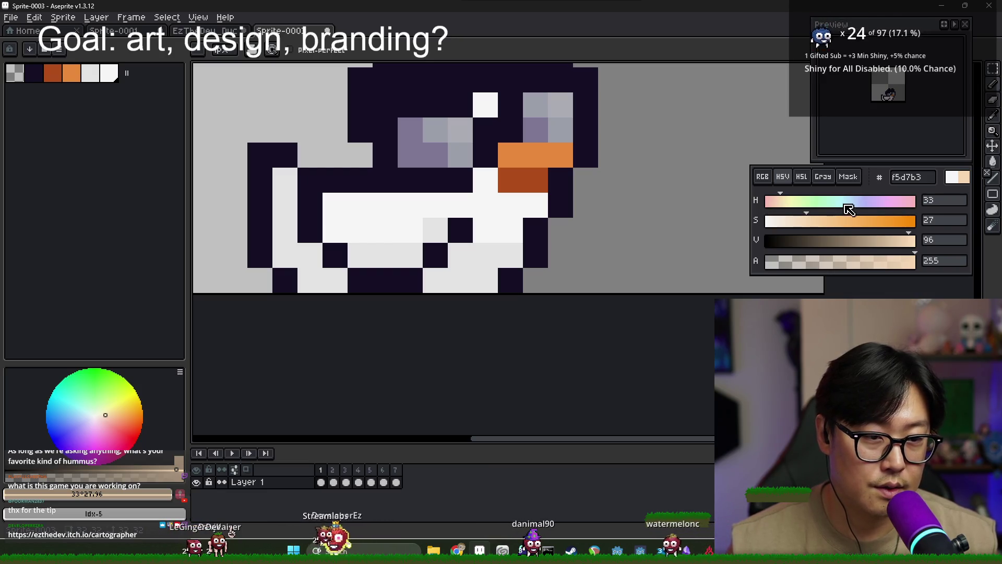
{"action": "left_click", "coordinate": [774, 208]}
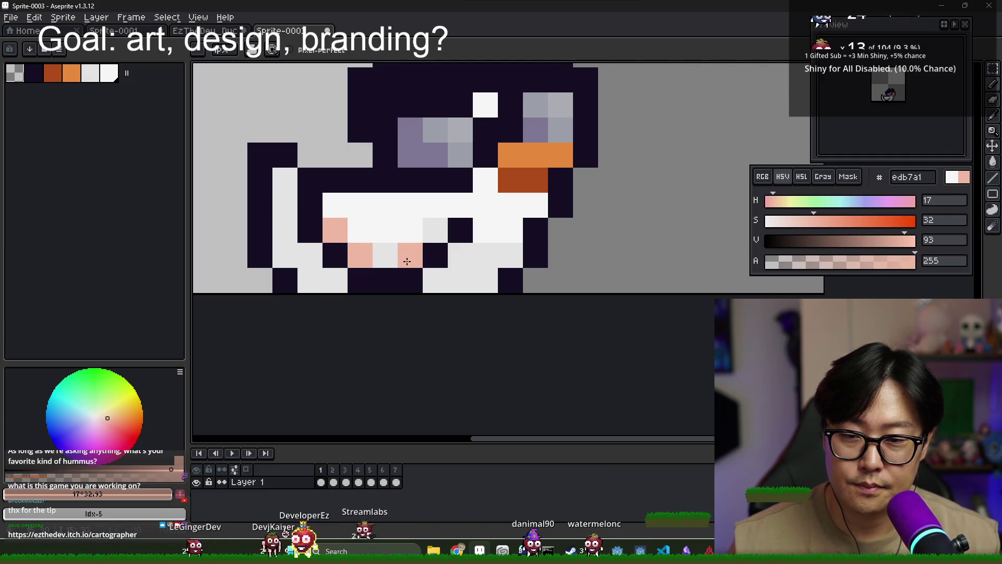
{"action": "mouse_move", "coordinate": [460, 230]}
{"action": "left_mouse_down"}
{"action": "mouse_move", "coordinate": [386, 280]}
{"action": "mouse_move", "coordinate": [322, 229]}
{"action": "left_mouse_up"}
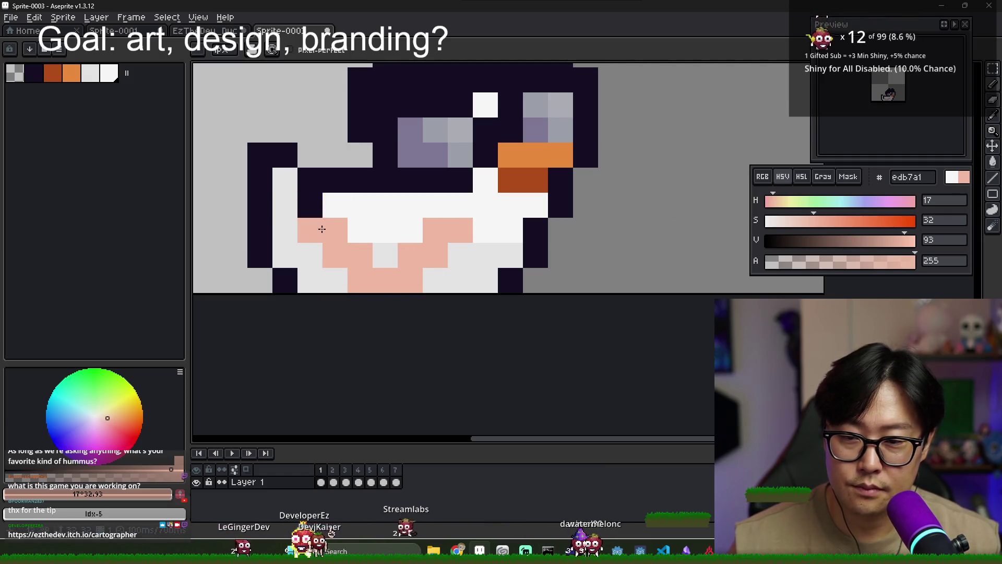
{"action": "left_click", "coordinate": [364, 230], "text": "alt"}
{"action": "left_click", "coordinate": [383, 255]}
{"action": "left_click", "coordinate": [310, 255], "text": "alt"}
{"action": "left_click_drag", "start_coordinate": [347, 233], "coordinate": [384, 263]}
{"action": "key", "text": "ctrl+z"}
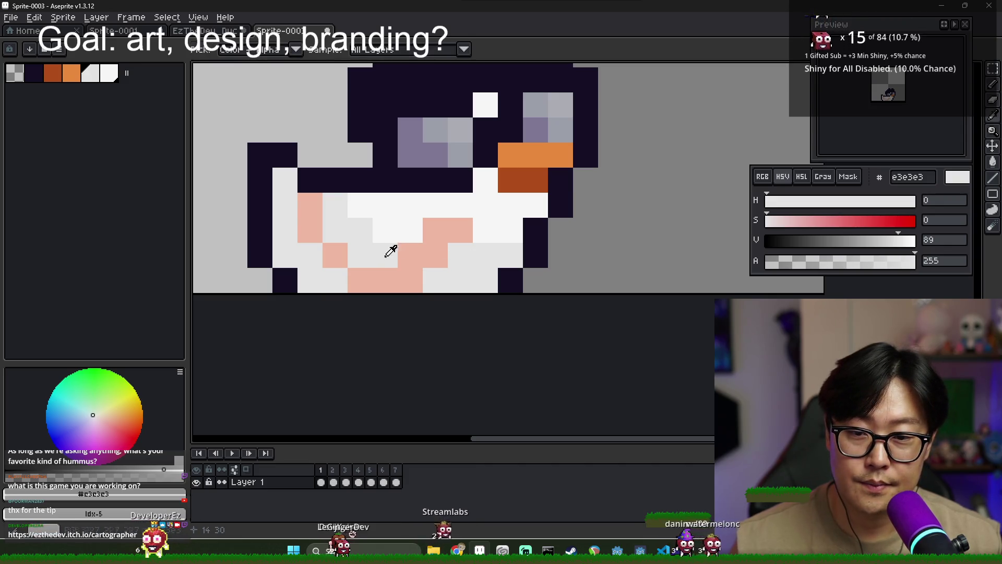
{"action": "left_click", "coordinate": [405, 254]}
- Adjust mouth pixels in pink and grey and add dark pixels beside the beak
{"action": "left_click", "coordinate": [432, 228], "text": "alt"}
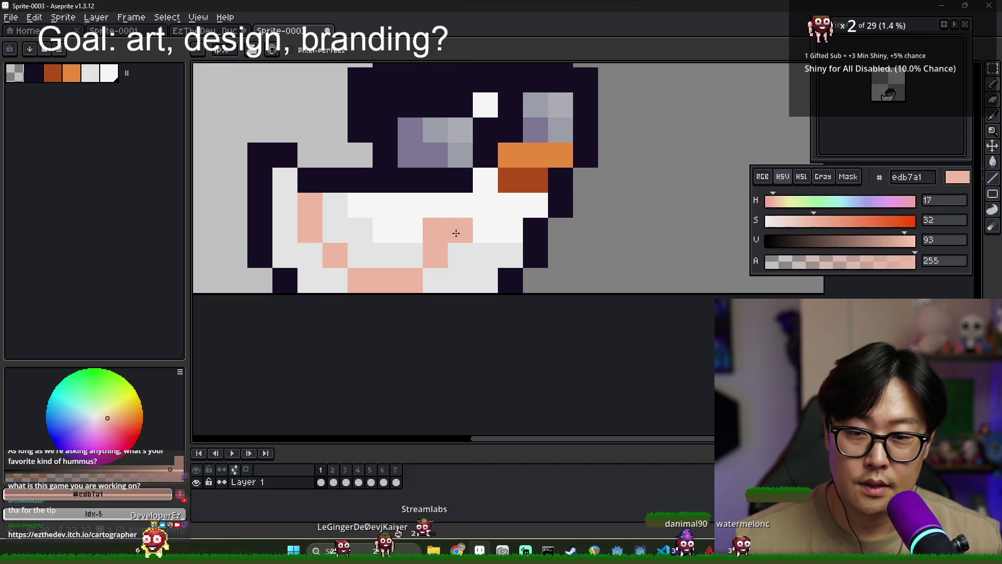
{"action": "left_click", "coordinate": [487, 257], "text": "alt"}
{"action": "left_click", "coordinate": [491, 204]}
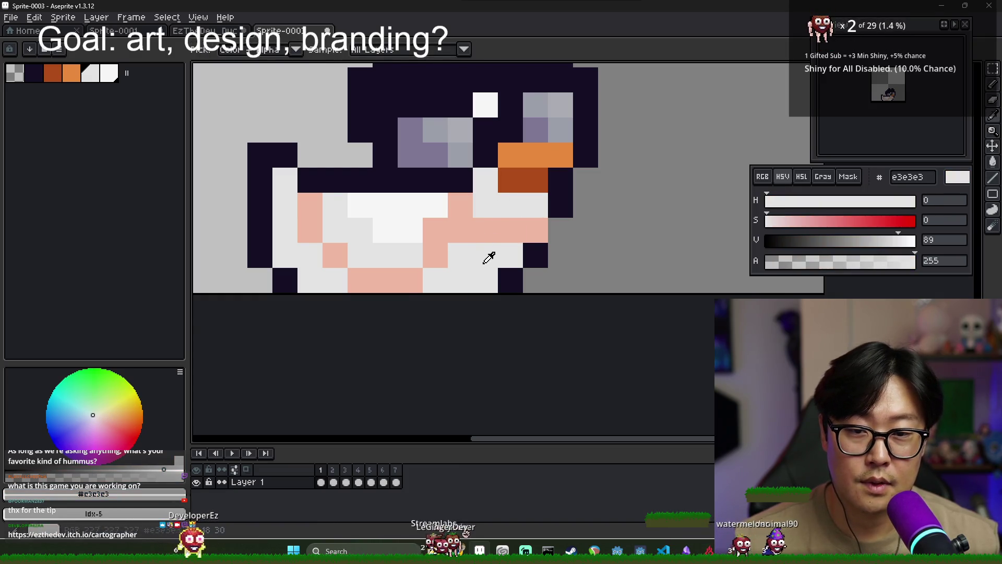
{"action": "left_click", "coordinate": [483, 230], "text": "alt"}
{"action": "left_click", "coordinate": [479, 208]}
{"action": "left_click", "coordinate": [442, 209]}
{"action": "key", "text": "ctrl+z"}
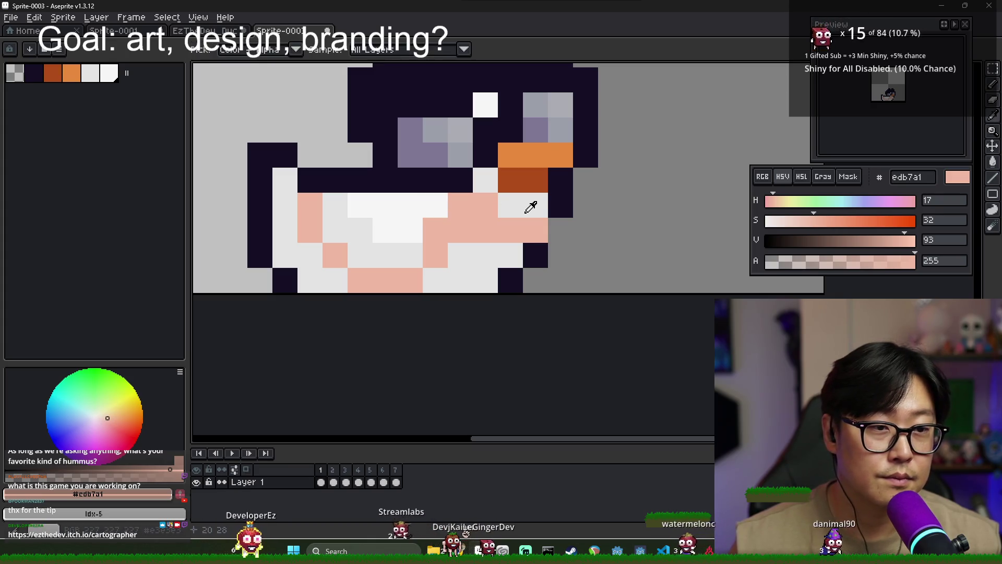
{"action": "left_click", "coordinate": [530, 206], "text": "alt"}
{"action": "key", "text": "ctrl+z"}
{"action": "left_click", "coordinate": [537, 256], "text": "alt"}
{"action": "left_click", "coordinate": [535, 230]}
{"action": "left_click", "coordinate": [559, 230]}
- Repaint a pixel near the beak light grey, undoing pink strays near the eye
{"action": "scroll", "coordinate": [555, 234], "scroll_direction": "down", "scroll_amount": 2}
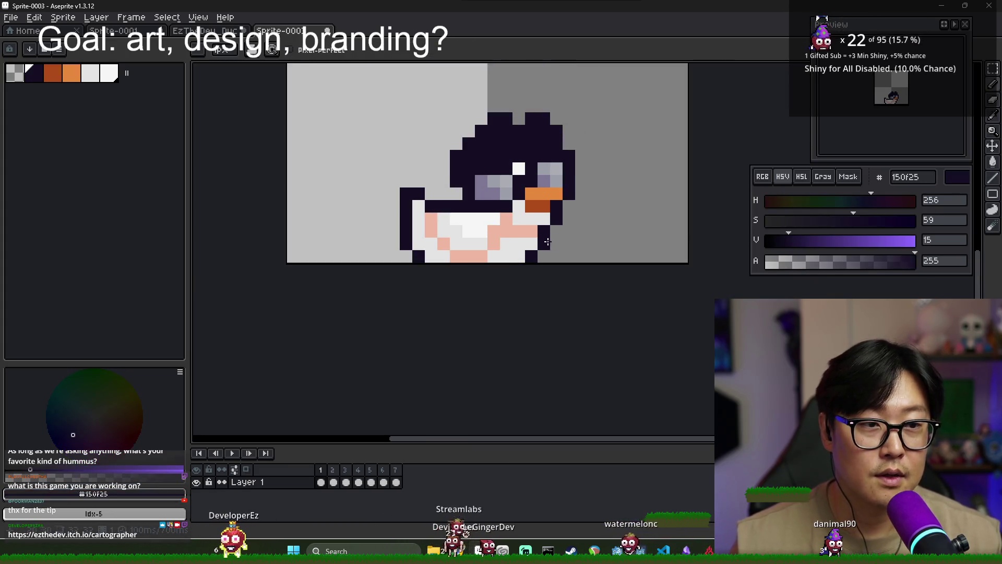
{"action": "scroll", "coordinate": [532, 232], "scroll_direction": "up", "scroll_amount": 2}
{"action": "left_click", "coordinate": [501, 203], "text": "alt"}
{"action": "left_click", "coordinate": [481, 197]}
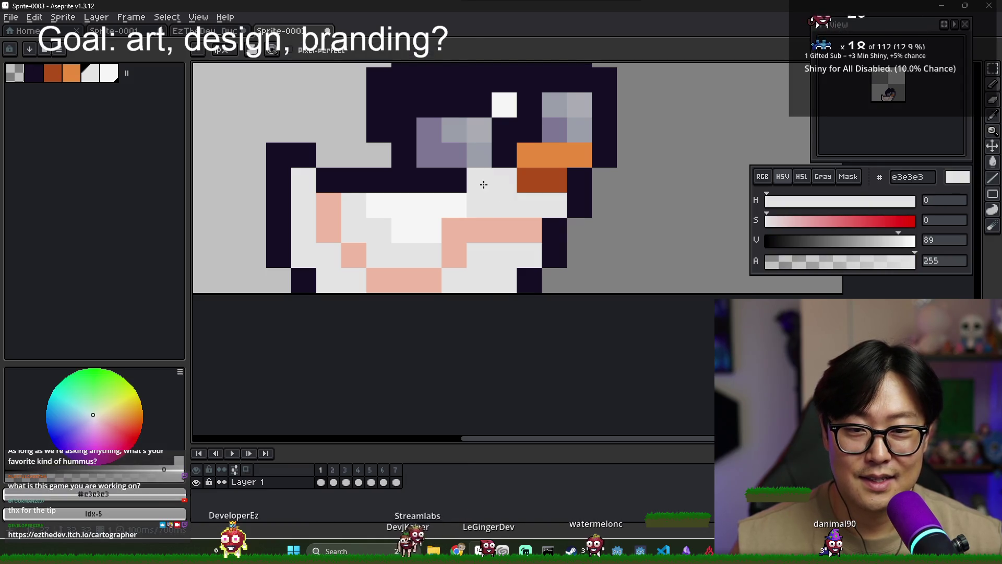
{"action": "left_click", "coordinate": [501, 230], "text": "alt"}
{"action": "left_click", "coordinate": [480, 183]}
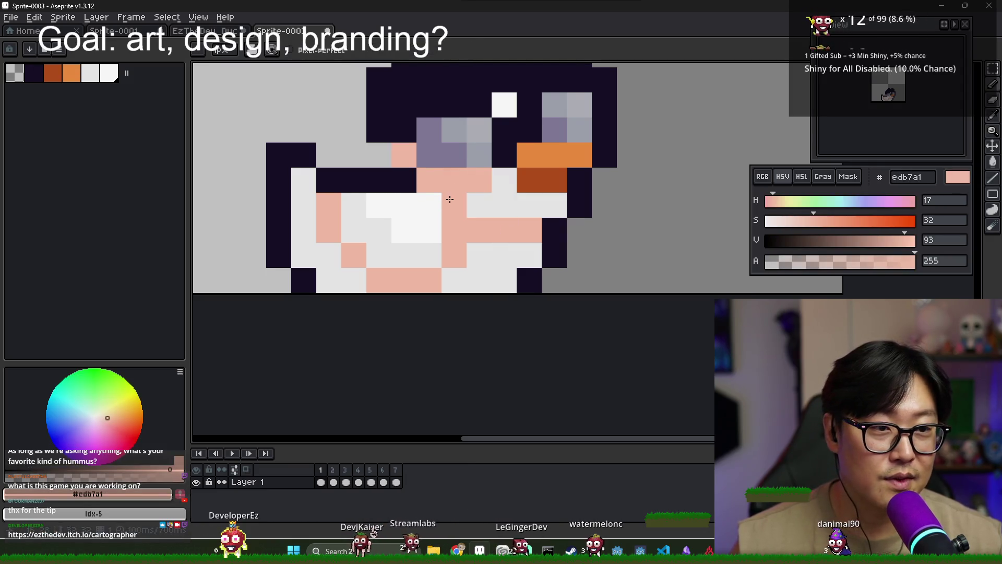
{"action": "key", "text": "ctrl+z"}
{"action": "key", "text": "ctrl+z"}
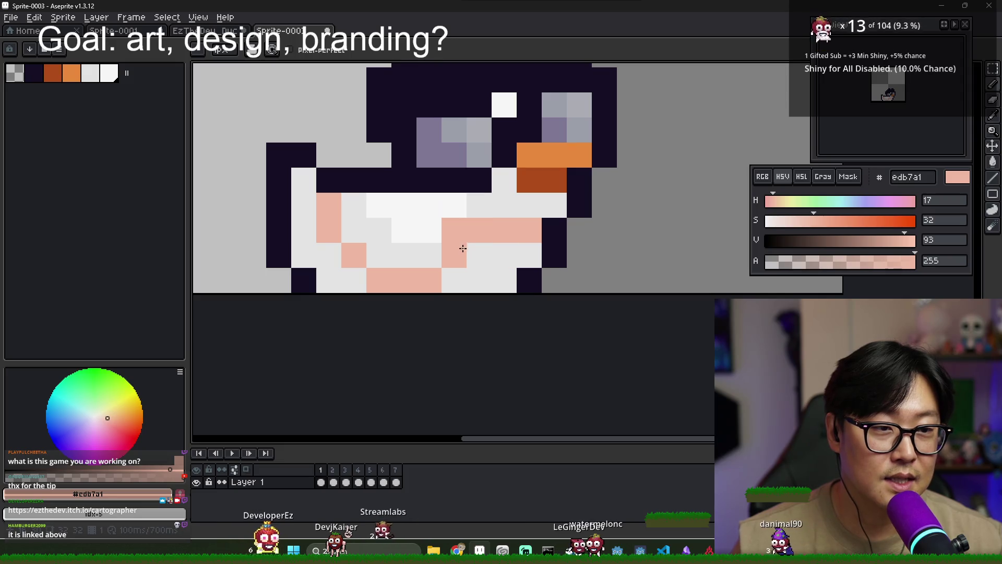
- Turn stray pink belly pixels light grey and add final pink mouth pixels
{"action": "left_click", "coordinate": [470, 208], "text": "alt"}
{"action": "left_click", "coordinate": [452, 231]}
{"action": "left_click", "coordinate": [478, 235]}
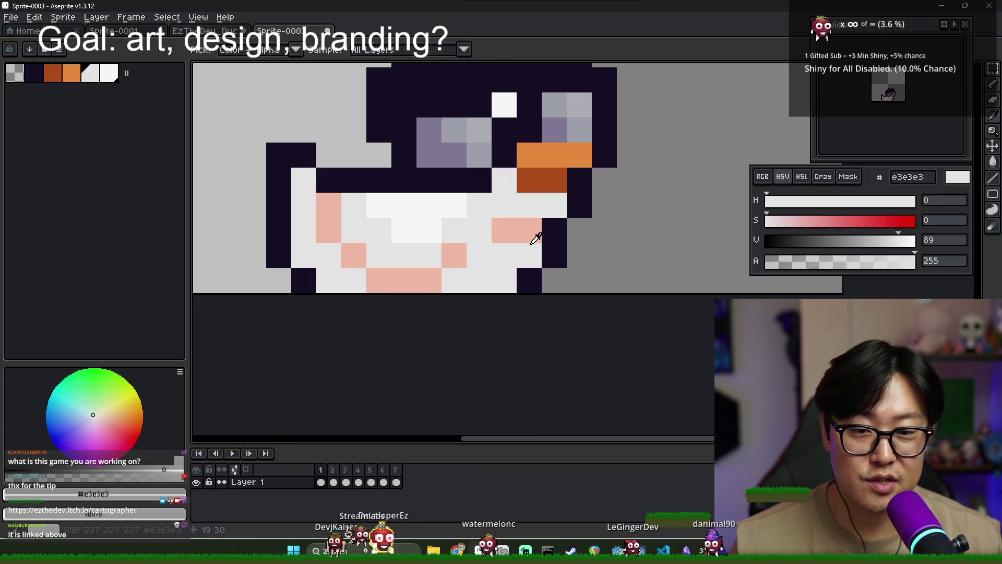
{"action": "scroll", "coordinate": [510, 245], "scroll_direction": "down", "scroll_amount": 5}
{"action": "scroll", "coordinate": [488, 245], "scroll_direction": "up", "scroll_amount": 3}
{"action": "left_click", "coordinate": [480, 231], "text": "alt"}
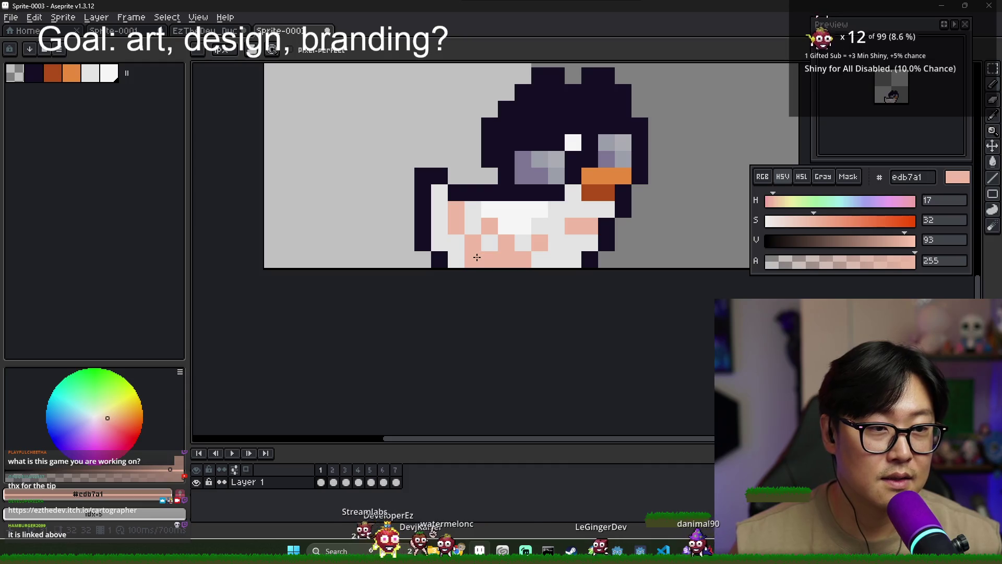
{"action": "left_click", "coordinate": [490, 241]}
{"action": "left_click", "coordinate": [472, 226]}
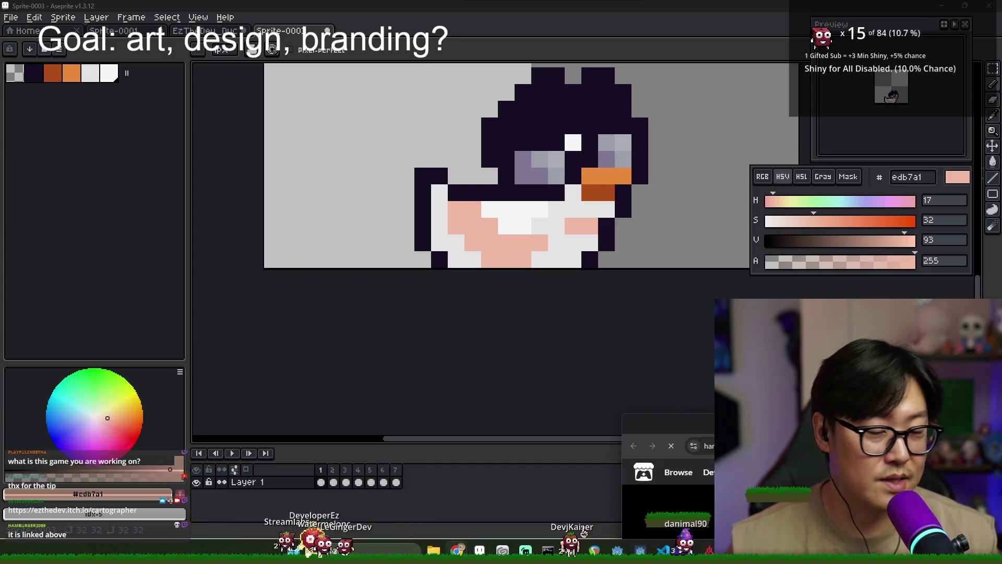
{"action": "key", "text": "alt+Tab"}
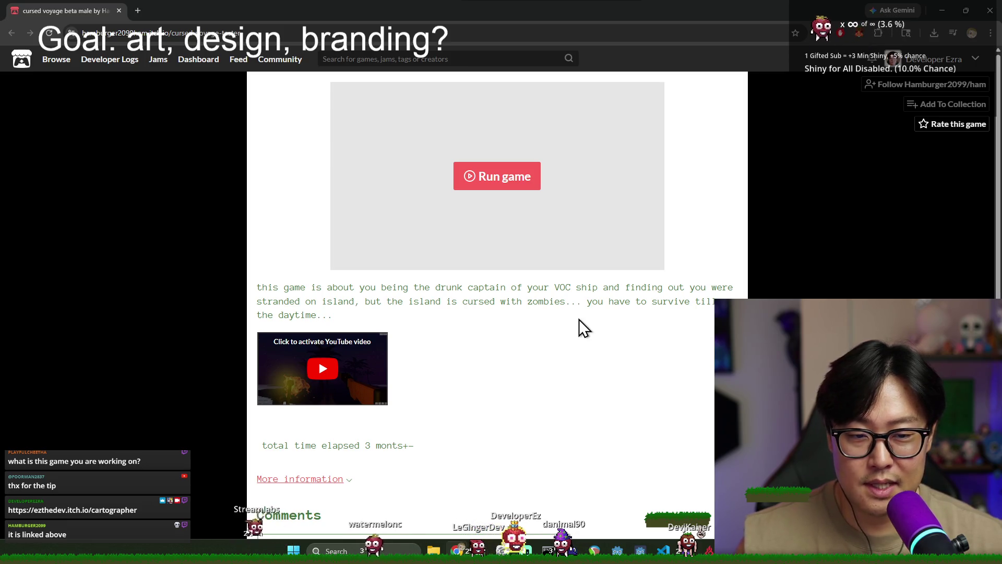
- Run Cursed Voyage fullscreen on itch.io and get past its title and keybinds screens
{"action": "left_click", "coordinate": [497, 188]}
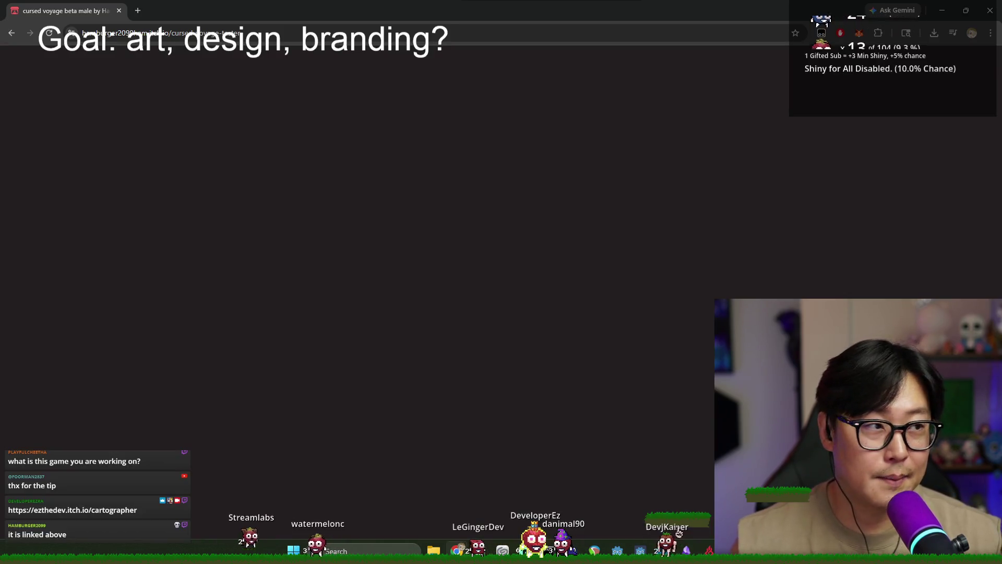
{"action": "key", "text": "alt+Tab"}
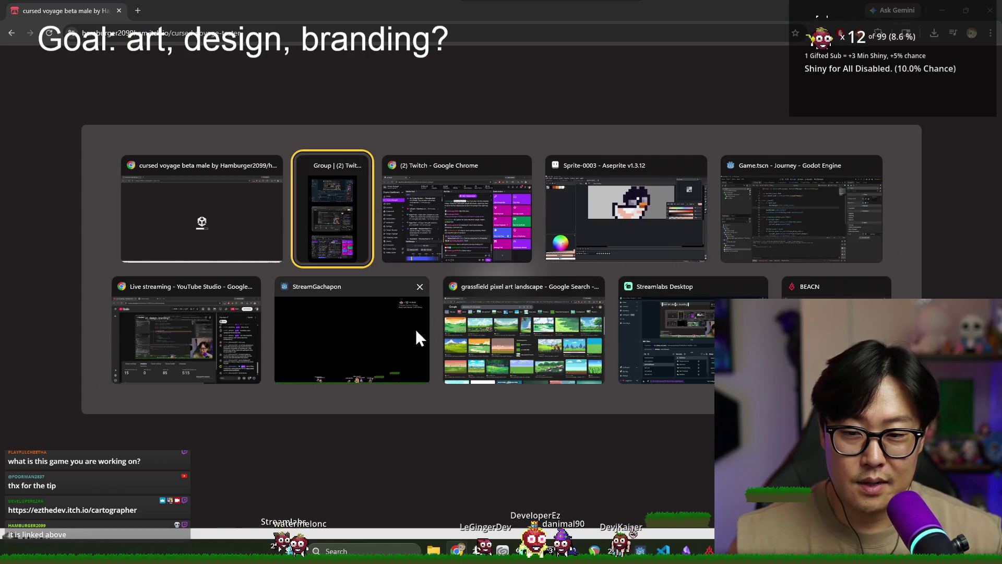
{"action": "key", "text": "Escape"}
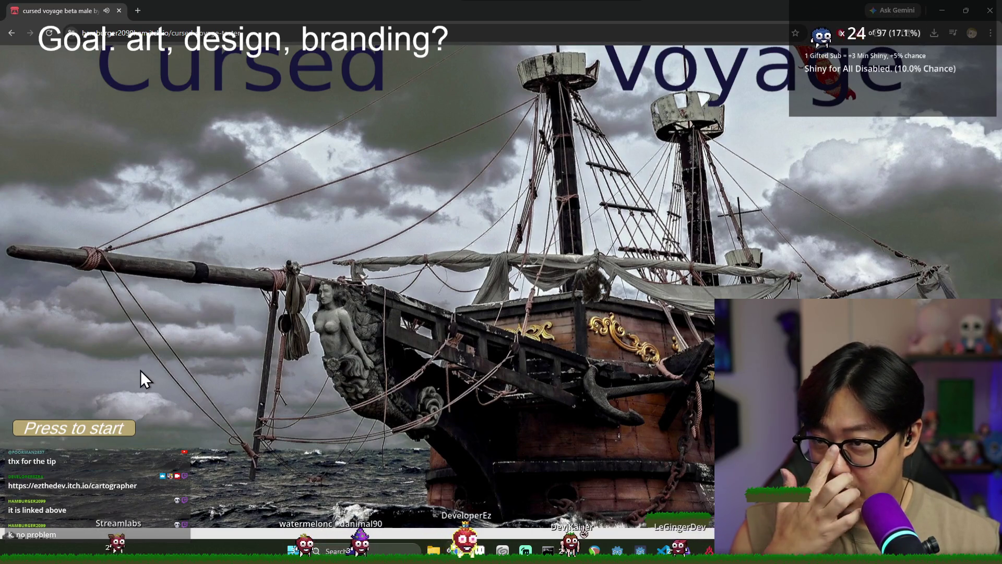
{"action": "left_click", "coordinate": [76, 430]}
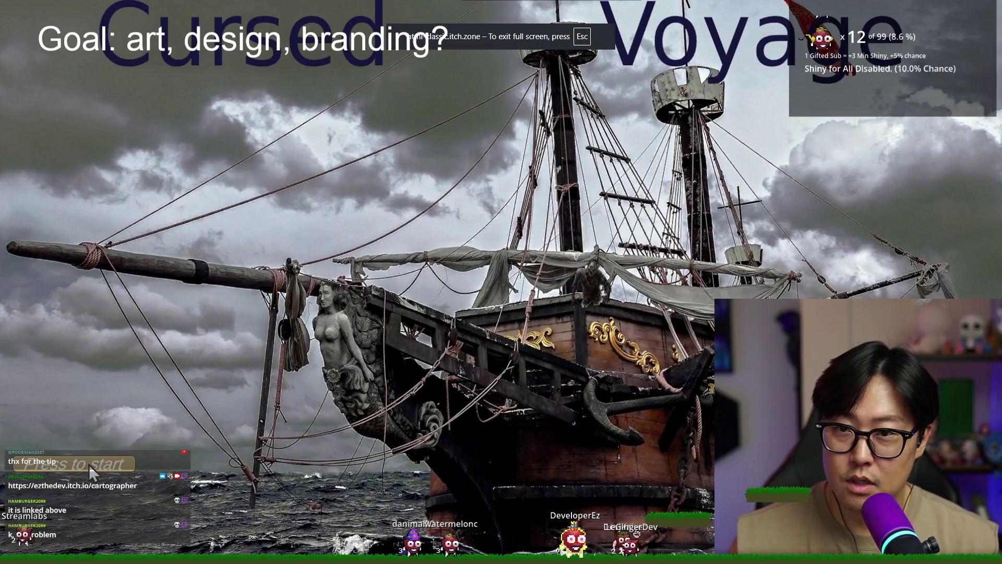
{"action": "left_click", "coordinate": [86, 463]}
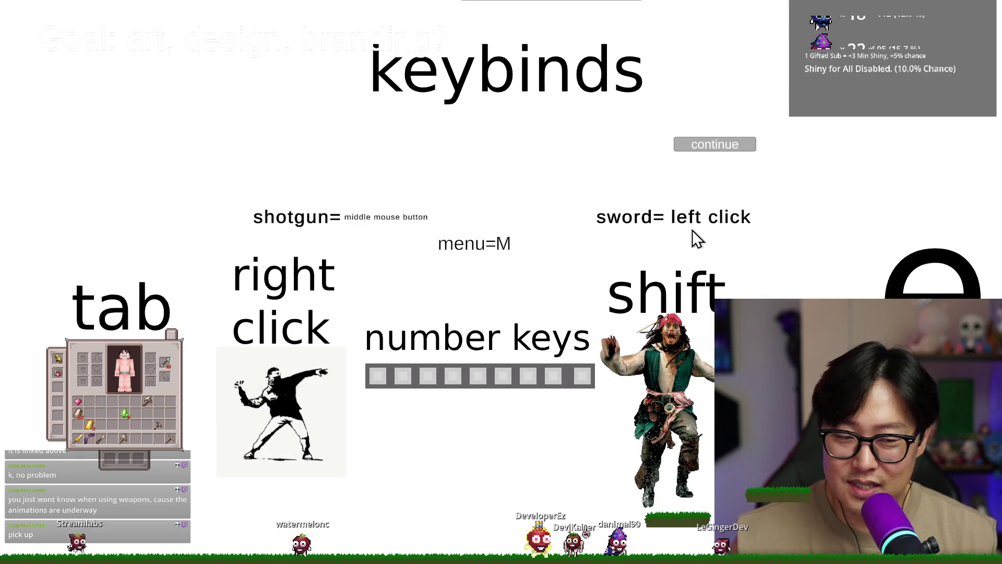
{"action": "left_click", "coordinate": [710, 154]}
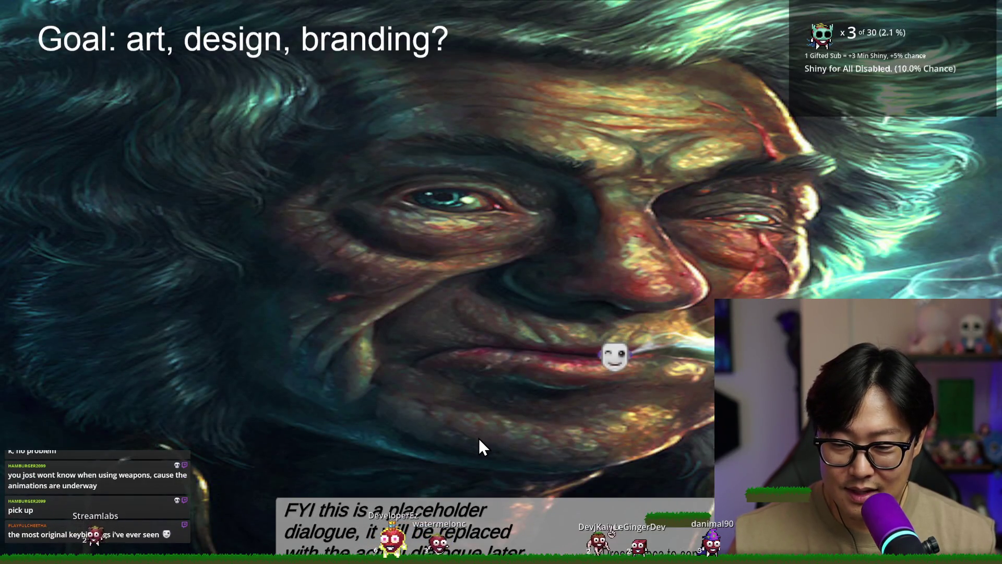
- Advance through every line of the wounded pirate's intro until play begins on the beach
{"action": "left_click", "coordinate": [490, 429]}
{"action": "left_click", "coordinate": [492, 418]}
{"action": "left_click", "coordinate": [493, 417]}
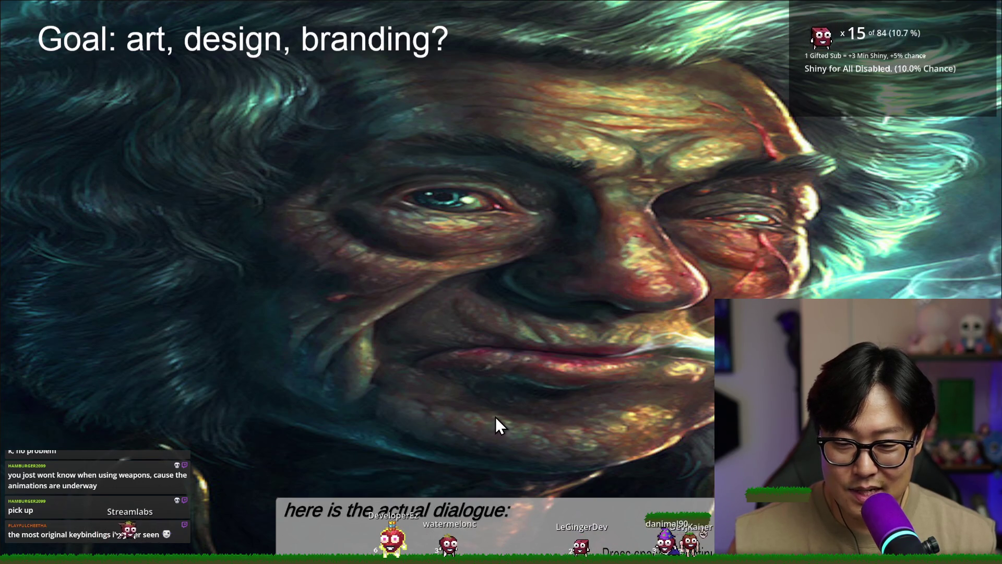
{"action": "left_click", "coordinate": [496, 417]}
{"action": "left_click", "coordinate": [510, 415]}
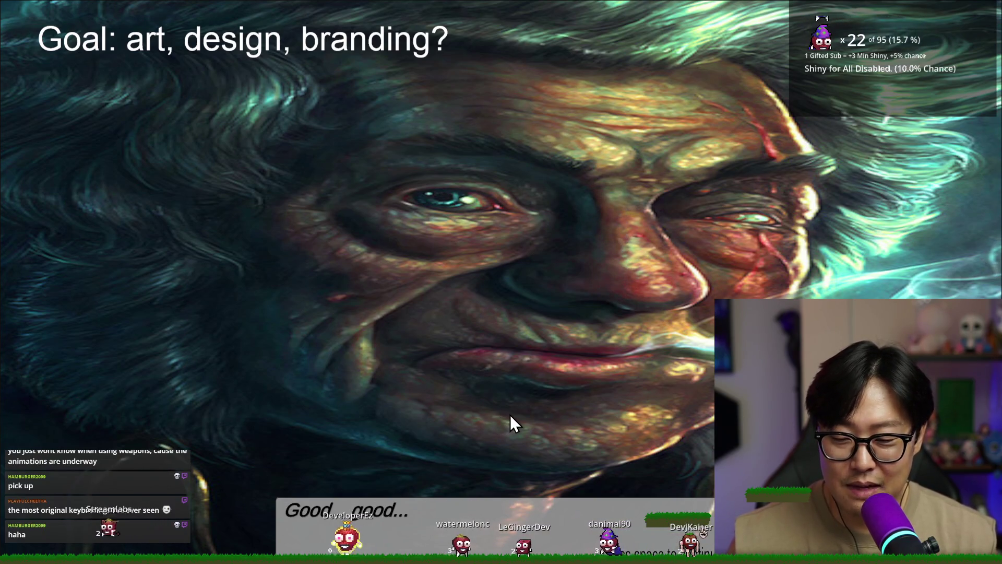
{"action": "left_click", "coordinate": [513, 412]}
{"action": "left_click", "coordinate": [517, 416]}
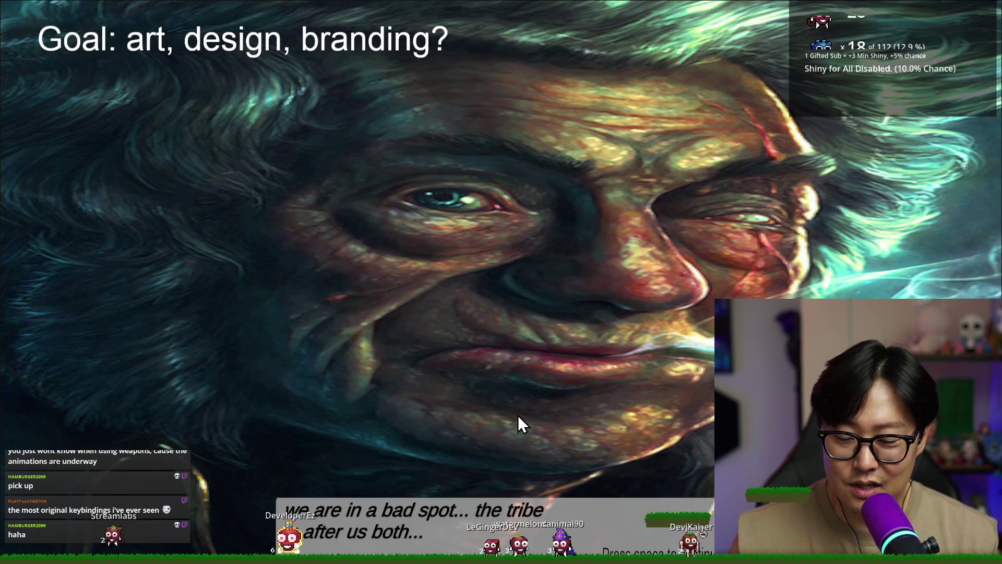
{"action": "left_click", "coordinate": [562, 415]}
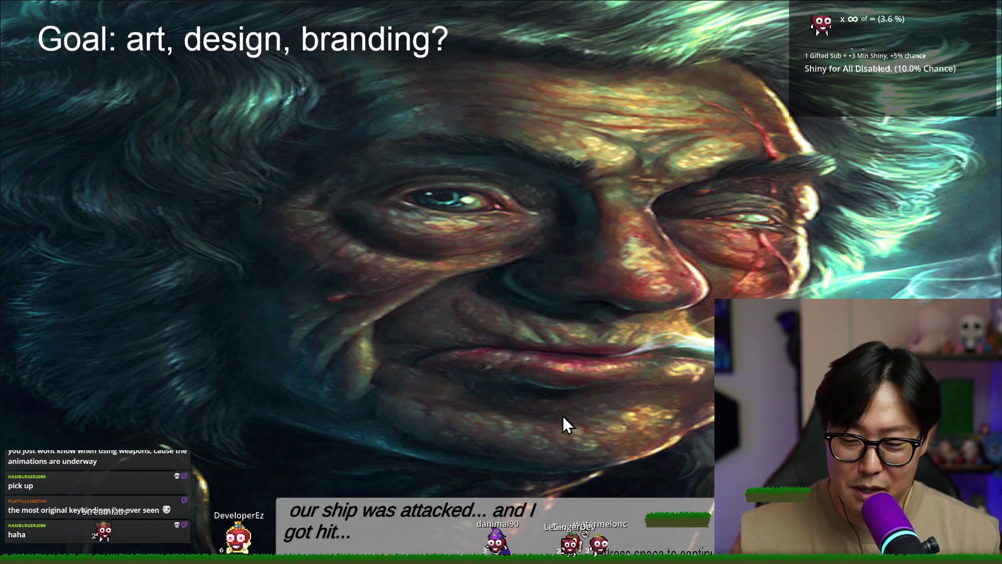
{"action": "left_click", "coordinate": [582, 438]}
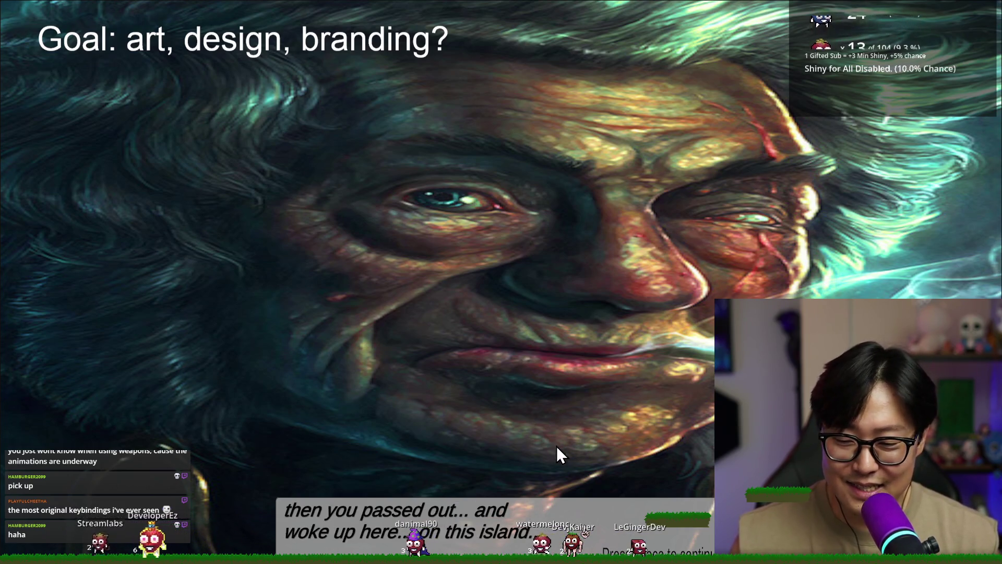
{"action": "left_click", "coordinate": [594, 475]}
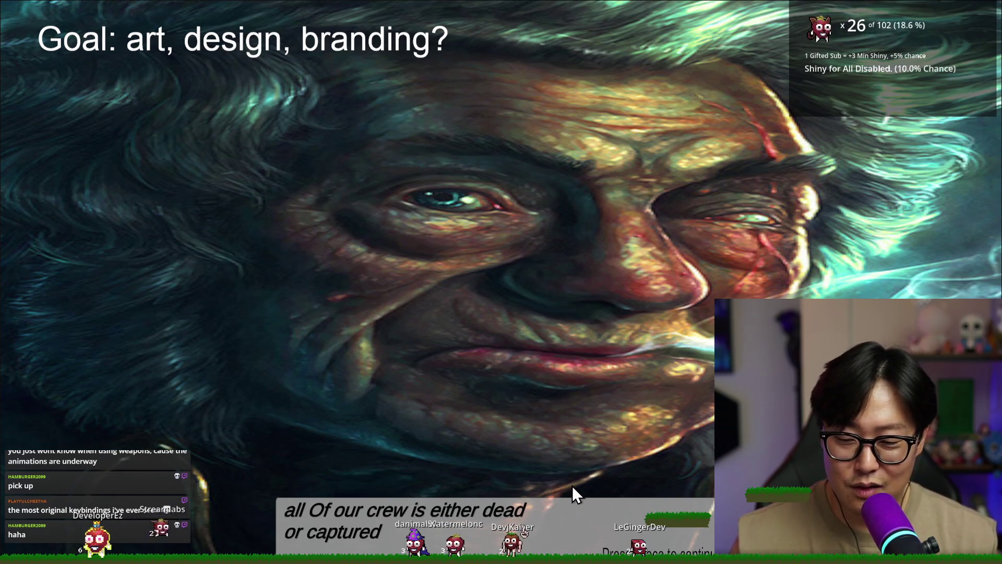
{"action": "left_click", "coordinate": [621, 496]}
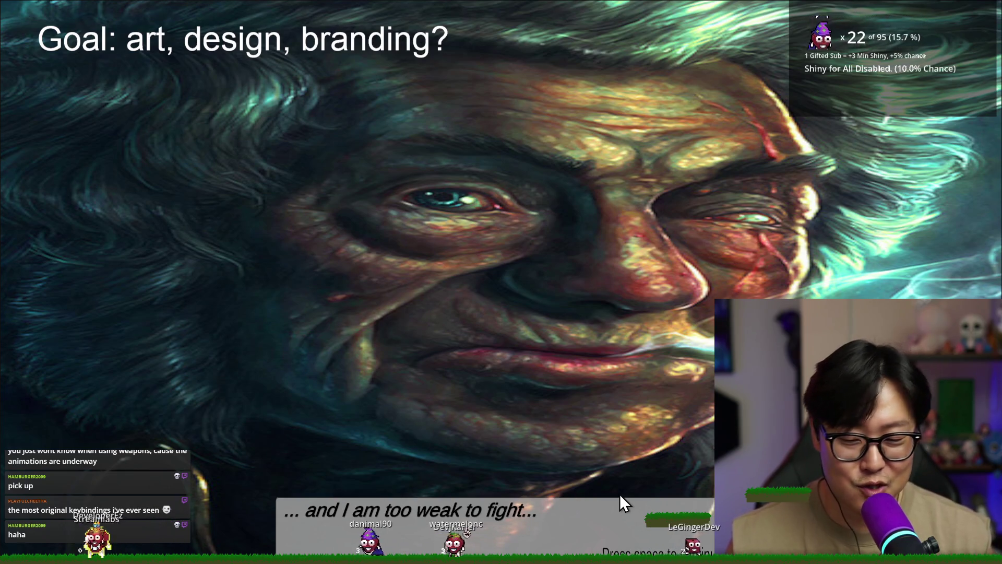
{"action": "left_click", "coordinate": [593, 495]}
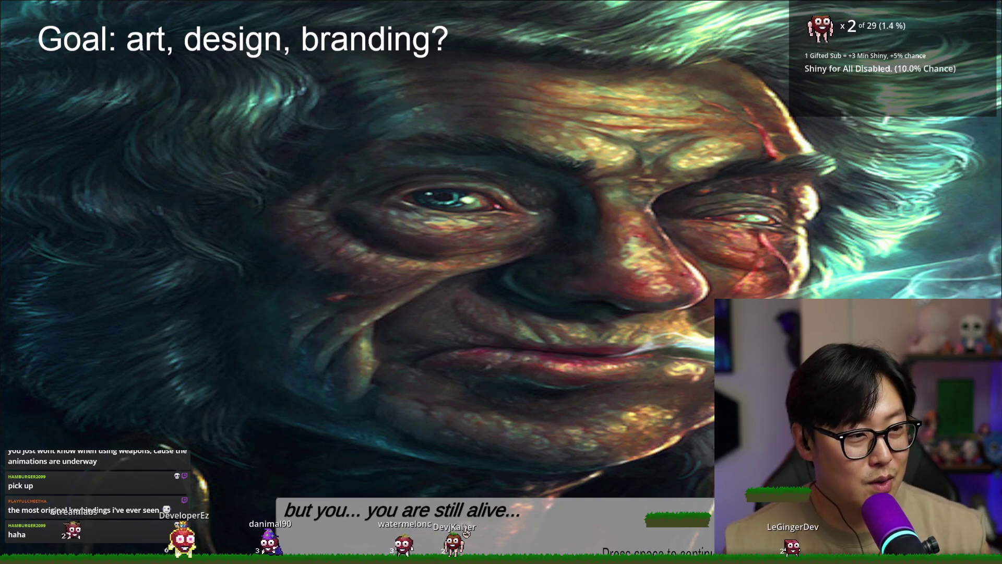
{"action": "left_click", "coordinate": [681, 467]}
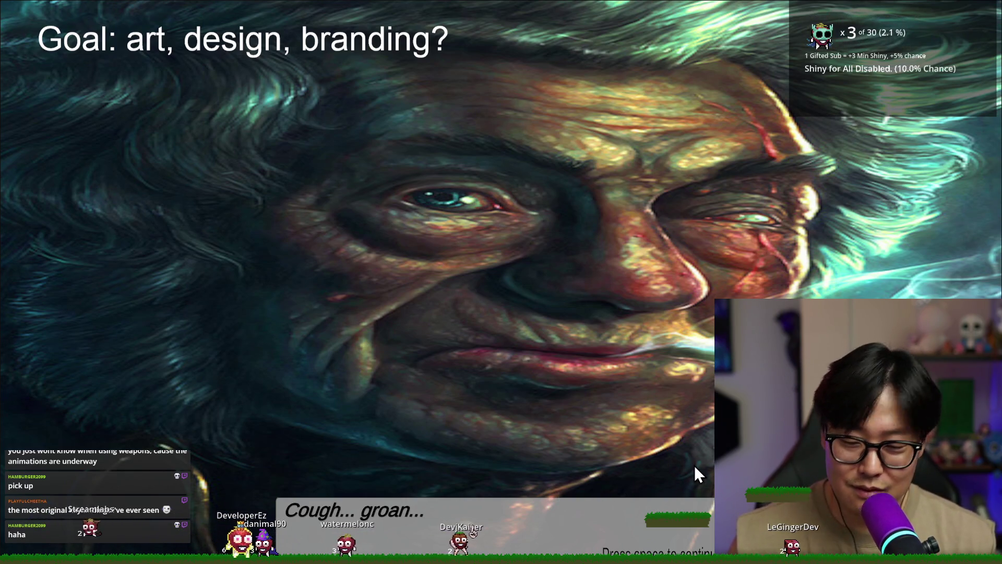
{"action": "left_click", "coordinate": [698, 467]}
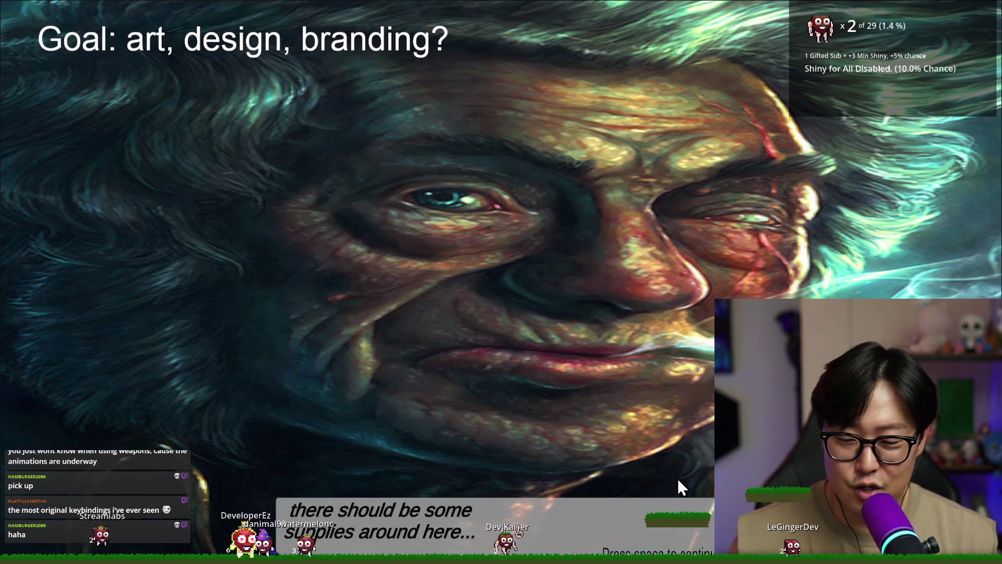
{"action": "left_click", "coordinate": [659, 488]}
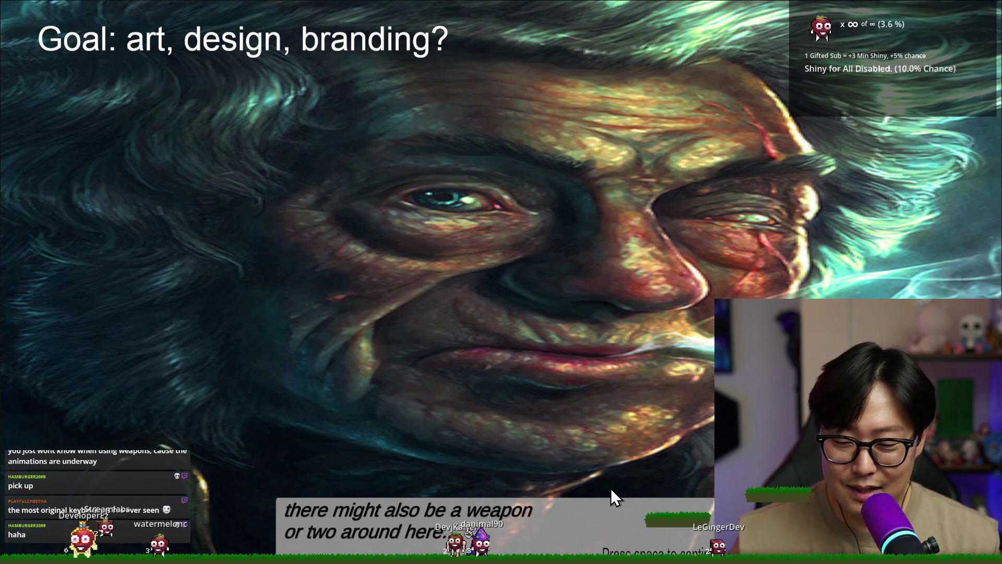
{"action": "key", "text": "space"}
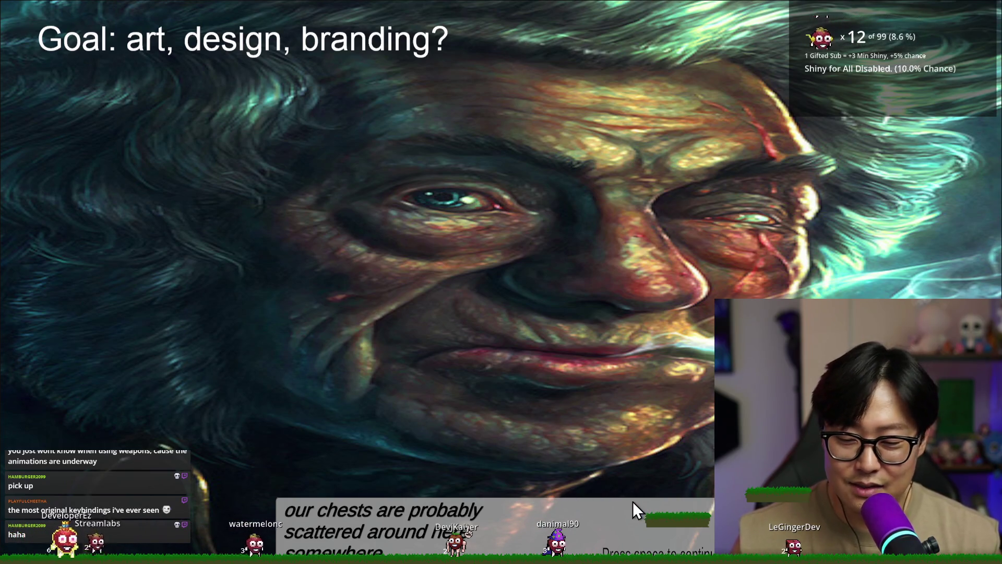
{"action": "key", "text": "space"}
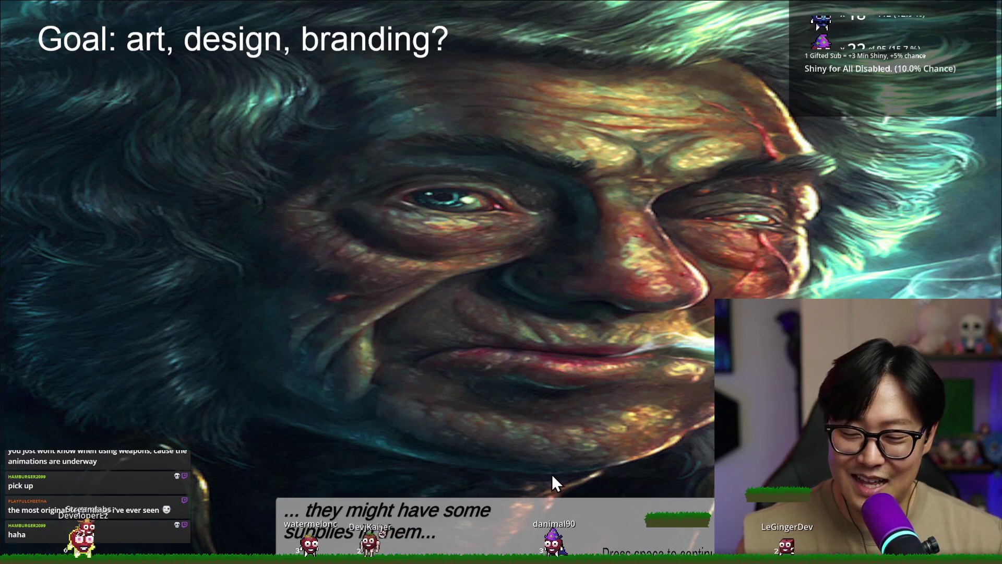
{"action": "key", "text": "space"}
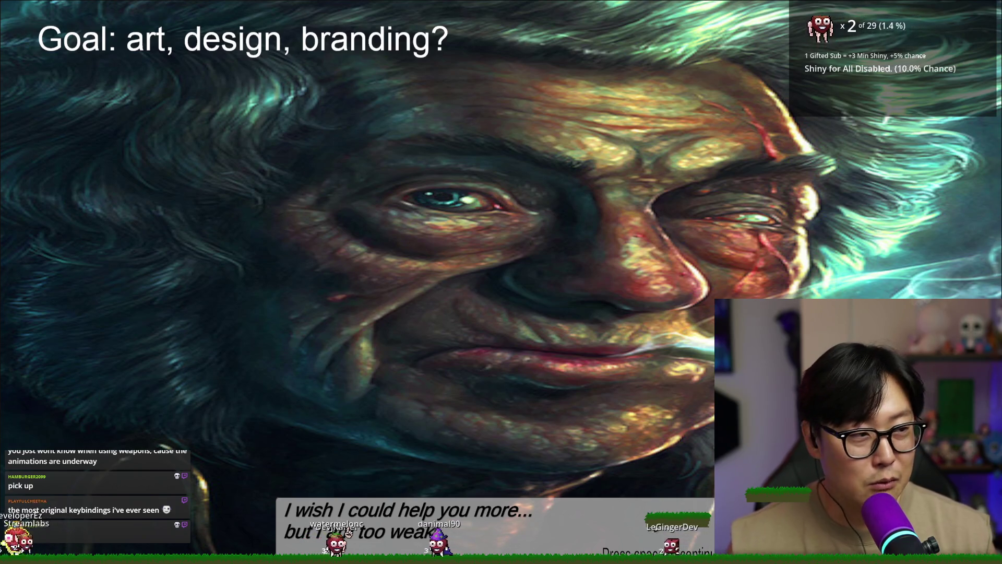
{"action": "key", "text": "space"}
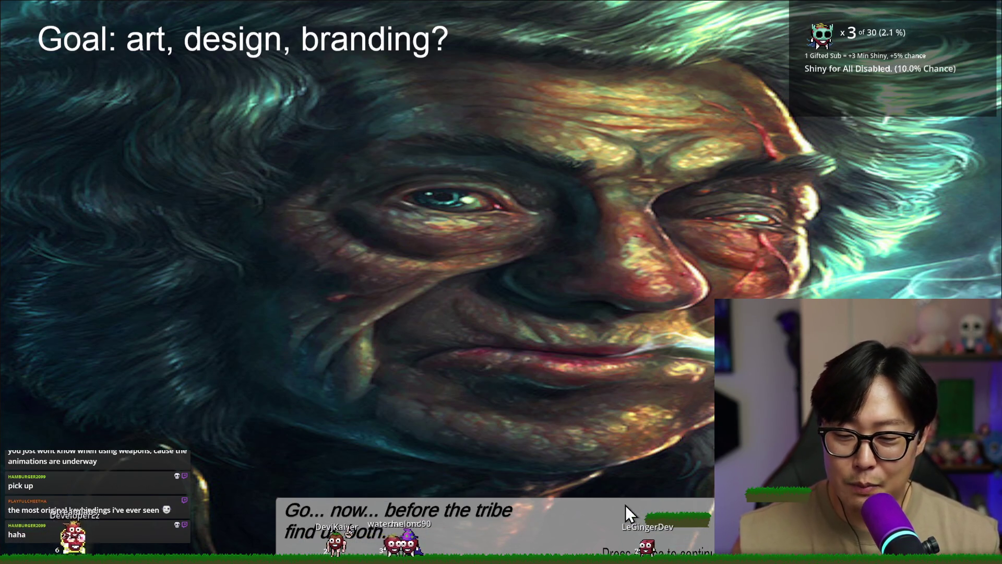
{"action": "key", "text": "space"}
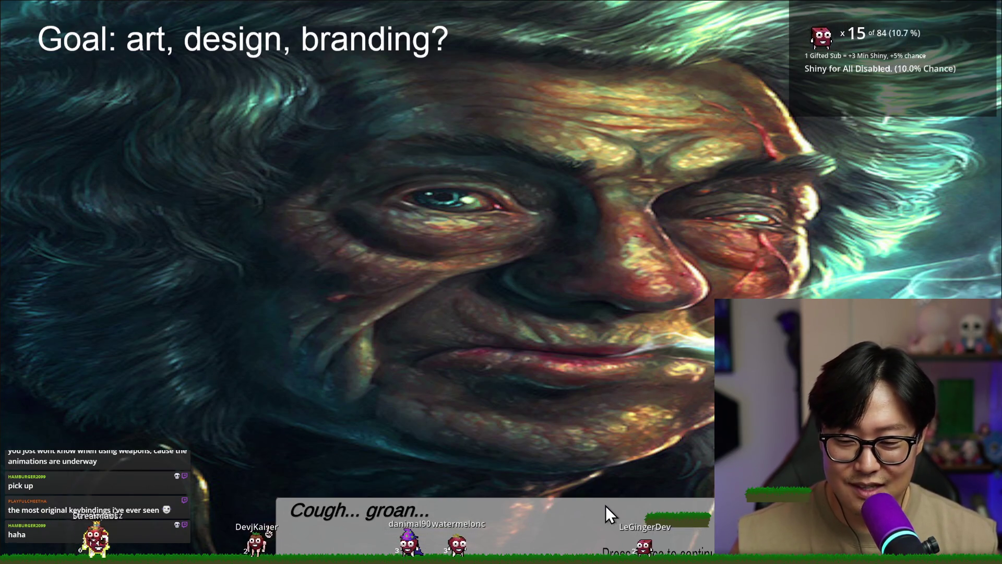
{"action": "key", "text": "space"}
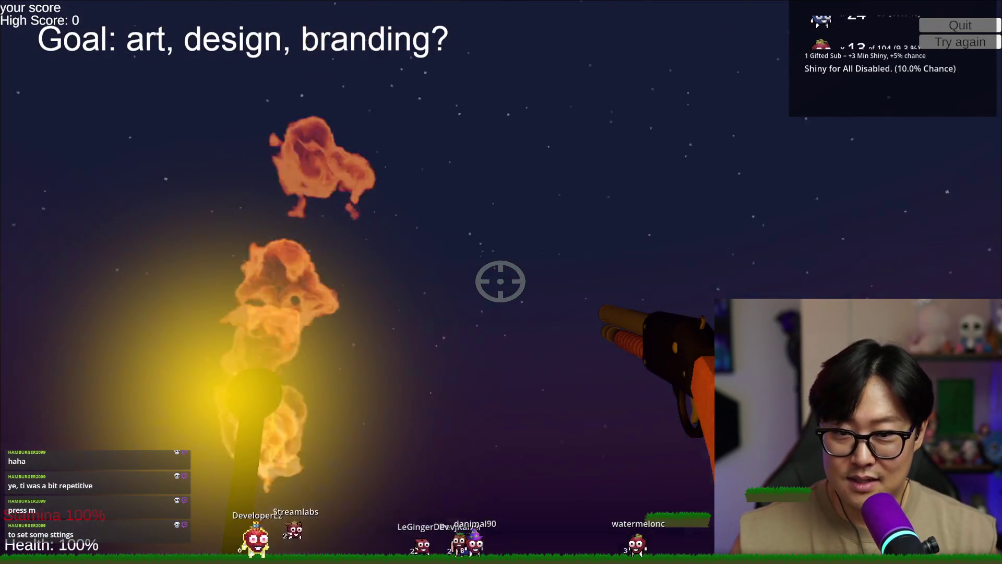
- Walk toward the torch and box, then bring up the settings menu with M
{"action": "key", "text": "w"}
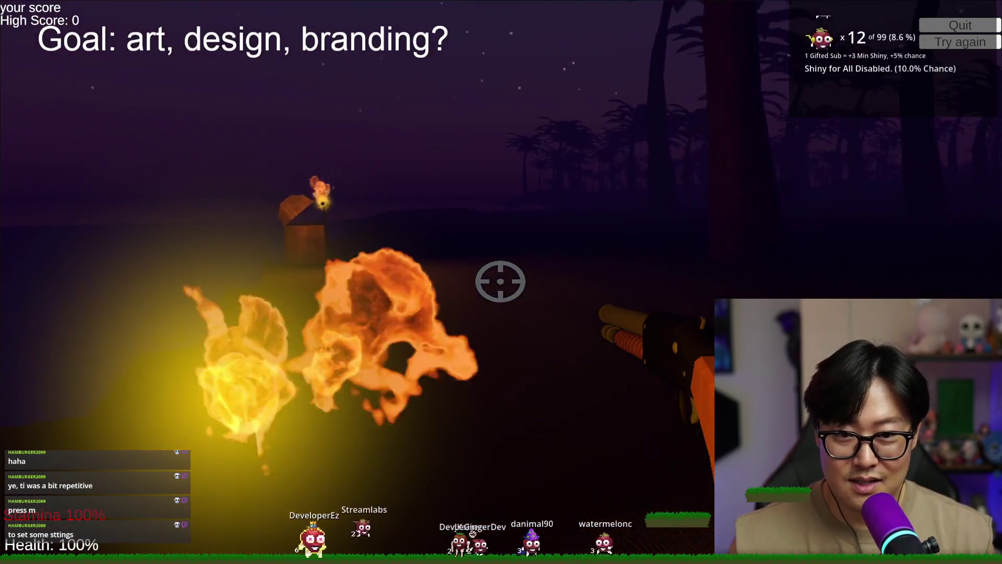
{"action": "key", "text": "d"}
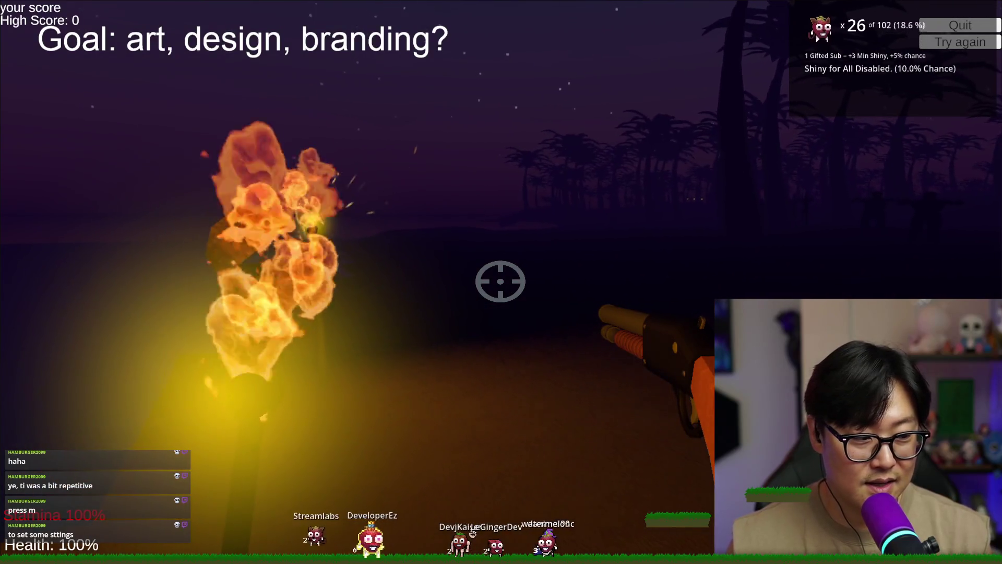
{"action": "key", "text": "m"}
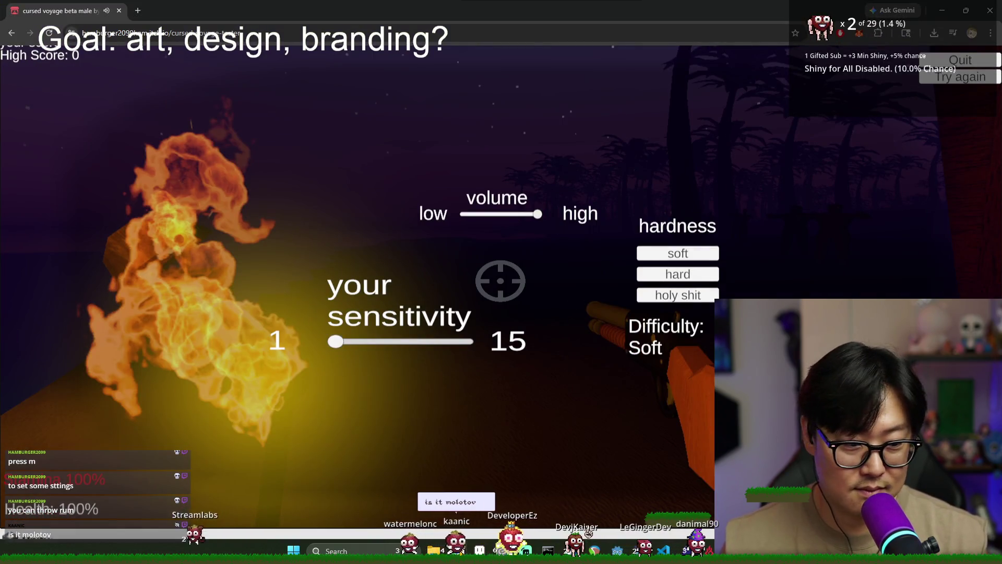
- Go full screen, resume play, and fight the zombies until the run ends at score 41
{"action": "left_click", "coordinate": [605, 407]}
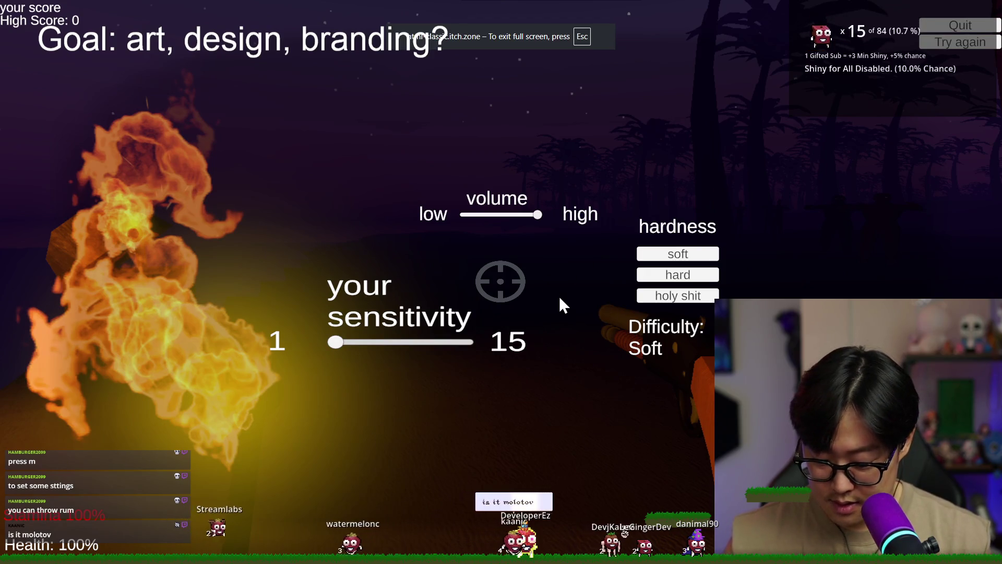
{"action": "left_click", "coordinate": [559, 296]}
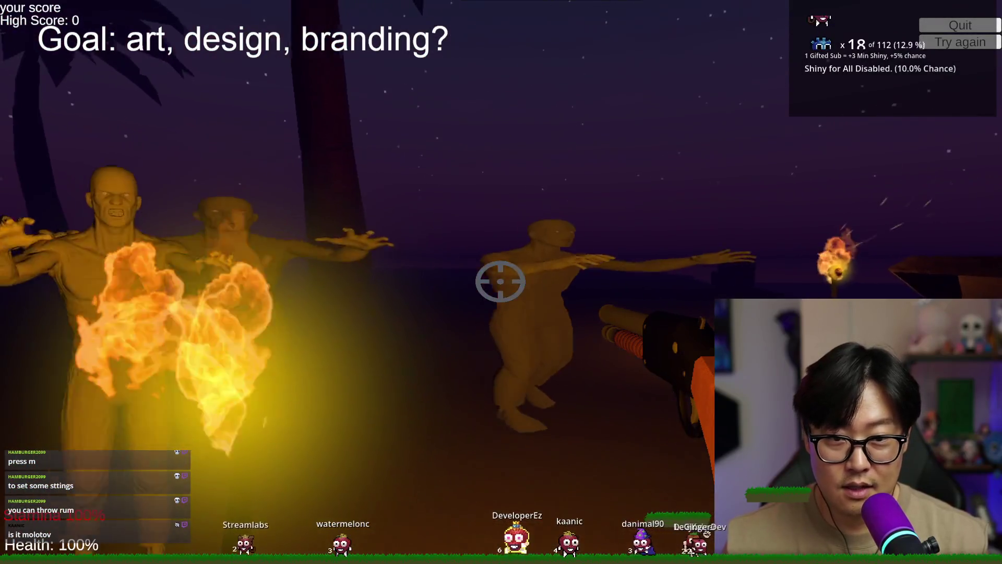
{"action": "key", "text": "s"}
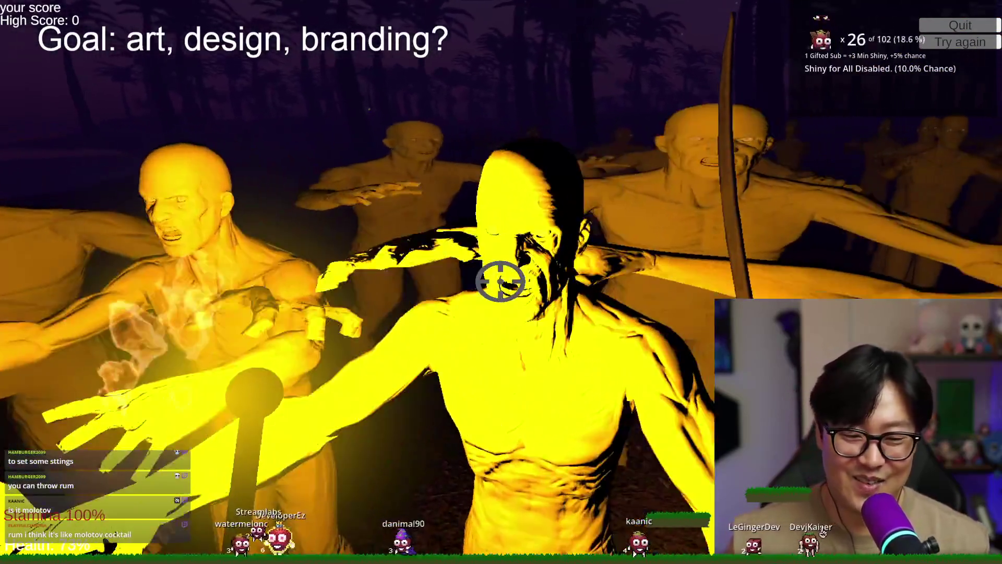
{"action": "left_click", "coordinate": [500, 281]}
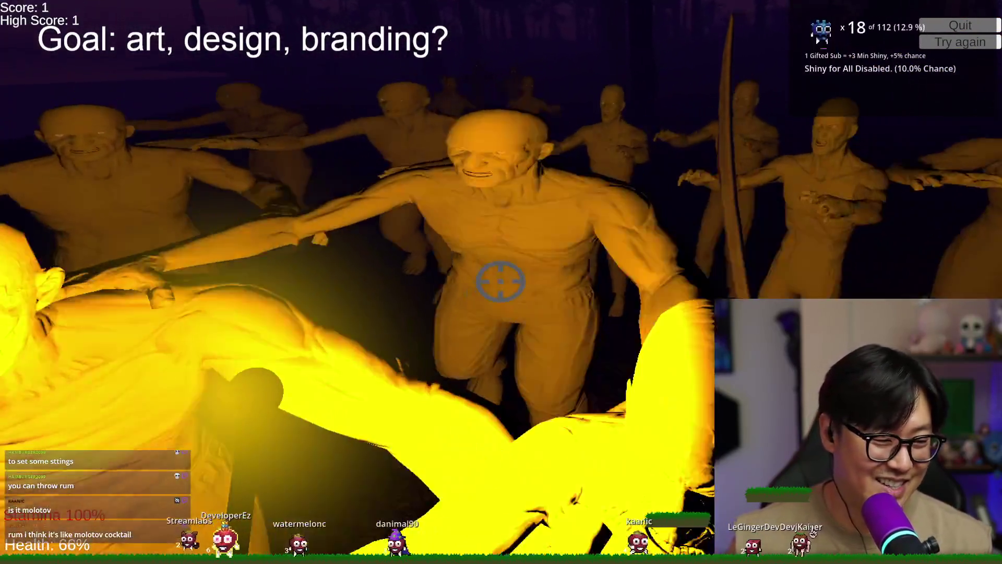
{"action": "left_click", "coordinate": [500, 281]}
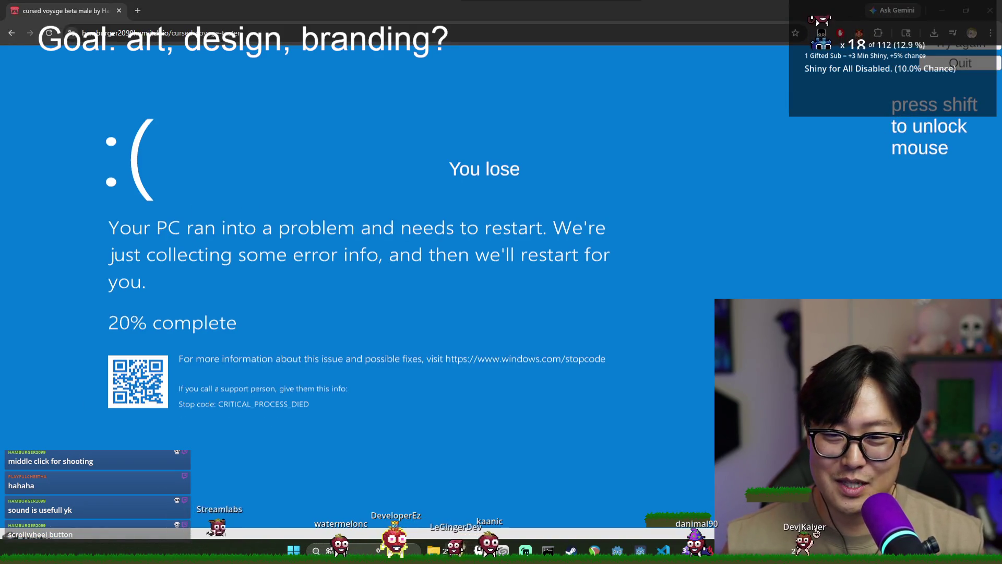
- Dismiss the Chrome error alert and close the Cursed Voyage tab
{"action": "key", "text": "alt+Tab"}
{"action": "key", "text": "Escape"}
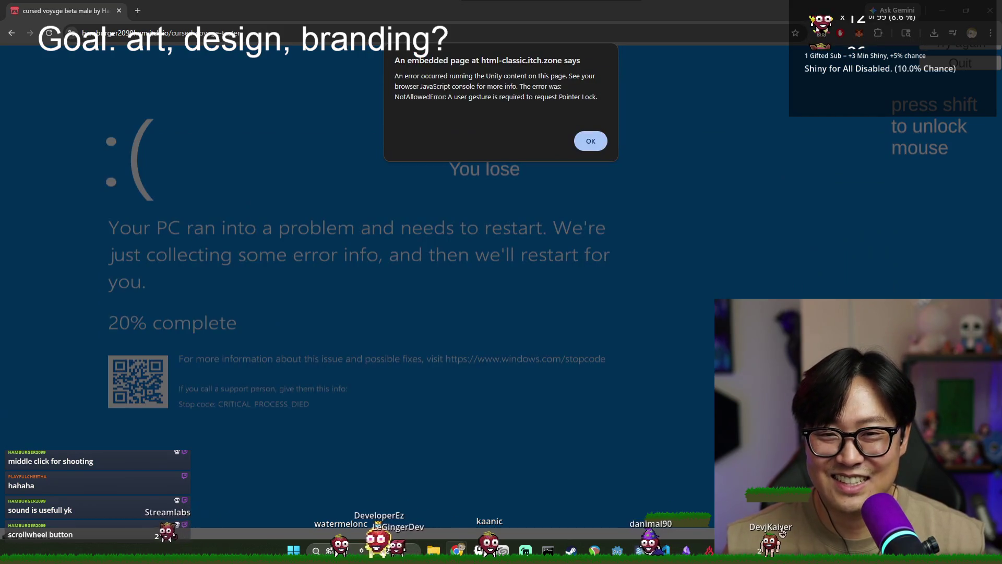
{"action": "key", "text": "super"}
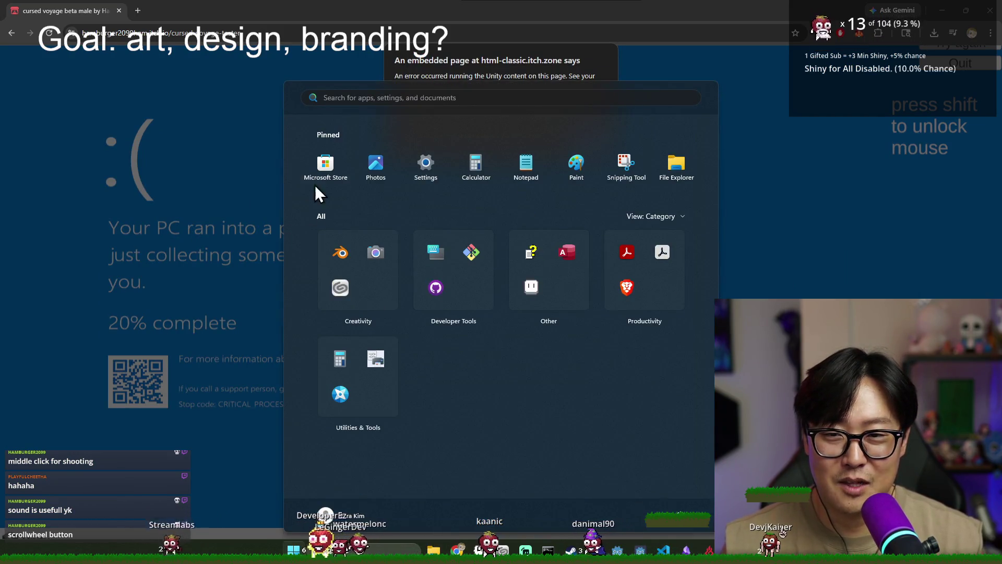
{"action": "key", "text": "super"}
{"action": "left_click", "coordinate": [583, 140]}
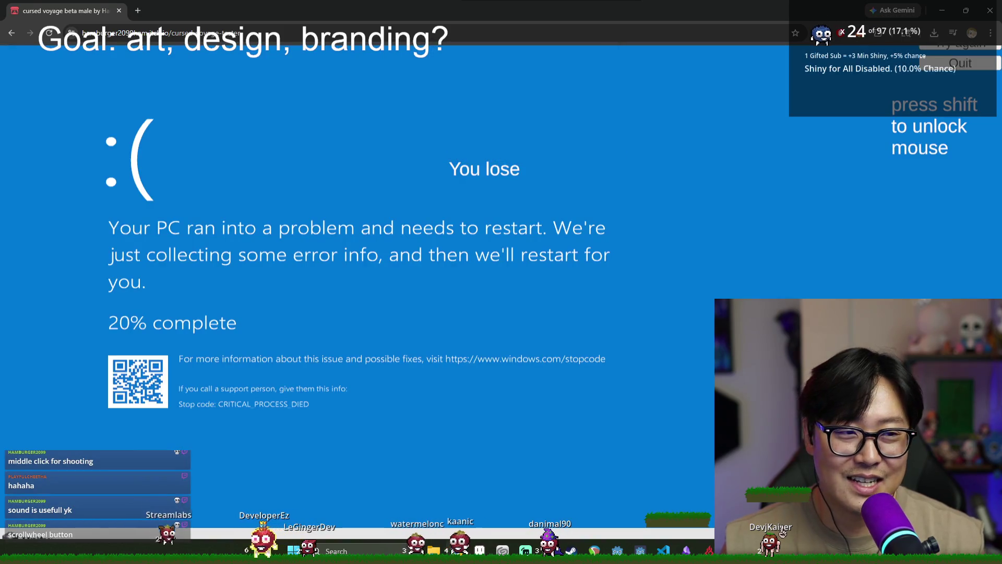
{"action": "left_click", "coordinate": [119, 10]}
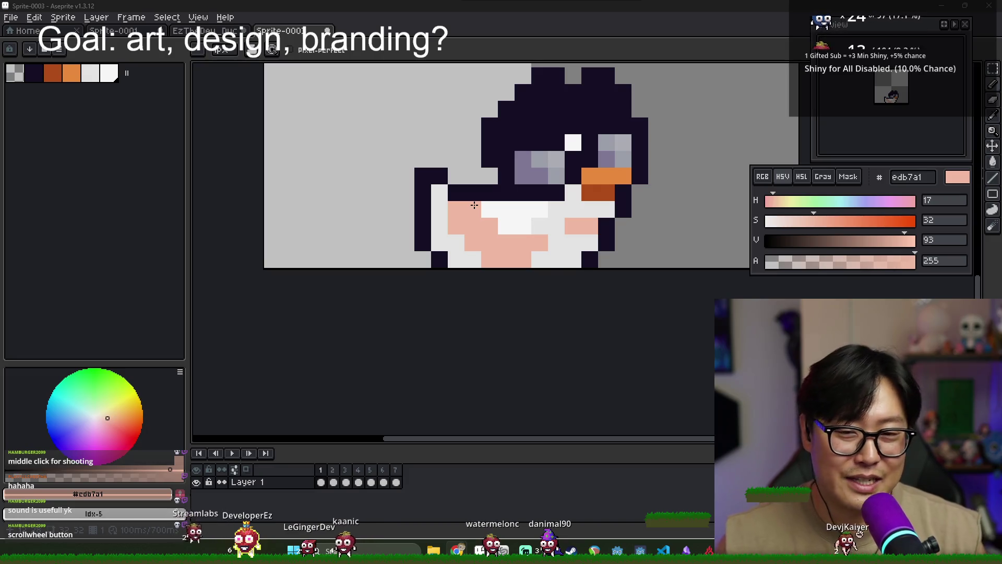
- Repaint the right side of the belly with light grey e3e3e3 and salmon edb7a1 pixels
{"action": "left_click", "coordinate": [532, 226], "text": "alt"}
{"action": "left_click_drag", "start_coordinate": [489, 226], "coordinate": [477, 212]}
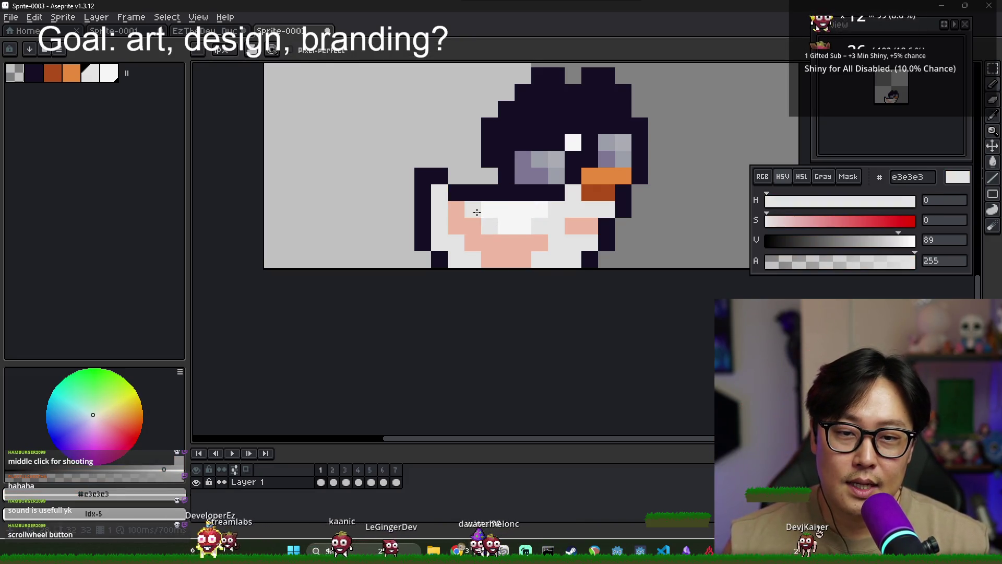
{"action": "left_click_drag", "start_coordinate": [542, 244], "coordinate": [502, 246]}
{"action": "key", "text": "ctrl+z"}
{"action": "left_click", "coordinate": [501, 249], "text": "alt"}
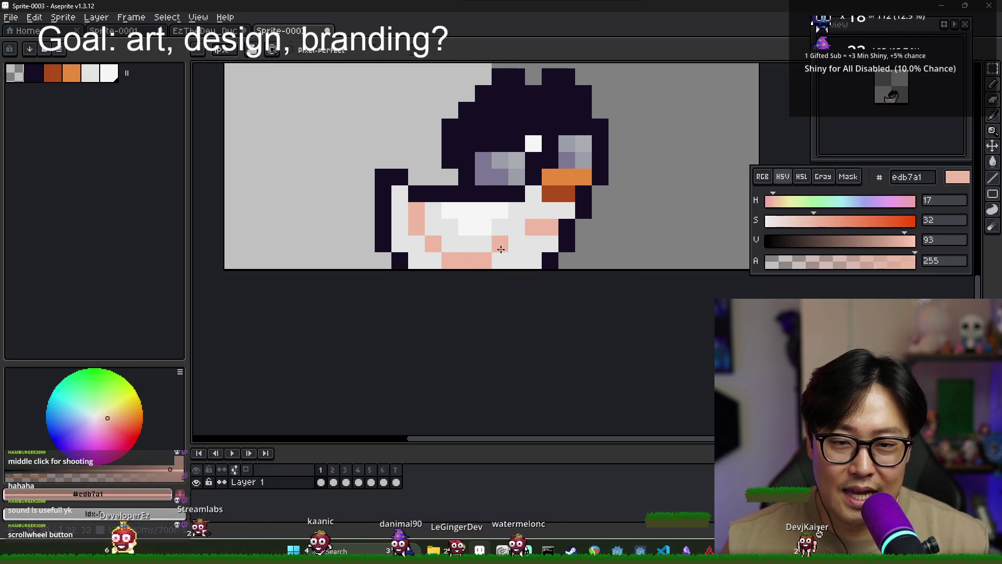
{"action": "left_click", "coordinate": [517, 243], "text": "alt"}
{"action": "left_click", "coordinate": [499, 237]}
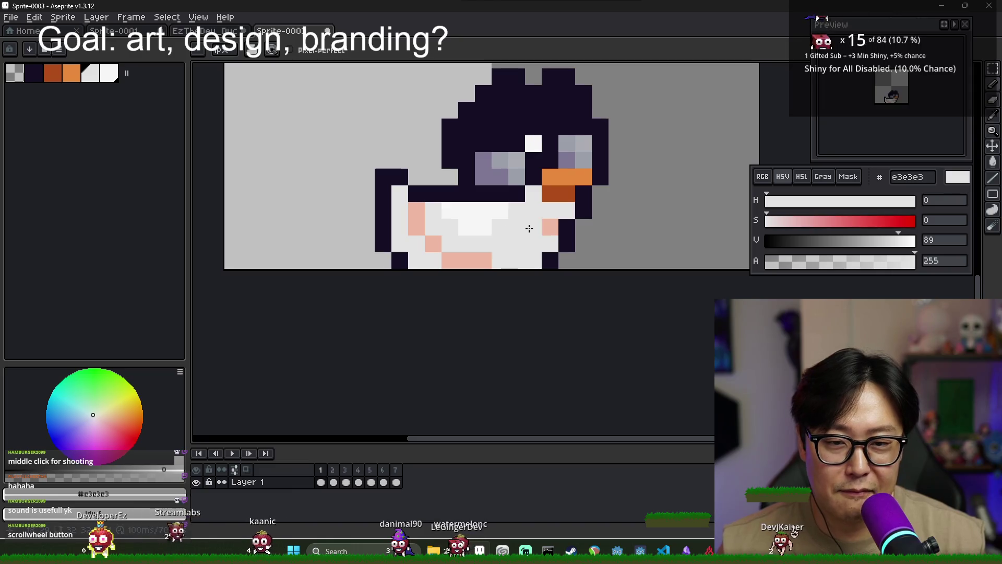
{"action": "left_click", "coordinate": [548, 226], "text": "alt"}
{"action": "left_click", "coordinate": [537, 215]}
{"action": "left_click", "coordinate": [547, 214], "text": "alt"}
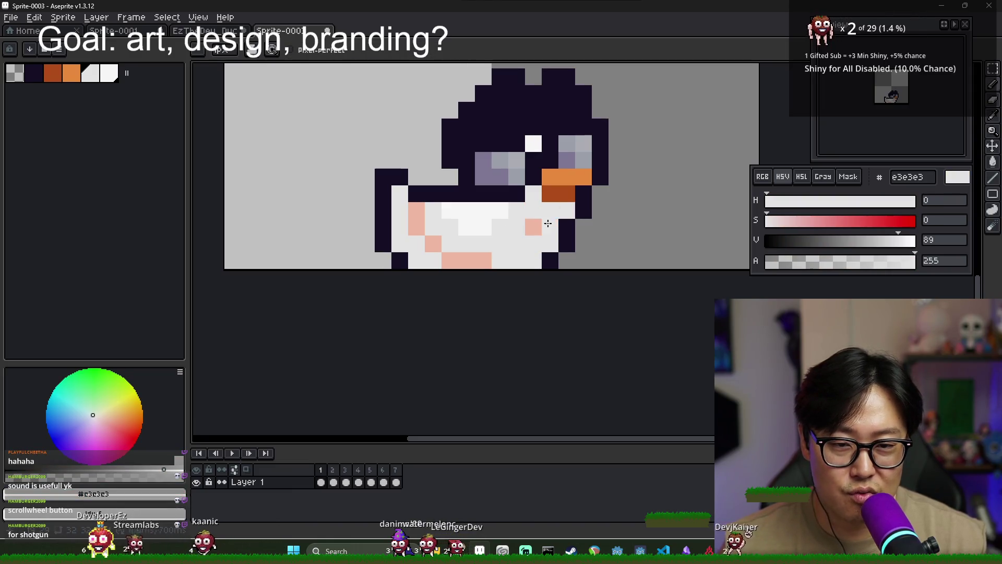
{"action": "key", "text": "x"}
{"action": "left_click_drag", "start_coordinate": [536, 227], "coordinate": [550, 226]}
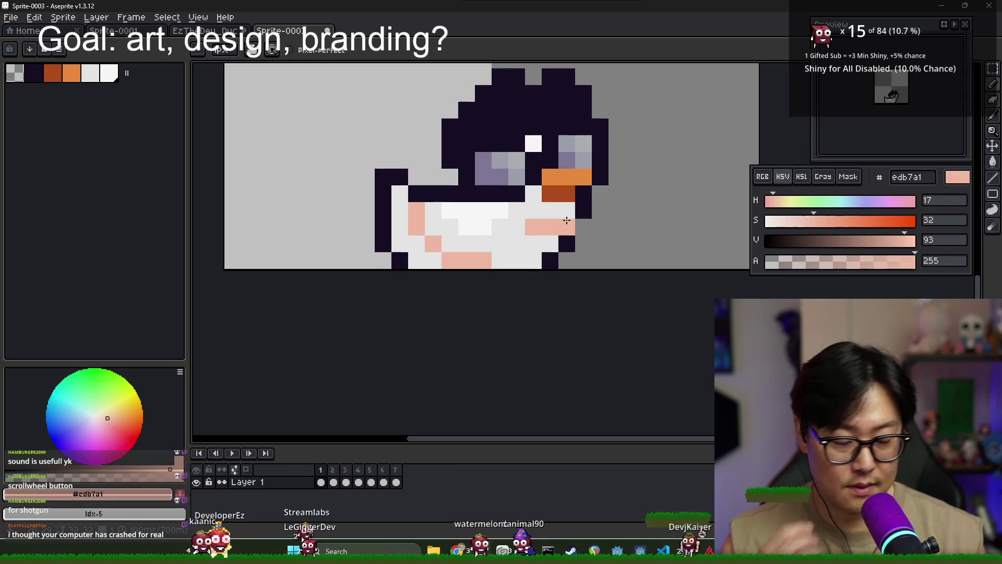
- Paint the lower-left and bottom-row belly pixels salmon, turning one upper-left pixel light grey
{"action": "key", "text": "alt"}
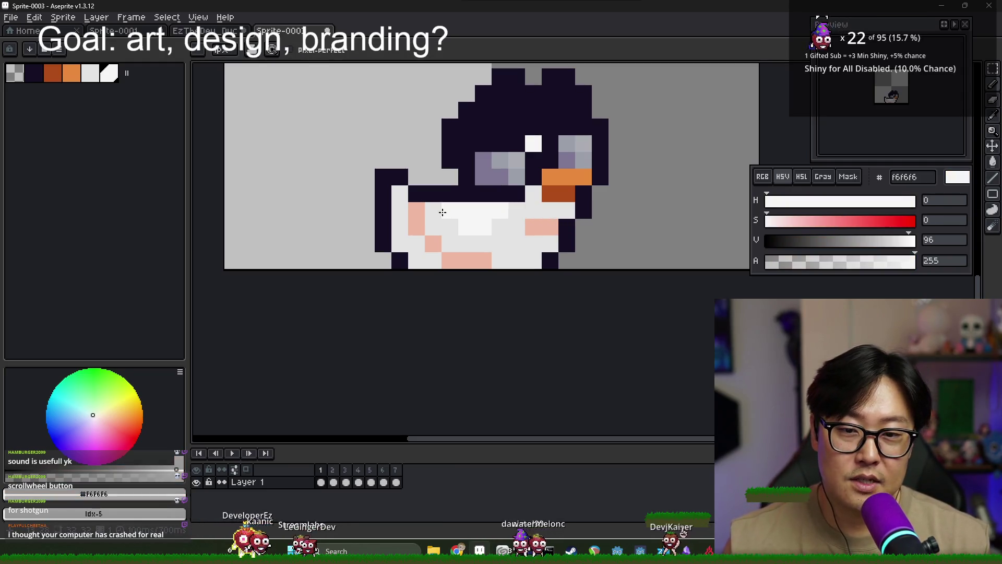
{"action": "left_click_drag", "start_coordinate": [399, 207], "coordinate": [416, 245]}
{"action": "left_click", "coordinate": [433, 260]}
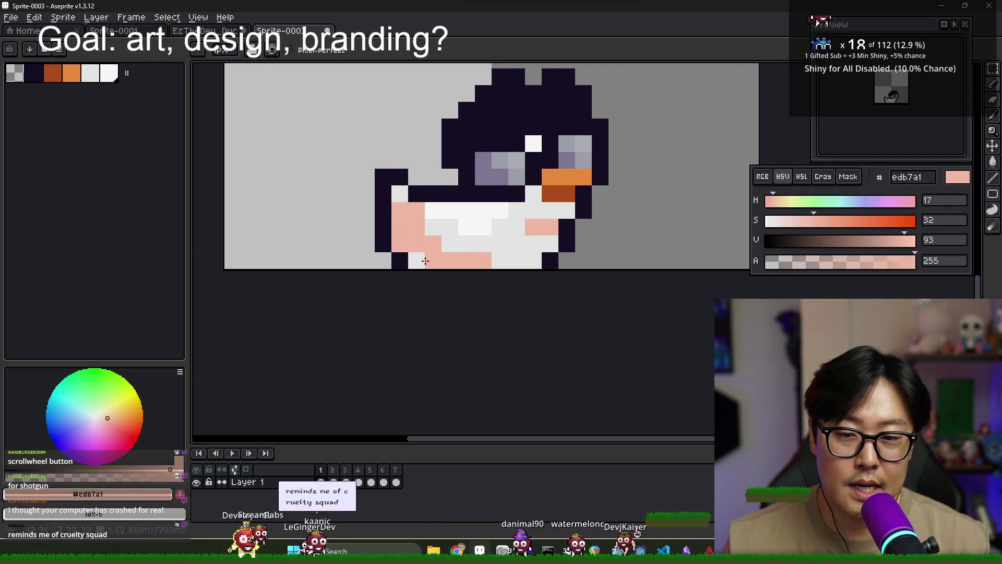
{"action": "left_click", "coordinate": [416, 260]}
{"action": "left_click", "coordinate": [450, 235], "text": "alt"}
{"action": "left_click", "coordinate": [447, 208], "text": "alt"}
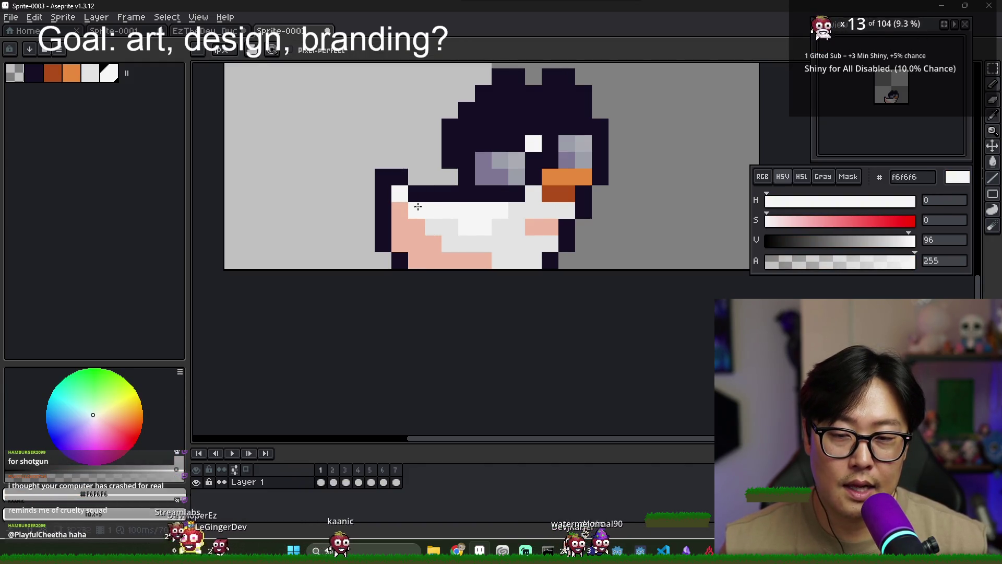
{"action": "left_click", "coordinate": [443, 224], "text": "alt"}
{"action": "left_click", "coordinate": [406, 209]}
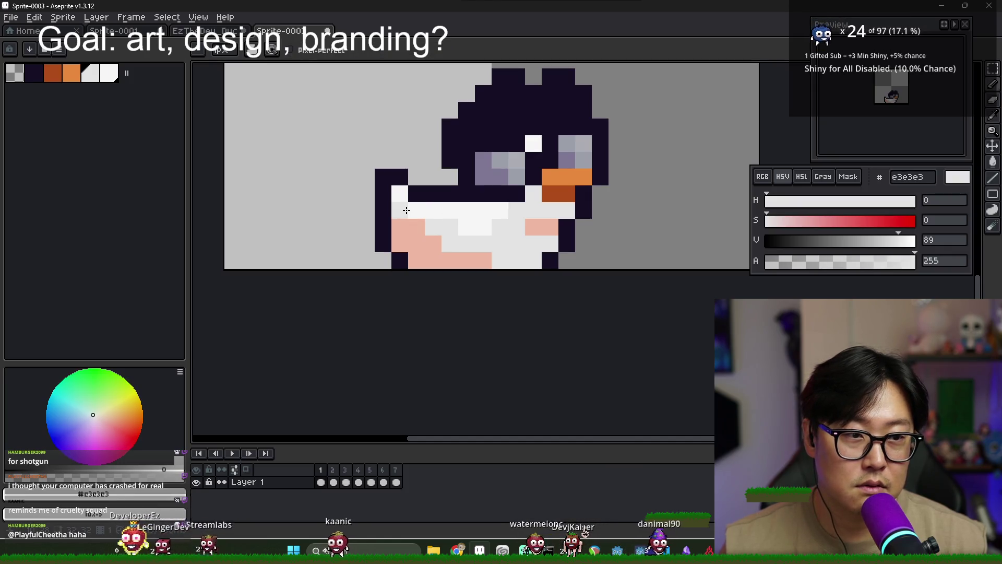
{"action": "left_click", "coordinate": [470, 261], "text": "alt"}
{"action": "left_click_drag", "start_coordinate": [499, 261], "coordinate": [532, 261]}
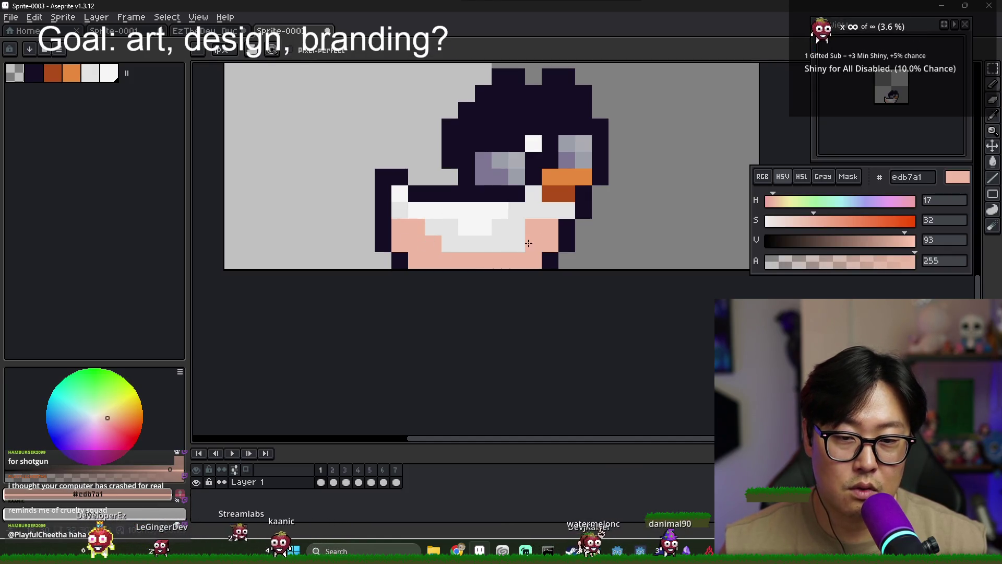
- Repaint the pink chest pixels light grey
{"action": "key", "text": "alt"}
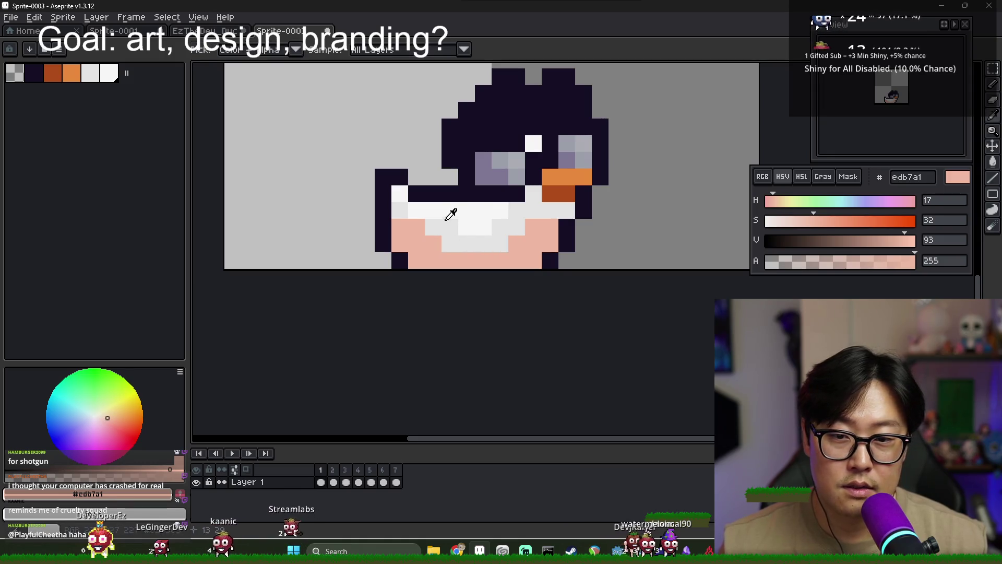
{"action": "left_click", "coordinate": [446, 218], "text": "alt"}
{"action": "left_click_drag", "start_coordinate": [433, 228], "coordinate": [420, 225]}
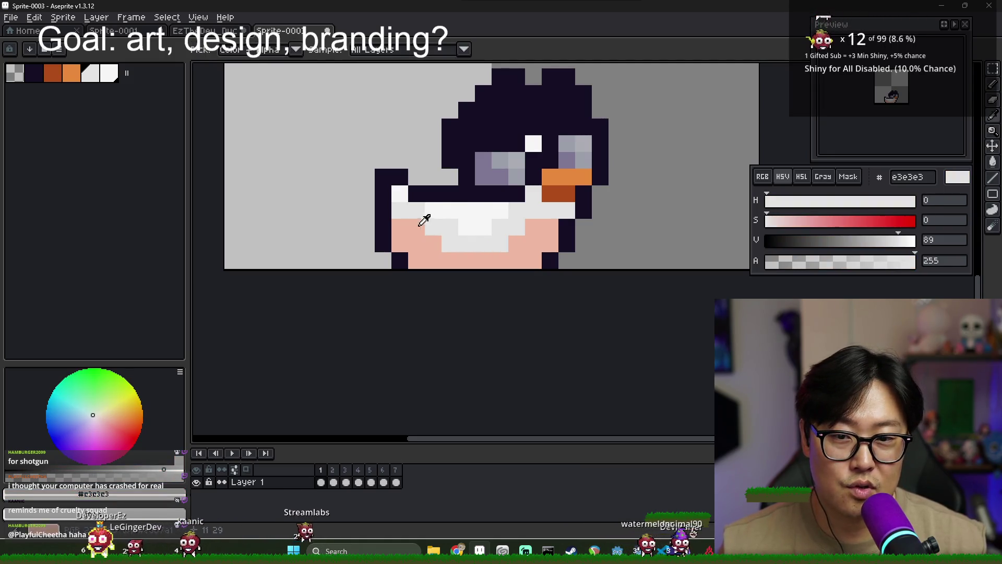
{"action": "left_click", "coordinate": [444, 226], "text": "alt"}
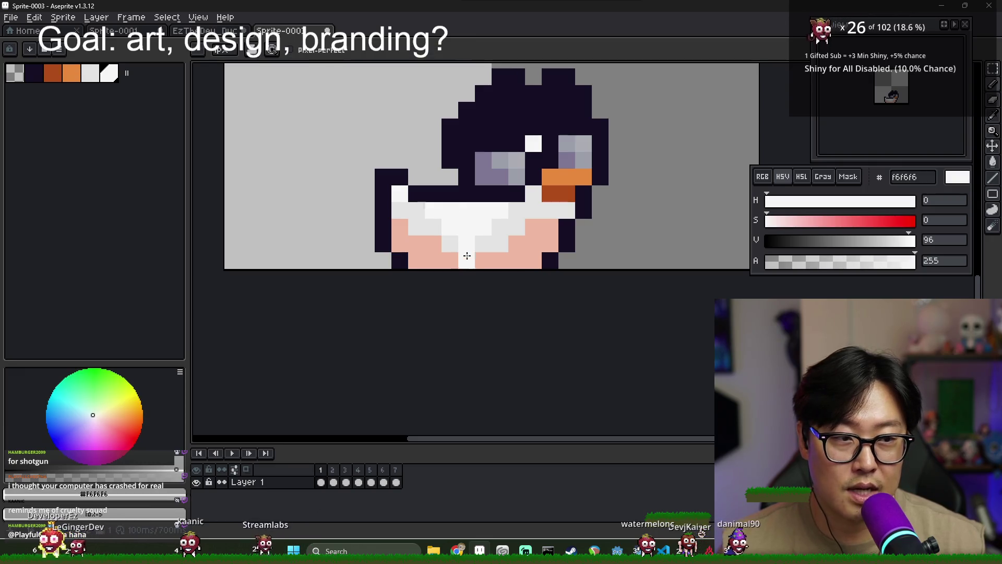
{"action": "left_click", "coordinate": [433, 238], "text": "alt"}
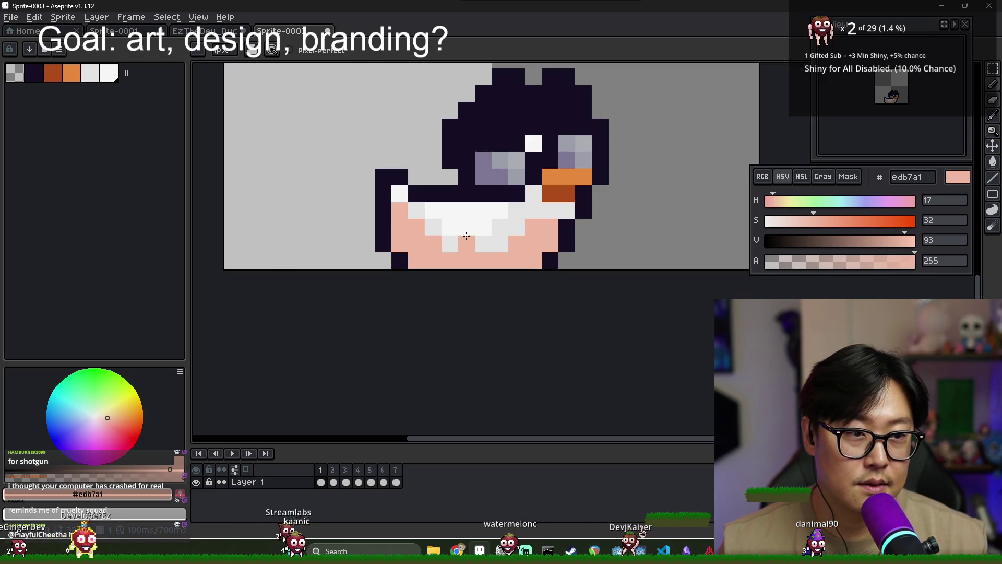
{"action": "left_click_drag", "start_coordinate": [491, 220], "coordinate": [496, 225]}
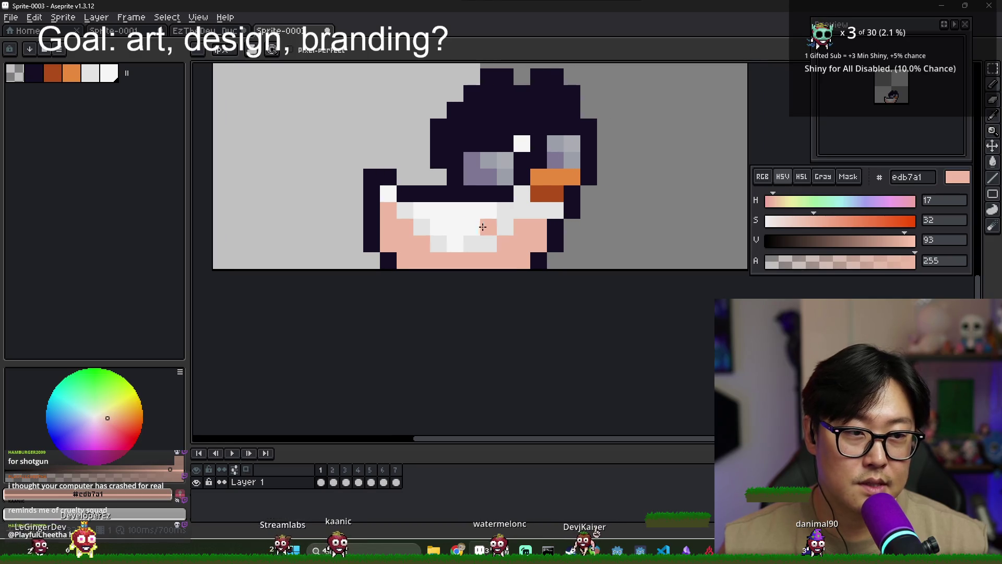
- Draw a diagonal light-grey line across the chest and turn a lower pixel salmon
{"action": "key", "text": "alt"}
{"action": "left_click", "coordinate": [426, 223], "text": "alt"}
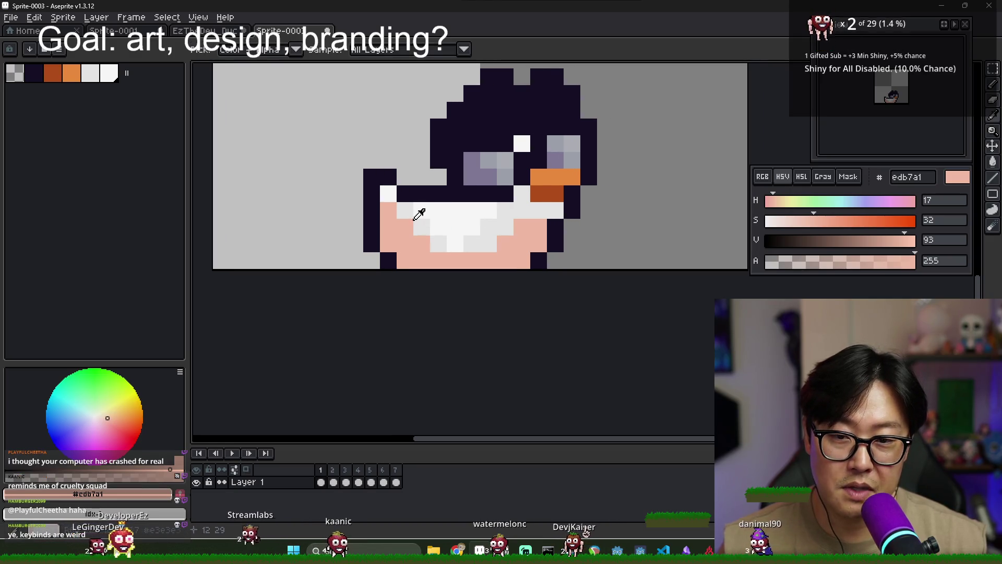
{"action": "mouse_move", "coordinate": [404, 224]}
{"action": "left_mouse_down"}
{"action": "mouse_move", "coordinate": [436, 254]}
{"action": "mouse_move", "coordinate": [466, 258]}
{"action": "mouse_move", "coordinate": [501, 211]}
{"action": "left_mouse_up"}
{"action": "left_click", "coordinate": [475, 242], "text": "alt"}
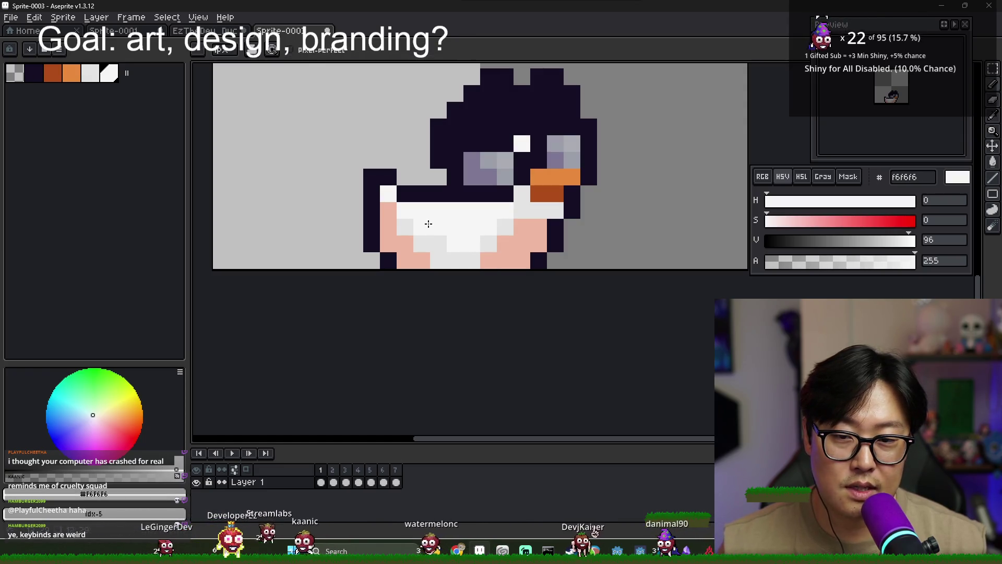
{"action": "left_click", "coordinate": [428, 241], "text": "alt"}
{"action": "left_click", "coordinate": [388, 211]}
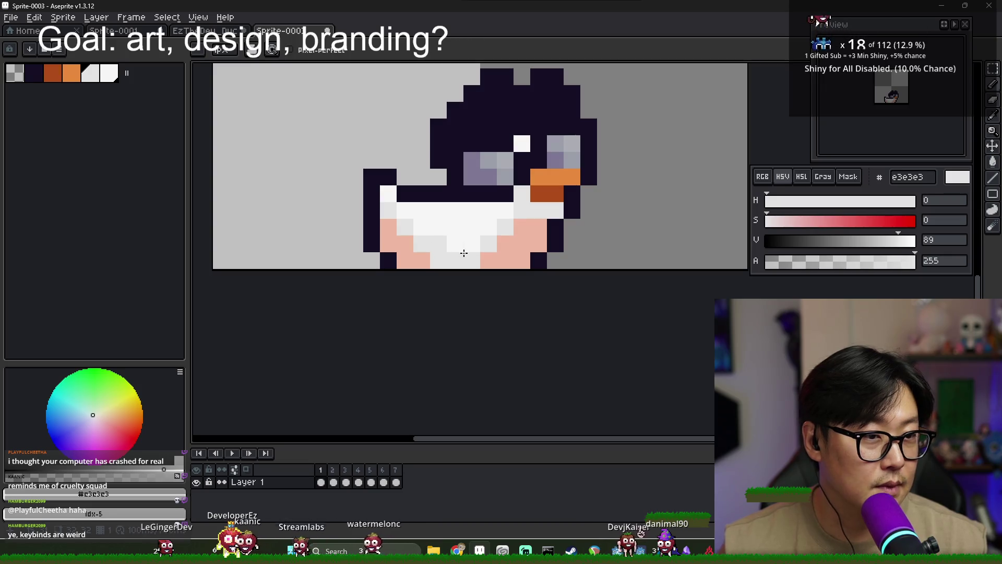
{"action": "left_click", "coordinate": [411, 258], "text": "alt"}
{"action": "left_click", "coordinate": [426, 257]}
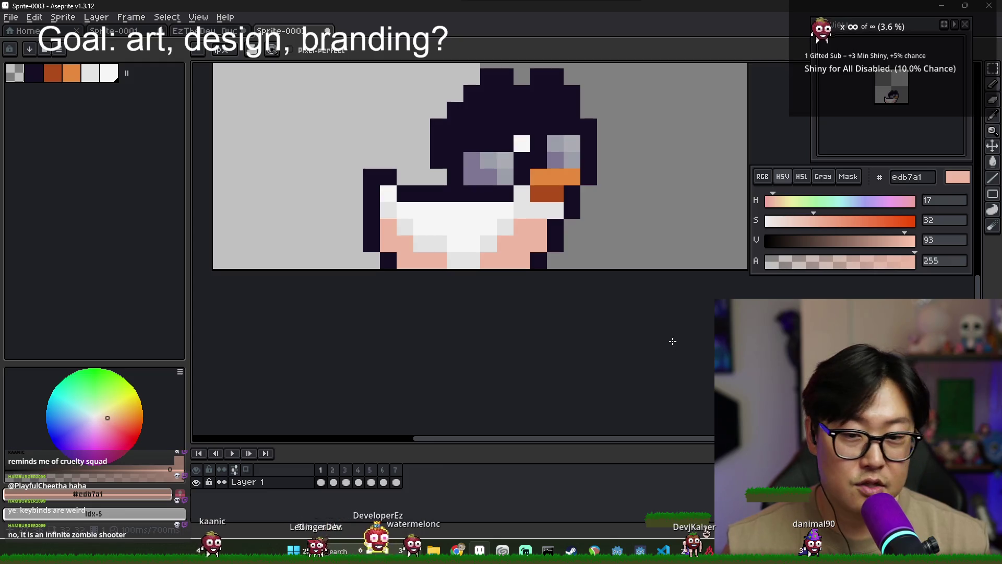
- Rework the chest's pixels in white f6f6f6 and light grey e3e3e3
{"action": "left_click", "coordinate": [465, 260], "text": "alt"}
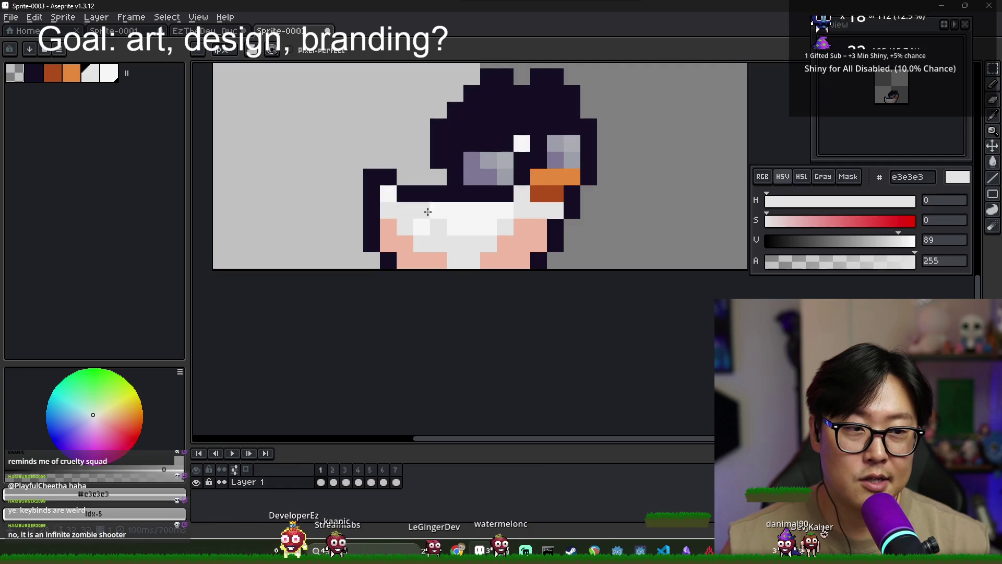
{"action": "left_click", "coordinate": [446, 204], "text": "alt"}
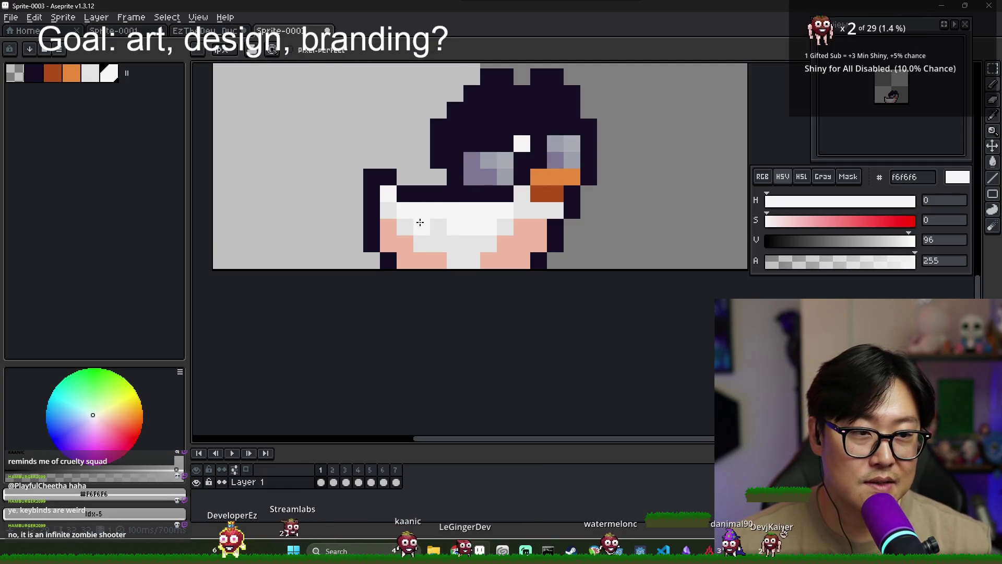
{"action": "left_click", "coordinate": [502, 210], "text": "alt"}
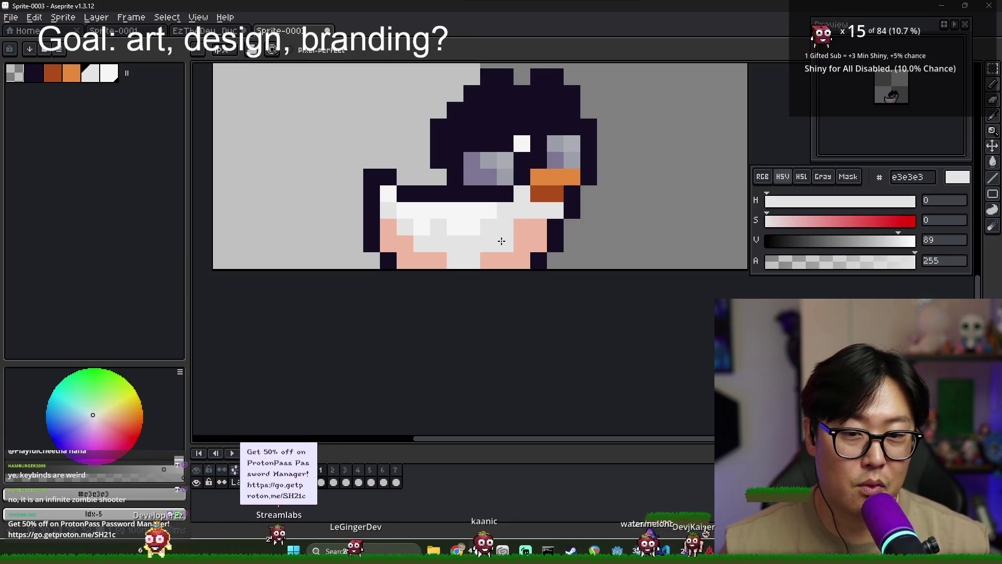
{"action": "left_click", "coordinate": [486, 221], "text": "alt"}
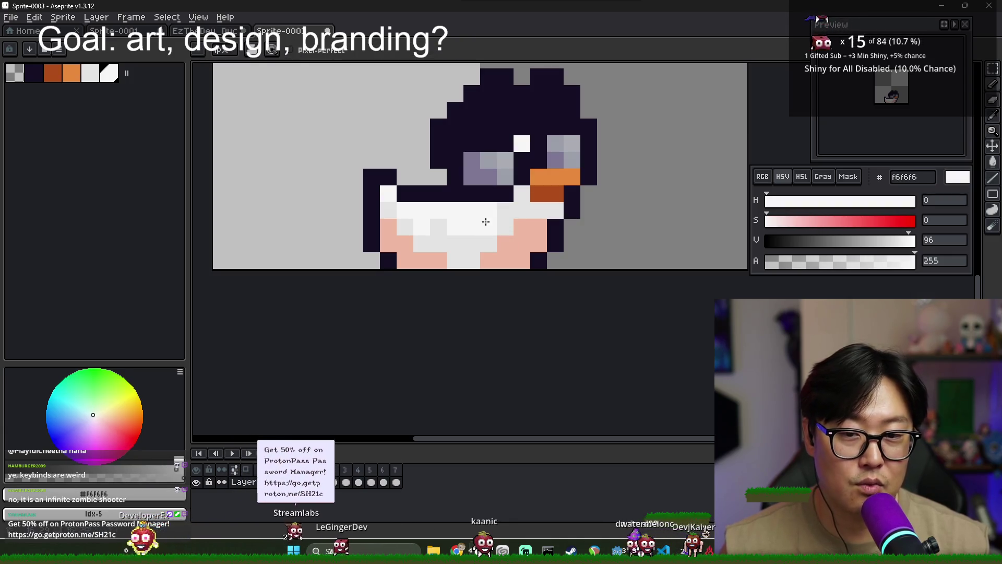
{"action": "left_click", "coordinate": [440, 226], "text": "alt"}
{"action": "left_click", "coordinate": [418, 214], "text": "alt"}
{"action": "left_click", "coordinate": [405, 211]}
{"action": "left_click", "coordinate": [422, 228]}
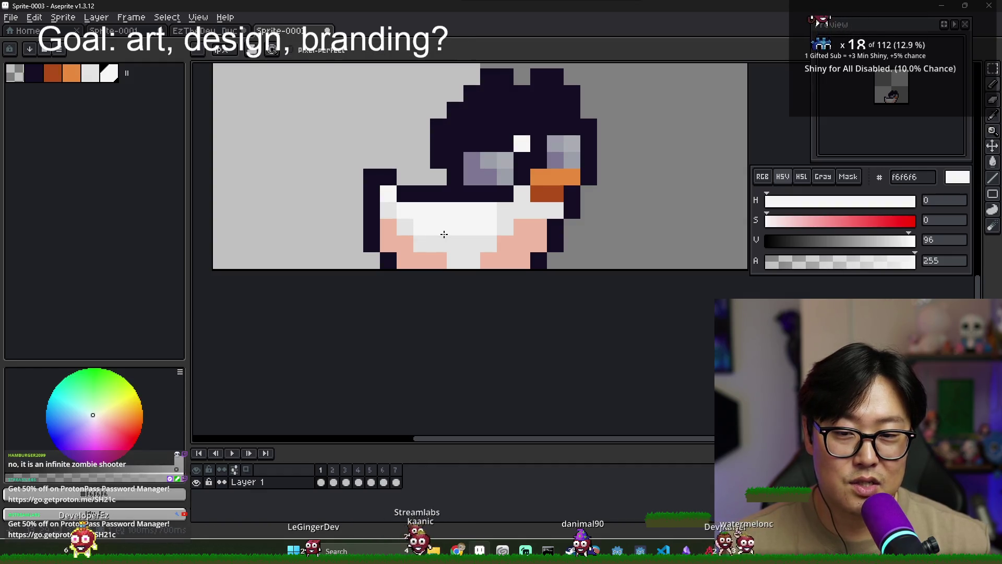
{"action": "left_click", "coordinate": [457, 249], "text": "alt"}
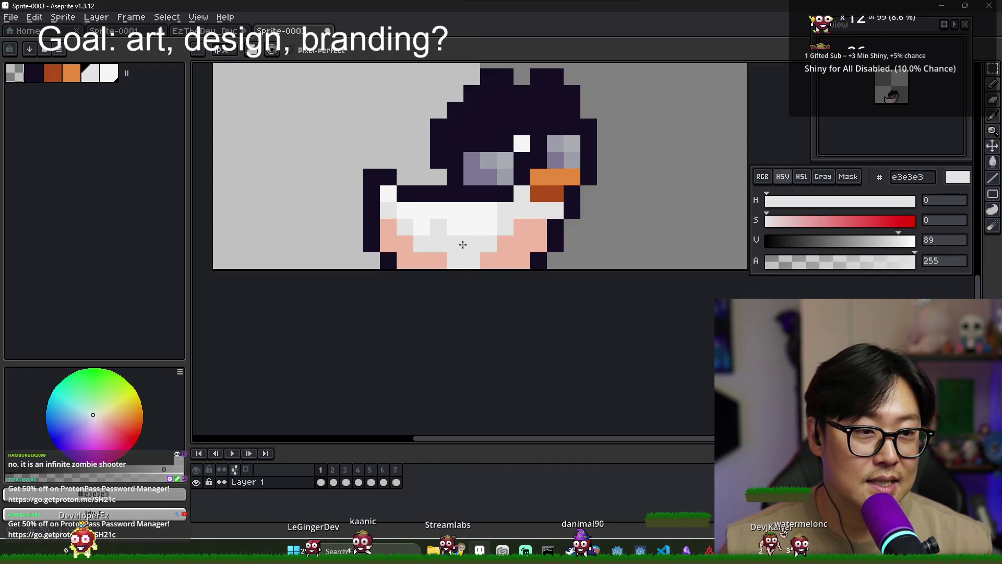
{"action": "left_click", "coordinate": [465, 225], "text": "alt"}
{"action": "left_click", "coordinate": [450, 233]}
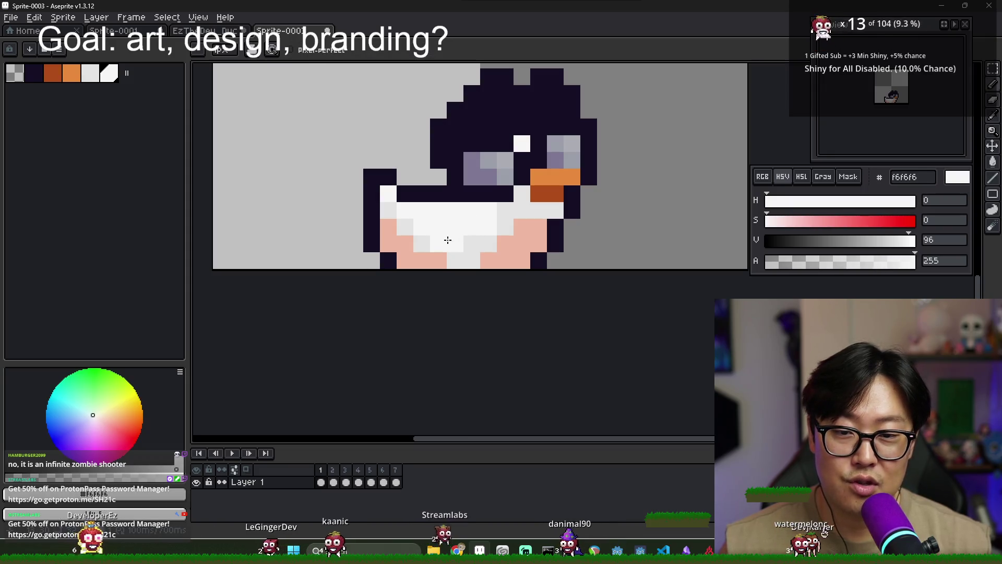
{"action": "left_click", "coordinate": [443, 243], "text": "alt"}
{"action": "left_click", "coordinate": [427, 246]}
- Paint the bottom-row and lower-left chest pixels salmon
{"action": "left_click", "coordinate": [414, 257], "text": "alt"}
{"action": "left_click_drag", "start_coordinate": [441, 259], "coordinate": [475, 259]}
{"action": "left_click", "coordinate": [488, 243]}
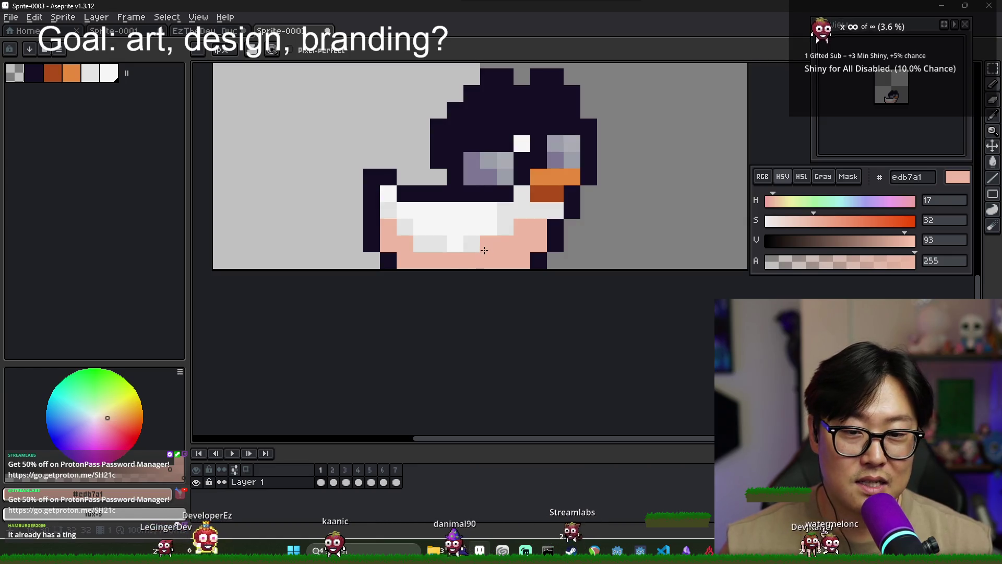
{"action": "left_click", "coordinate": [487, 235], "text": "alt"}
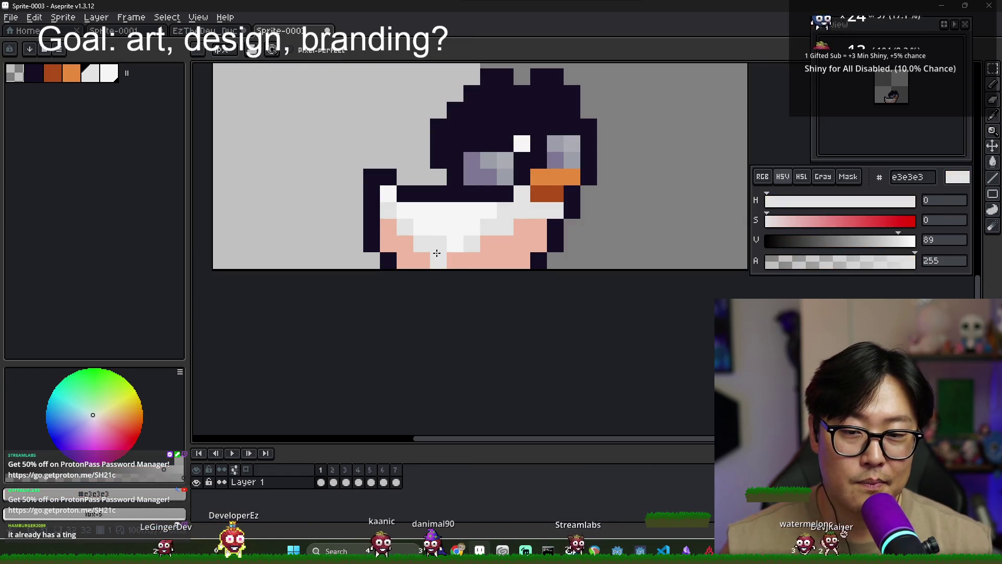
{"action": "left_click", "coordinate": [405, 246], "text": "alt"}
{"action": "left_click_drag", "start_coordinate": [422, 261], "coordinate": [441, 264]}
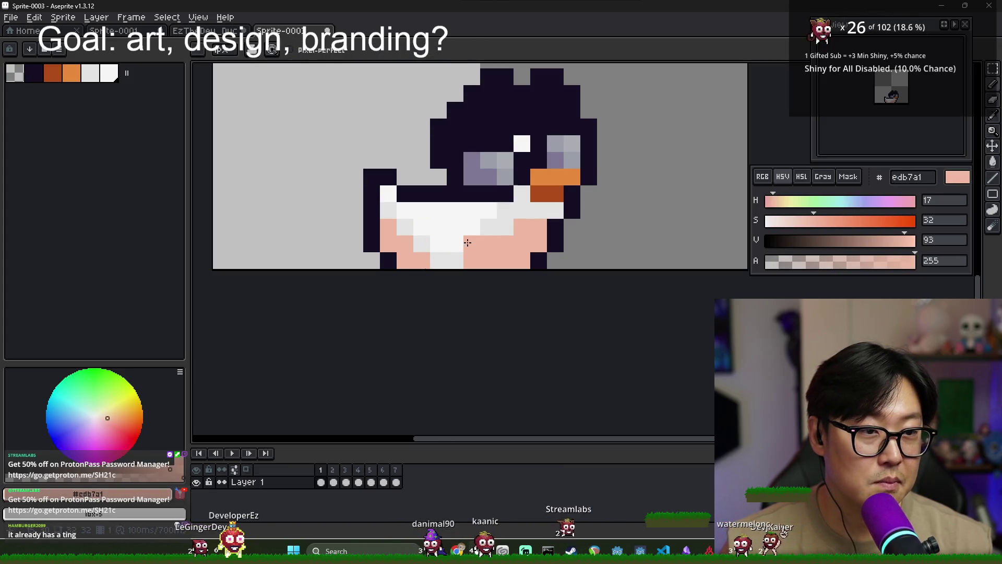
{"action": "scroll", "coordinate": [467, 243], "scroll_direction": "down", "scroll_amount": 2}
{"action": "scroll", "coordinate": [501, 224], "scroll_direction": "up", "scroll_amount": 3}
- Turn the pixel under the beak white and paint the pixels right of the beak light grey
{"action": "left_click", "coordinate": [502, 194], "text": "alt"}
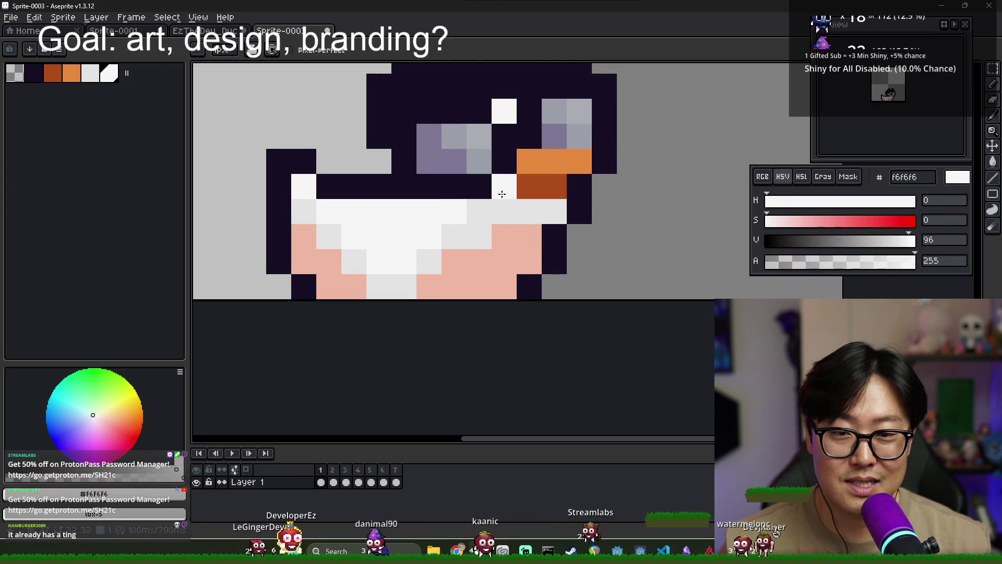
{"action": "left_click", "coordinate": [504, 233]}
{"action": "scroll", "coordinate": [505, 223], "scroll_direction": "down", "scroll_amount": 2}
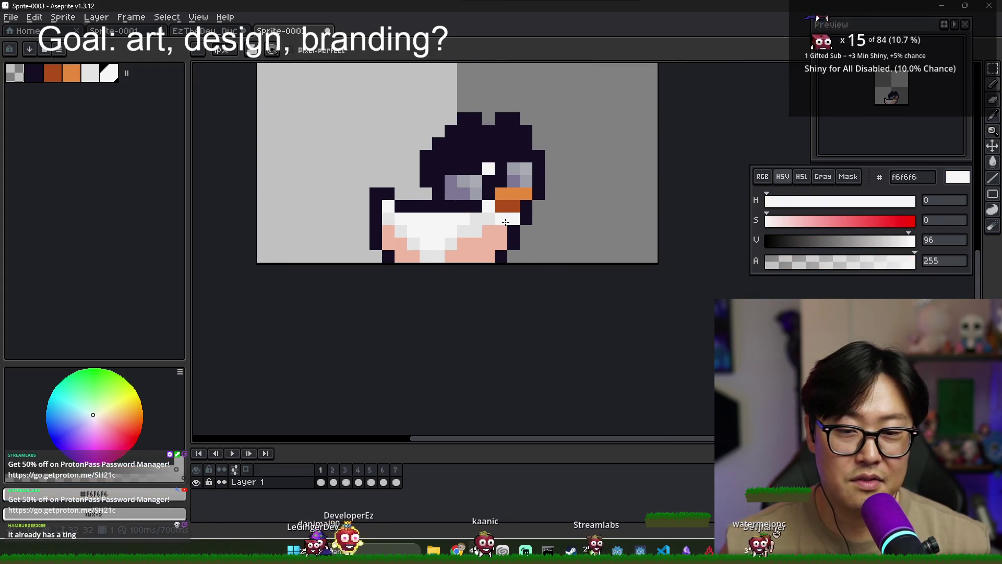
{"action": "scroll", "coordinate": [505, 222], "scroll_direction": "up", "scroll_amount": 1}
{"action": "left_click", "coordinate": [496, 219], "text": "alt"}
{"action": "left_click_drag", "start_coordinate": [532, 244], "coordinate": [538, 223]}
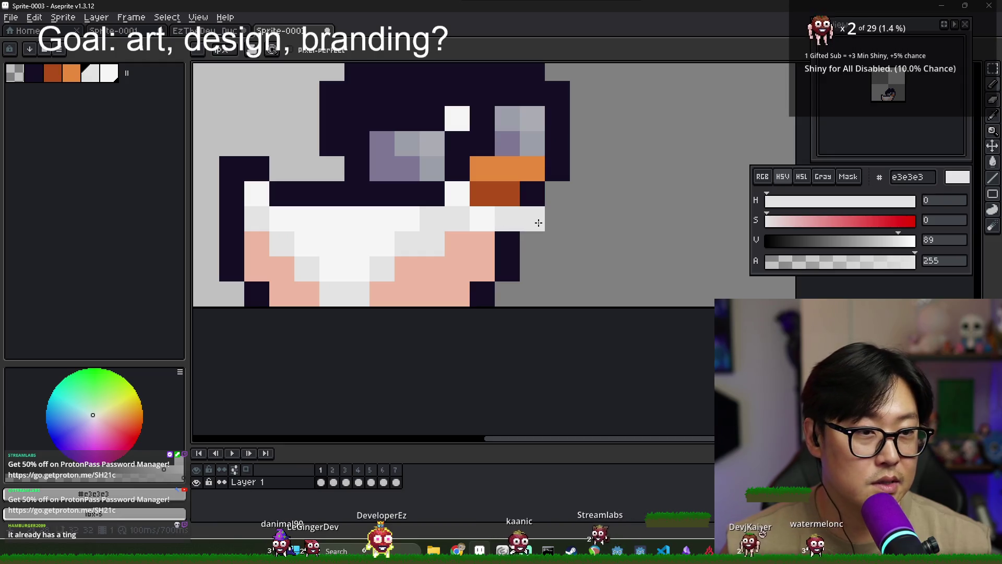
{"action": "scroll", "coordinate": [509, 191], "scroll_direction": "down", "scroll_amount": 2}
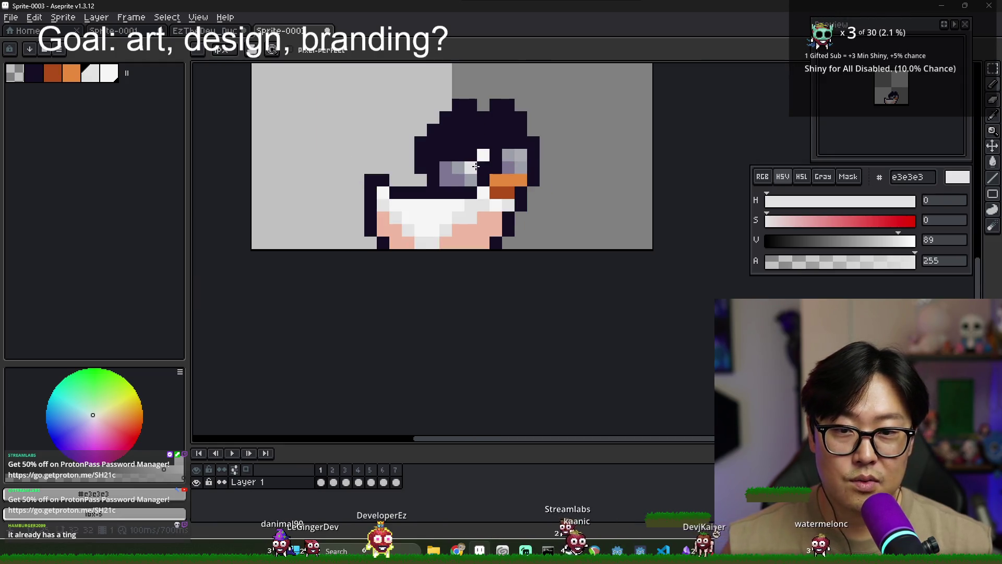
{"action": "scroll", "coordinate": [462, 175], "scroll_direction": "up", "scroll_amount": 2}
- Recolour the remaining grey eye-patch pixels purple
{"action": "left_click", "coordinate": [472, 168], "text": "alt"}
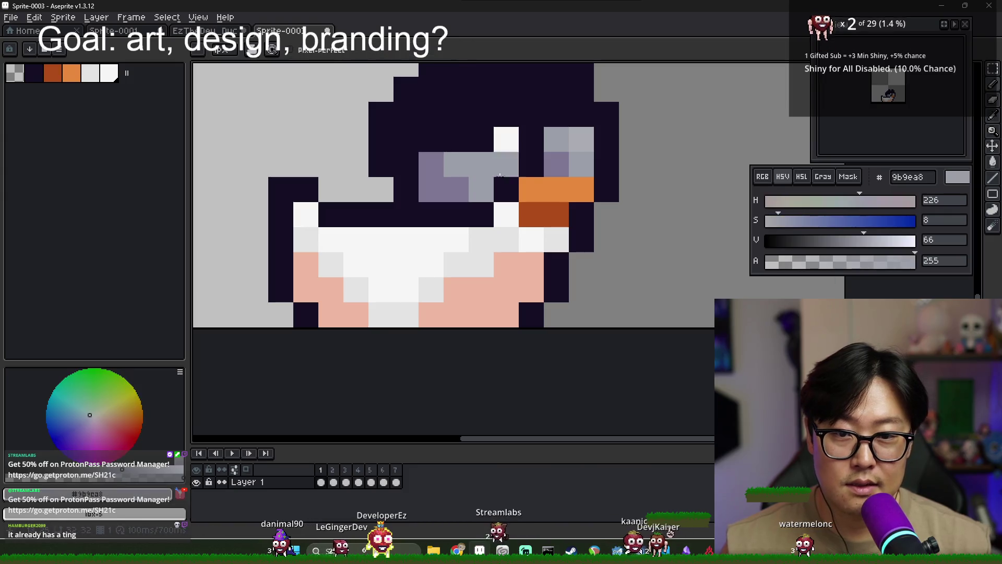
{"action": "left_click", "coordinate": [537, 157], "text": "alt"}
{"action": "left_click", "coordinate": [555, 177]}
{"action": "key", "text": "ctrl+z"}
{"action": "left_click", "coordinate": [454, 183], "text": "alt"}
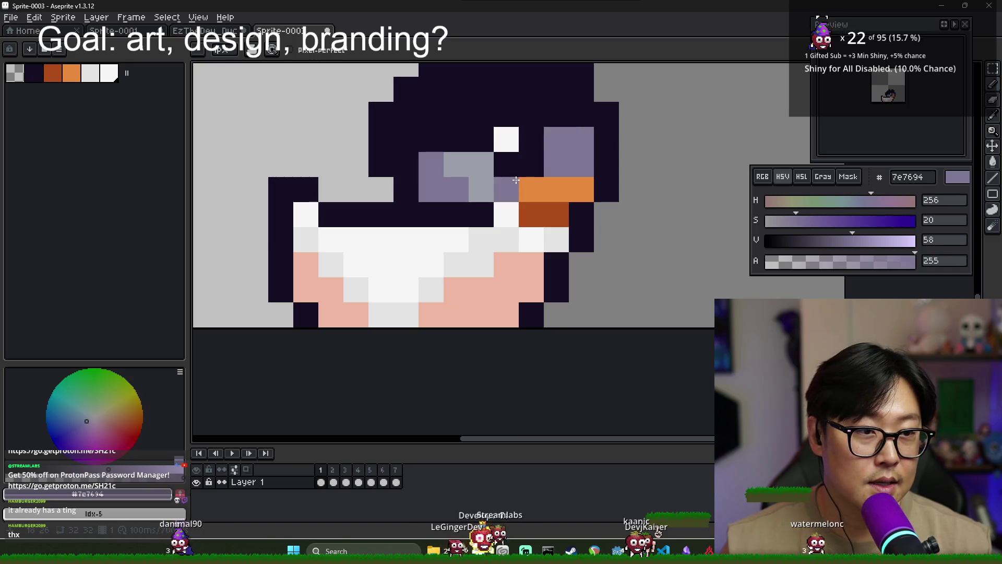
{"action": "mouse_move", "coordinate": [454, 183]}
{"action": "left_mouse_down"}
{"action": "mouse_move", "coordinate": [482, 163]}
{"action": "mouse_move", "coordinate": [481, 189]}
{"action": "left_mouse_up"}
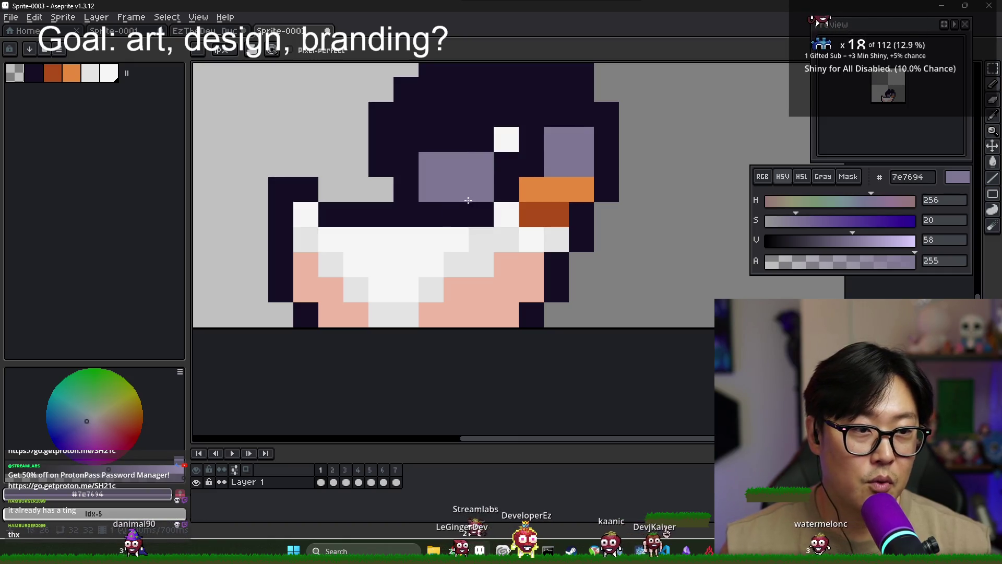
{"action": "scroll", "coordinate": [461, 175], "scroll_direction": "down", "scroll_amount": 1}
{"action": "scroll", "coordinate": [461, 175], "scroll_direction": "down", "scroll_amount": 1}
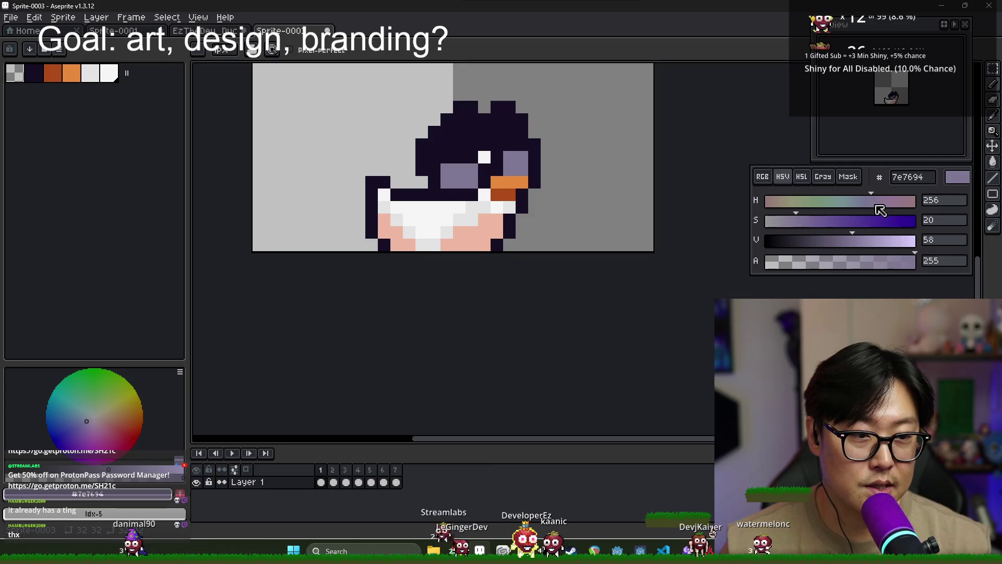
- Raise the purple's V value to get the lighter a69fc2 highlight colour
{"action": "left_click", "coordinate": [863, 239]}
{"action": "left_click", "coordinate": [879, 239]}
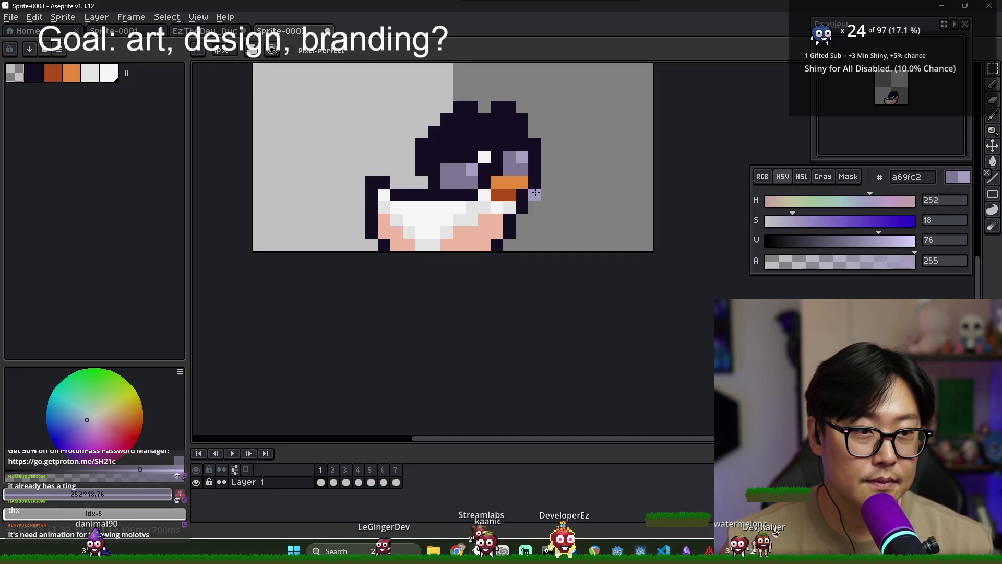
{"action": "scroll", "coordinate": [532, 191], "scroll_direction": "up", "scroll_amount": 4}
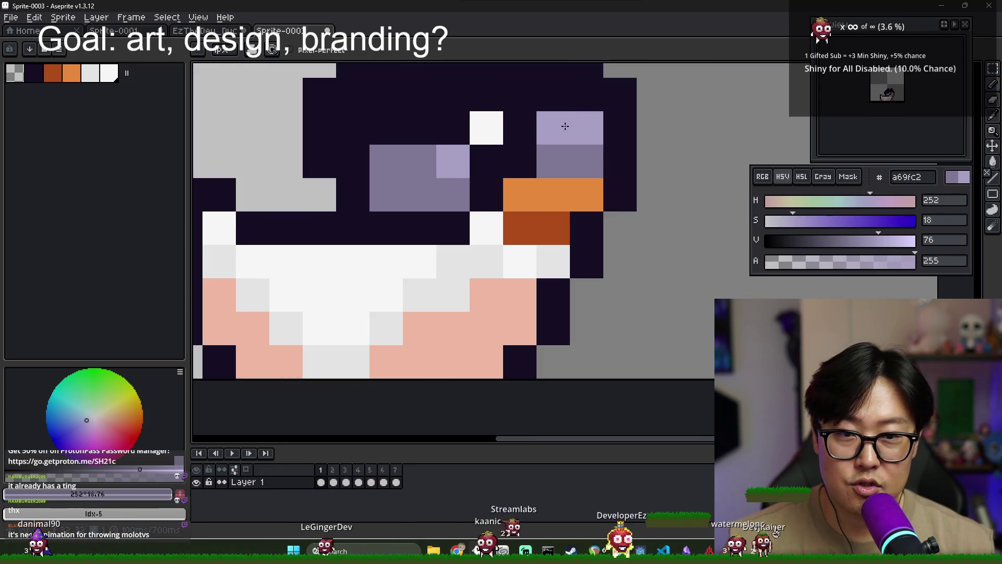
{"action": "scroll", "coordinate": [580, 180], "scroll_direction": "down", "scroll_amount": 10}
- Sample the belly's grey and white, then check animation frames 2 and 1
{"action": "left_click_drag", "start_coordinate": [581, 181], "coordinate": [544, 174]}
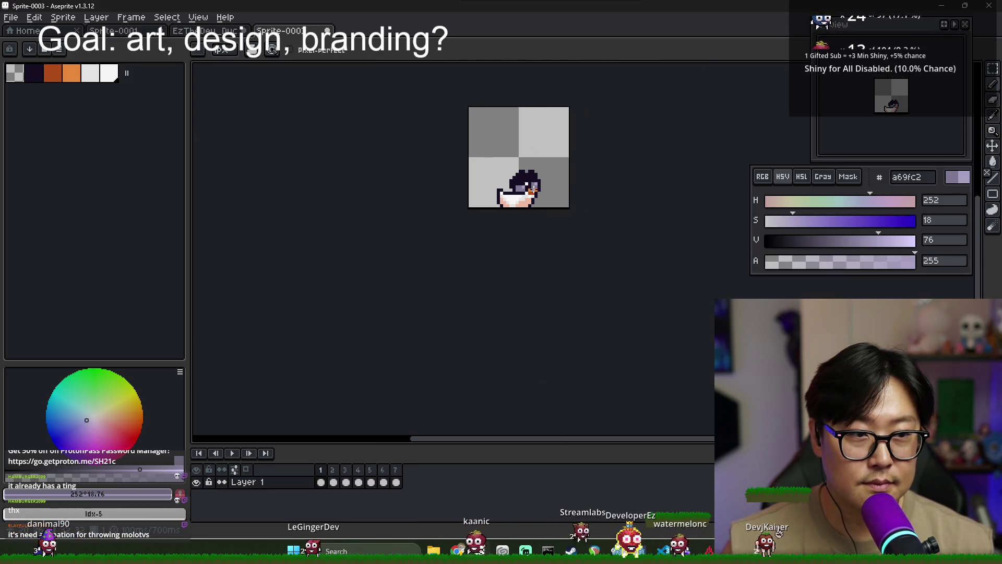
{"action": "scroll", "coordinate": [492, 210], "scroll_direction": "up", "scroll_amount": 4}
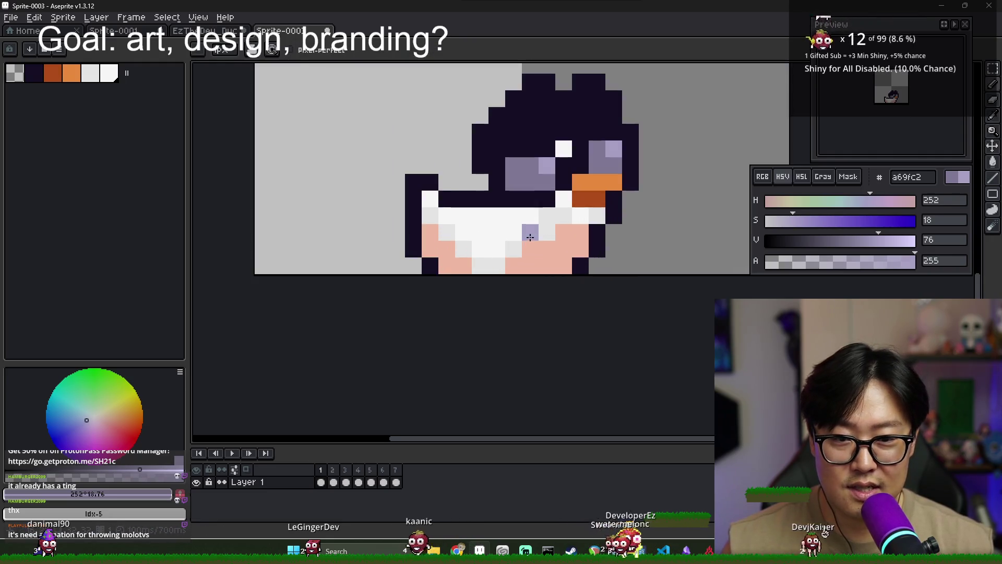
{"action": "left_click", "coordinate": [540, 236], "text": "alt"}
{"action": "left_click", "coordinate": [525, 216], "text": "alt"}
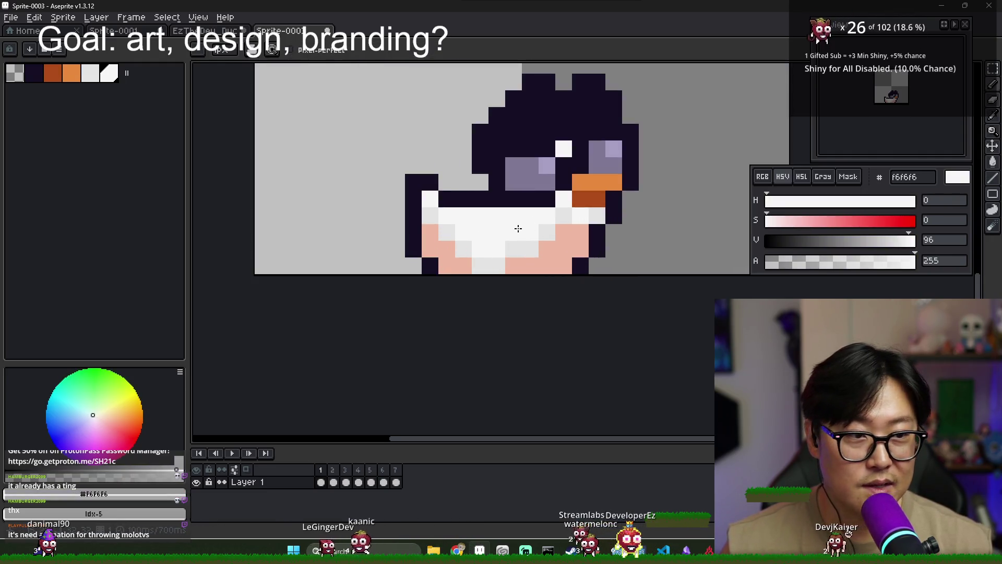
{"action": "scroll", "coordinate": [517, 232], "scroll_direction": "down", "scroll_amount": 1}
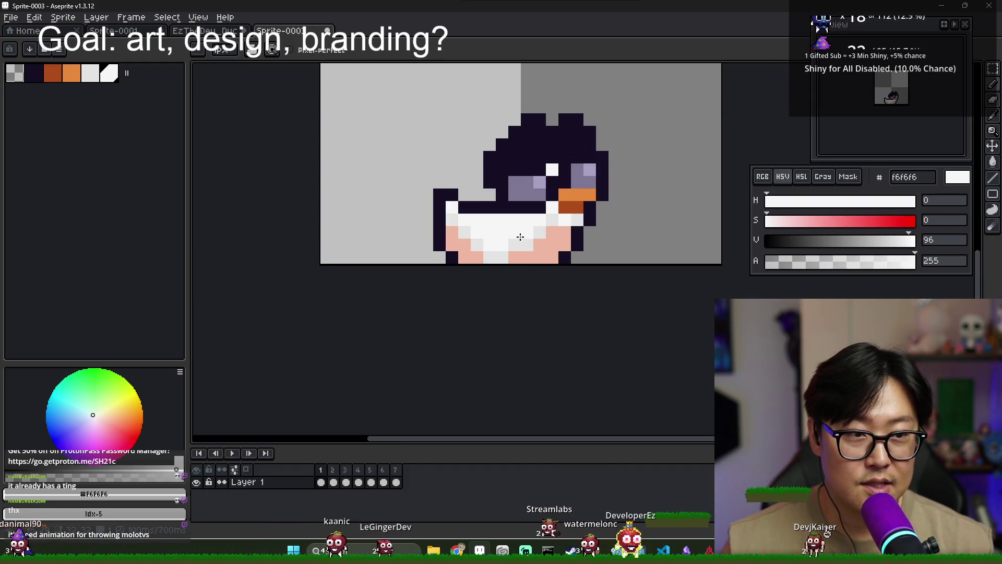
{"action": "left_click", "coordinate": [334, 481]}
{"action": "key", "text": "Left"}
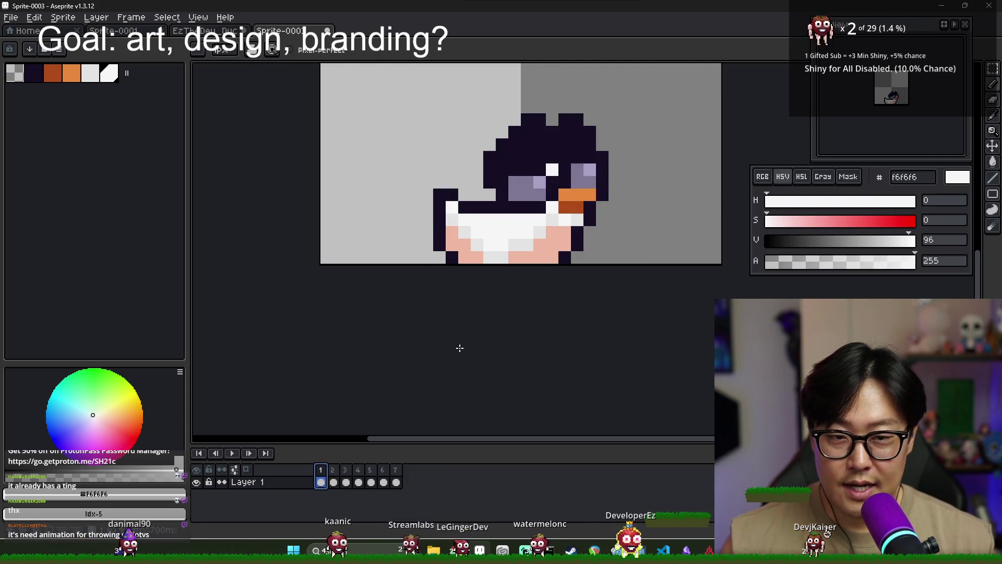
{"action": "scroll", "coordinate": [516, 266], "scroll_direction": "up", "scroll_amount": 2}
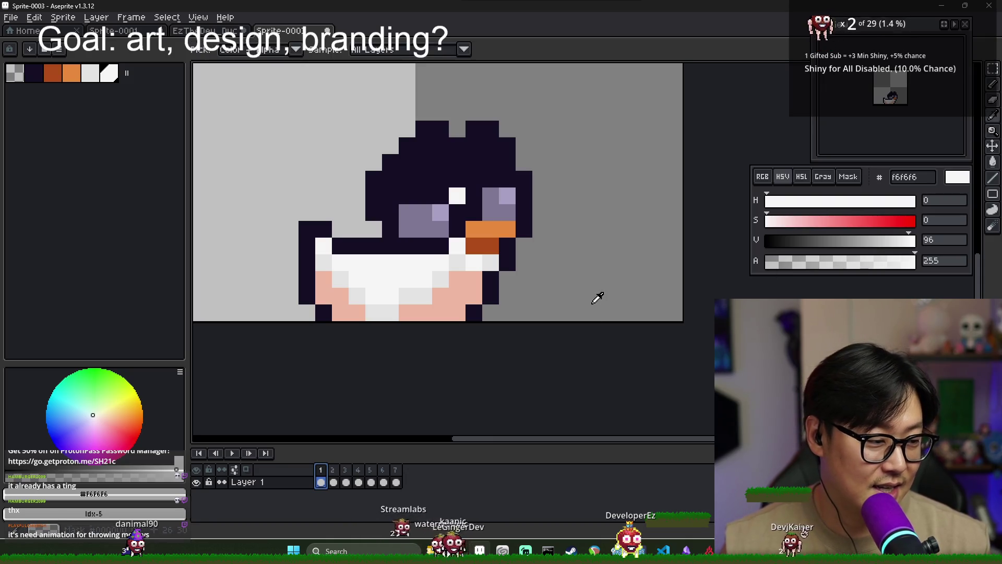
- Close the older EzTheDev_DuckFor sprite sheet, discarding its changes
{"action": "key", "text": "alt+Tab"}
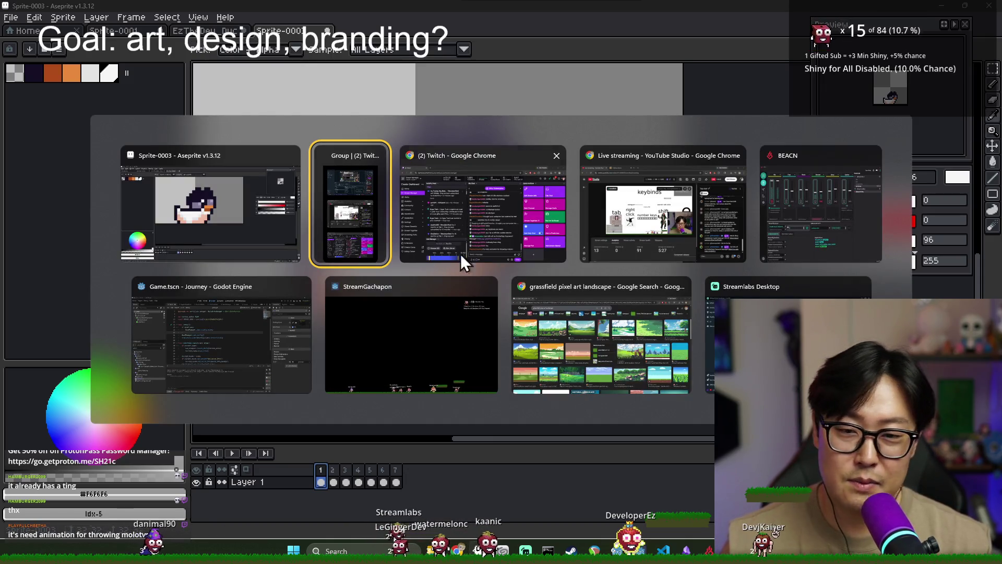
{"action": "left_click", "coordinate": [599, 227]}
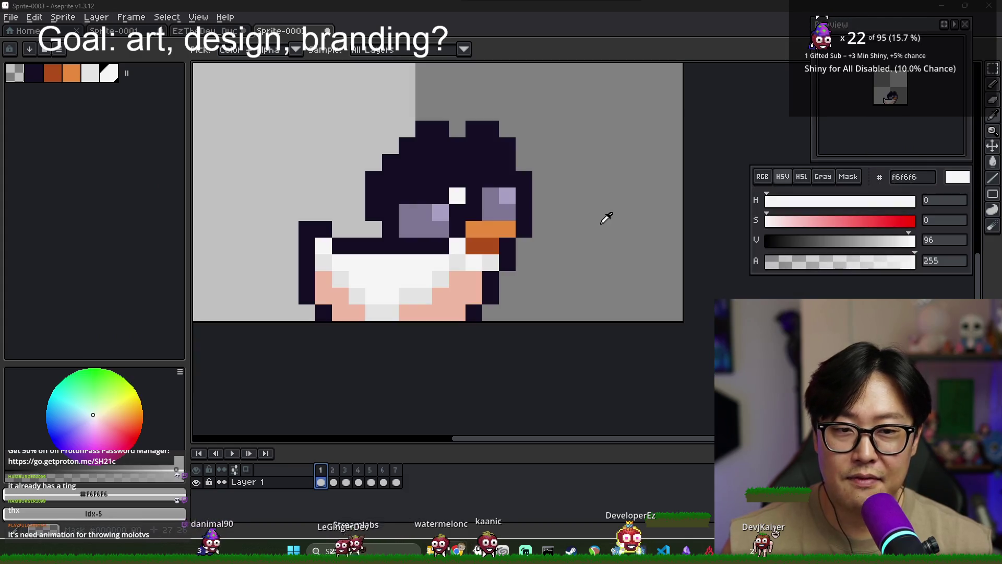
{"action": "key", "text": "alt+Tab"}
{"action": "key", "text": "alt+Tab"}
{"action": "left_click", "coordinate": [223, 32]}
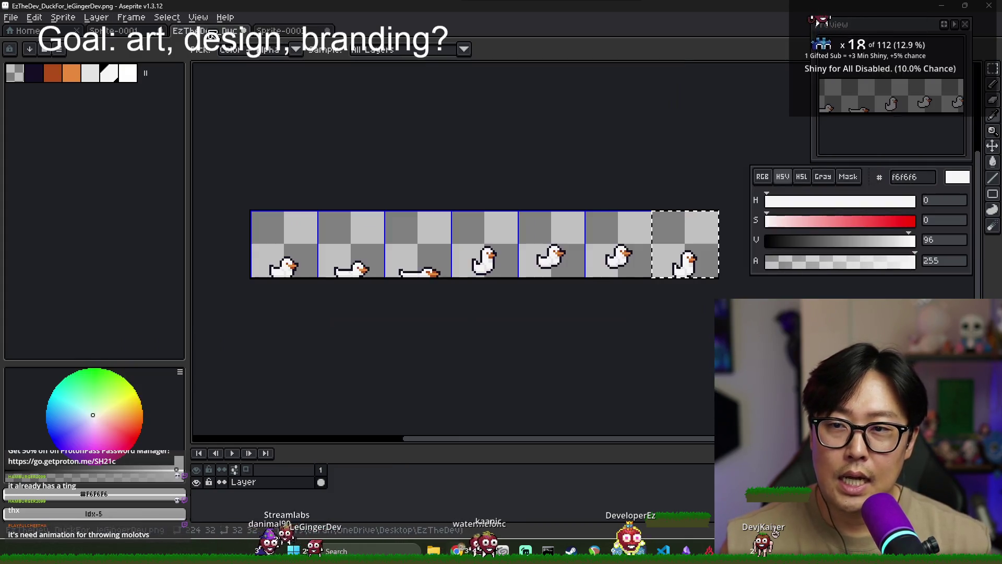
{"action": "left_click", "coordinate": [243, 30]}
{"action": "left_click", "coordinate": [502, 302]}
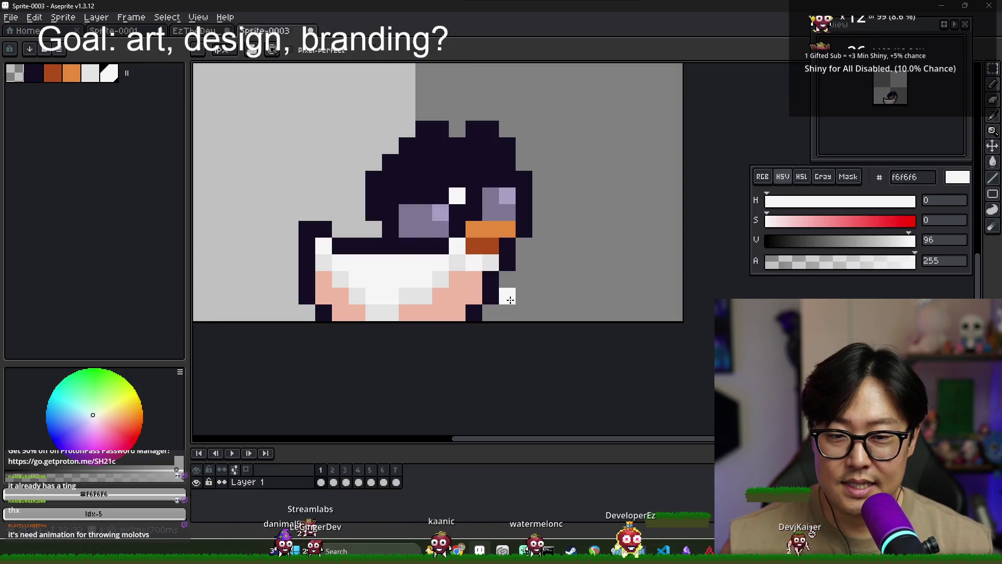
{"action": "key", "text": "alt+Tab"}
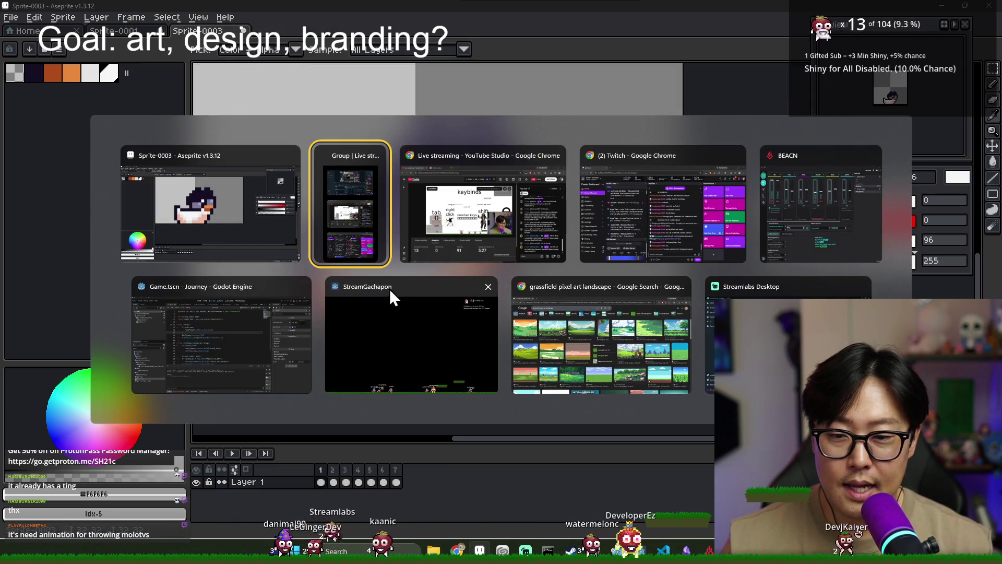
{"action": "left_click", "coordinate": [594, 324]}
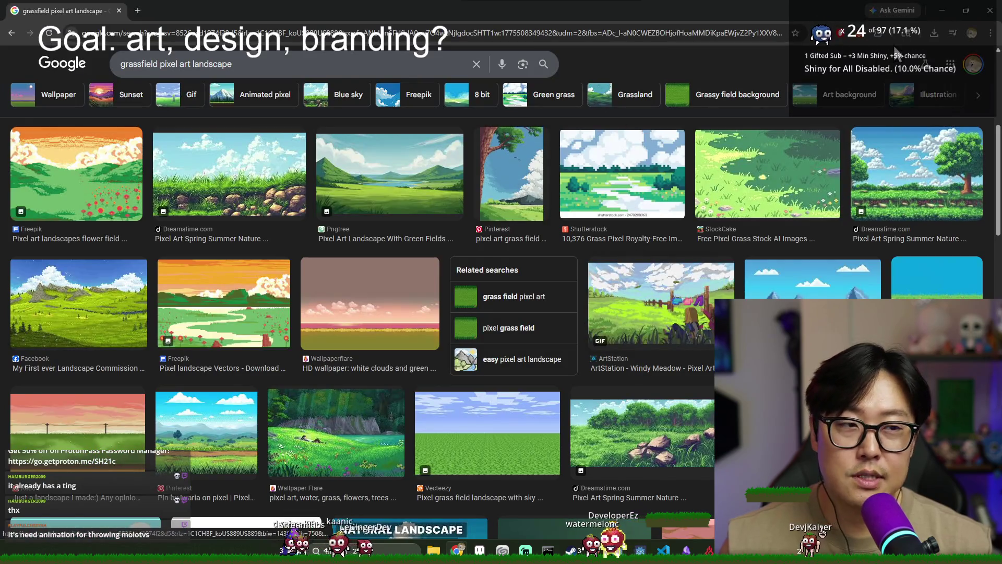
{"action": "key", "text": "alt+Tab"}
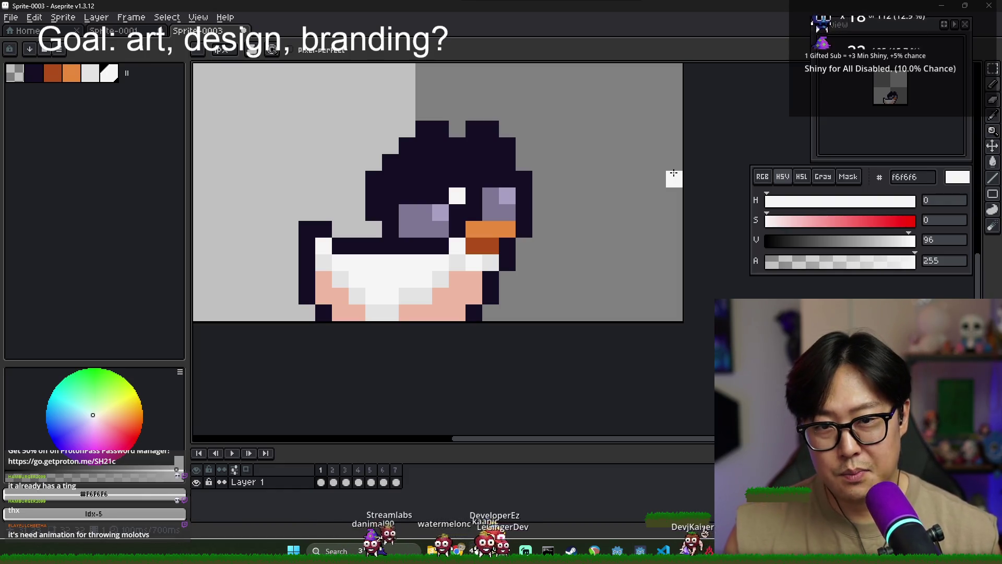
- Reshape the eye highlight into a tall light streak, darkening the stray pixels around it
{"action": "left_click", "coordinate": [458, 261], "text": "alt"}
{"action": "left_click", "coordinate": [458, 179]}
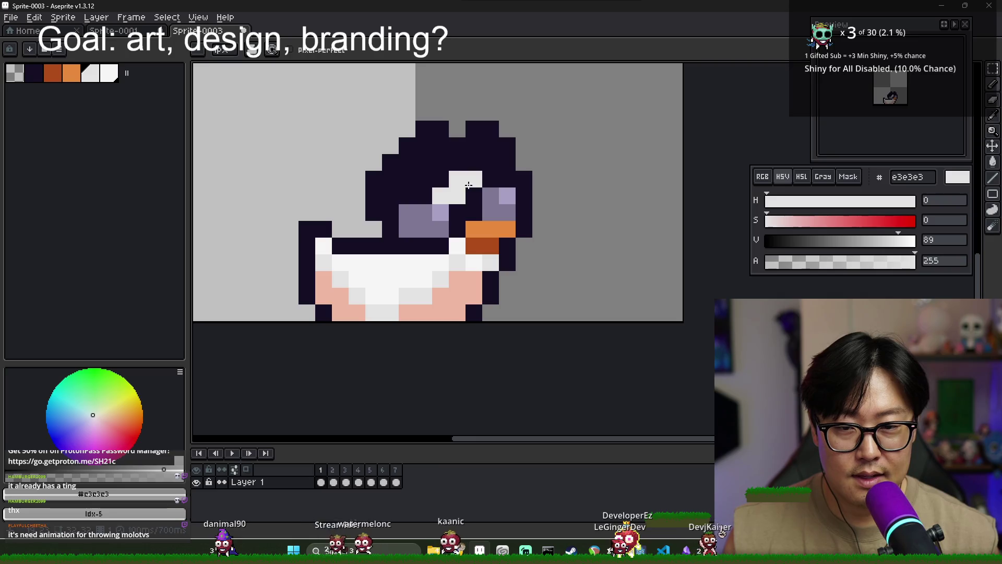
{"action": "left_click", "coordinate": [452, 215], "text": "alt"}
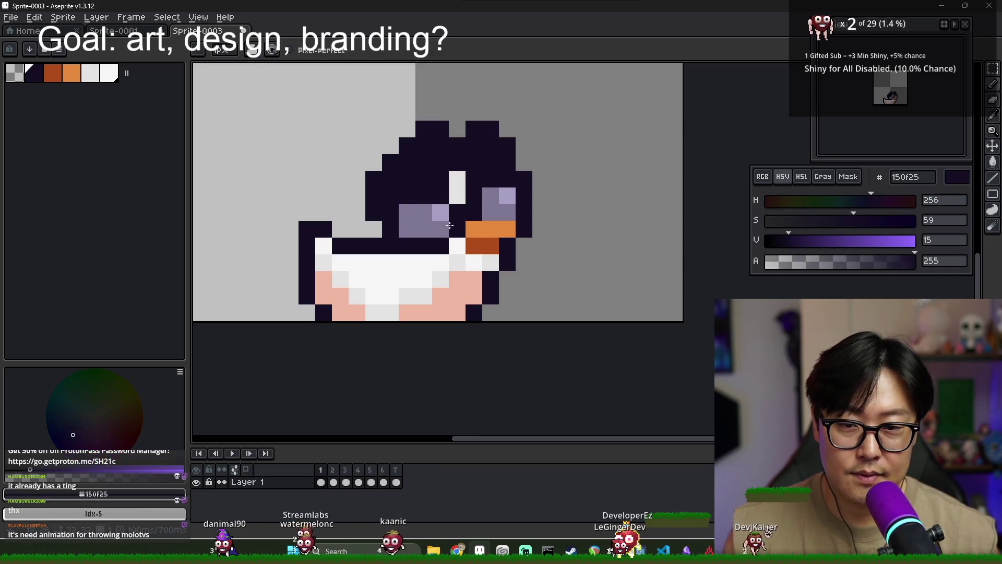
{"action": "left_click", "coordinate": [457, 179], "text": "alt"}
{"action": "left_click", "coordinate": [457, 196]}
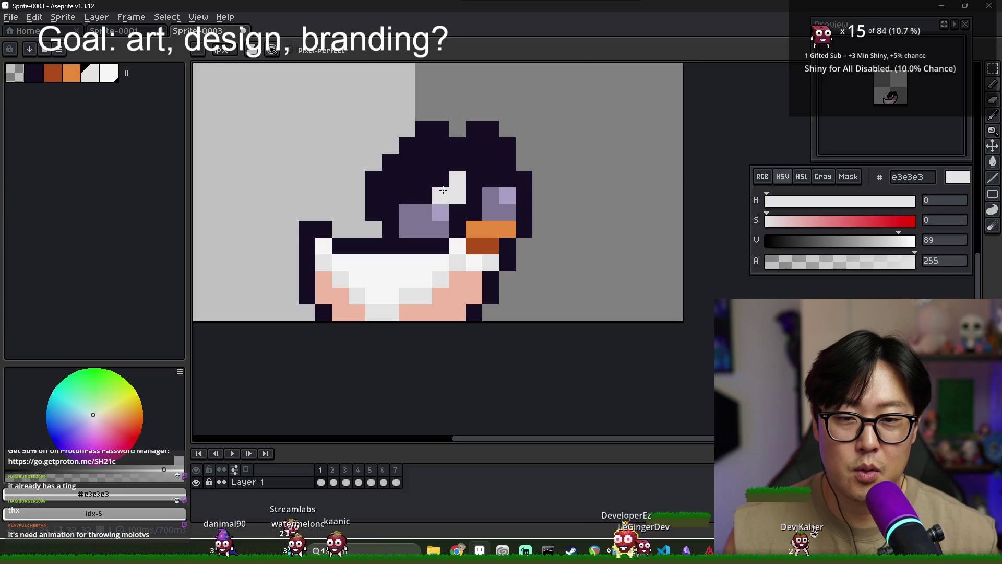
{"action": "left_click", "coordinate": [441, 179]}
{"action": "left_click", "coordinate": [459, 146], "text": "alt"}
{"action": "left_click", "coordinate": [458, 162]}
{"action": "left_click", "coordinate": [441, 179]}
{"action": "scroll", "coordinate": [459, 211], "scroll_direction": "down", "scroll_amount": 1}
{"action": "scroll", "coordinate": [459, 212], "scroll_direction": "up", "scroll_amount": 2}
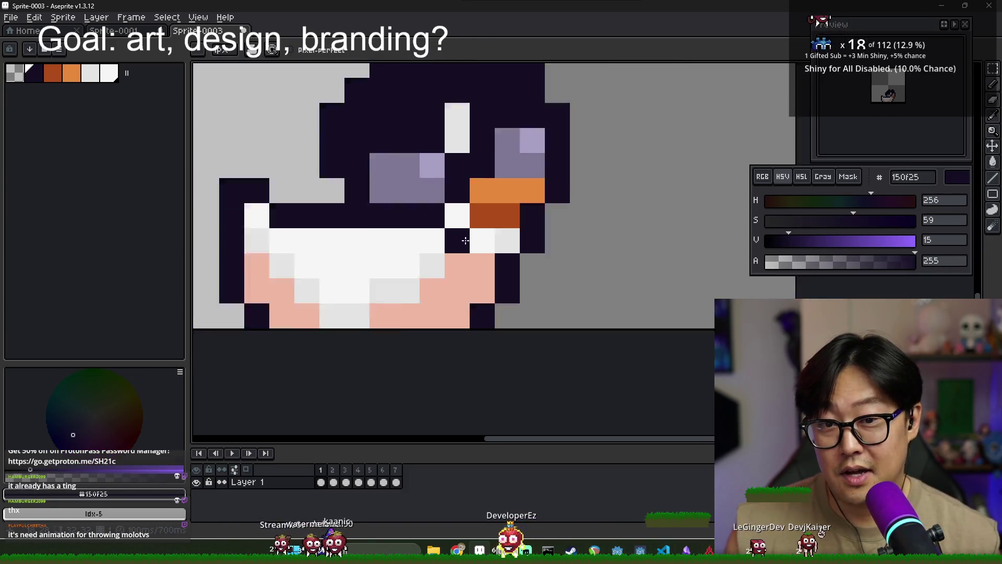
- Repaint the grey pixels around the beak bright white
{"action": "left_click", "coordinate": [455, 241]}
{"action": "key", "text": "ctrl+z"}
{"action": "left_click", "coordinate": [451, 213], "text": "alt"}
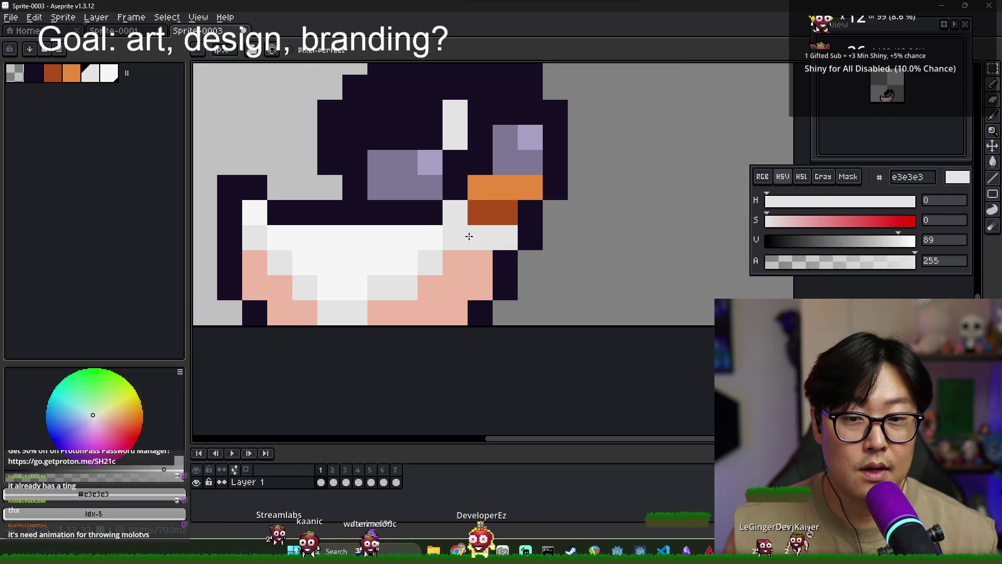
{"action": "left_click", "coordinate": [433, 230], "text": "alt"}
{"action": "left_click_drag", "start_coordinate": [456, 214], "coordinate": [480, 233]}
{"action": "left_click", "coordinate": [456, 238]}
{"action": "left_click", "coordinate": [431, 261]}
{"action": "scroll", "coordinate": [448, 259], "scroll_direction": "down", "scroll_amount": 5}
{"action": "scroll", "coordinate": [447, 260], "scroll_direction": "up", "scroll_amount": 2}
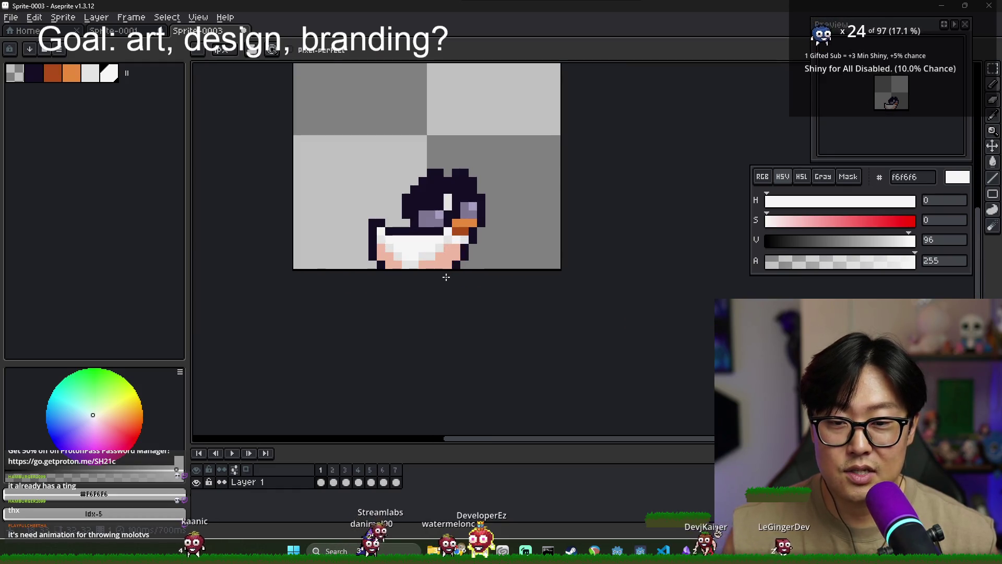
{"action": "scroll", "coordinate": [436, 240], "scroll_direction": "up", "scroll_amount": 4}
- Paint the lower belly light grey and fill the sprite's bottom row pink
{"action": "left_click", "coordinate": [457, 235], "text": "alt"}
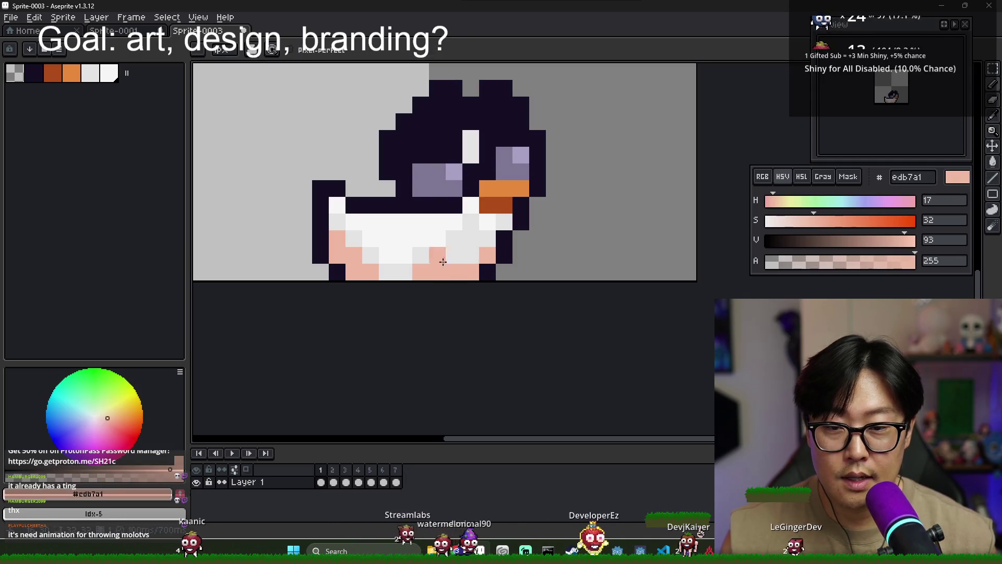
{"action": "key", "text": "ctrl+z"}
{"action": "left_click_drag", "start_coordinate": [488, 255], "coordinate": [422, 273]}
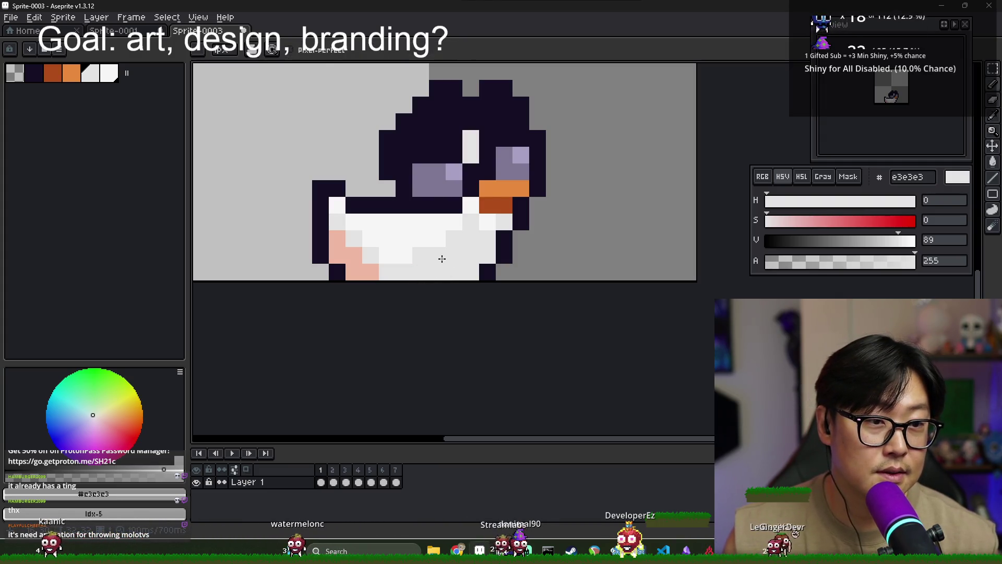
{"action": "left_click", "coordinate": [417, 252], "text": "alt"}
{"action": "left_click", "coordinate": [366, 269], "text": "alt"}
{"action": "left_click", "coordinate": [471, 272]}
{"action": "left_click", "coordinate": [385, 273]}
{"action": "left_click_drag", "start_coordinate": [384, 275], "coordinate": [456, 274]}
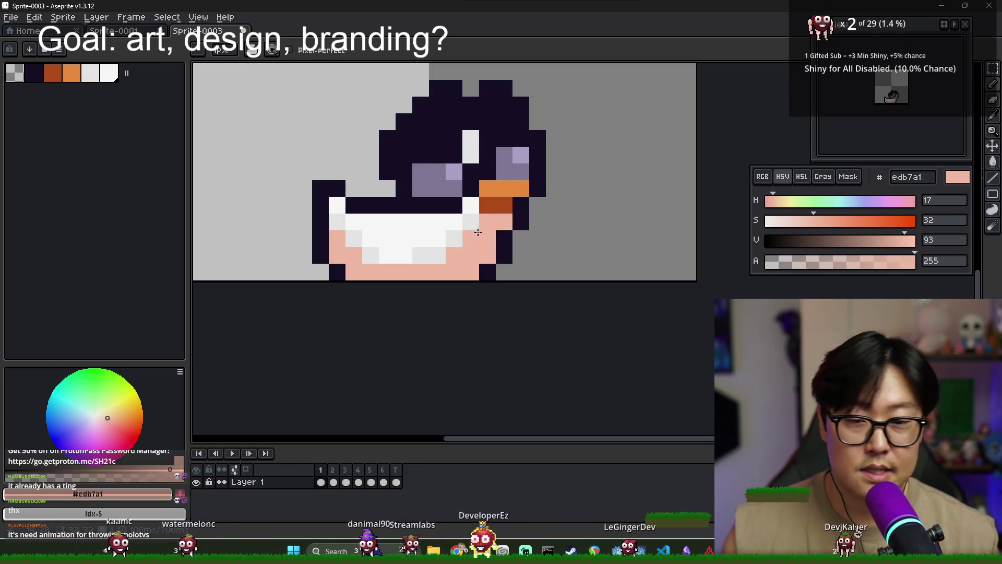
{"action": "scroll", "coordinate": [478, 231], "scroll_direction": "down", "scroll_amount": 6}
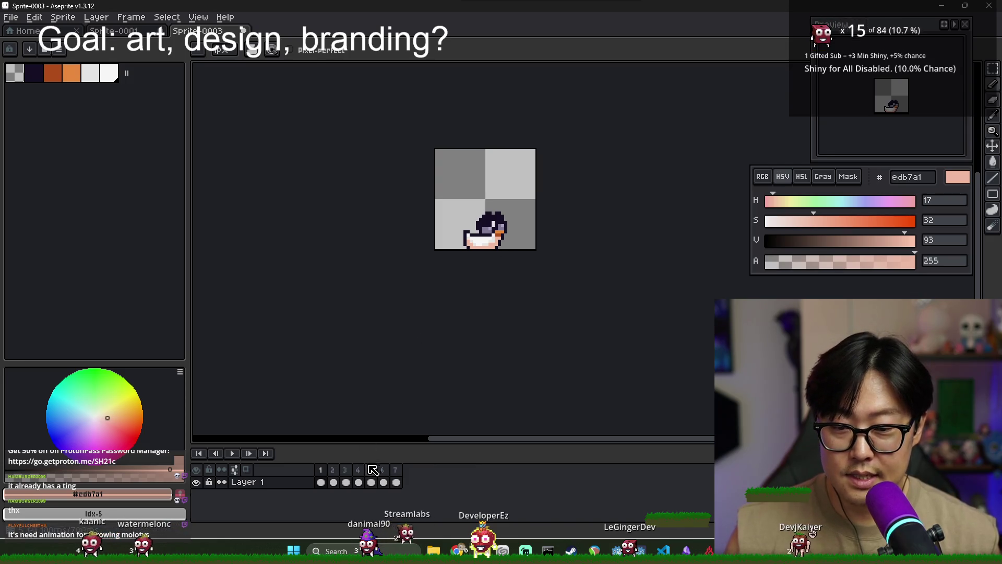
{"action": "scroll", "coordinate": [463, 210], "scroll_direction": "up", "scroll_amount": 3}
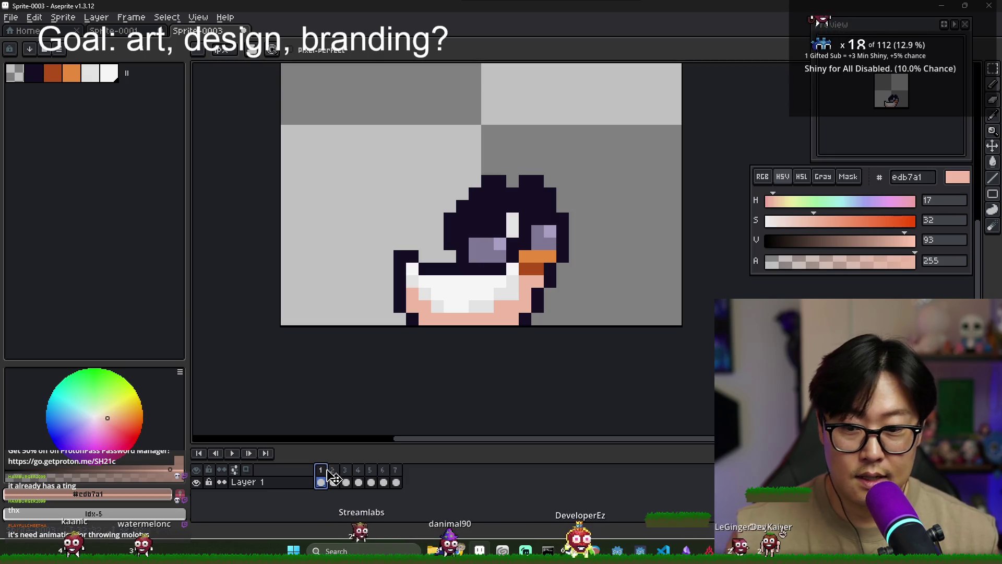
{"action": "key", "text": "ctrl+s"}
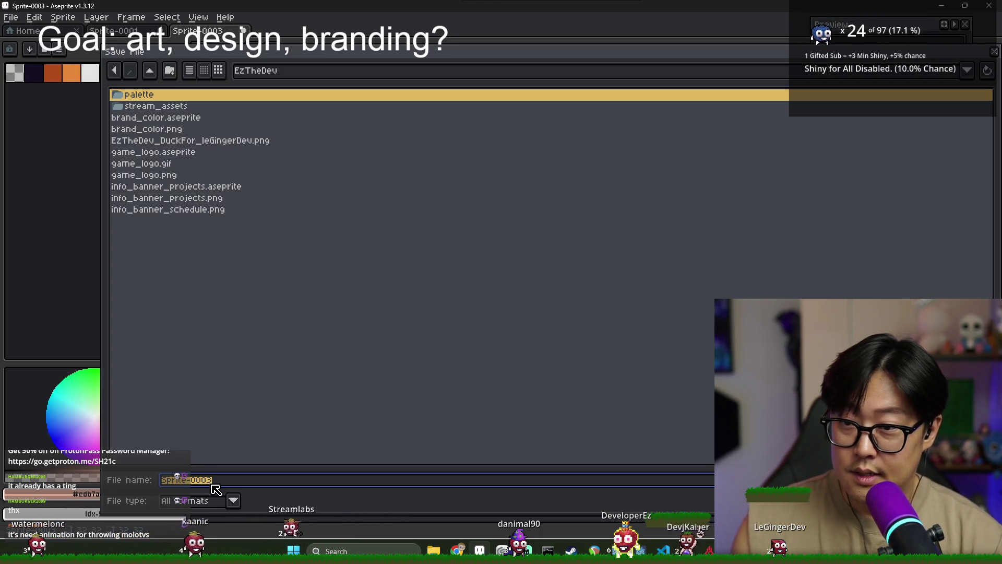
- Enter ginger_duck_sprite as the file name and confirm the save
{"action": "type", "text": "ginger_duck_"}
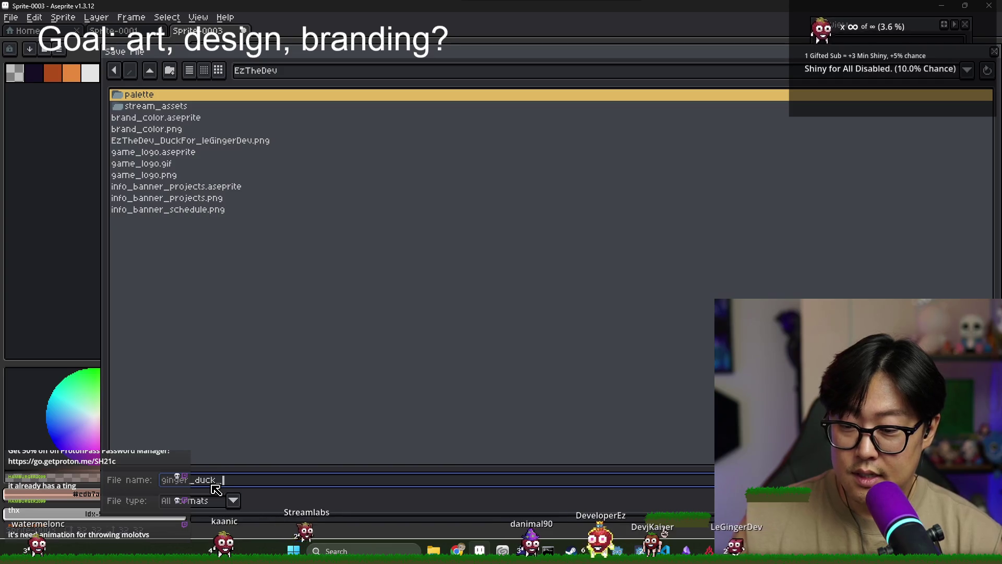
{"action": "type", "text": "sprite"}
{"action": "key", "text": "Return"}
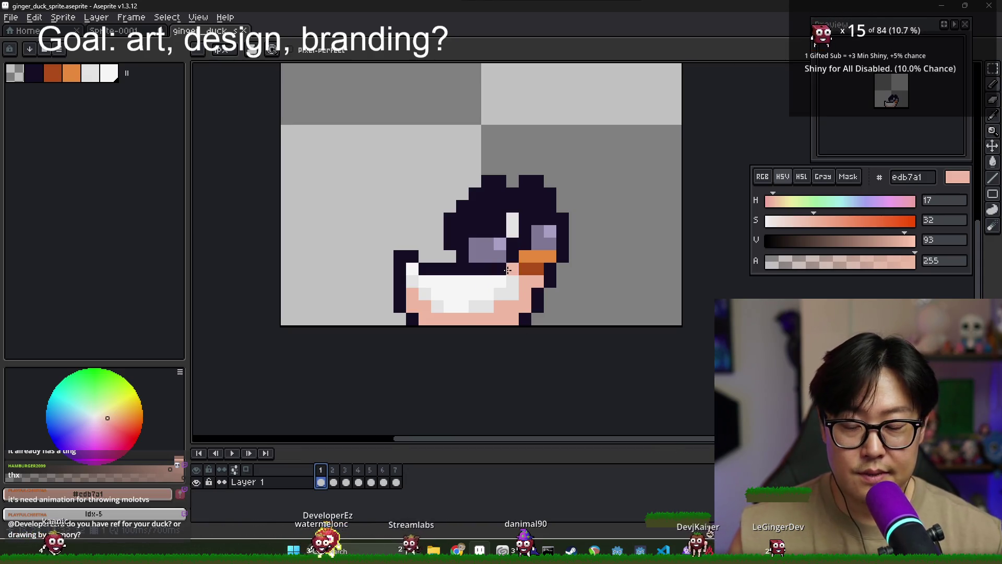
- Compare frames 1 and 2 and turn on onion skinning
{"action": "left_click", "coordinate": [334, 481]}
{"action": "left_click", "coordinate": [321, 481]}
{"action": "left_click", "coordinate": [334, 480]}
{"action": "left_click", "coordinate": [321, 481]}
{"action": "left_click", "coordinate": [334, 482]}
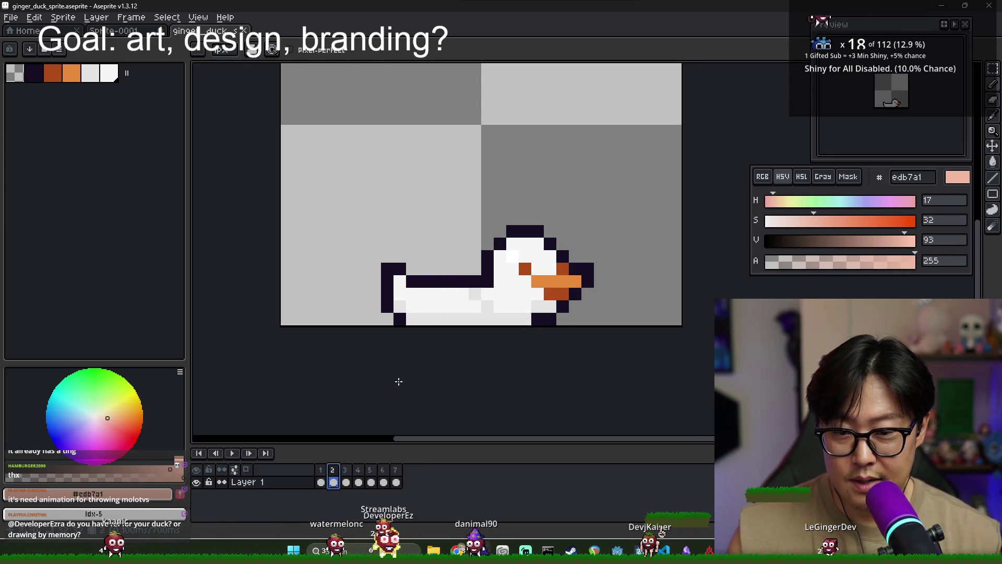
{"action": "left_click", "coordinate": [321, 481]}
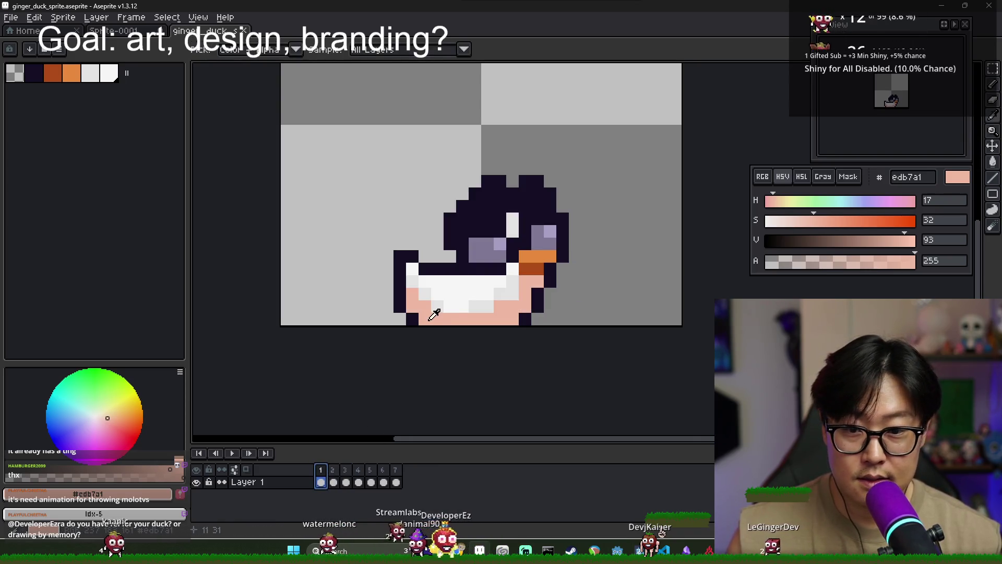
{"action": "left_click", "coordinate": [335, 469]}
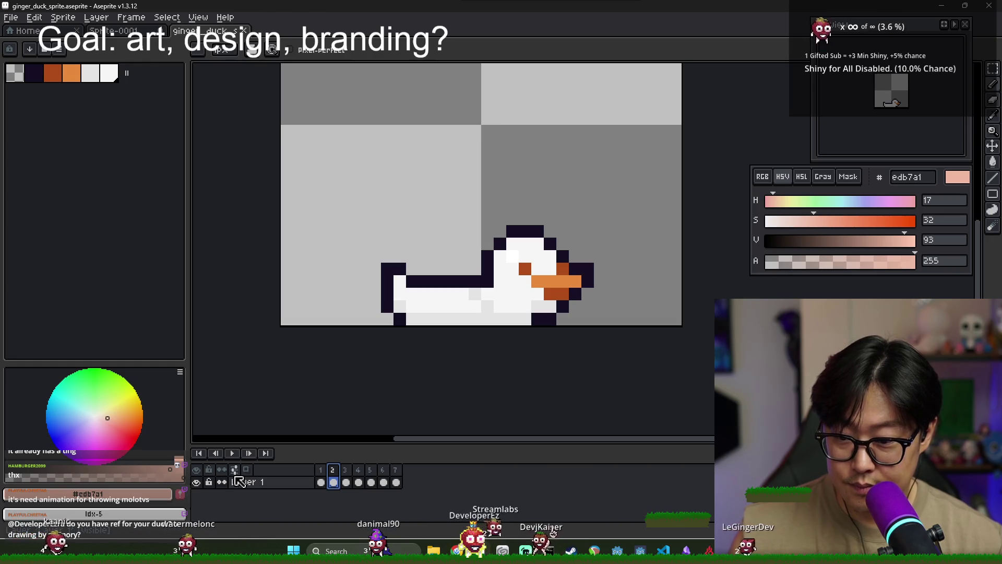
{"action": "left_click", "coordinate": [245, 472]}
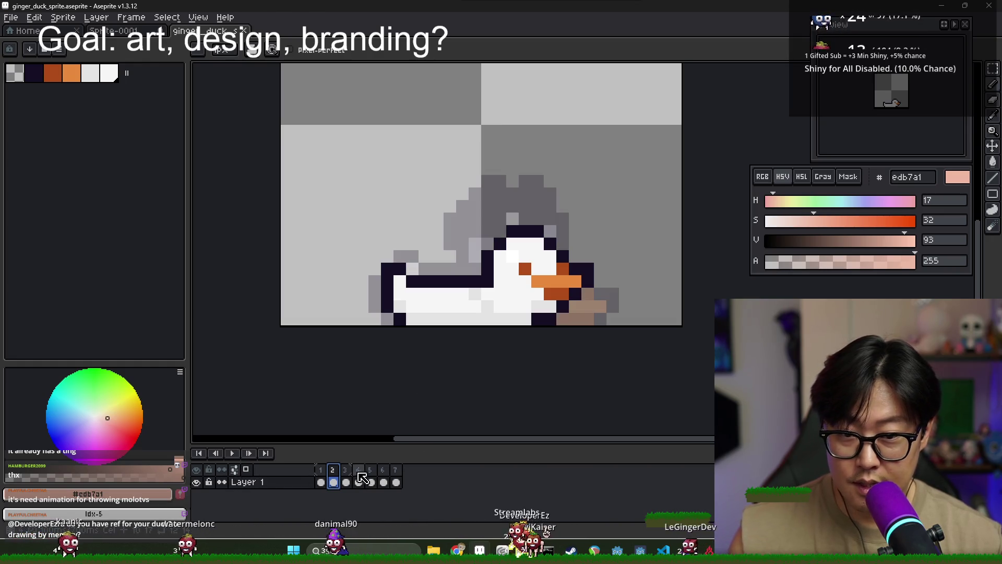
- Pick the dark 150f25 from frame 1 and paint it onto frame 2's duck head
{"action": "key", "text": "Left"}
{"action": "left_click", "coordinate": [501, 219], "text": "alt"}
{"action": "key", "text": "Right"}
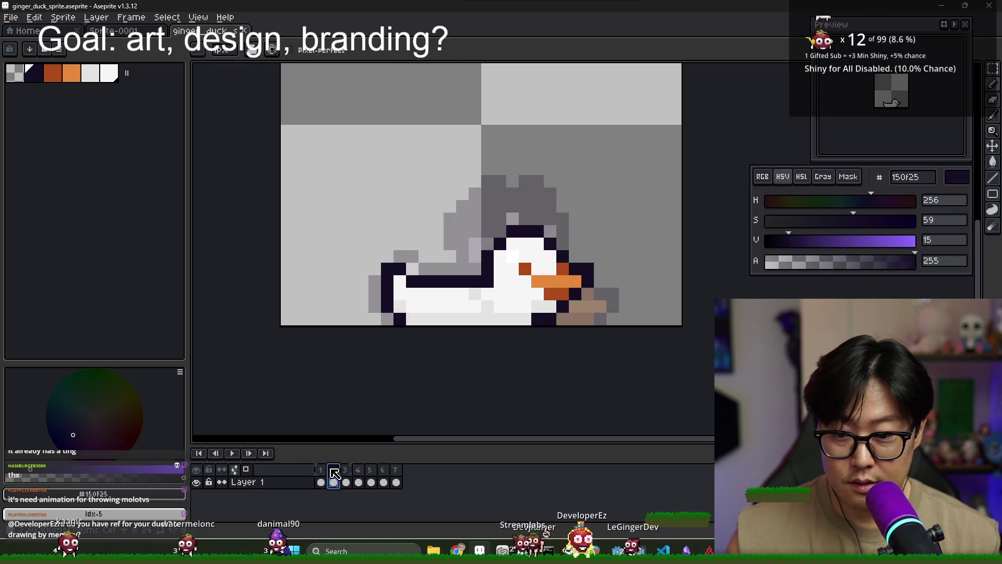
{"action": "scroll", "coordinate": [414, 195], "scroll_direction": "up", "scroll_amount": 2}
{"action": "left_click", "coordinate": [414, 195]}
{"action": "scroll", "coordinate": [493, 199], "scroll_direction": "down", "scroll_amount": 2}
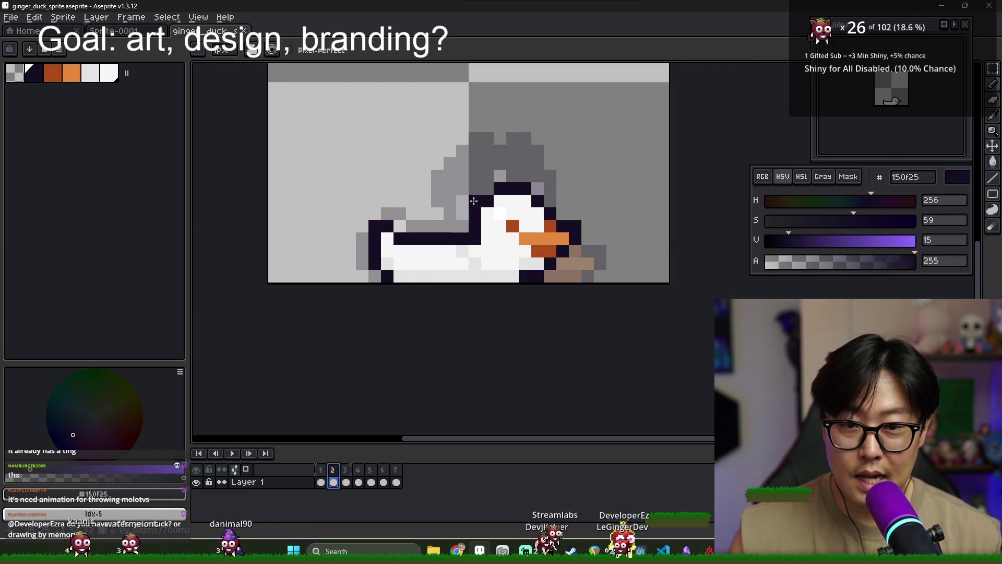
{"action": "key", "text": "Left"}
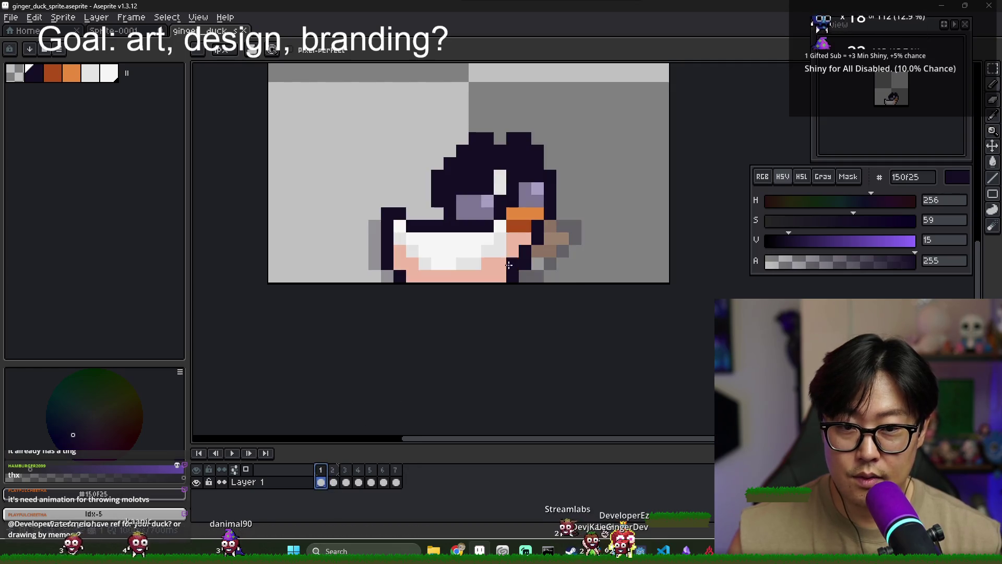
{"action": "key", "text": "Right"}
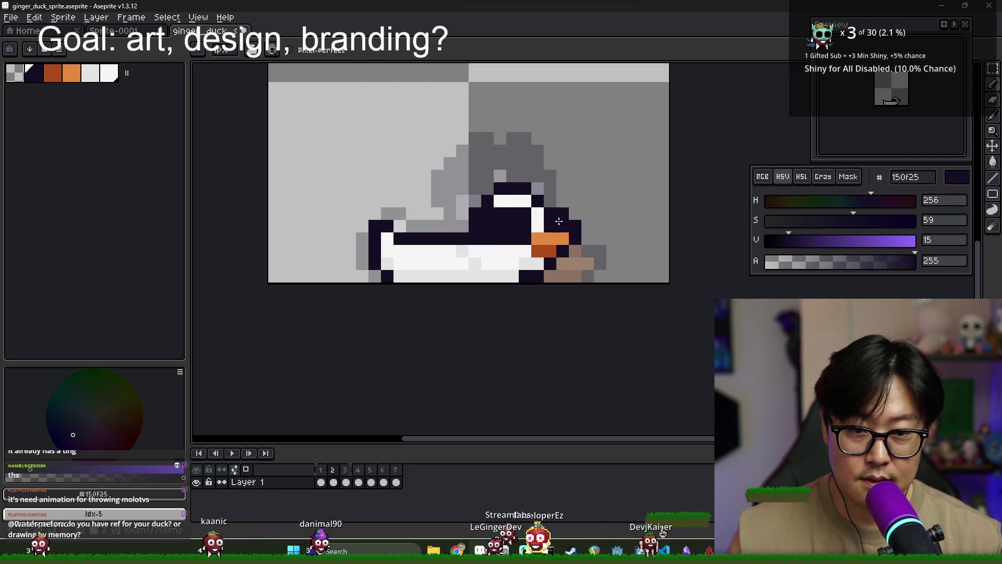
- Add a muted purple 7e7694 eye band and turn the white eye row dark
{"action": "left_click", "coordinate": [325, 478]}
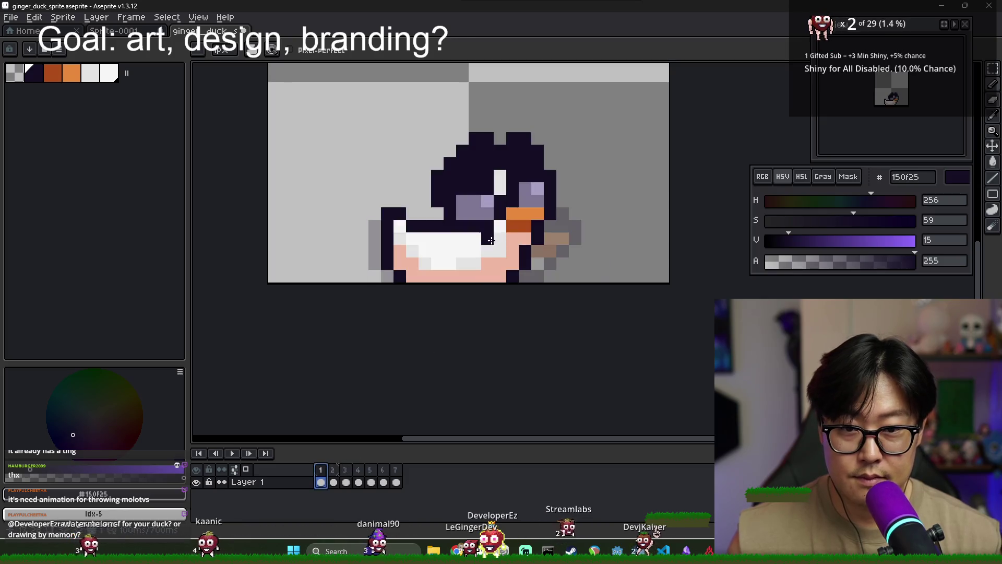
{"action": "left_click", "coordinate": [488, 239], "text": "alt"}
{"action": "left_click", "coordinate": [333, 469]}
{"action": "left_click", "coordinate": [500, 224]}
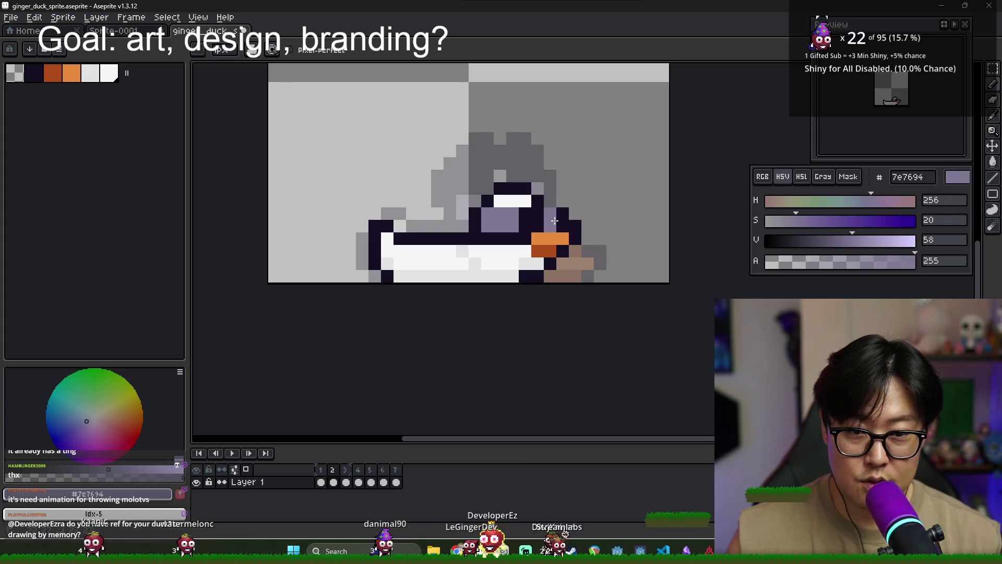
{"action": "left_click", "coordinate": [525, 217], "text": "alt"}
{"action": "left_click_drag", "start_coordinate": [500, 200], "coordinate": [563, 200]}
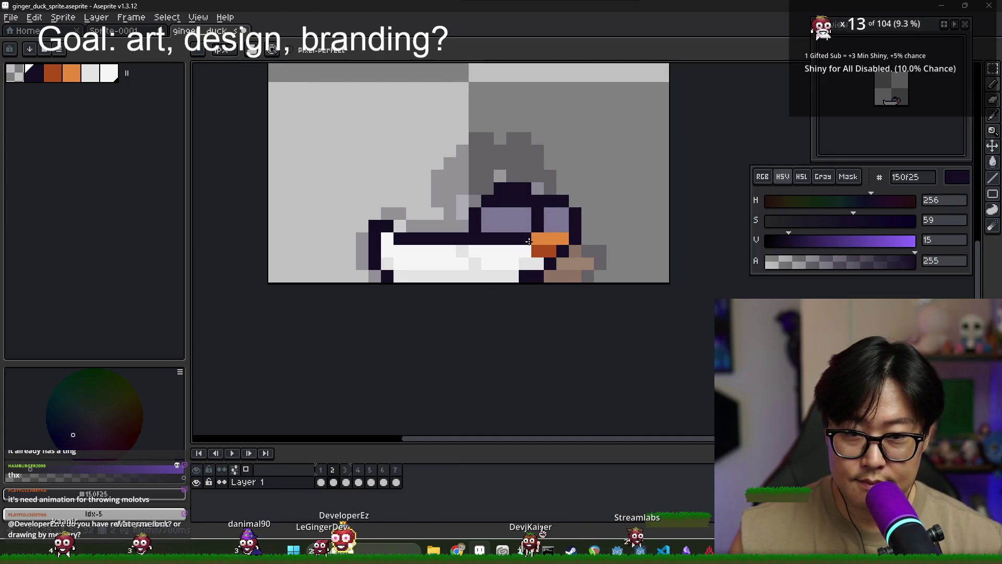
- Add light lavender a69fc2 highlights to both eyes, undoing a stray body pixel
{"action": "left_click", "coordinate": [324, 469]}
{"action": "left_click", "coordinate": [334, 470]}
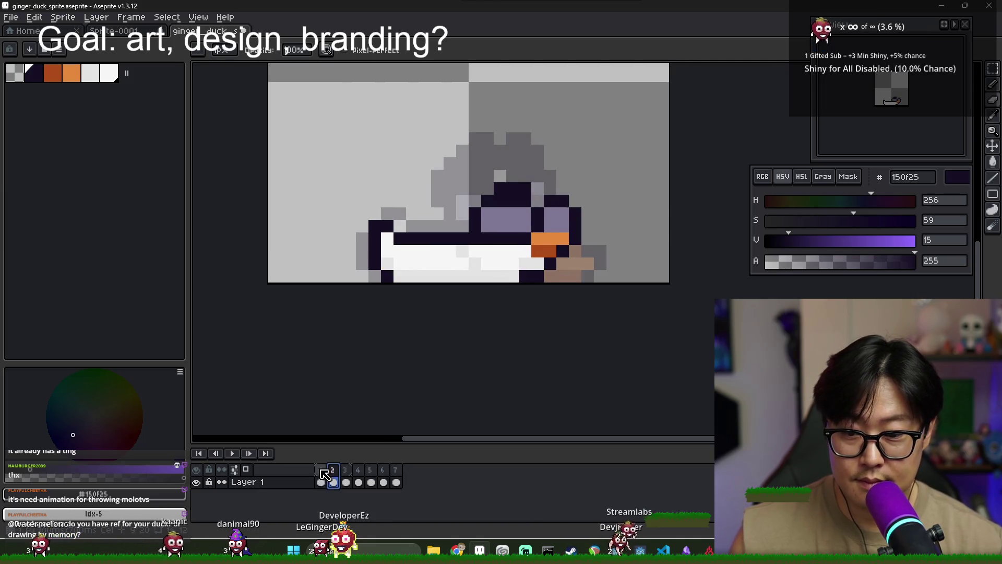
{"action": "left_click", "coordinate": [321, 470]}
{"action": "left_click", "coordinate": [541, 221], "text": "alt"}
{"action": "key", "text": "period"}
{"action": "left_click", "coordinate": [563, 214]}
{"action": "left_click", "coordinate": [517, 214]}
{"action": "left_click", "coordinate": [486, 252]}
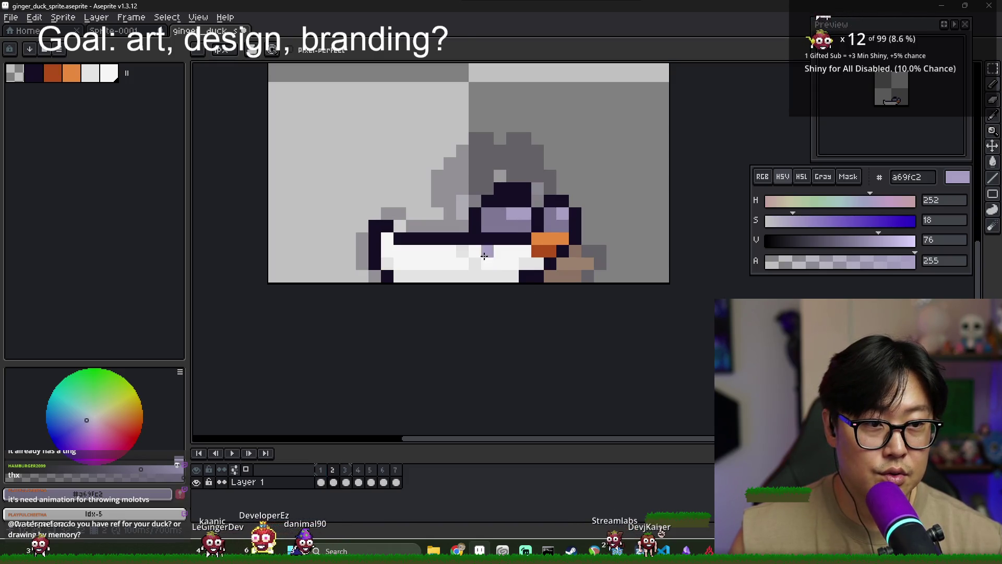
{"action": "key", "text": "ctrl+z"}
- Pencil a band of dark 150f25 outline across the top of the head
{"action": "left_click", "coordinate": [475, 238], "text": "alt"}
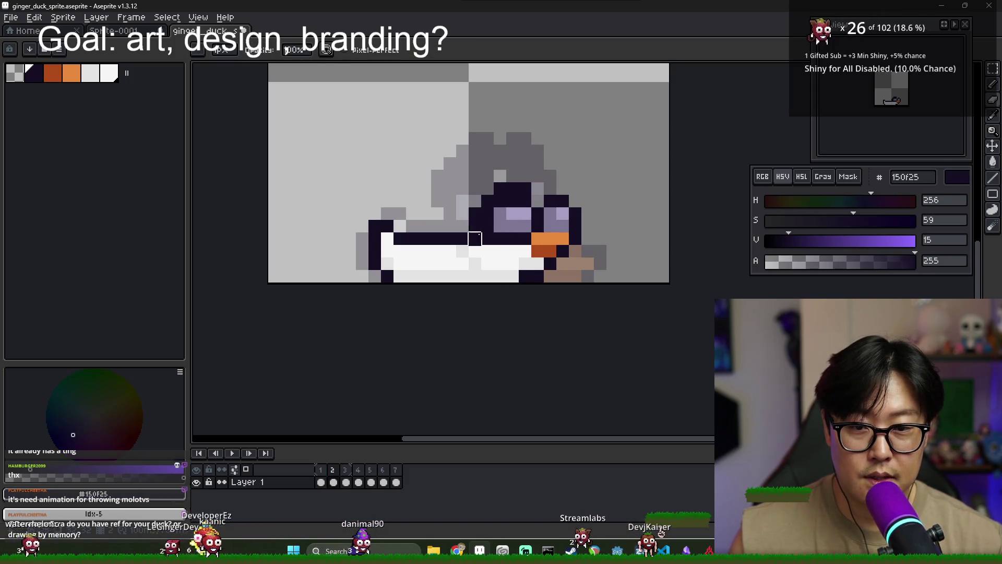
{"action": "key", "text": "b"}
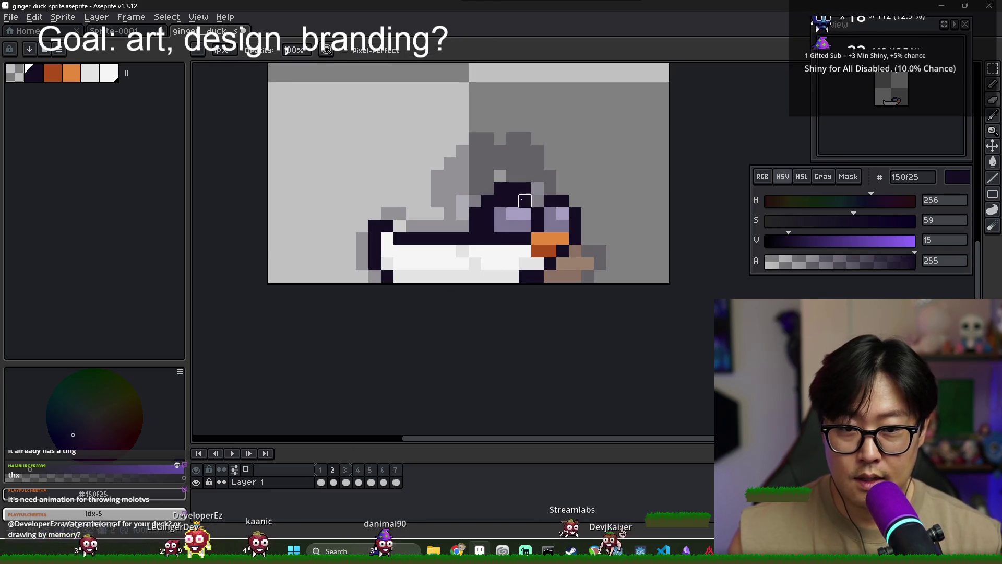
{"action": "mouse_move", "coordinate": [497, 186]}
{"action": "left_mouse_down"}
{"action": "mouse_move", "coordinate": [449, 180]}
{"action": "mouse_move", "coordinate": [588, 176]}
{"action": "left_mouse_up"}
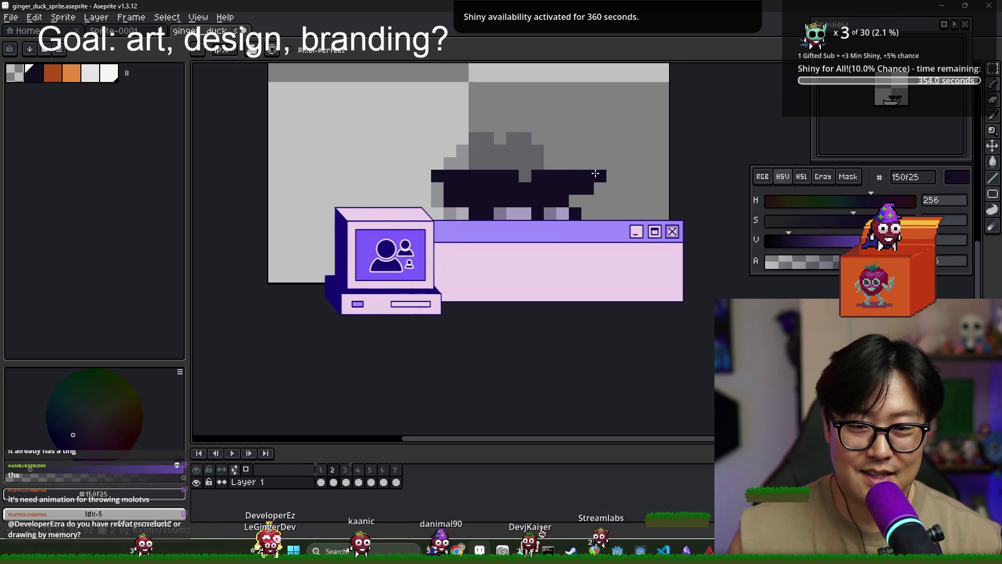
- Draw a spiky dark crest along frame 2's head top, erasing gaps between the spikes
{"action": "left_click", "coordinate": [322, 482]}
{"action": "left_click", "coordinate": [333, 481]}
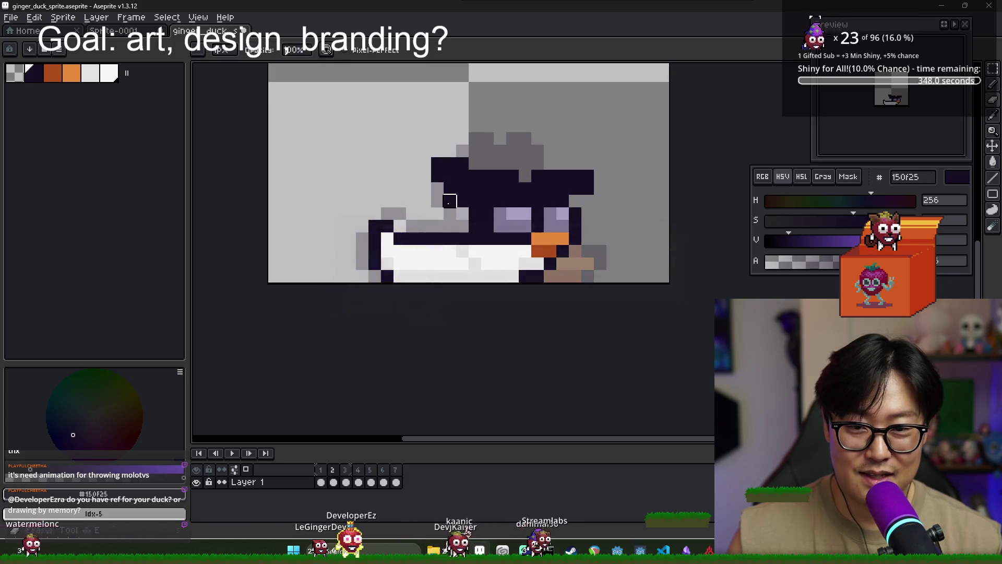
{"action": "left_click", "coordinate": [437, 176]}
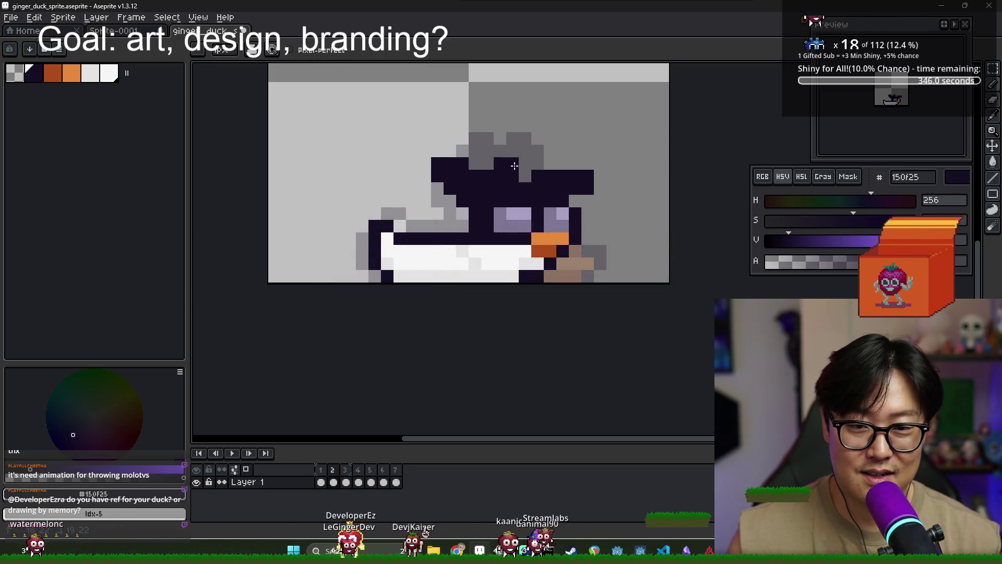
{"action": "left_click_drag", "start_coordinate": [551, 163], "coordinate": [588, 163]}
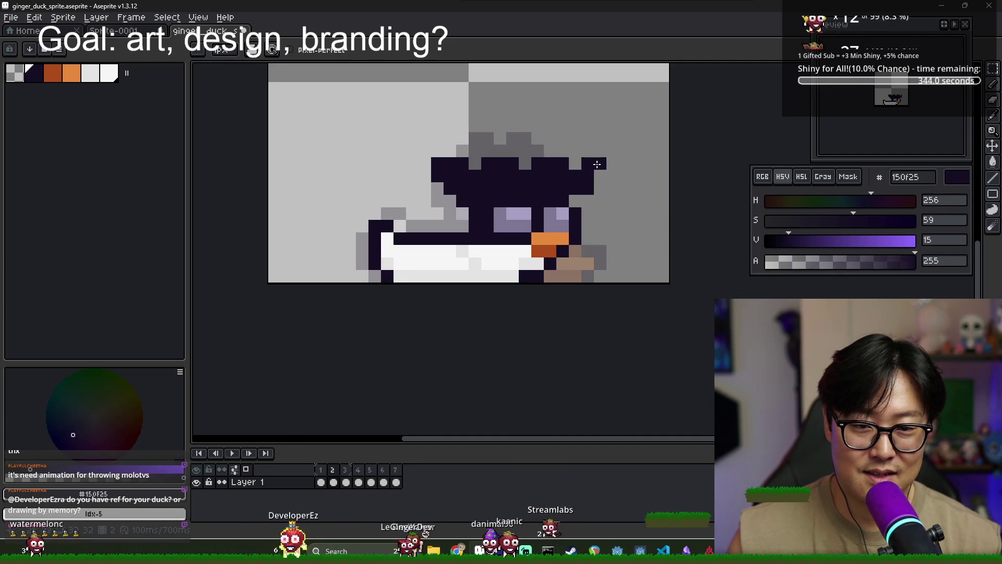
{"action": "key", "text": "e"}
{"action": "left_click", "coordinate": [586, 164]}
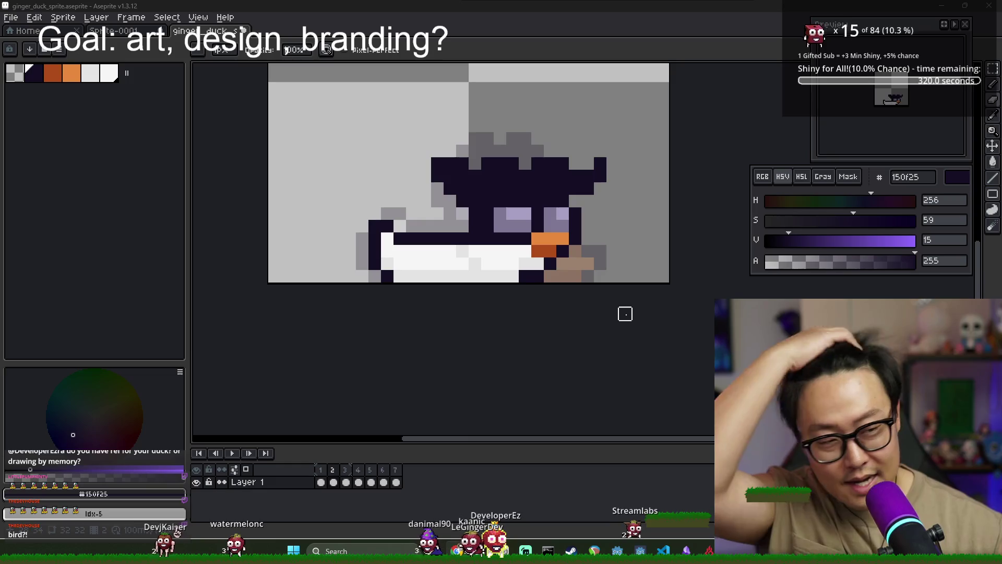
{"action": "left_click_drag", "start_coordinate": [500, 163], "coordinate": [525, 163]}
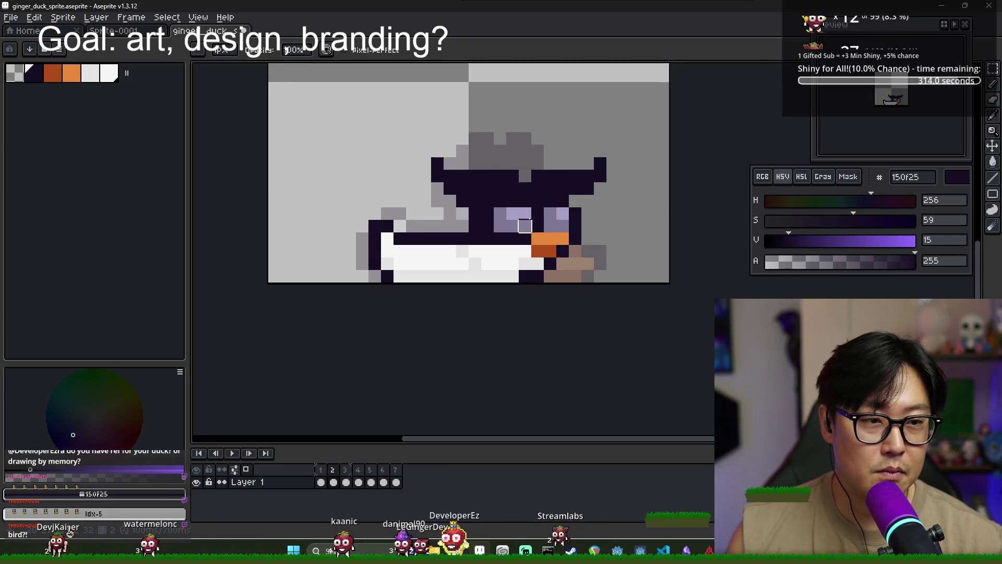
- Compare frames 1 and 2, dismiss the window switcher, and stay on frame 1
{"action": "left_click", "coordinate": [322, 476]}
{"action": "left_click", "coordinate": [333, 481]}
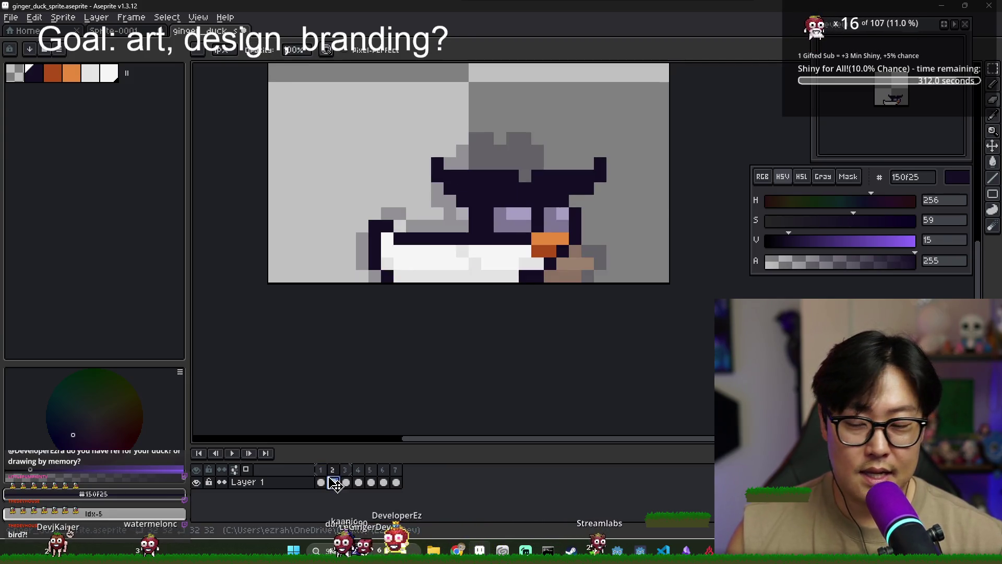
{"action": "left_click", "coordinate": [321, 481]}
{"action": "key", "text": "alt+Tab"}
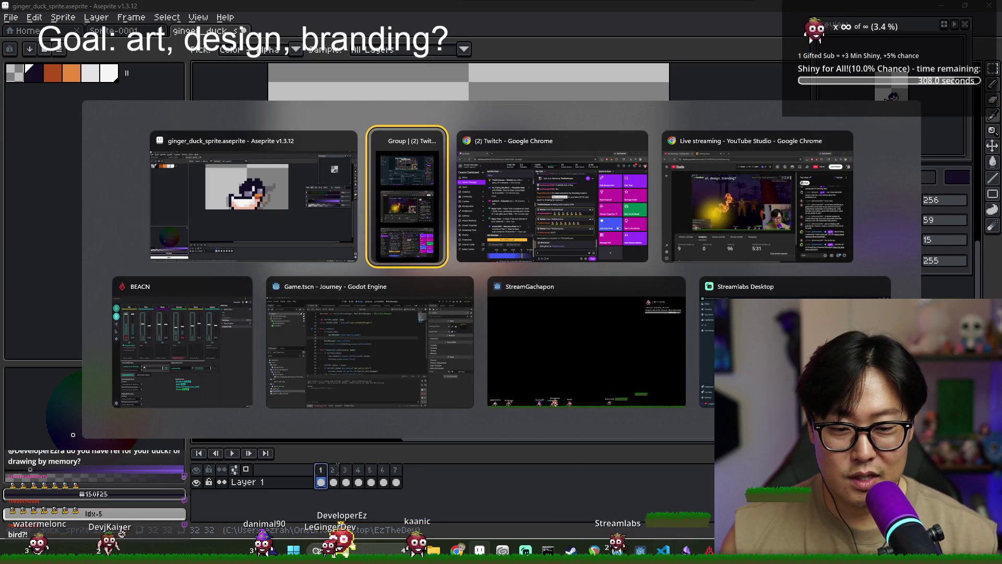
{"action": "key", "text": "Escape"}
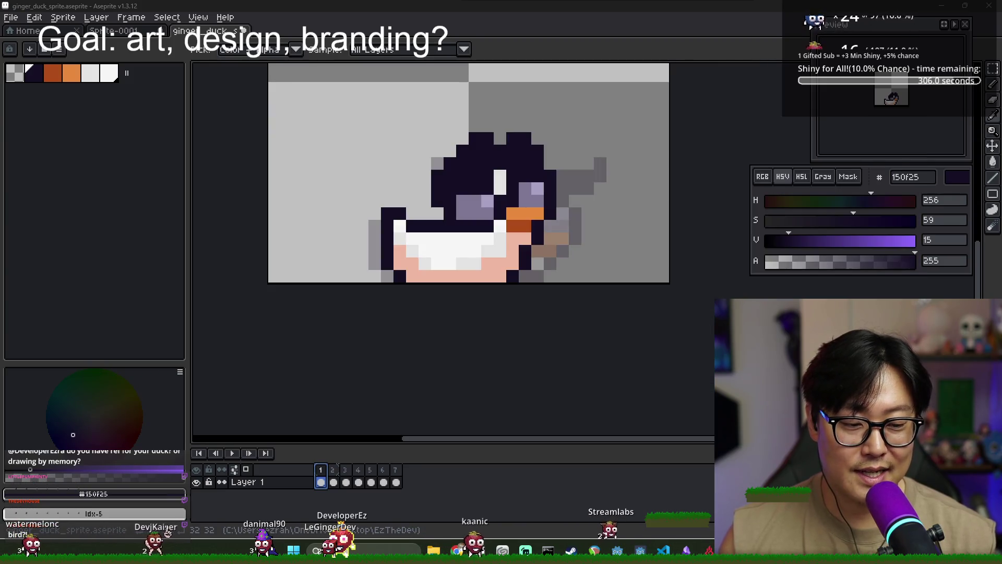
{"action": "key", "text": "alt+Tab"}
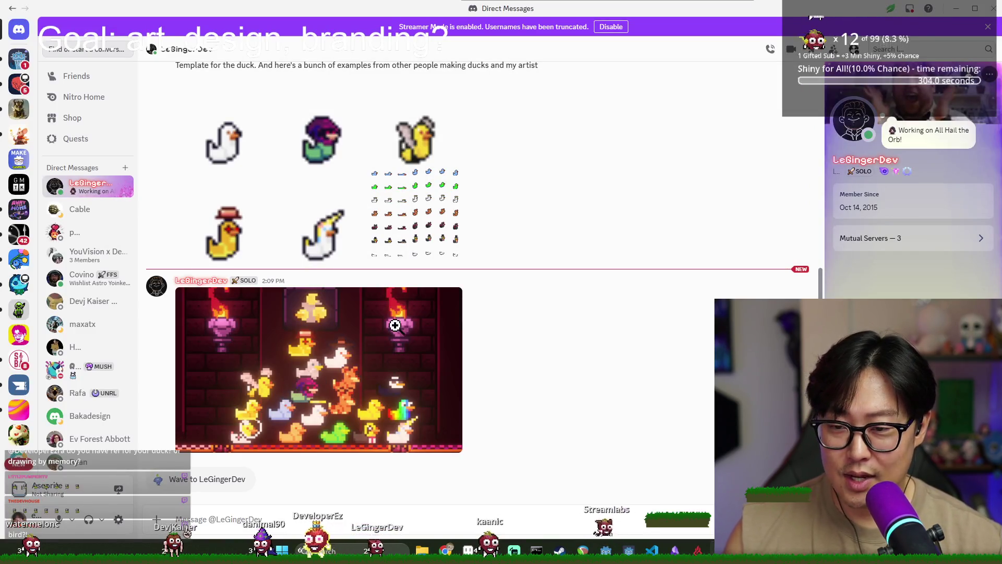
{"action": "left_click", "coordinate": [444, 295]}
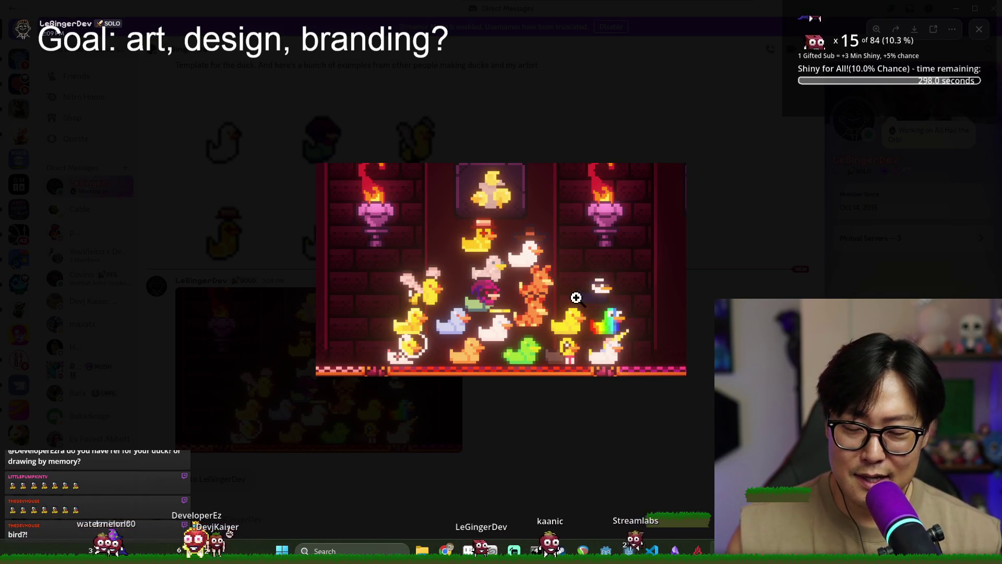
{"action": "key", "text": "Escape"}
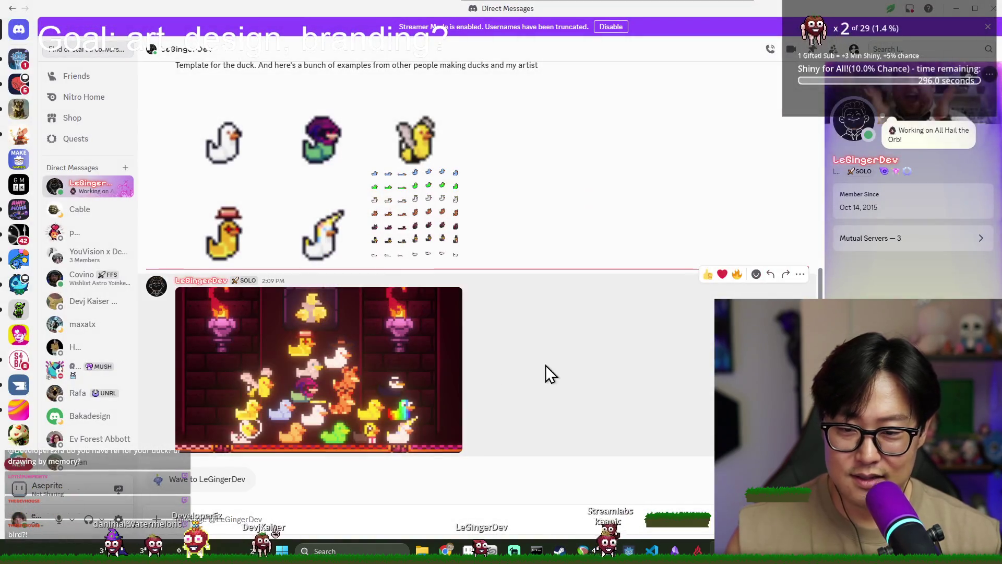
{"action": "key", "text": "alt+Tab"}
{"action": "scroll", "coordinate": [525, 238], "scroll_direction": "up", "scroll_amount": 1}
{"action": "scroll", "coordinate": [487, 318], "scroll_direction": "down", "scroll_amount": 1}
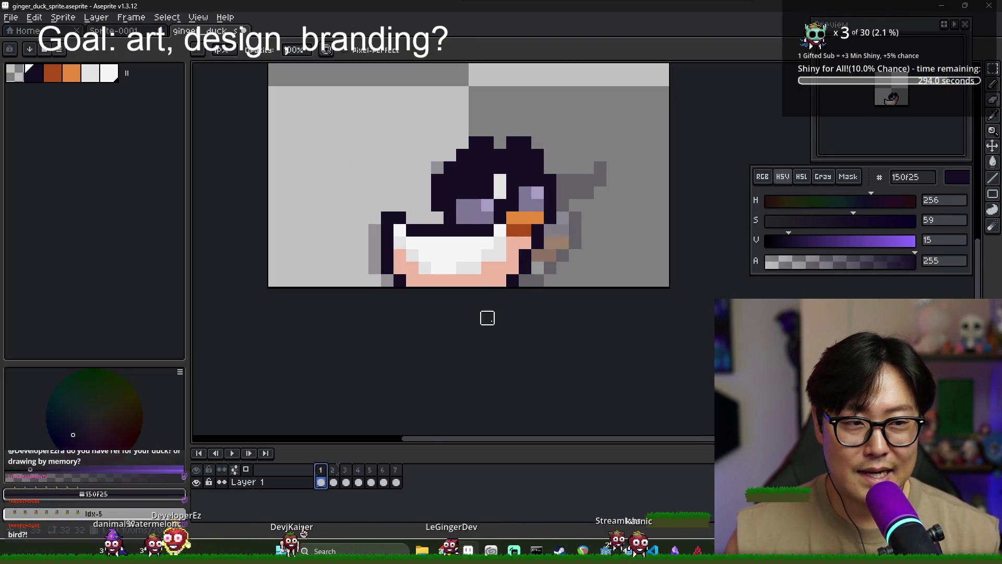
- Raise frame 2's crest spike tips and redraw the dark outline at the head's left edge
{"action": "left_click", "coordinate": [334, 481]}
{"action": "left_click", "coordinate": [320, 481]}
{"action": "left_click", "coordinate": [334, 481]}
{"action": "left_click", "coordinate": [441, 155]}
{"action": "left_click", "coordinate": [450, 155]}
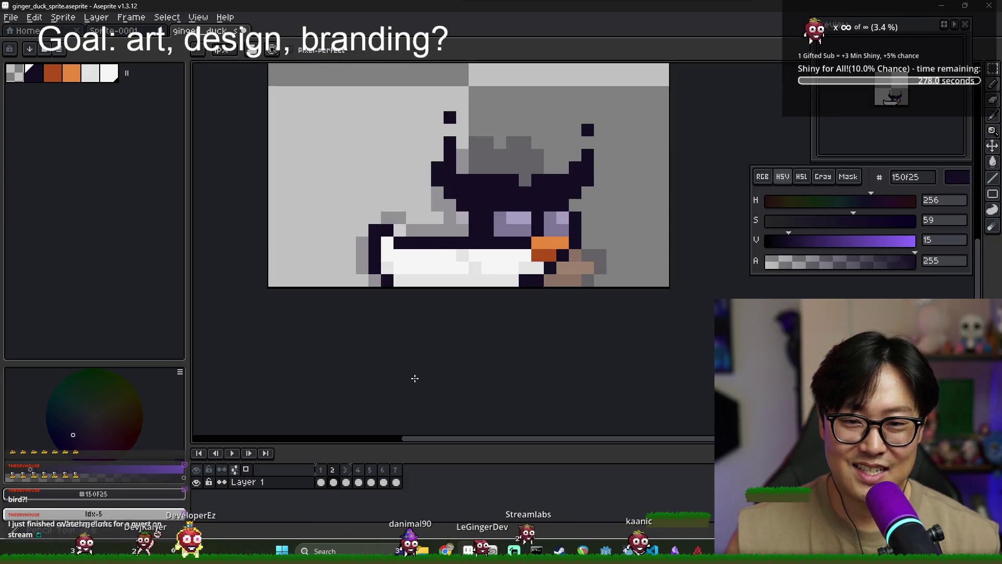
{"action": "left_click", "coordinate": [321, 473]}
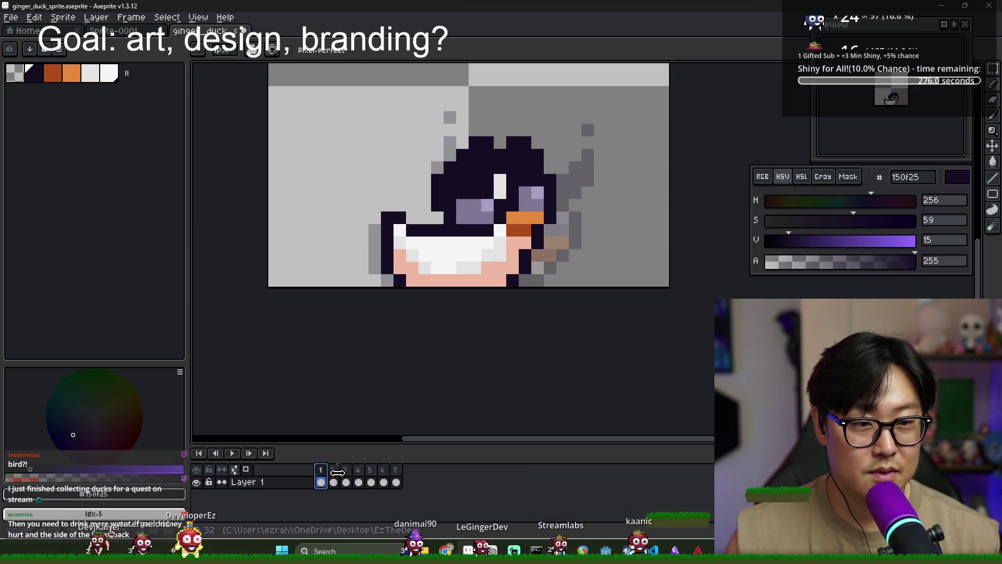
{"action": "left_click", "coordinate": [333, 472]}
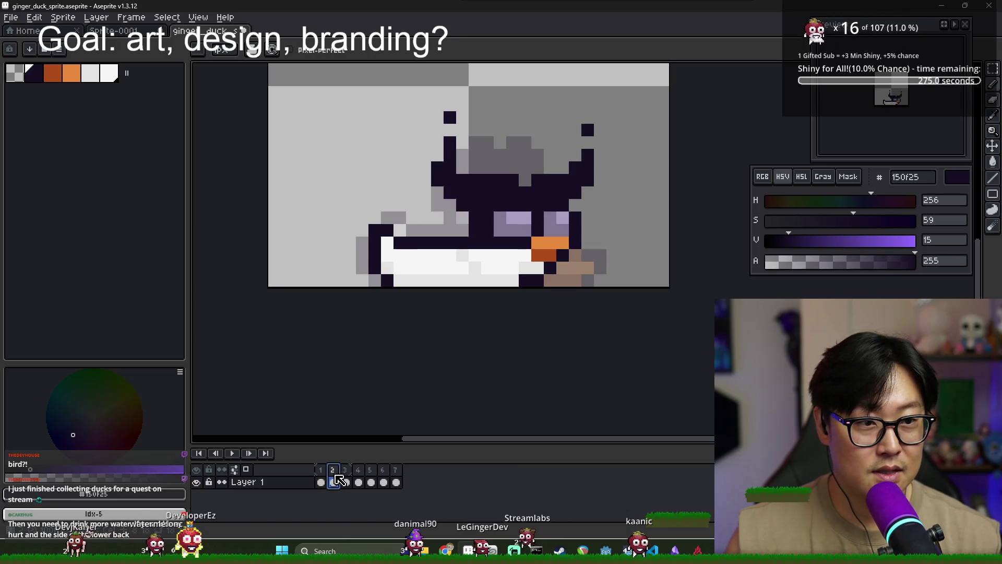
{"action": "left_click", "coordinate": [437, 155]}
{"action": "left_click", "coordinate": [425, 142]}
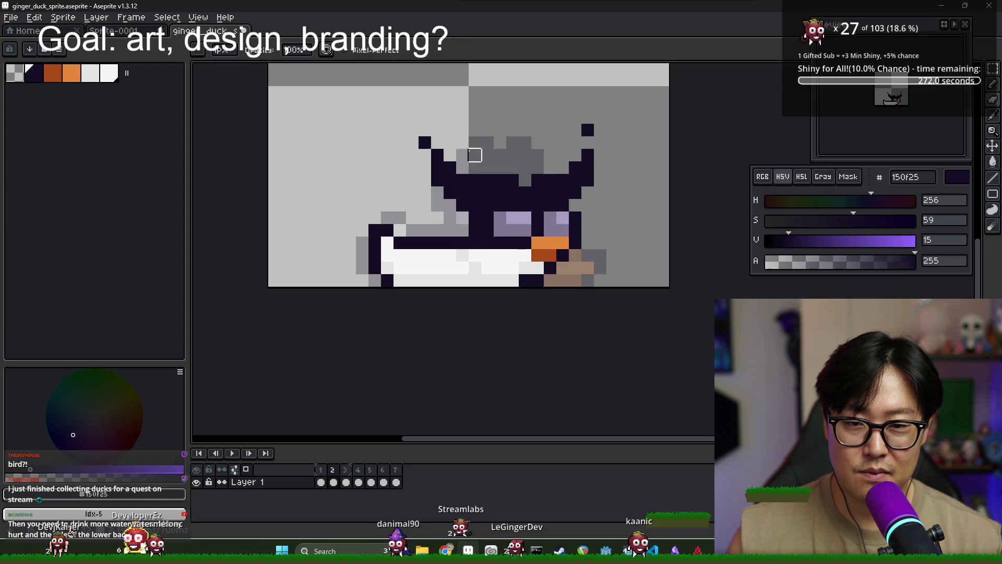
{"action": "key", "text": "Right"}
{"action": "left_click", "coordinate": [551, 274], "text": "alt"}
- Repaint frame 3's eyes in mid-purple 7e7694
{"action": "left_click", "coordinate": [563, 278], "text": "alt"}
{"action": "left_click_drag", "start_coordinate": [550, 278], "coordinate": [536, 282]}
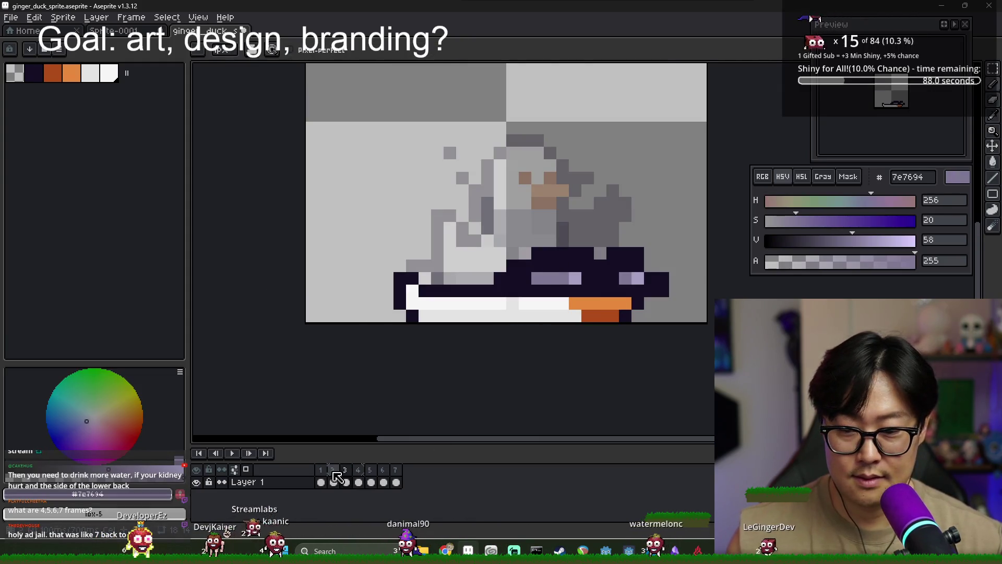
{"action": "key", "text": "Left"}
{"action": "key", "text": "Right"}
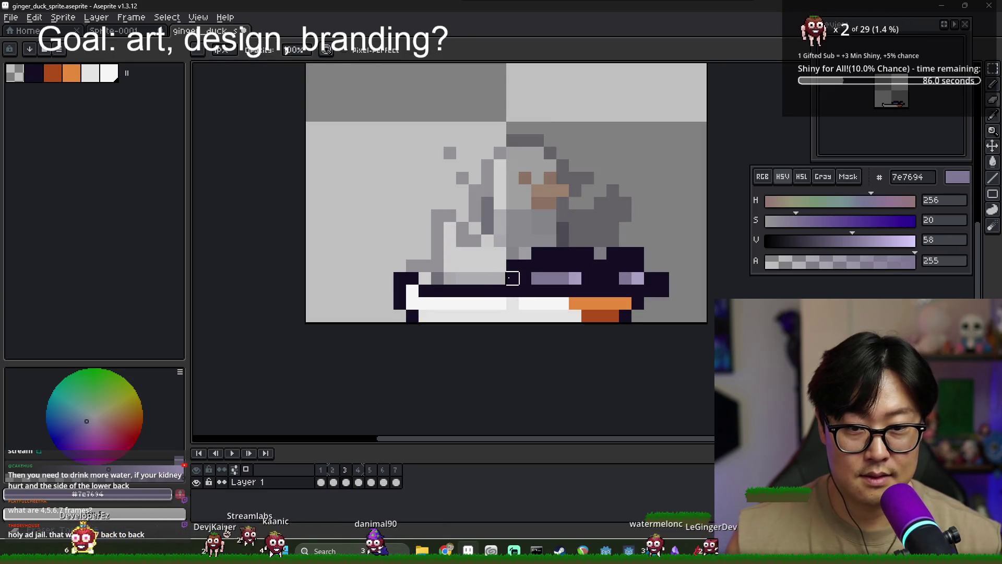
- Draw a dark 150f25 outline row above the squished body
{"action": "left_click", "coordinate": [522, 274], "text": "alt"}
{"action": "left_click", "coordinate": [512, 241]}
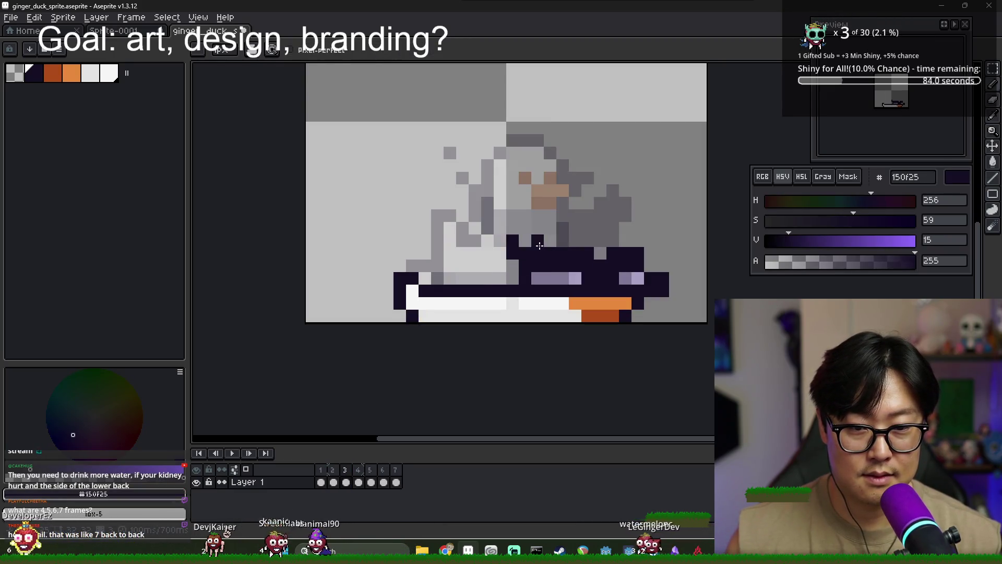
{"action": "left_click_drag", "start_coordinate": [651, 241], "coordinate": [645, 252]}
{"action": "left_click_drag", "start_coordinate": [576, 241], "coordinate": [538, 241]}
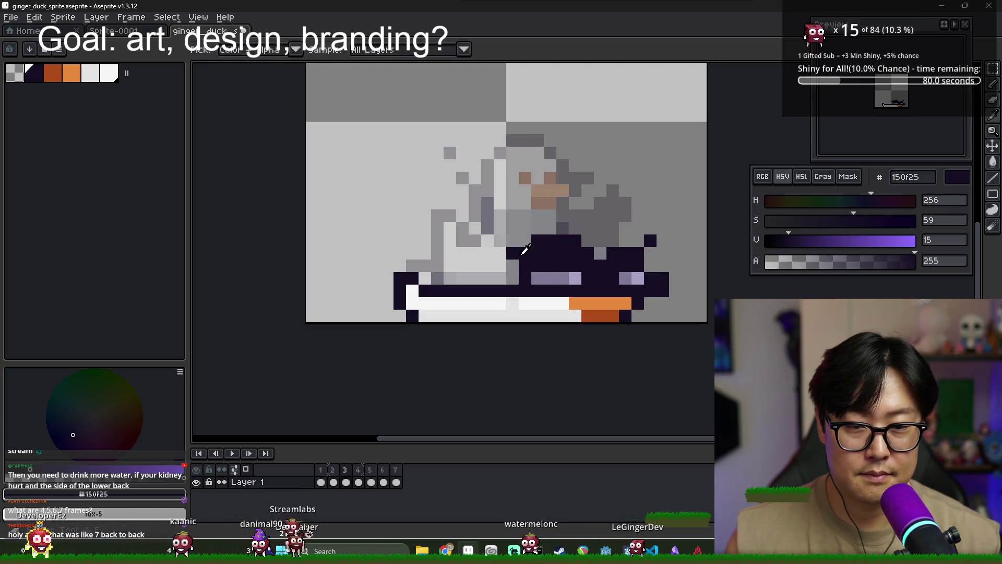
{"action": "left_click_drag", "start_coordinate": [613, 241], "coordinate": [636, 244]}
{"action": "key", "text": "e"}
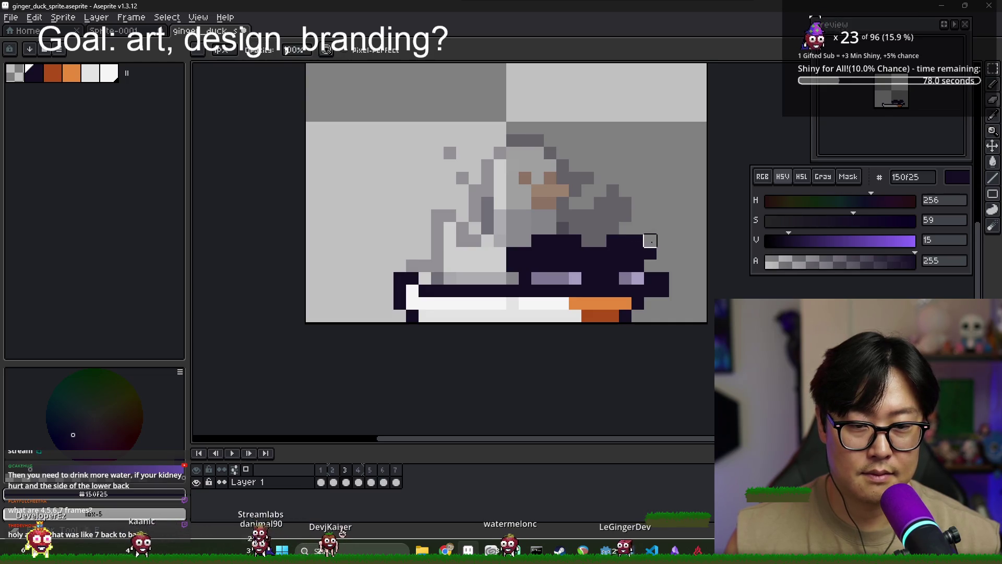
- Compare frames 2 and 3 and add one more dark pixel to the body outline
{"action": "left_click", "coordinate": [344, 473]}
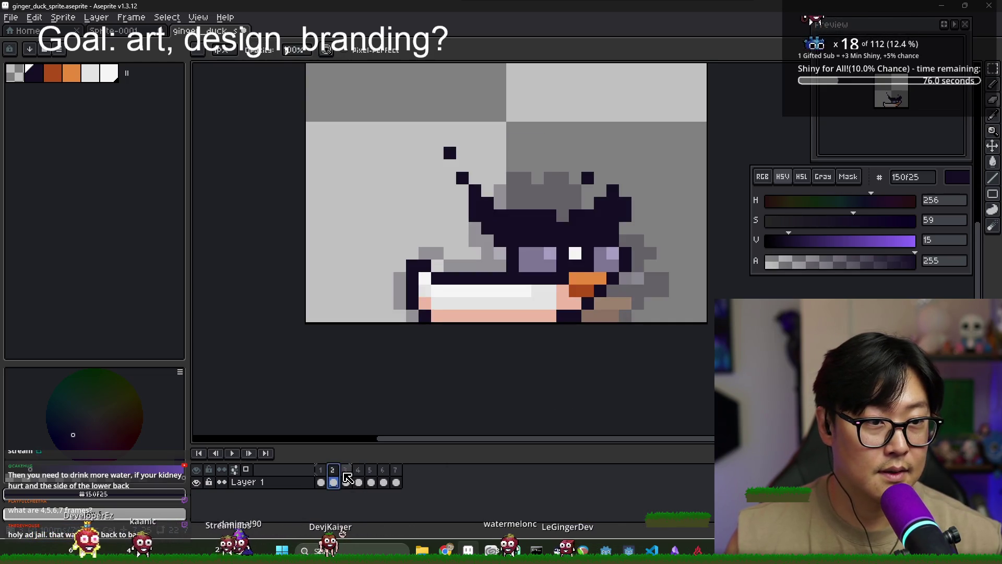
{"action": "left_click", "coordinate": [320, 481]}
{"action": "left_click", "coordinate": [333, 482]}
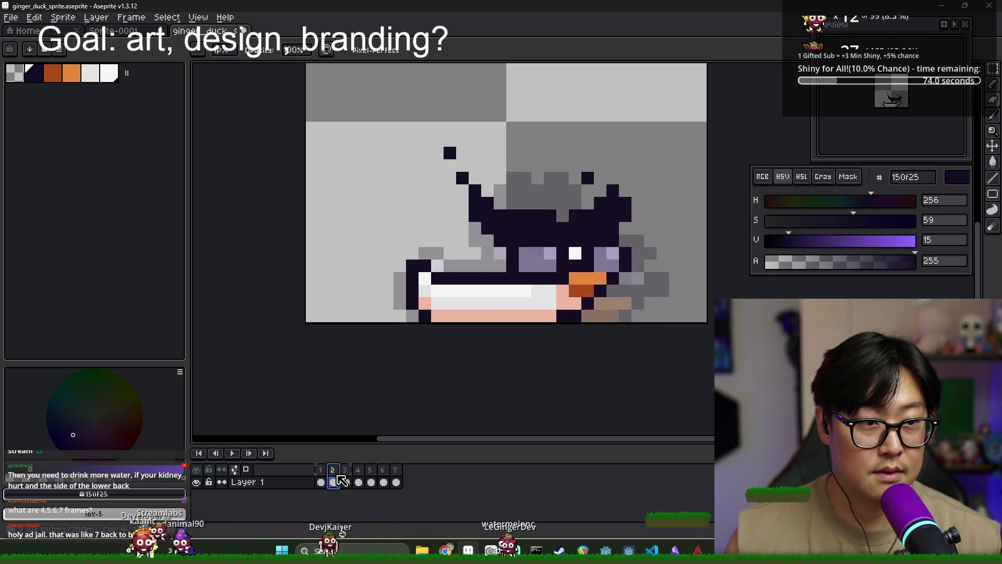
{"action": "left_click", "coordinate": [346, 476]}
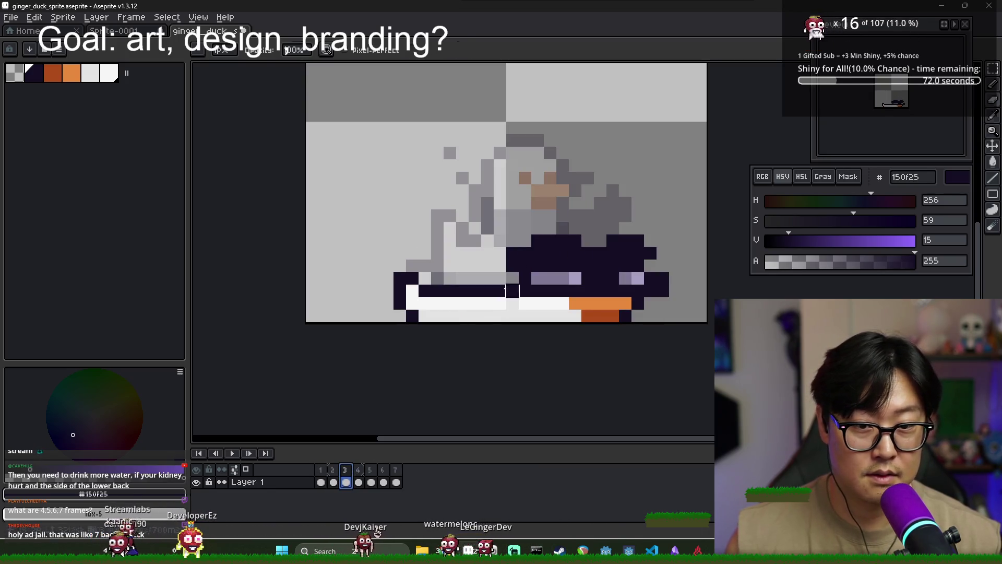
{"action": "left_click", "coordinate": [487, 228]}
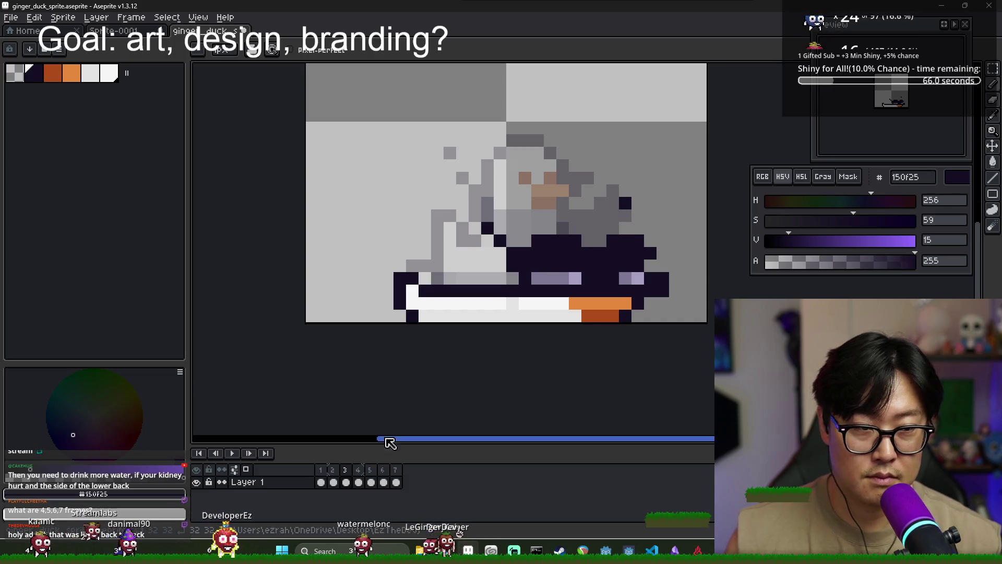
{"action": "left_click", "coordinate": [334, 482]}
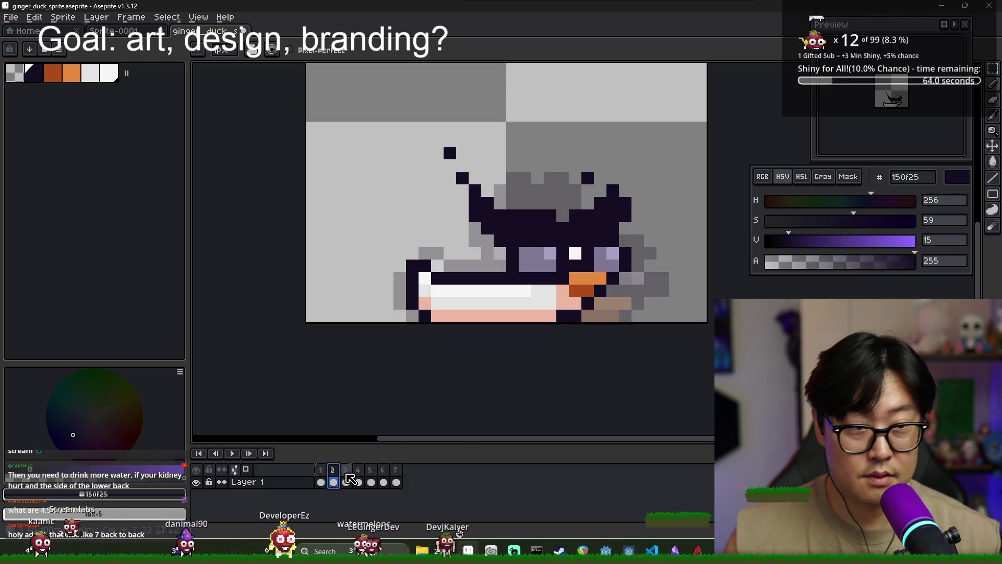
{"action": "left_click", "coordinate": [347, 482]}
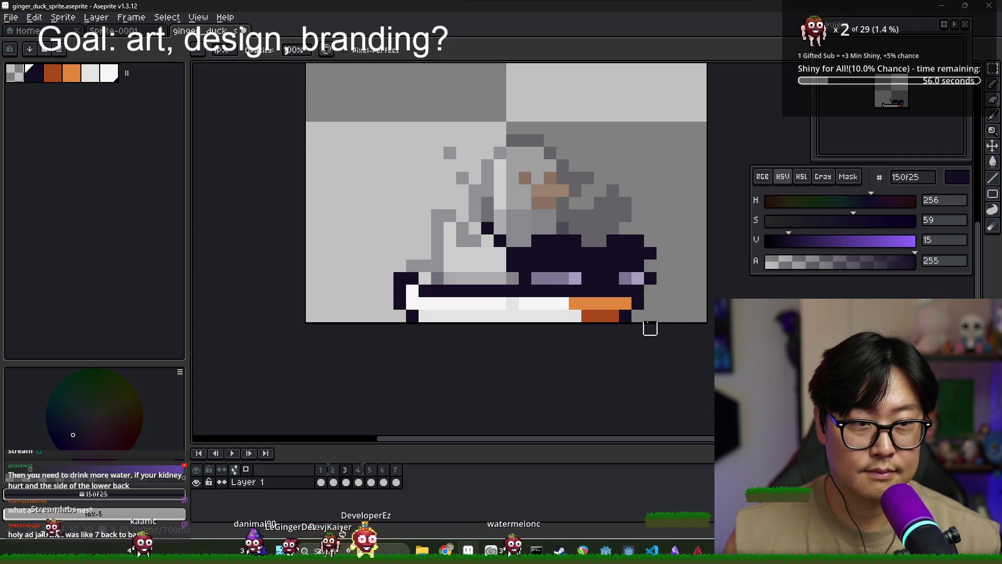
- Step through frames 1 to 3 to review the squish
{"action": "left_click", "coordinate": [325, 478]}
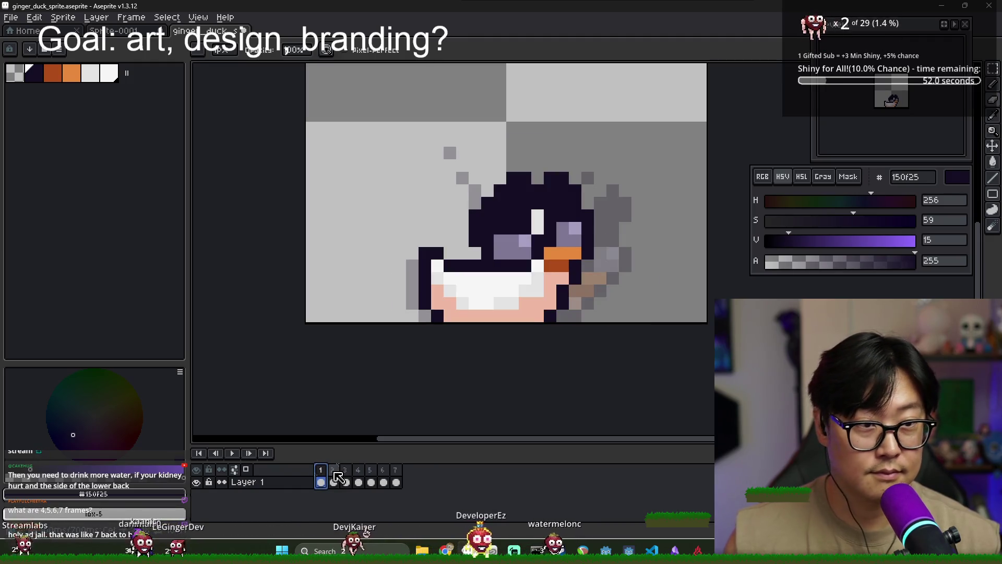
{"action": "left_click", "coordinate": [336, 474]}
{"action": "left_click", "coordinate": [323, 478]}
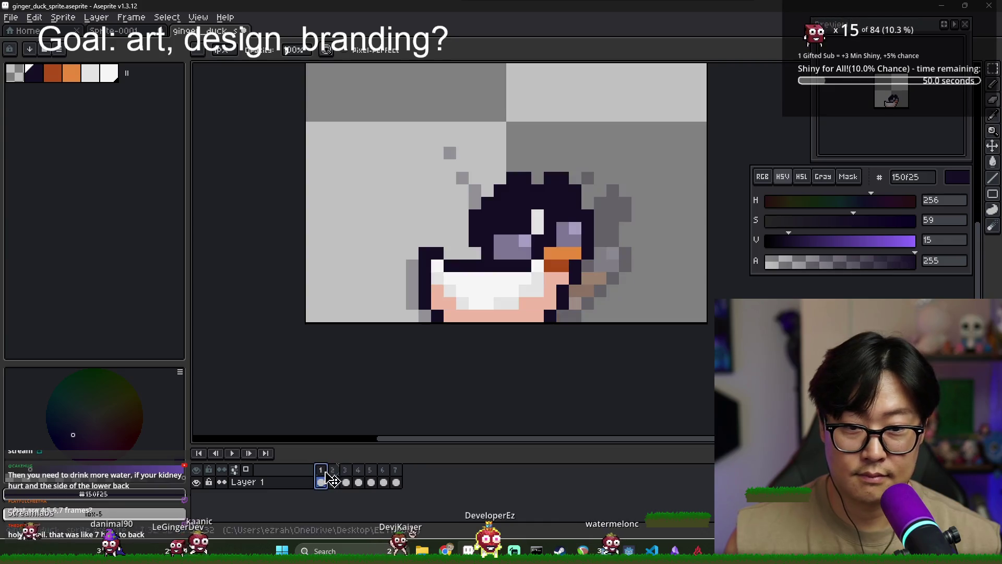
{"action": "left_click", "coordinate": [337, 475]}
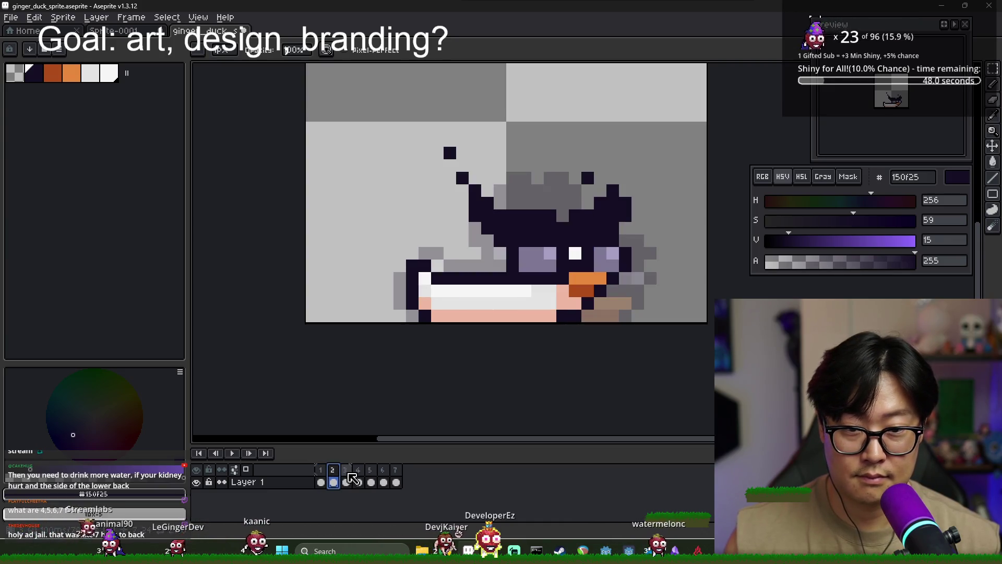
{"action": "left_click", "coordinate": [346, 479]}
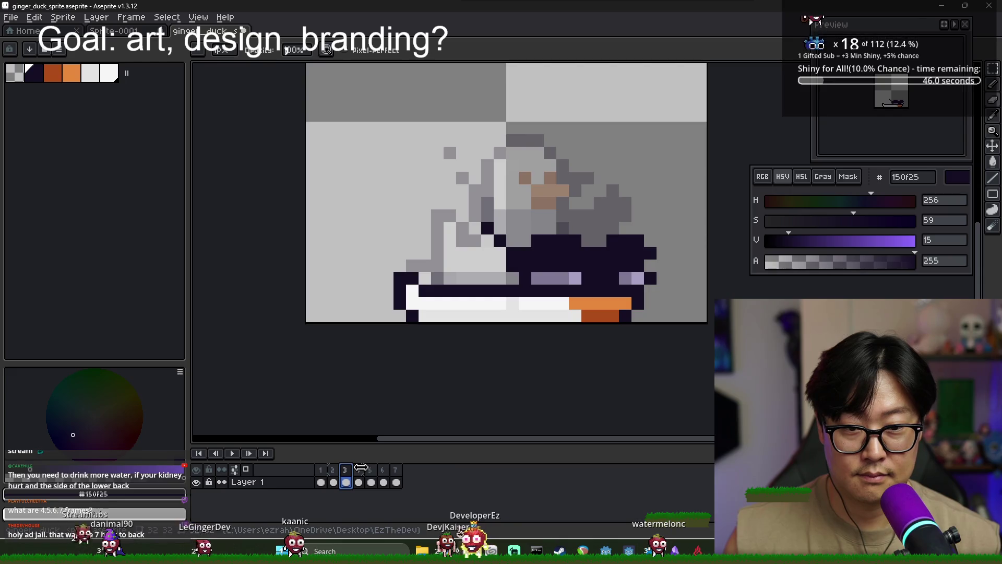
{"action": "left_click", "coordinate": [524, 302], "text": "alt"}
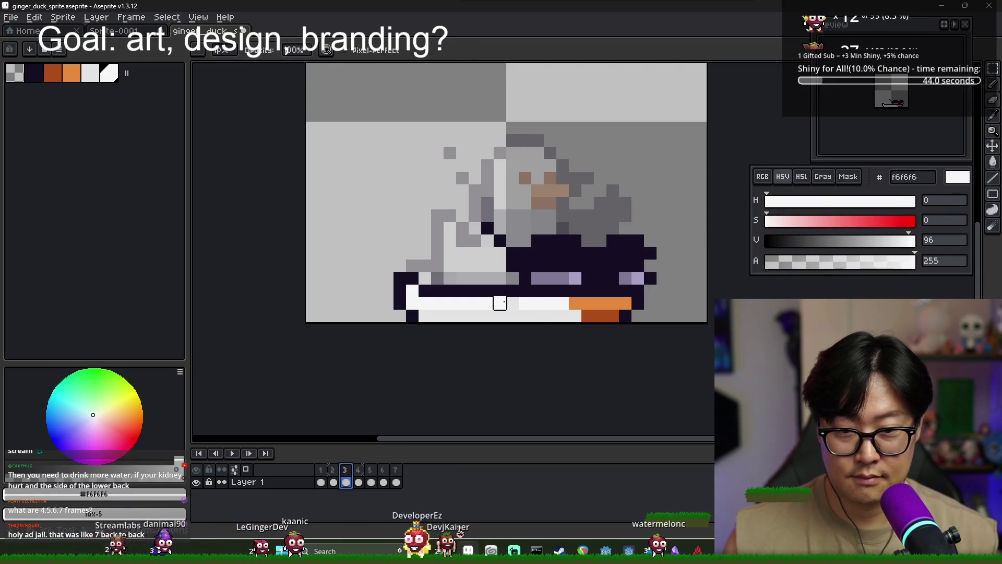
- Paint frame 3's bottom white row with pink edb7a1 sampled from frame 2
{"action": "left_click", "coordinate": [335, 488]}
{"action": "left_click", "coordinate": [470, 311], "text": "alt"}
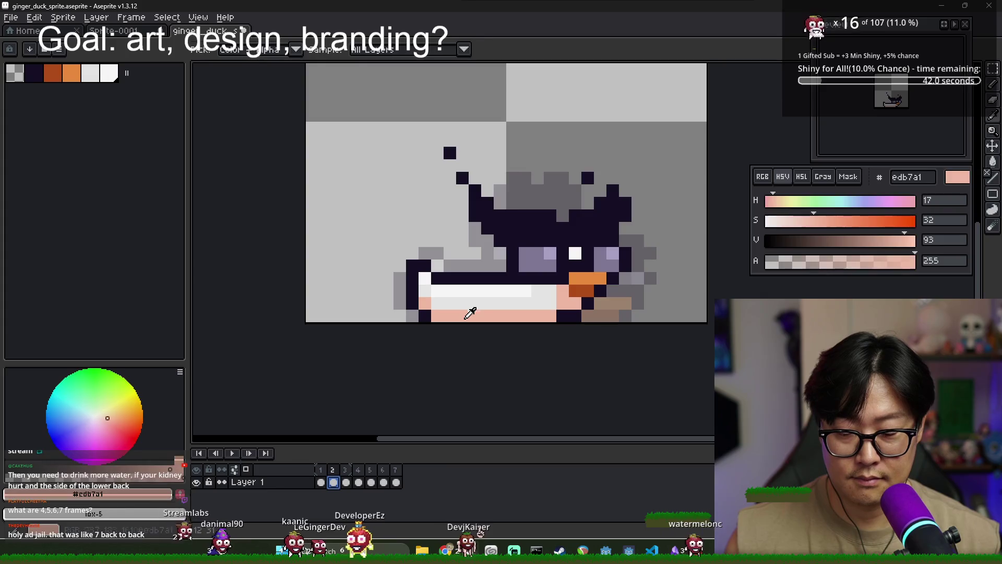
{"action": "key", "text": "period"}
{"action": "left_click_drag", "start_coordinate": [422, 317], "coordinate": [575, 316]}
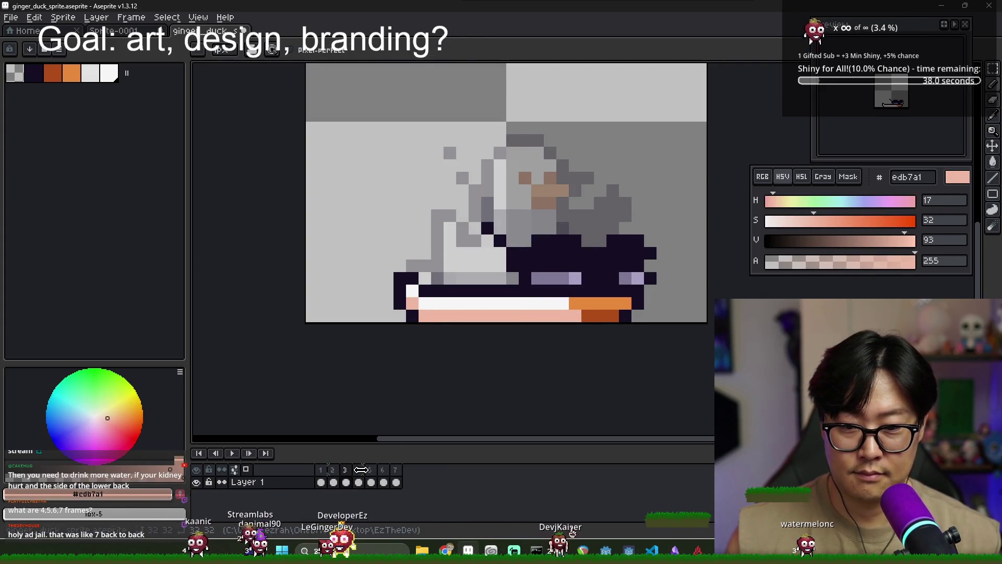
{"action": "left_click_drag", "start_coordinate": [322, 470], "coordinate": [342, 473]}
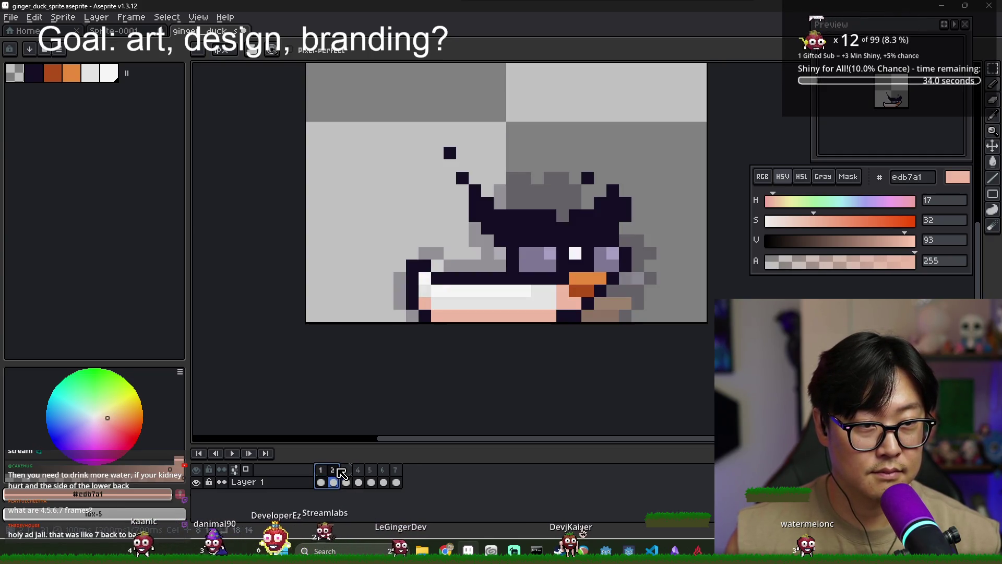
{"action": "left_click", "coordinate": [346, 470]}
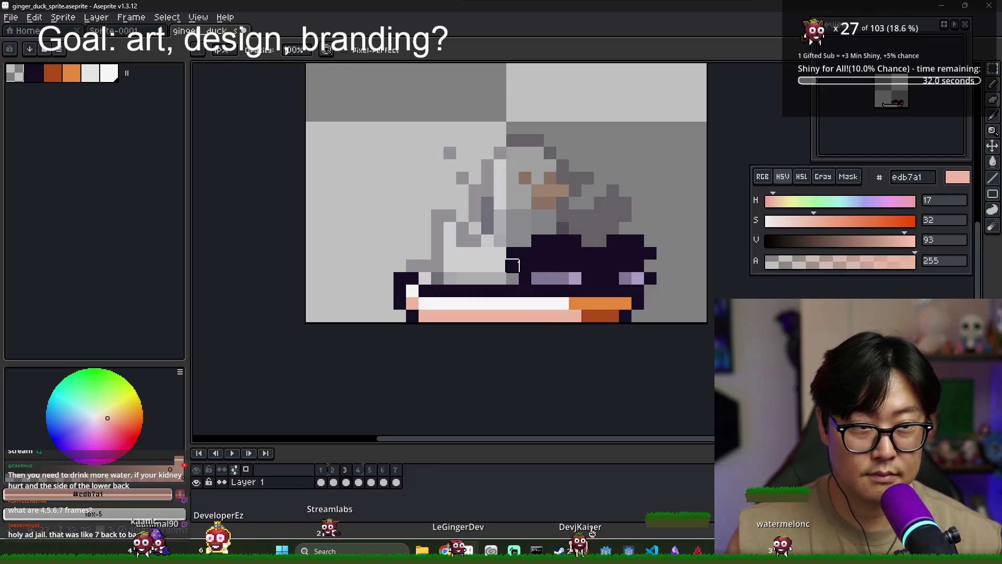
- Add a dark outline pixel and move the white eye highlight down one pixel
{"action": "left_click", "coordinate": [513, 290], "text": "alt"}
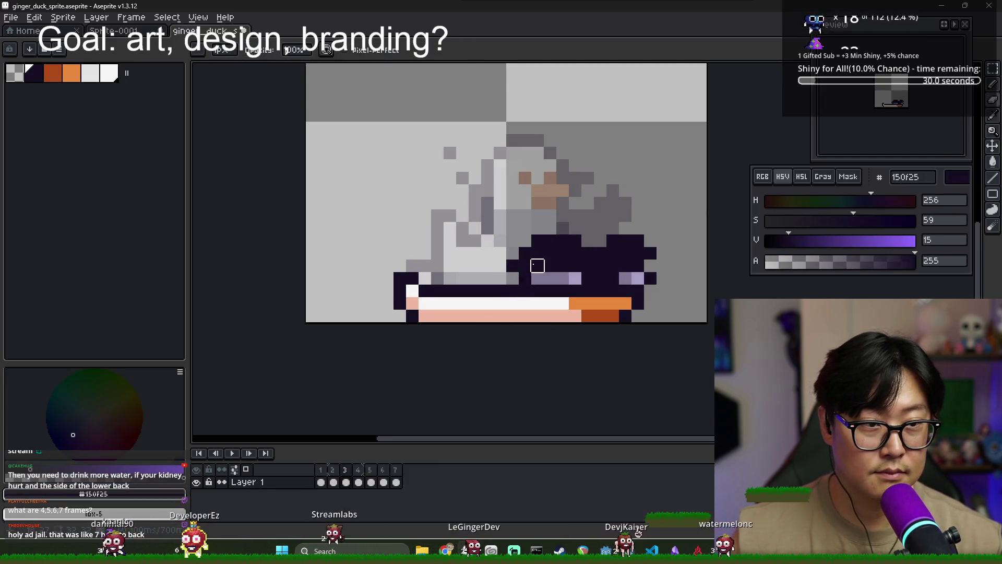
{"action": "left_click", "coordinate": [500, 266]}
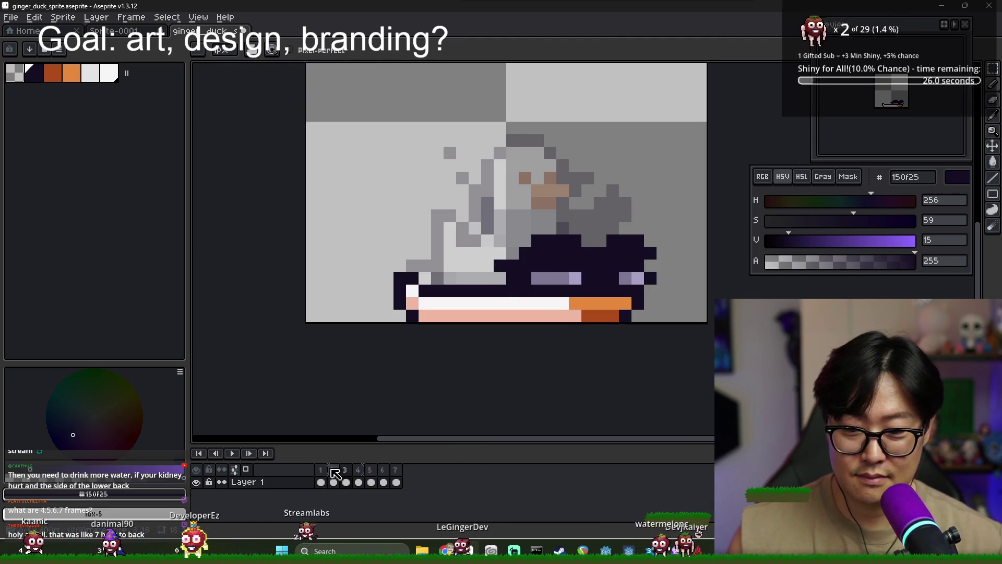
{"action": "key", "text": "x"}
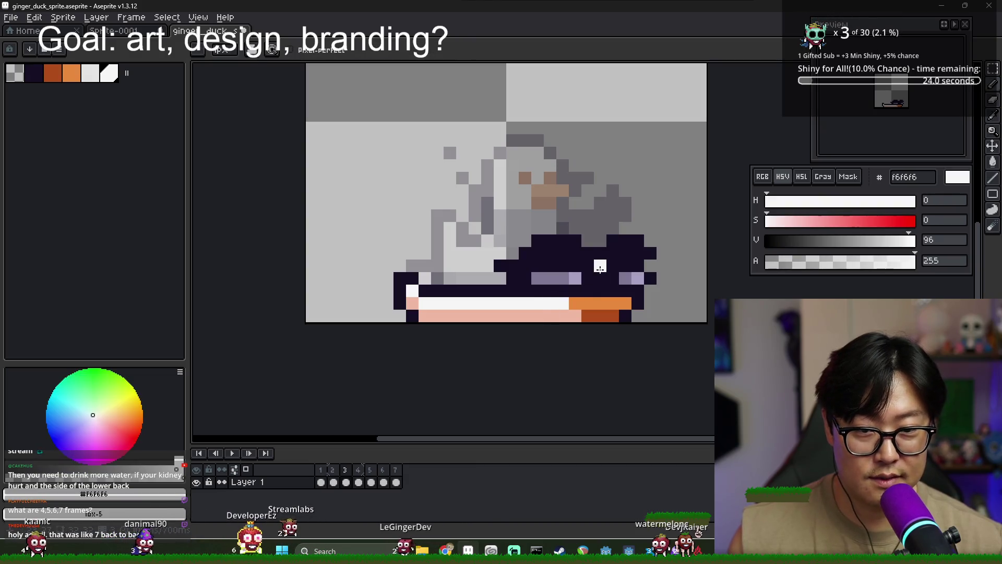
{"action": "left_click", "coordinate": [600, 278]}
{"action": "right_click", "coordinate": [601, 265]}
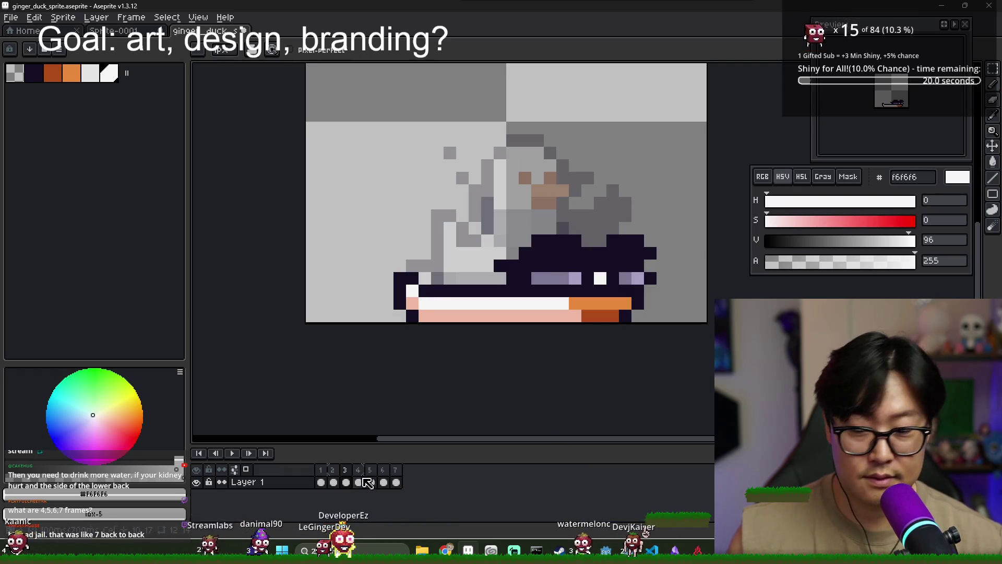
- Step through frames 1 to 4 to preview the animation
{"action": "key", "text": "Left"}
{"action": "left_click", "coordinate": [335, 471]}
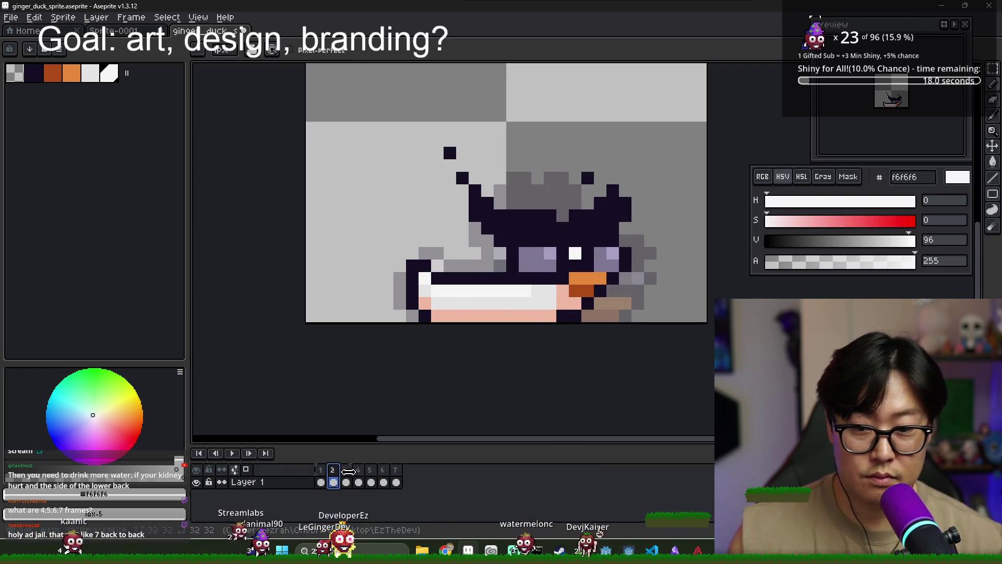
{"action": "left_click", "coordinate": [347, 471]}
{"action": "left_click", "coordinate": [361, 471]}
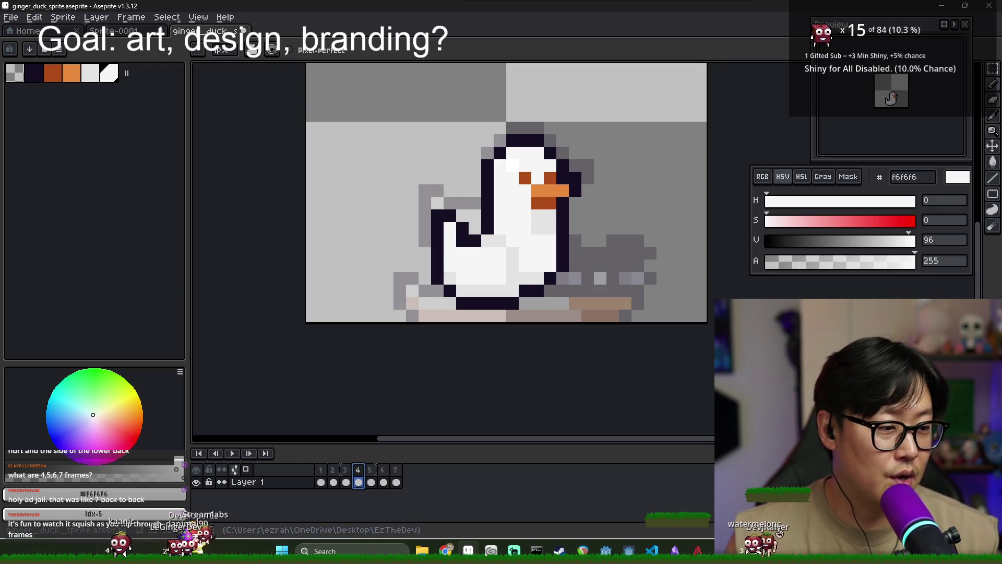
- Bring up the Alt+Tab window switcher while frame 4's upright duck is shown
{"action": "key", "text": "alt+Tab"}
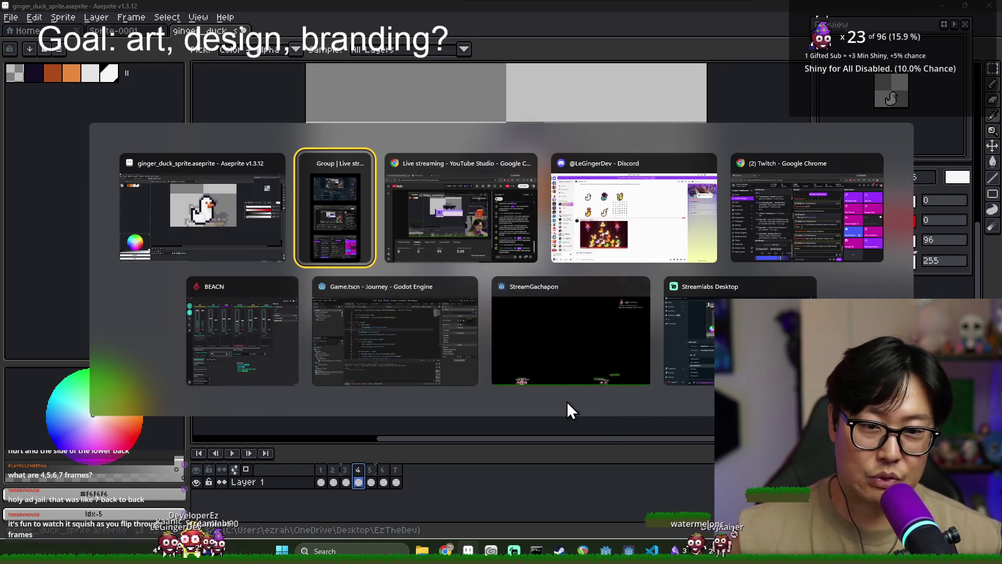
- Dismiss the window switcher, flip through frames 1 to 3, and settle on frame 2
{"action": "key", "text": "Escape"}
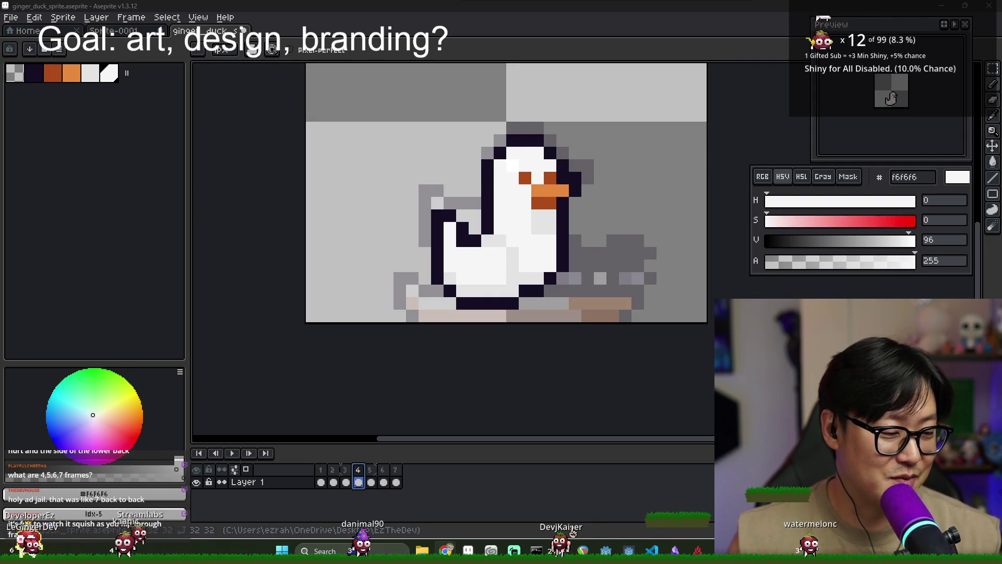
{"action": "left_click", "coordinate": [321, 482]}
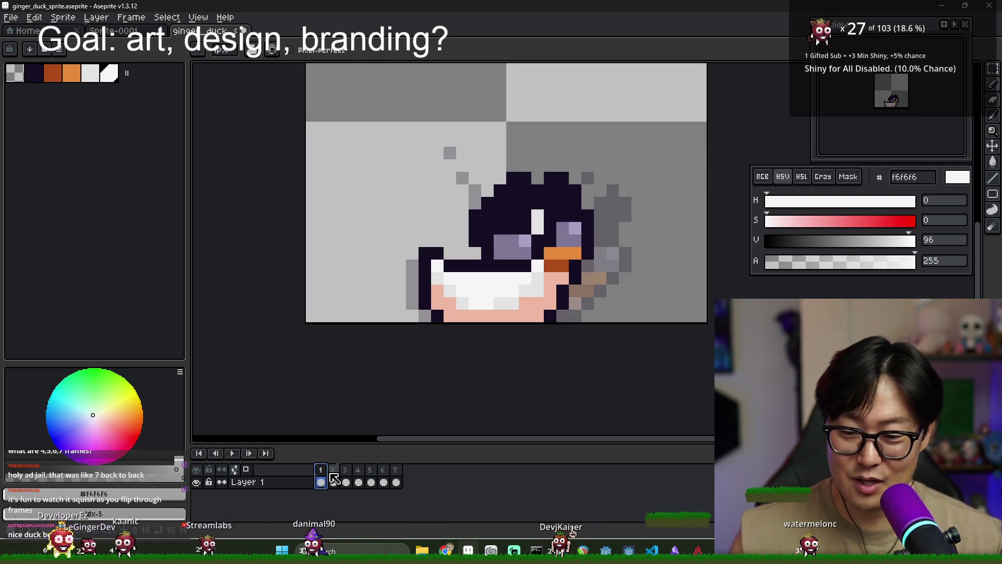
{"action": "left_click", "coordinate": [334, 481]}
{"action": "left_click", "coordinate": [346, 481]}
{"action": "key", "text": "Left"}
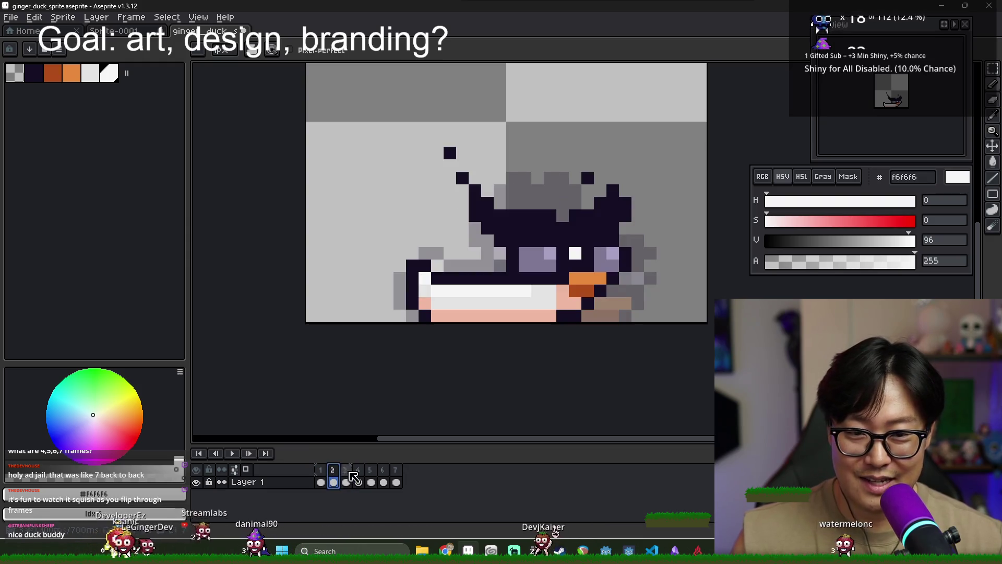
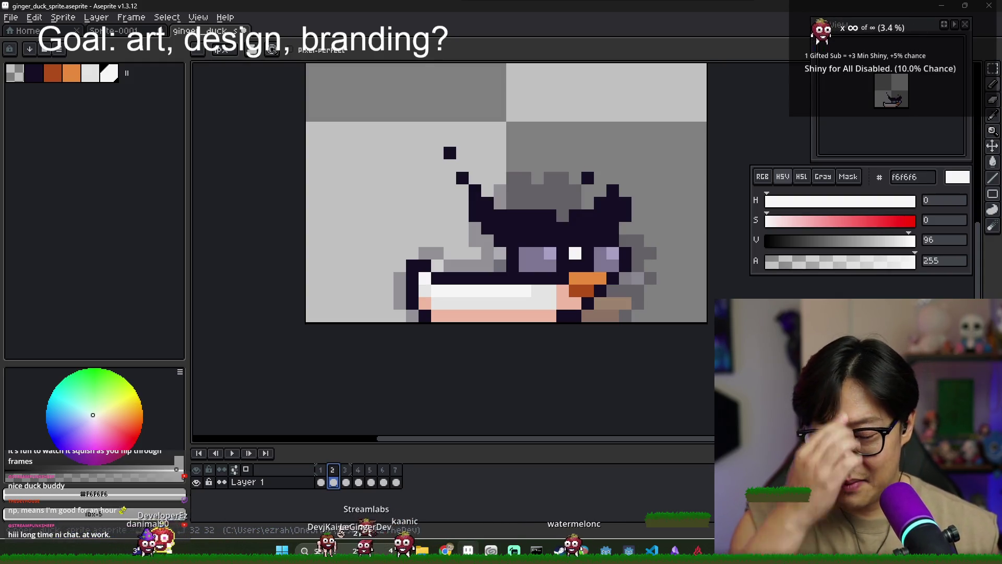
- Compare frames 1–4 and pick the dark 150f25 colour for frame 4's head
{"action": "left_click", "coordinate": [348, 473]}
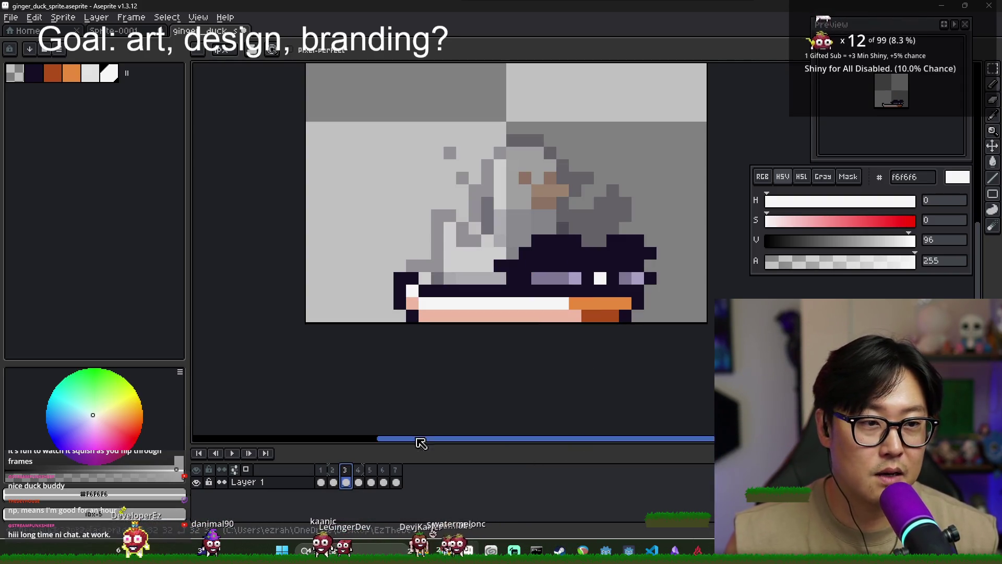
{"action": "left_click", "coordinate": [324, 471]}
{"action": "left_click", "coordinate": [334, 479]}
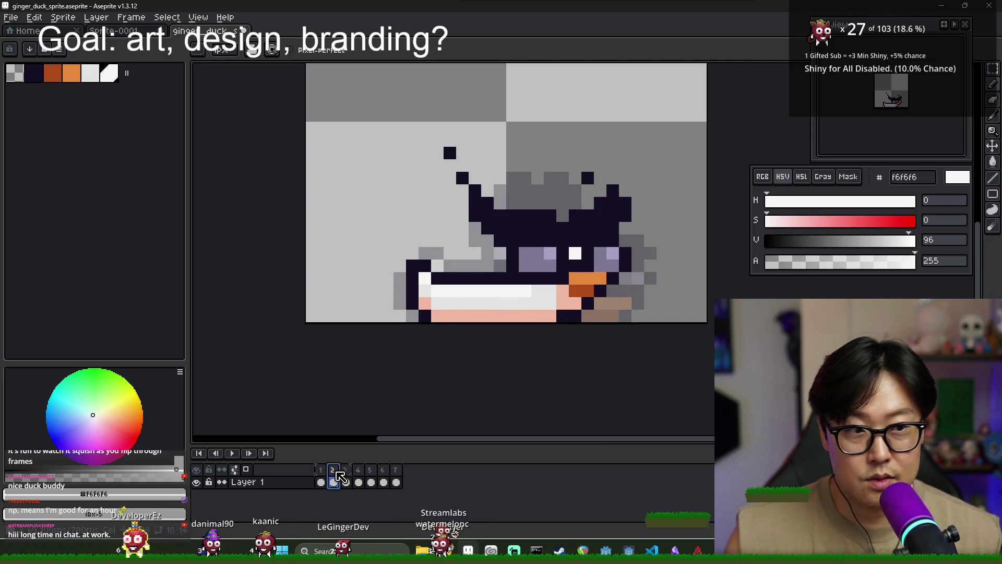
{"action": "left_click", "coordinate": [346, 479]}
{"action": "left_click", "coordinate": [359, 479]}
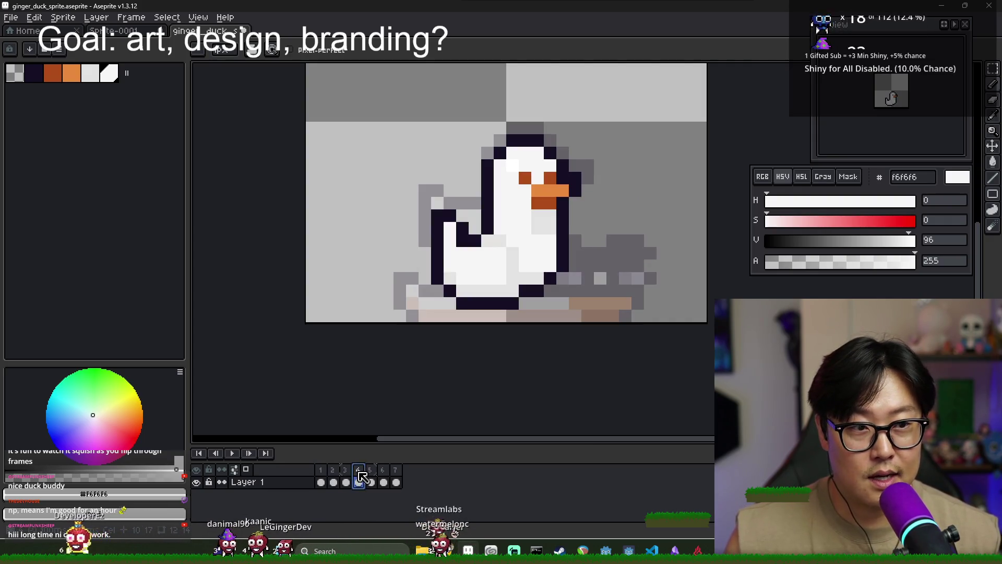
{"action": "left_click", "coordinate": [564, 245], "text": "alt"}
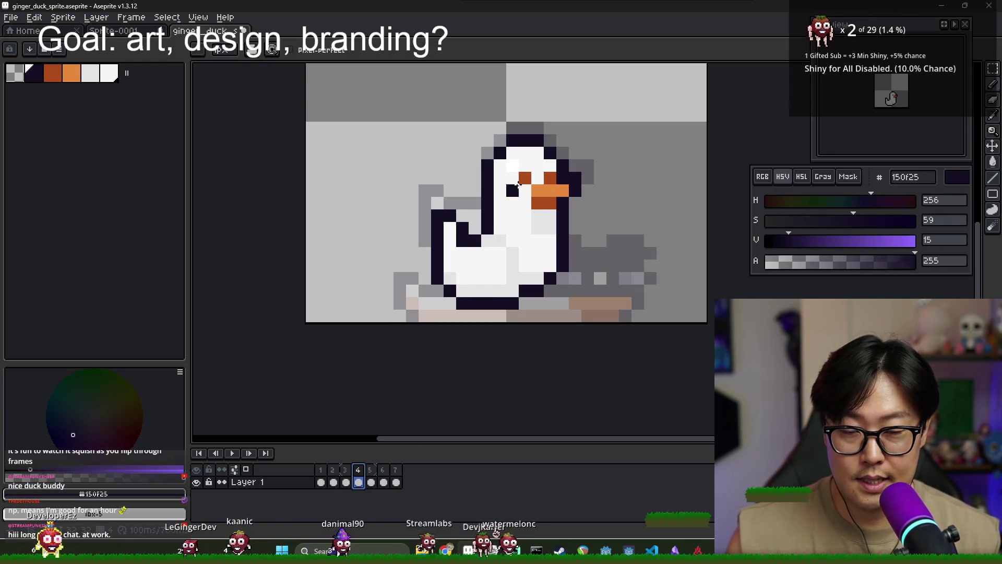
- Eyedrop the purple 7e7694 eye-patch colour from frame 1 and return to frame 4
{"action": "left_click", "coordinate": [321, 481]}
{"action": "left_click", "coordinate": [347, 478]}
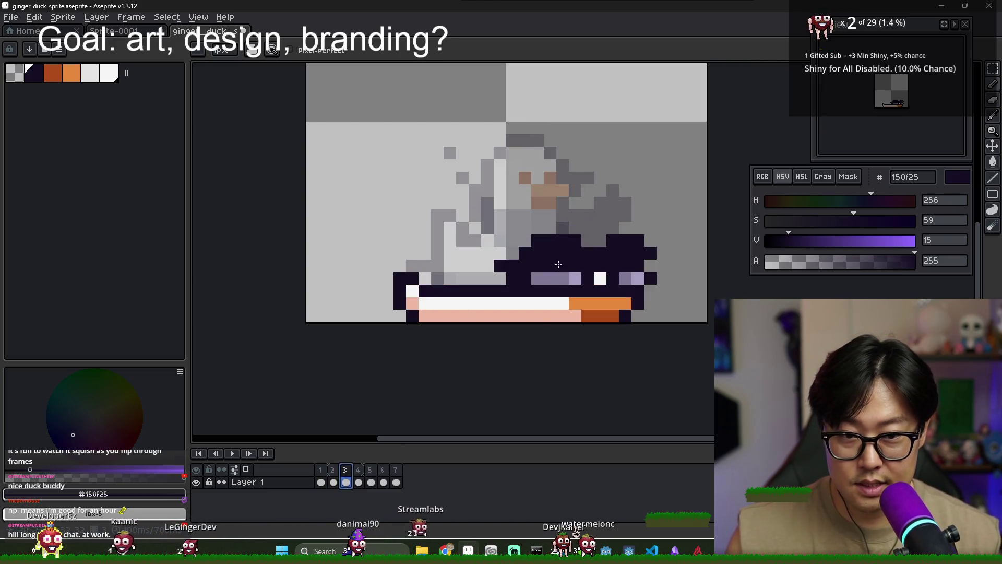
{"action": "left_click", "coordinate": [359, 478]}
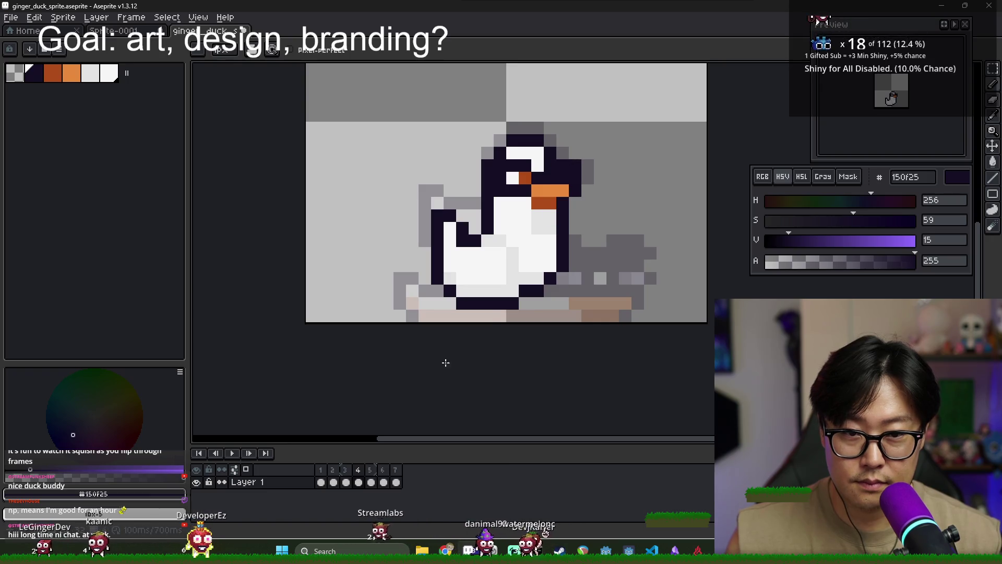
{"action": "left_click", "coordinate": [321, 481]}
{"action": "left_click", "coordinate": [487, 290], "text": "alt"}
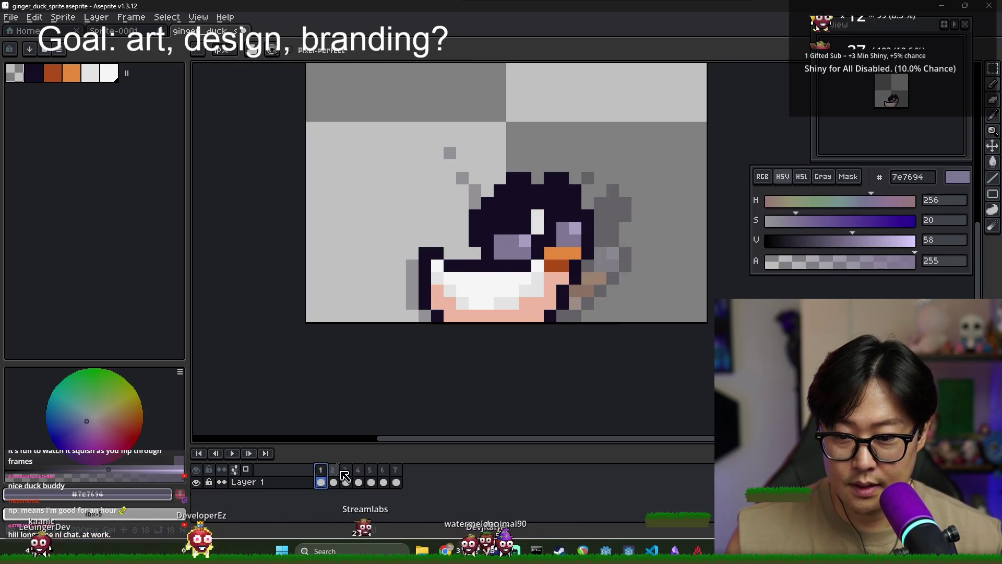
{"action": "left_click", "coordinate": [360, 478]}
- Widen frame 4's eye patches with 150f25 outline and 7e7694 purple pixels
{"action": "scroll", "coordinate": [514, 194], "scroll_direction": "up", "scroll_amount": 2}
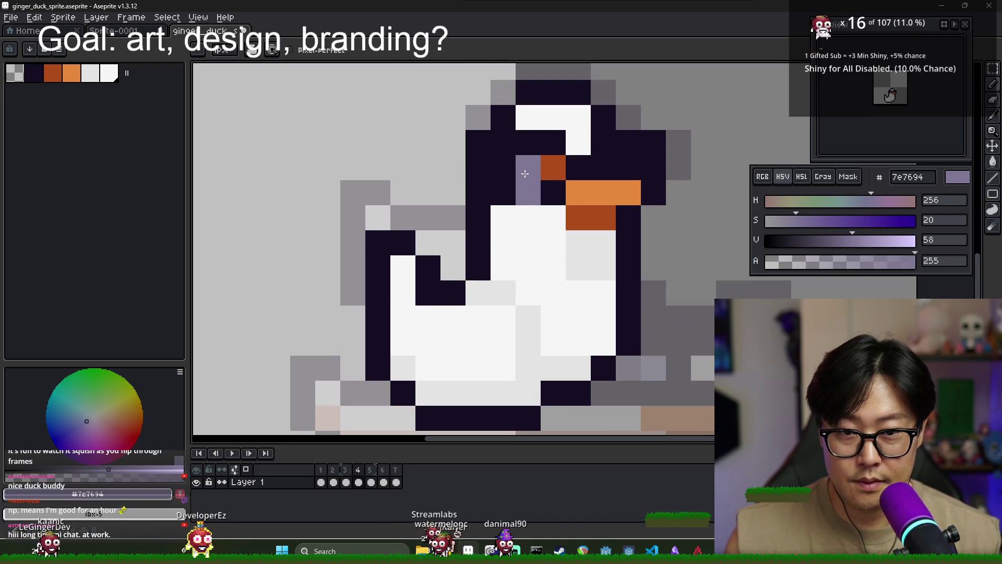
{"action": "left_click", "coordinate": [577, 167], "text": "alt"}
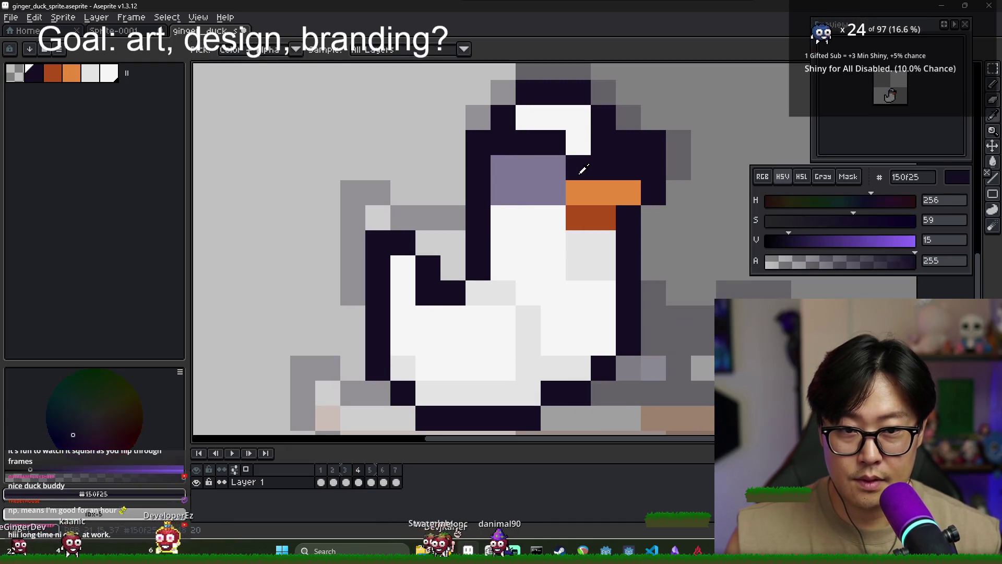
{"action": "left_click_drag", "start_coordinate": [553, 217], "coordinate": [505, 215]}
{"action": "key", "text": "x"}
{"action": "left_click", "coordinate": [626, 152]}
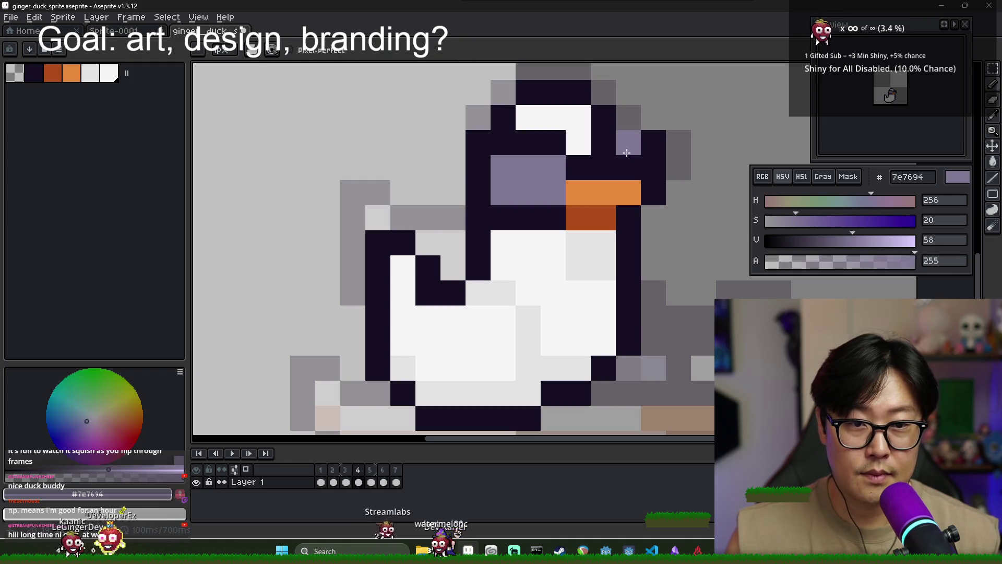
{"action": "left_click_drag", "start_coordinate": [652, 168], "coordinate": [653, 142]}
{"action": "key", "text": "x"}
{"action": "left_click", "coordinate": [629, 117]}
{"action": "left_click", "coordinate": [678, 118]}
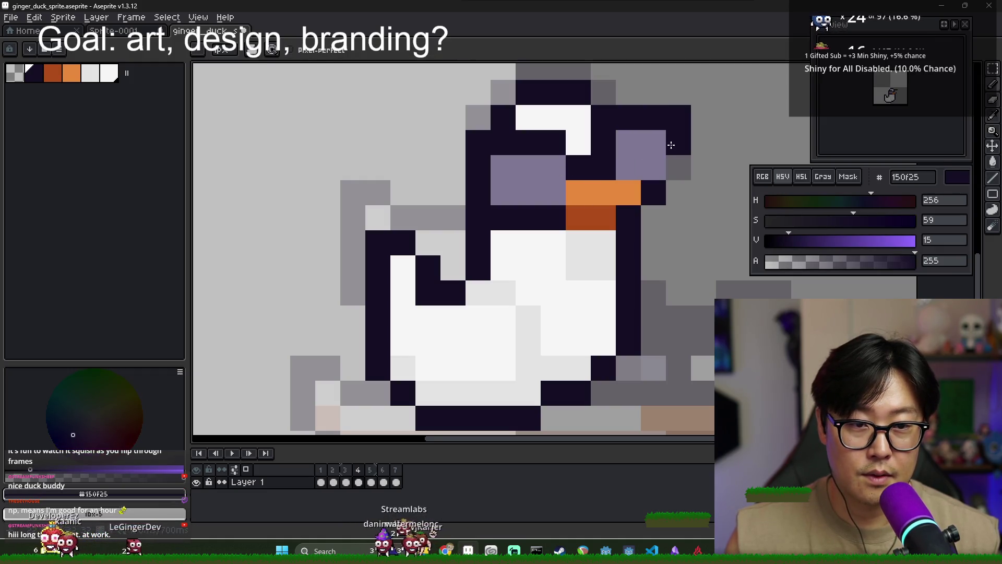
{"action": "scroll", "coordinate": [735, 202], "scroll_direction": "down", "scroll_amount": 4}
{"action": "scroll", "coordinate": [701, 196], "scroll_direction": "up", "scroll_amount": 4}
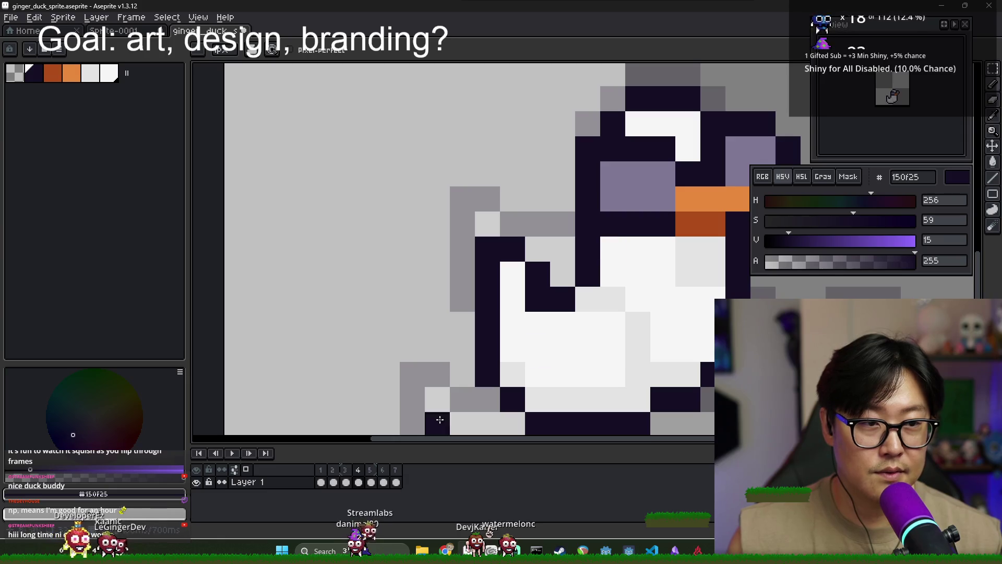
- Sample lavender a69fc2 from frame 1 and add highlights to both eye patches
{"action": "left_click", "coordinate": [323, 478]}
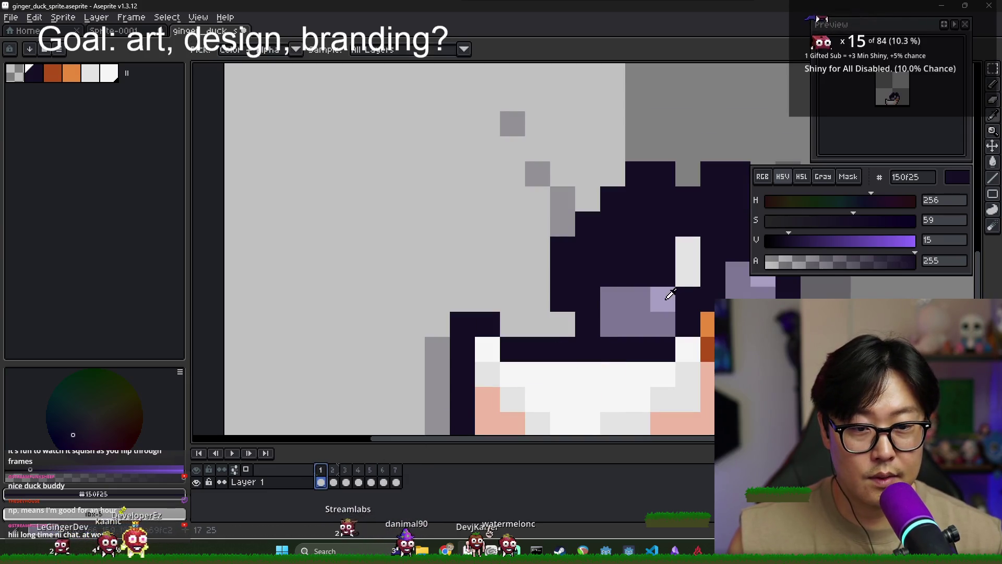
{"action": "left_click", "coordinate": [358, 481]}
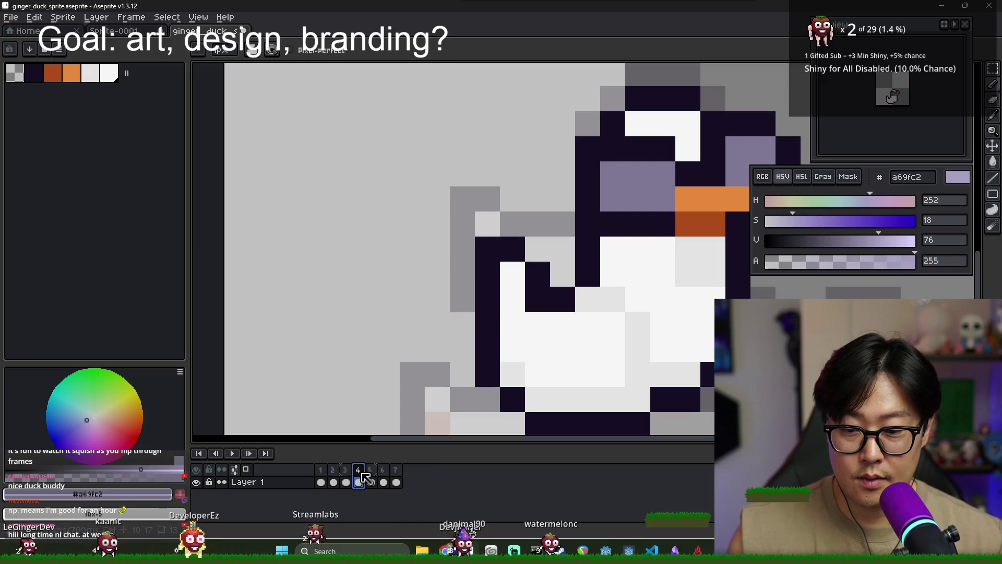
{"action": "scroll", "coordinate": [517, 285], "scroll_direction": "down", "scroll_amount": 3}
{"action": "left_click", "coordinate": [495, 193]}
{"action": "left_click", "coordinate": [608, 161]}
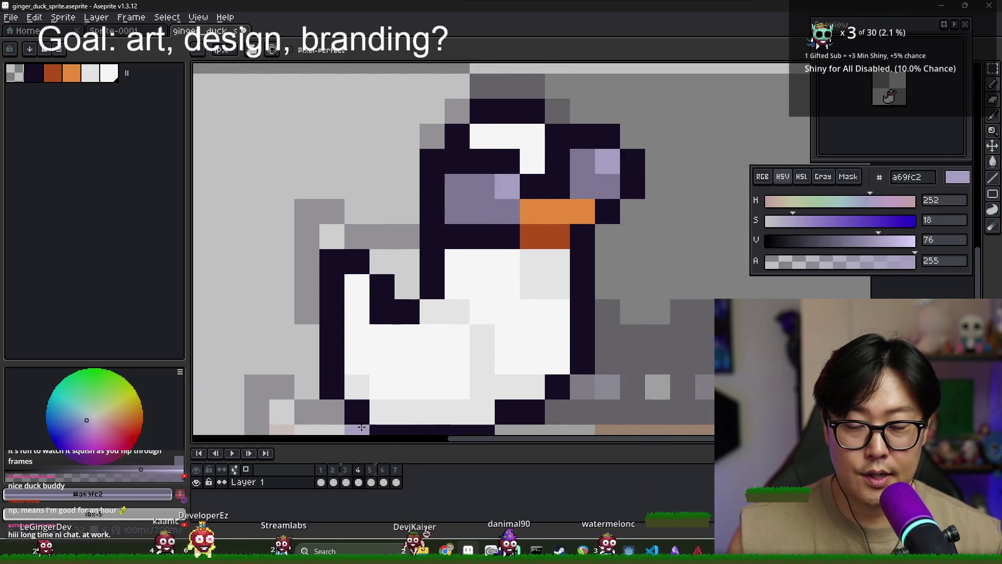
- Paint an off-white pixel near the duck's base and sample the salmon belly colour
{"action": "left_click", "coordinate": [483, 287], "text": "alt"}
{"action": "left_click", "coordinate": [434, 312]}
{"action": "scroll", "coordinate": [470, 313], "scroll_direction": "up", "scroll_amount": 3}
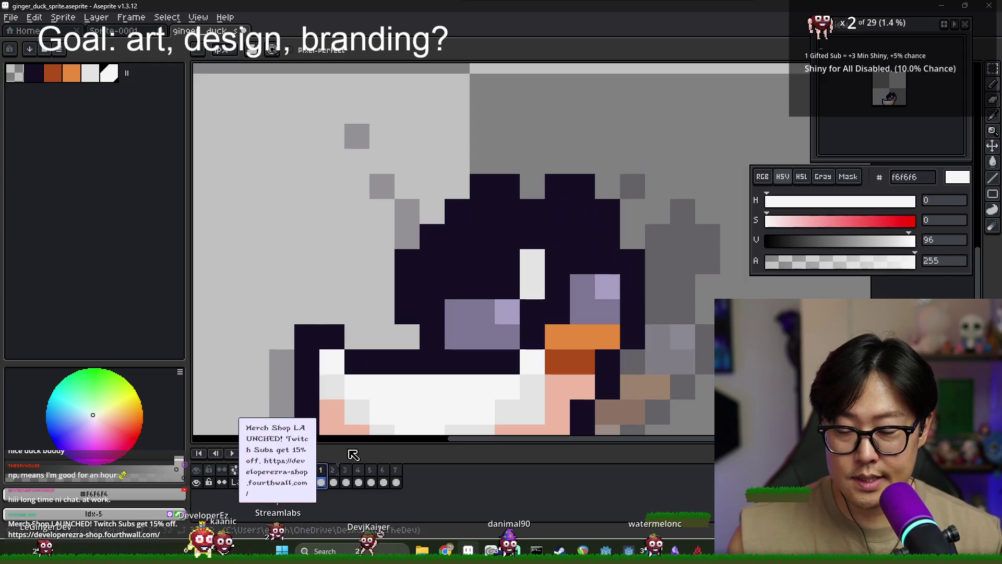
{"action": "scroll", "coordinate": [522, 365], "scroll_direction": "down", "scroll_amount": 2}
{"action": "left_click", "coordinate": [541, 405], "text": "alt"}
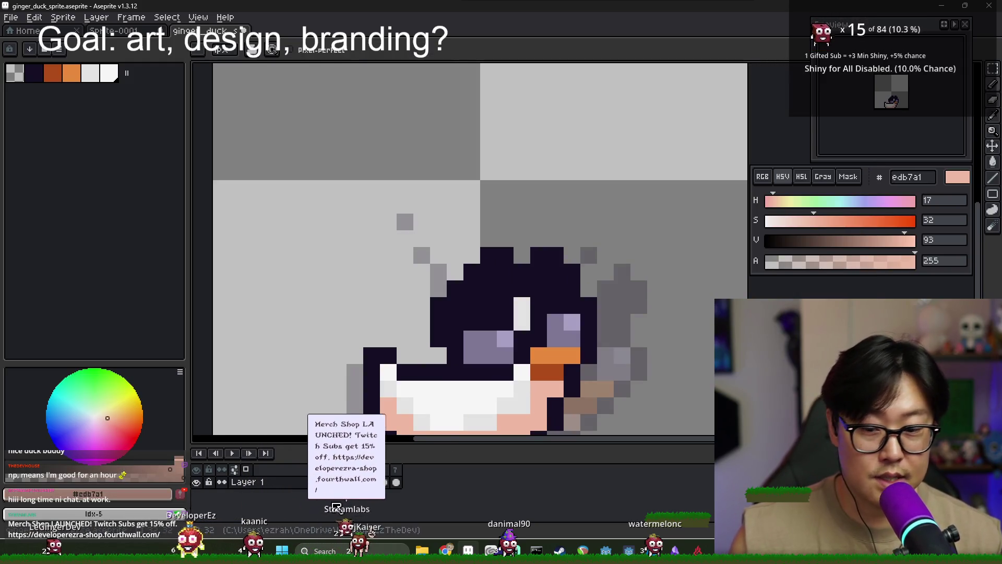
- On frame 1, paint e3e3e3 light grey over part of the salmon belly
{"action": "key", "text": "Left"}
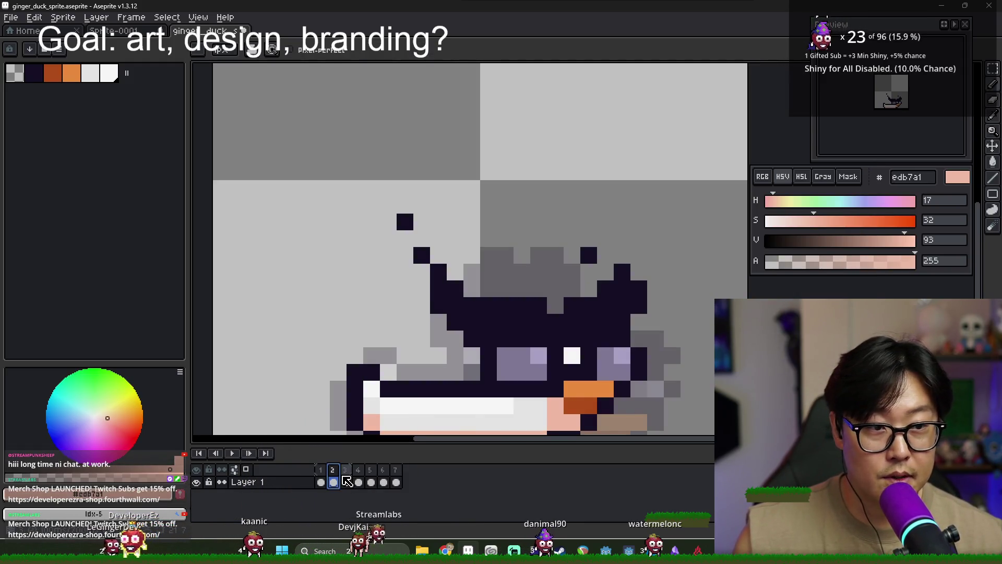
{"action": "mouse_move", "coordinate": [522, 401]}
{"action": "left_mouse_down"}
{"action": "mouse_move", "coordinate": [491, 337]}
{"action": "mouse_move", "coordinate": [454, 341]}
{"action": "mouse_move", "coordinate": [507, 355]}
{"action": "left_mouse_up"}
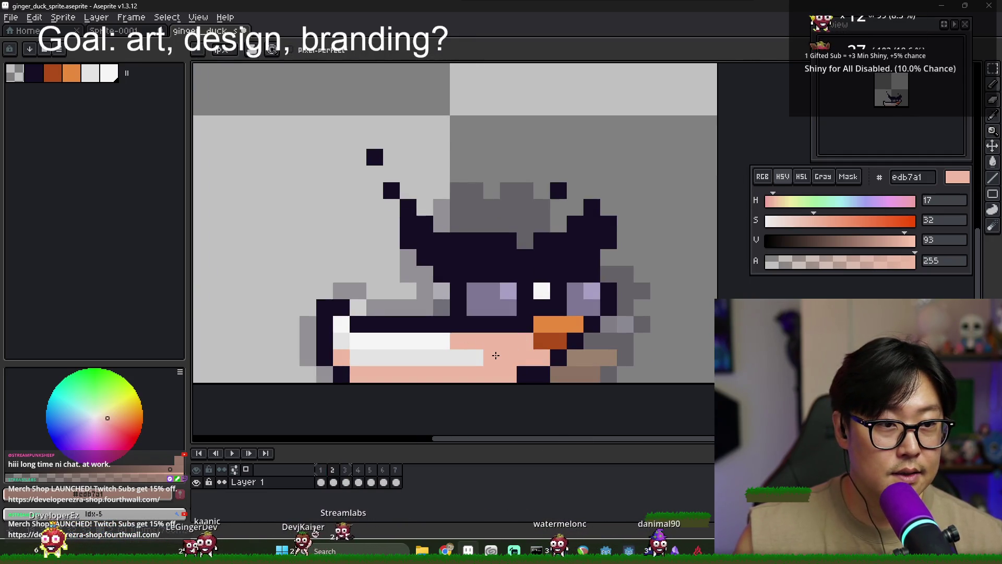
{"action": "left_click", "coordinate": [323, 476]}
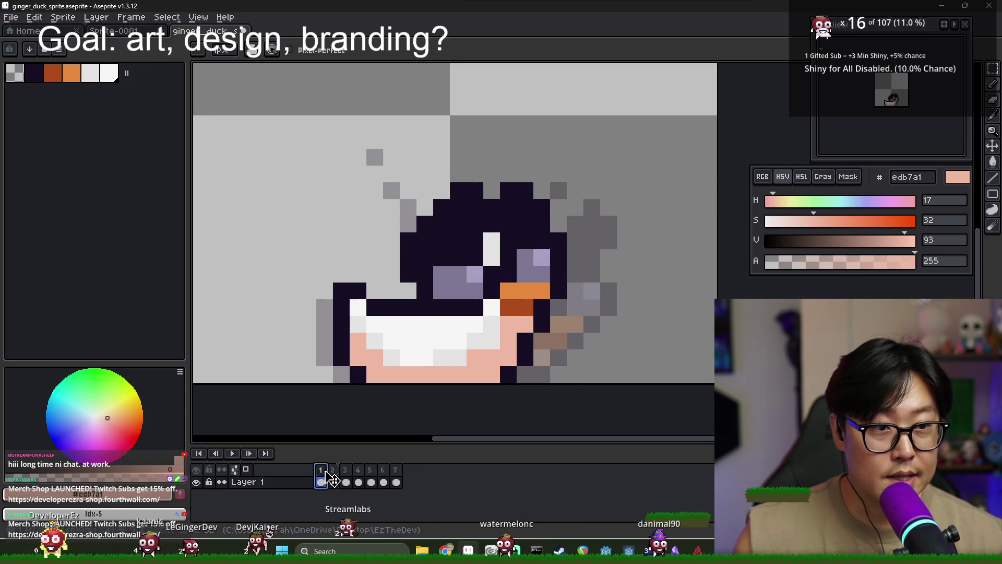
{"action": "left_click", "coordinate": [468, 355], "text": "alt"}
{"action": "left_click_drag", "start_coordinate": [463, 331], "coordinate": [474, 335]}
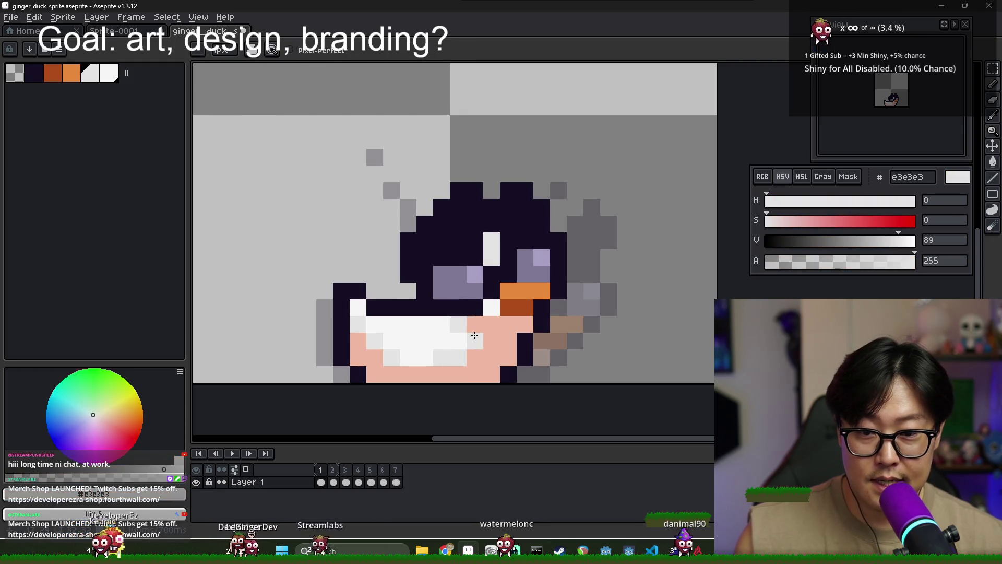
{"action": "left_click", "coordinate": [495, 350], "text": "alt"}
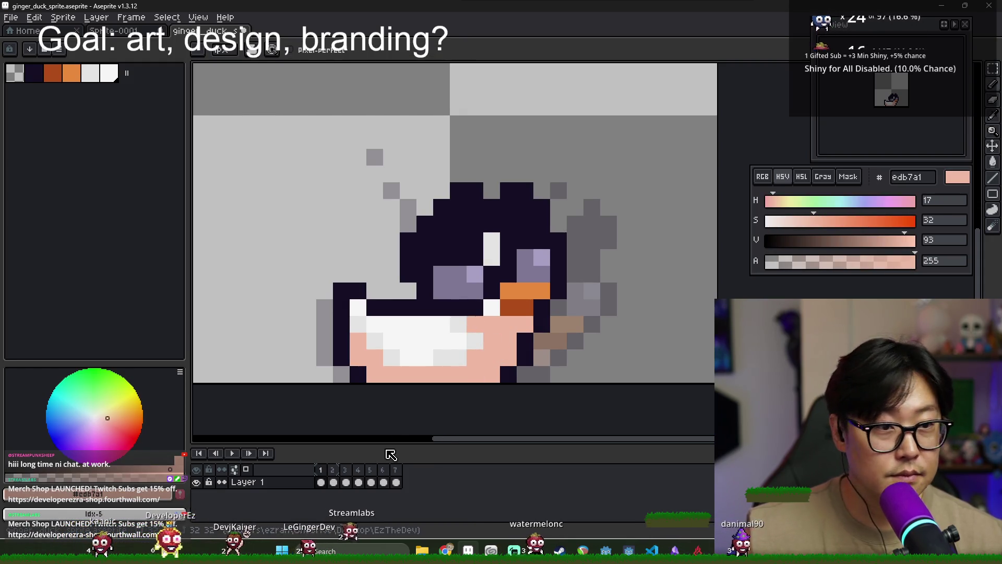
- On frame 3, paint edb7a1 pink across part of the white belly stripe
{"action": "key", "text": "i"}
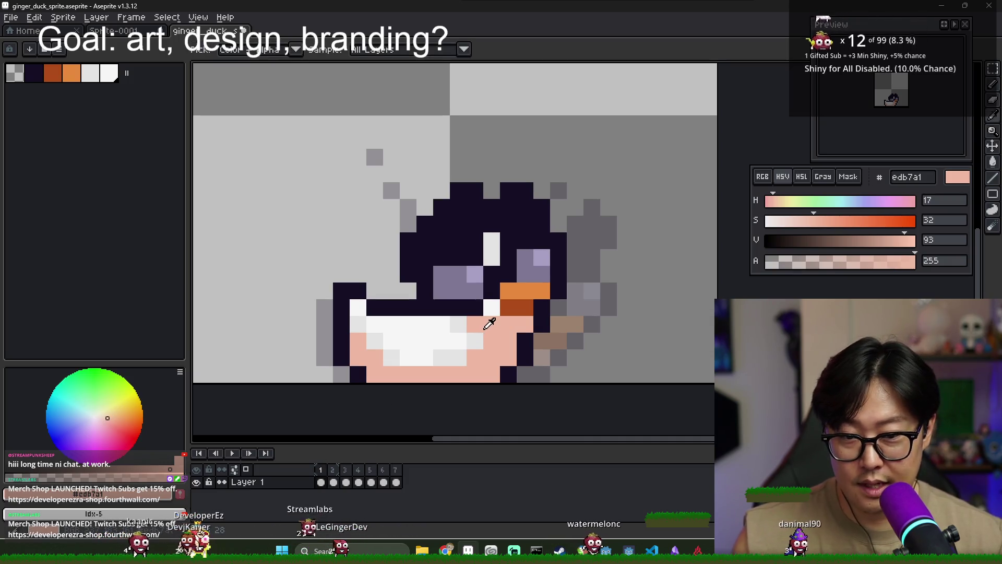
{"action": "left_click", "coordinate": [339, 483]}
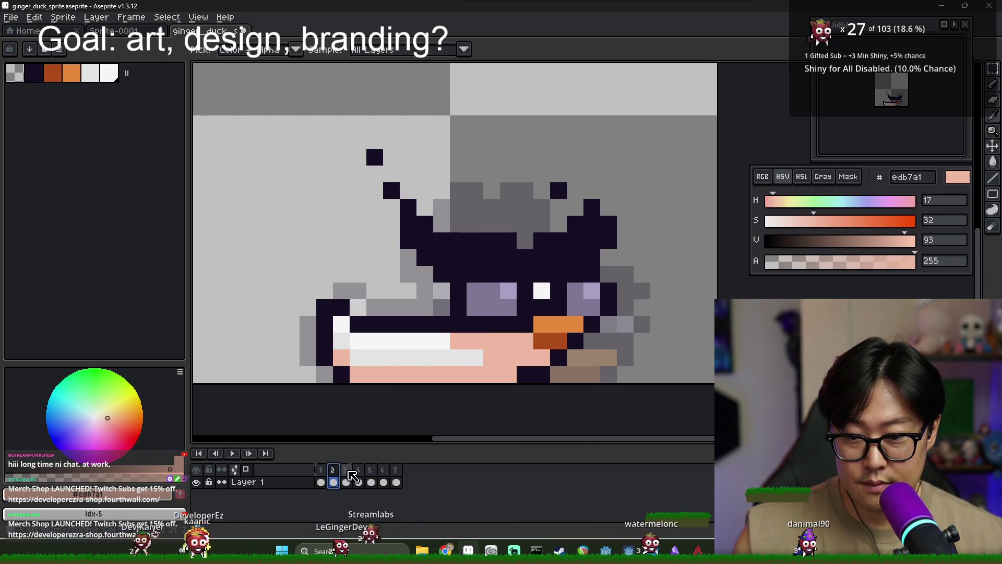
{"action": "left_click", "coordinate": [348, 482]}
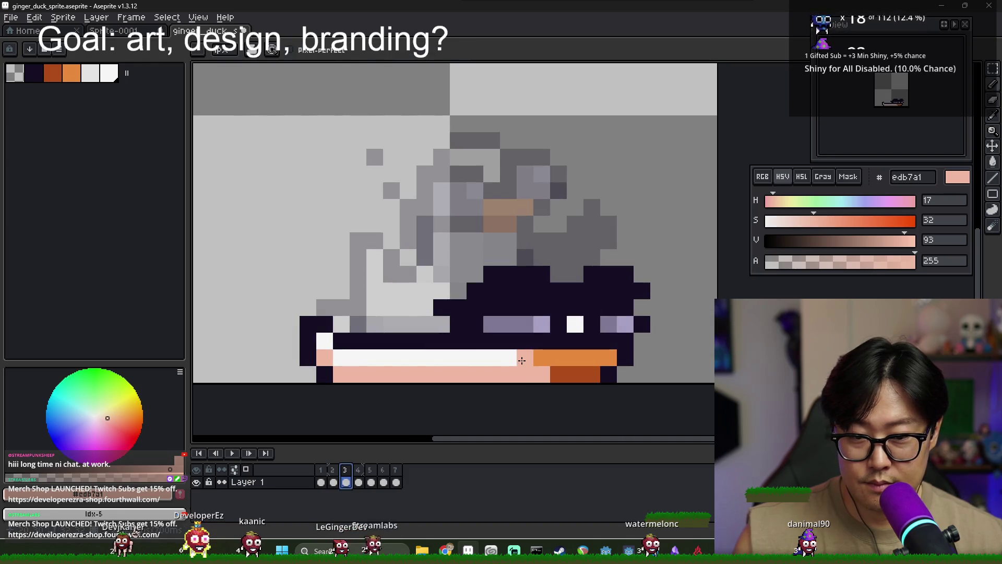
{"action": "left_click_drag", "start_coordinate": [522, 360], "coordinate": [472, 361]}
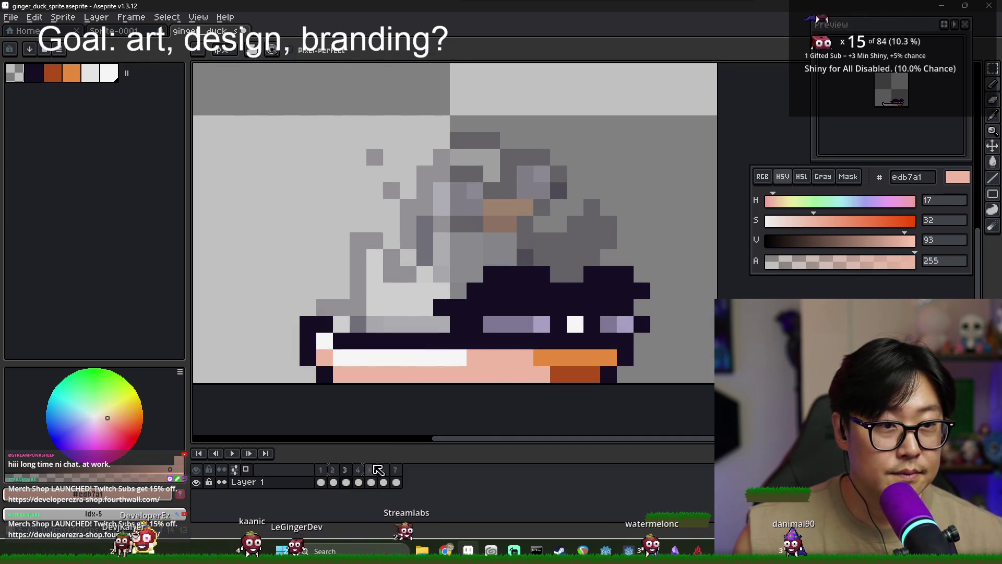
{"action": "left_click", "coordinate": [358, 482]}
- Paint pink along the lower row, neck and chest, with a light-grey neck column
{"action": "mouse_move", "coordinate": [401, 340]}
{"action": "left_mouse_down"}
{"action": "mouse_move", "coordinate": [389, 339]}
{"action": "mouse_move", "coordinate": [459, 339]}
{"action": "mouse_move", "coordinate": [475, 323]}
{"action": "left_mouse_up"}
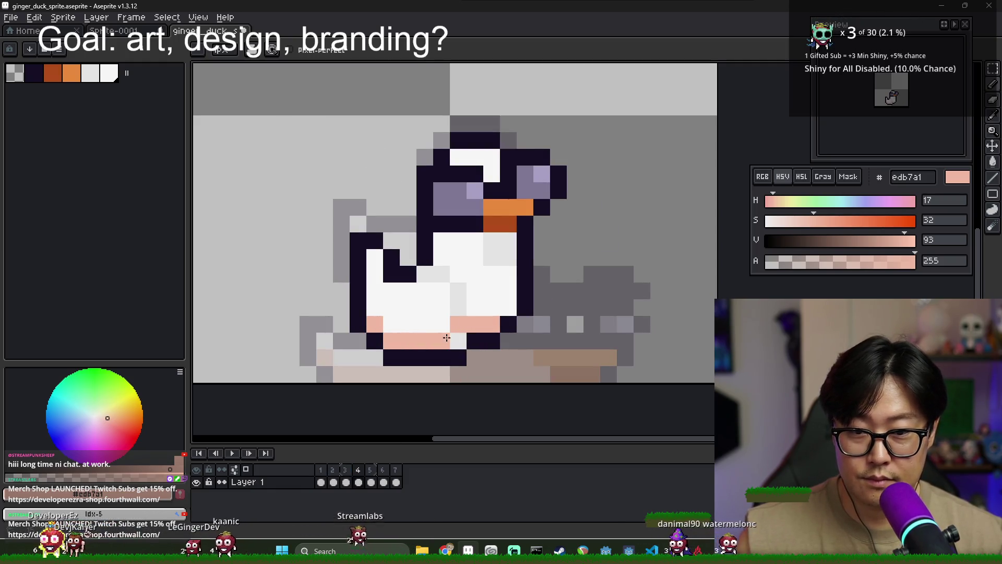
{"action": "left_click_drag", "start_coordinate": [491, 240], "coordinate": [508, 258]}
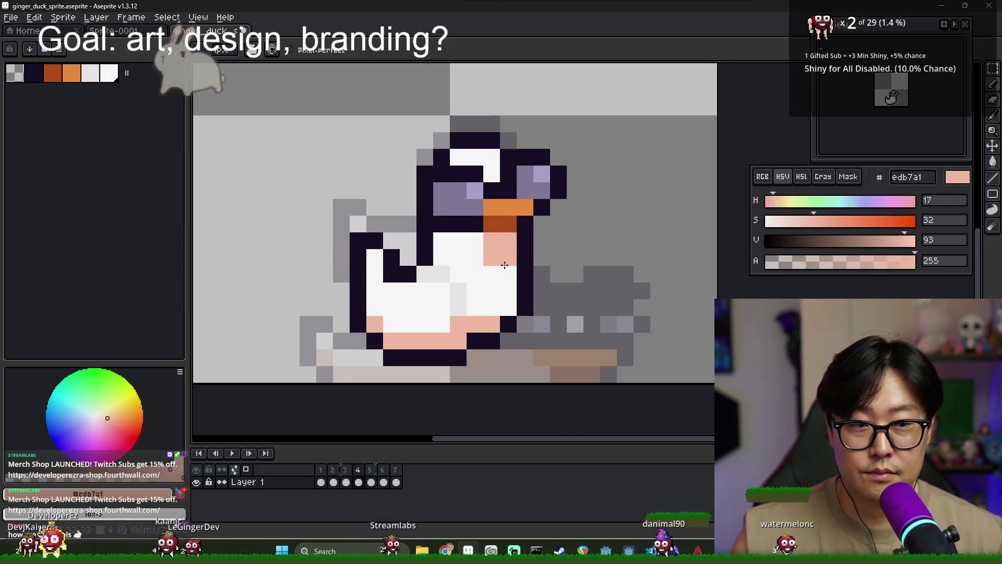
{"action": "mouse_move", "coordinate": [504, 266]}
{"action": "left_mouse_down"}
{"action": "mouse_move", "coordinate": [499, 310]}
{"action": "mouse_move", "coordinate": [488, 291]}
{"action": "left_mouse_up"}
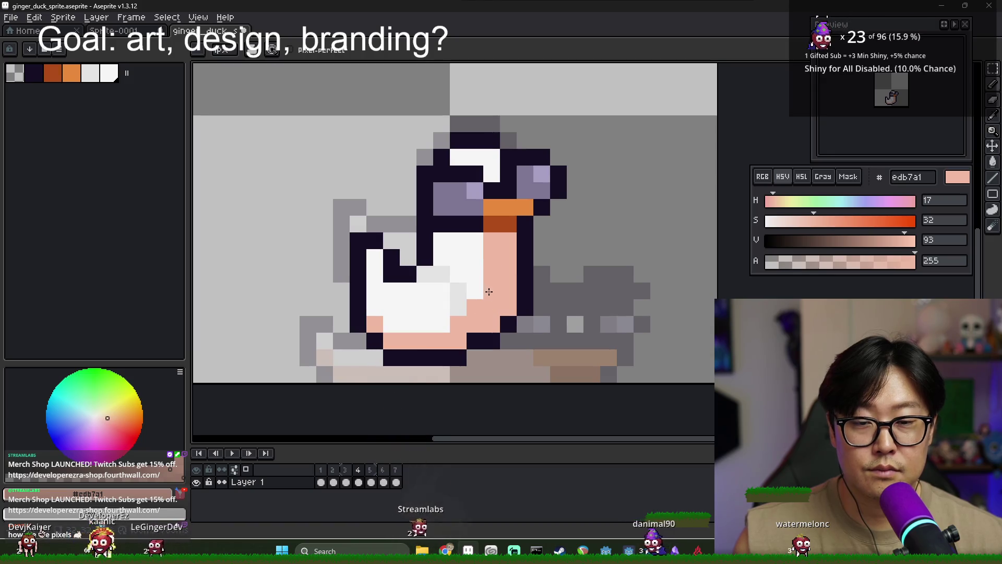
{"action": "left_click", "coordinate": [473, 273], "text": "alt"}
{"action": "left_click_drag", "start_coordinate": [491, 264], "coordinate": [487, 239]}
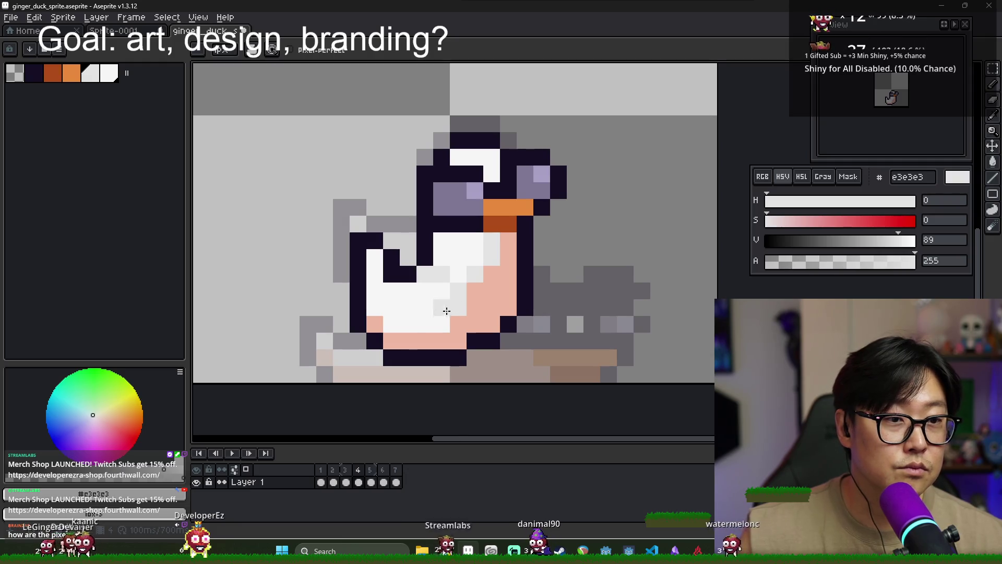
{"action": "key", "text": "x"}
{"action": "left_click", "coordinate": [438, 245]}
{"action": "key", "text": "ctrl+z"}
{"action": "left_click", "coordinate": [464, 302]}
{"action": "key", "text": "x"}
{"action": "left_click", "coordinate": [463, 304]}
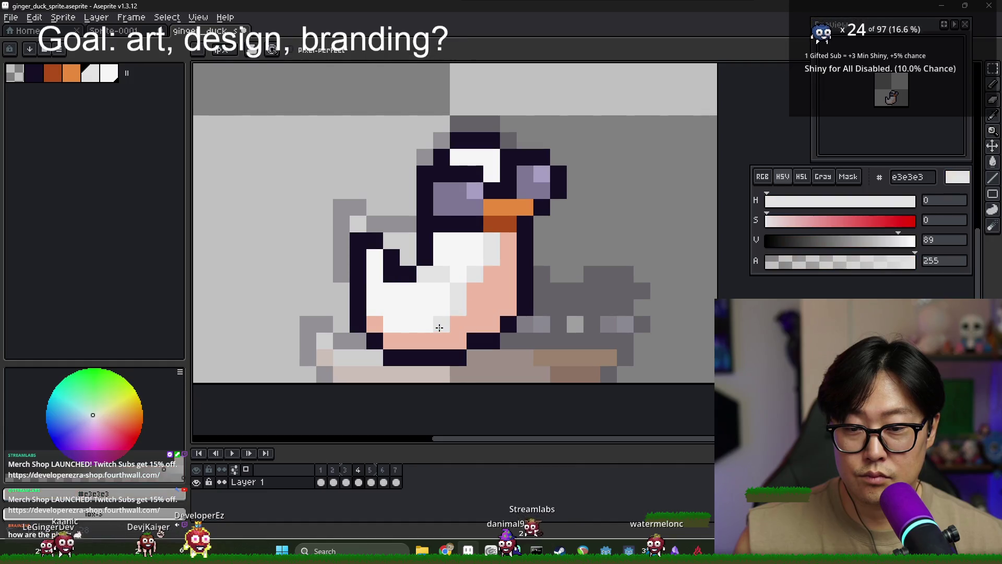
{"action": "key", "text": "ctrl+z"}
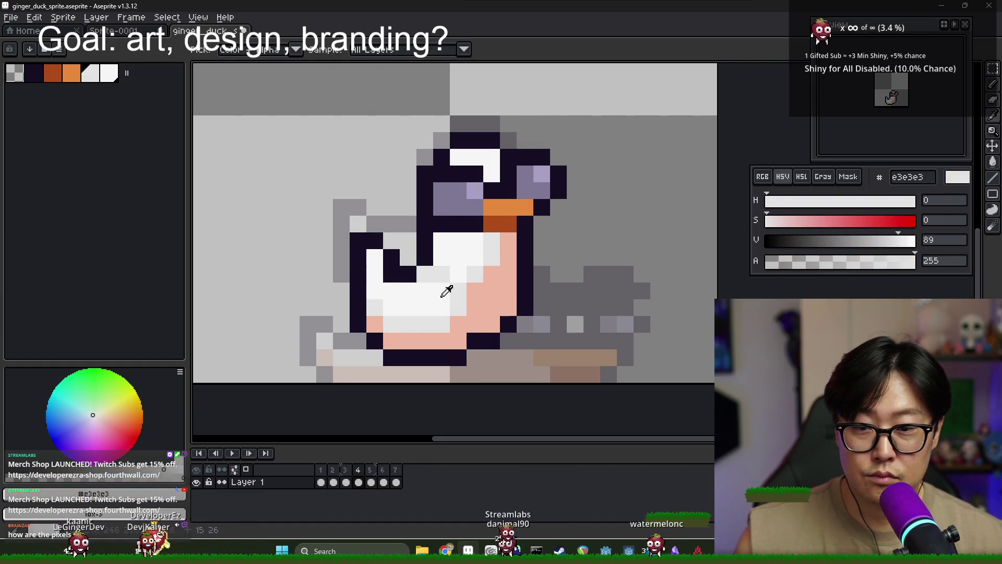
- Add pink belly pixels and a row of light-grey e3e3e3 shading across the belly
{"action": "key", "text": "x"}
{"action": "left_click_drag", "start_coordinate": [374, 274], "coordinate": [392, 274]}
{"action": "left_click", "coordinate": [408, 307]}
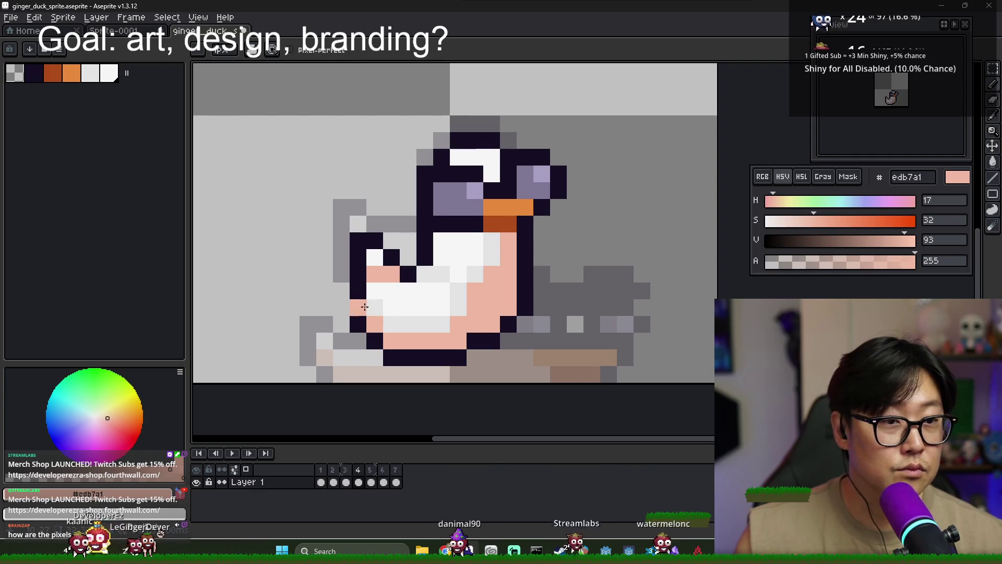
{"action": "key", "text": "ctrl+z"}
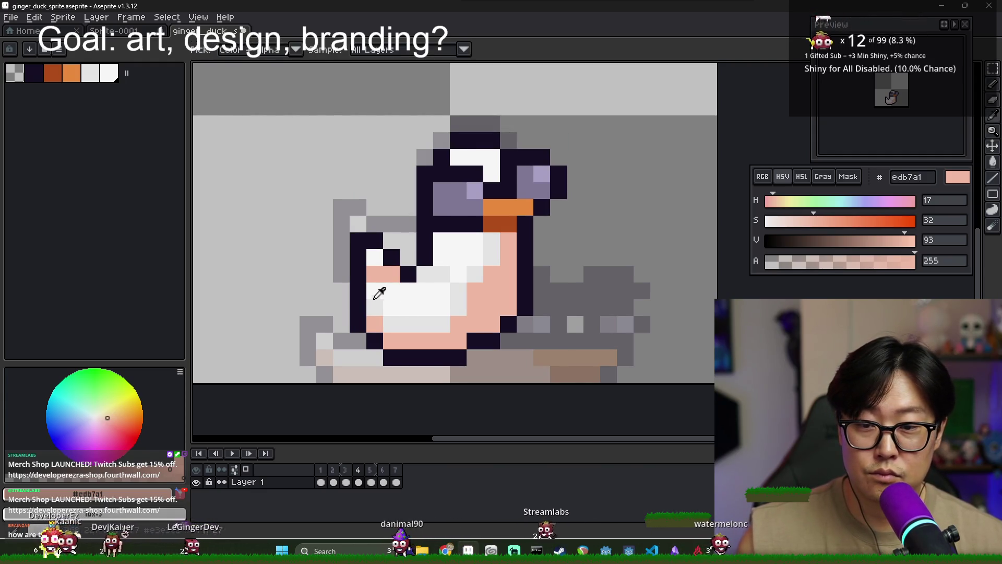
{"action": "key", "text": "x"}
{"action": "left_click", "coordinate": [377, 281]}
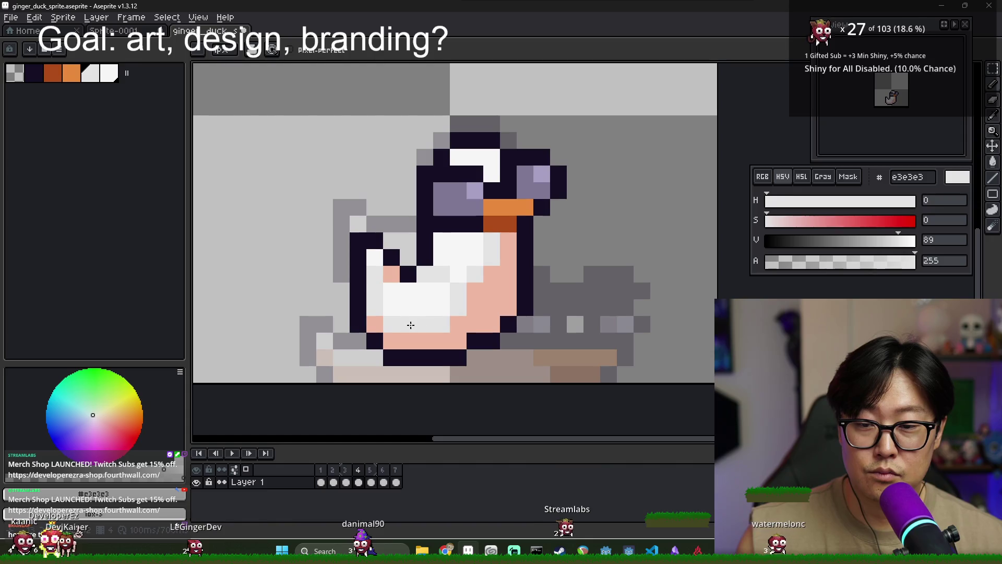
{"action": "left_click_drag", "start_coordinate": [383, 315], "coordinate": [420, 312]}
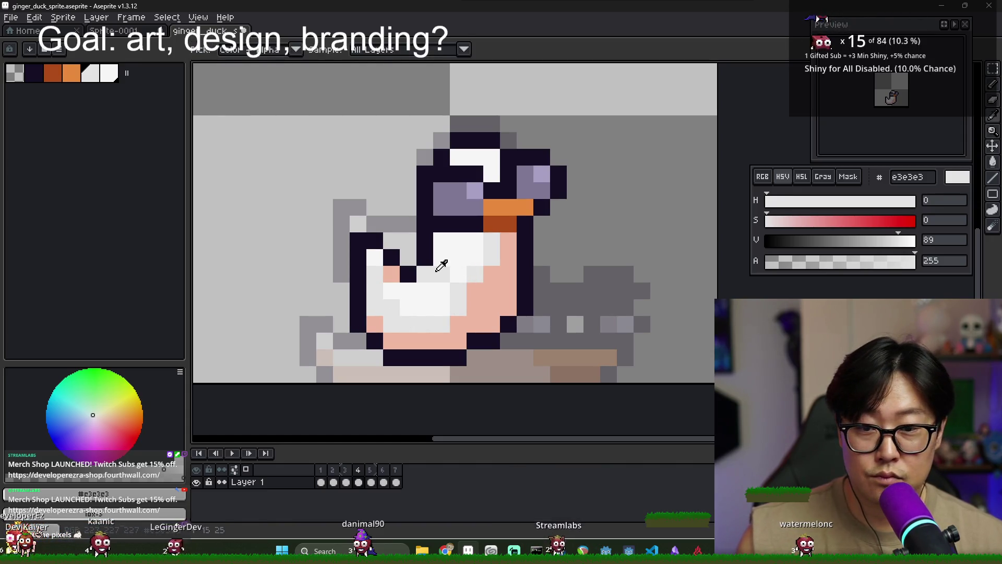
{"action": "left_click_drag", "start_coordinate": [458, 257], "coordinate": [475, 242]}
{"action": "left_click", "coordinate": [476, 320]}
{"action": "key", "text": "ctrl+z"}
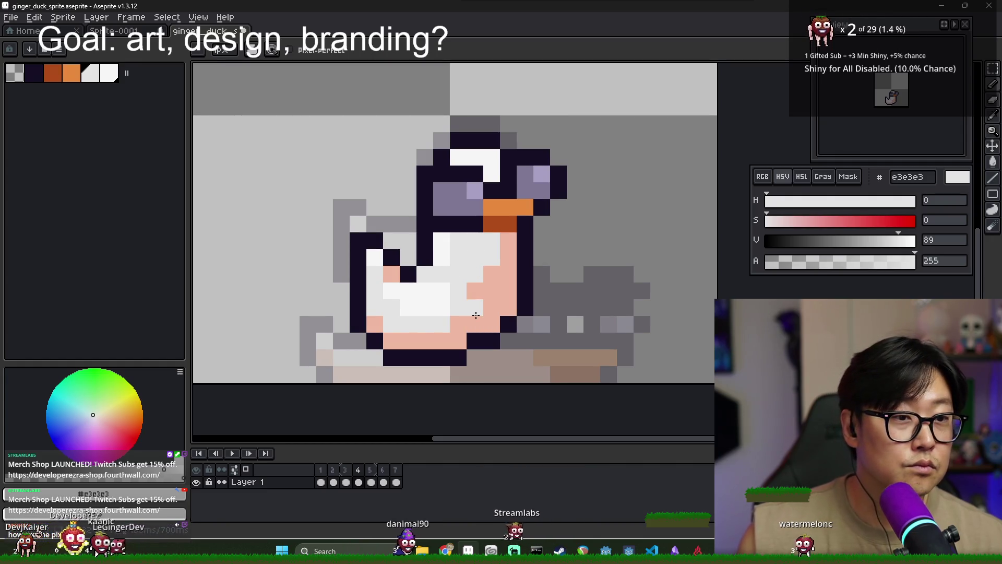
- Extend the pink area up the chest, undoing stray grey pixels
{"action": "key", "text": "x"}
{"action": "left_click_drag", "start_coordinate": [495, 246], "coordinate": [493, 258]}
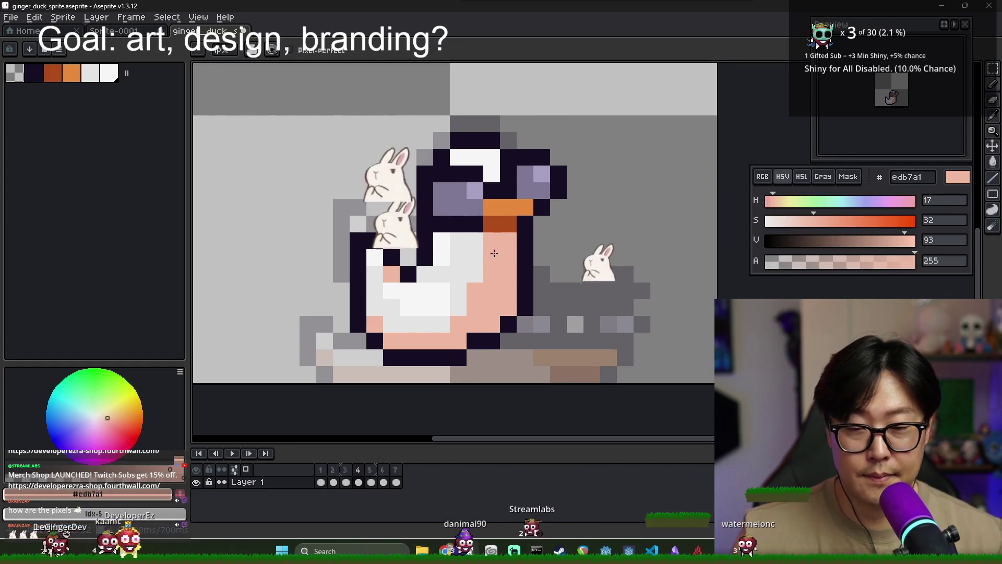
{"action": "key", "text": "x"}
{"action": "left_click", "coordinate": [468, 330]}
{"action": "key", "text": "ctrl+z"}
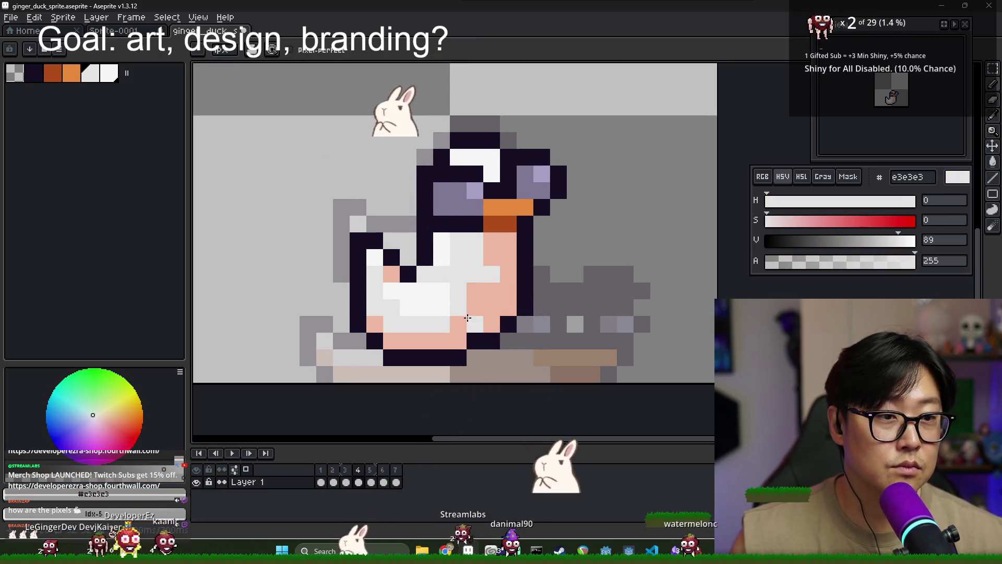
{"action": "key", "text": "i"}
{"action": "left_click", "coordinate": [498, 256]}
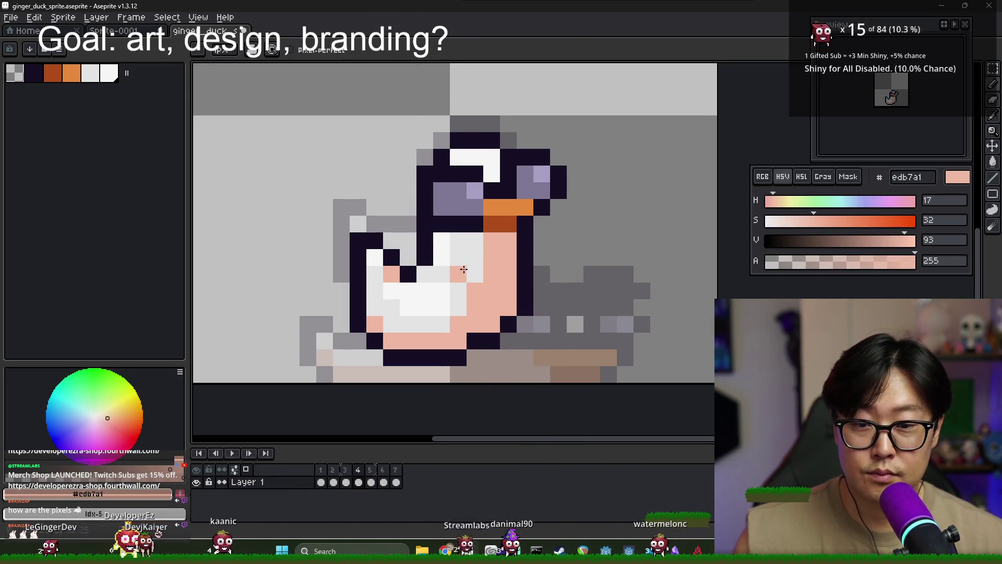
{"action": "left_click_drag", "start_coordinate": [472, 274], "coordinate": [459, 243]}
{"action": "key", "text": "x"}
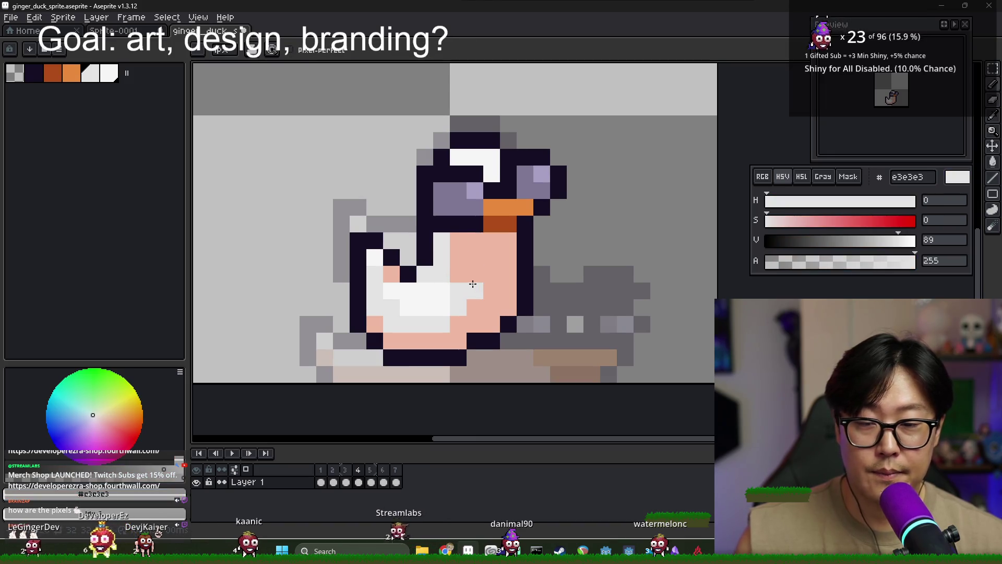
{"action": "key", "text": "ctrl+z"}
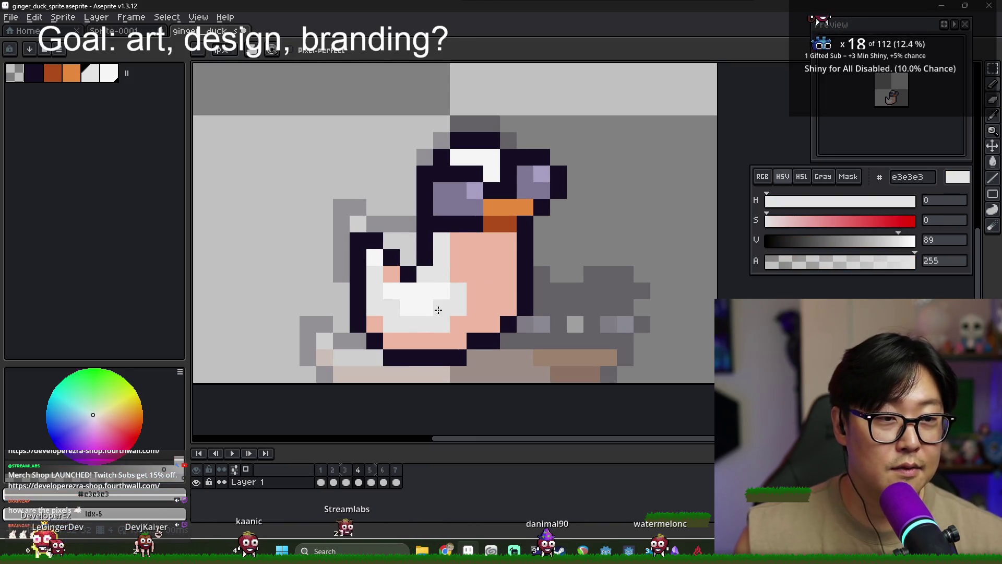
- Brighten the belly highlight to near-white f6f6f6
{"action": "key", "text": "i"}
{"action": "left_click", "coordinate": [443, 287]}
{"action": "key", "text": "b"}
{"action": "left_click_drag", "start_coordinate": [425, 275], "coordinate": [442, 274]}
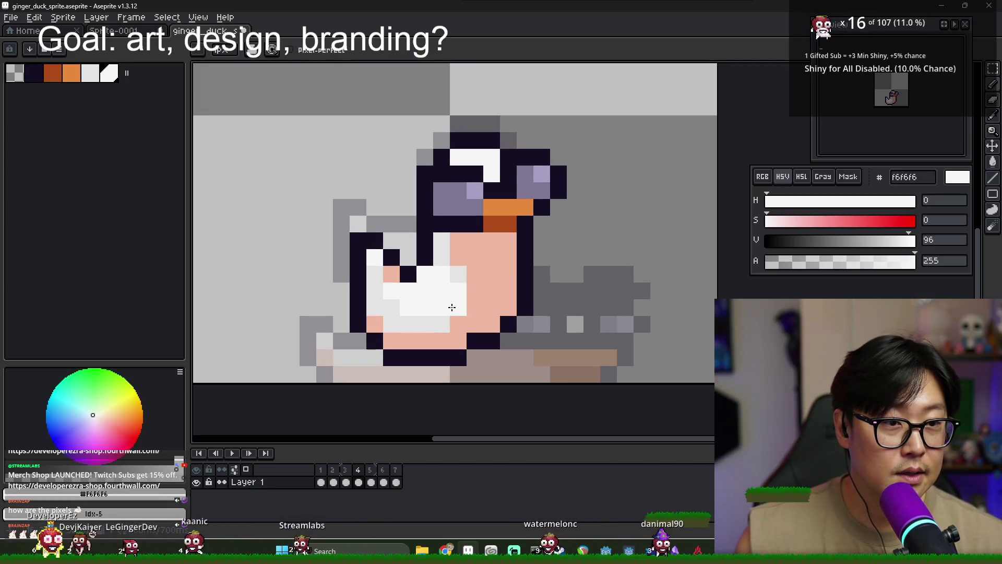
{"action": "left_click_drag", "start_coordinate": [449, 310], "coordinate": [466, 301]}
{"action": "key", "text": "ctrl+z"}
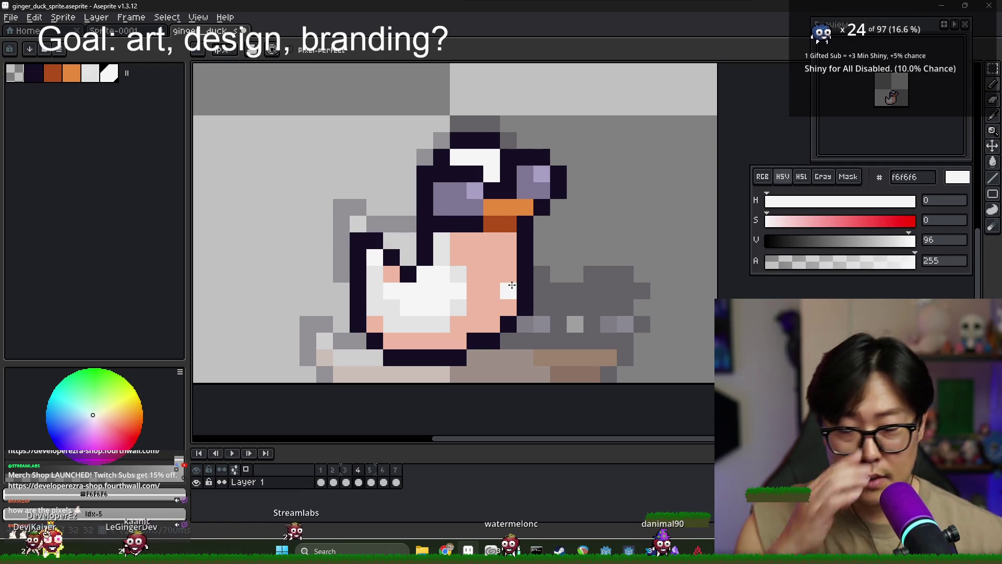
- Darken the head top with 150f25, covering the white highlight
{"action": "left_click", "coordinate": [470, 141], "text": "alt"}
{"action": "left_click", "coordinate": [471, 158]}
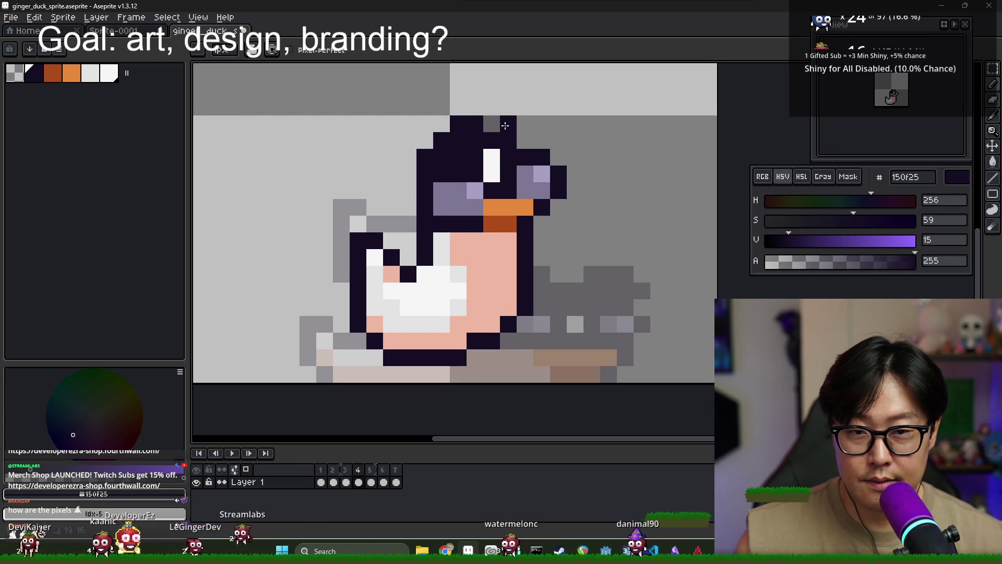
{"action": "left_click", "coordinate": [408, 207]}
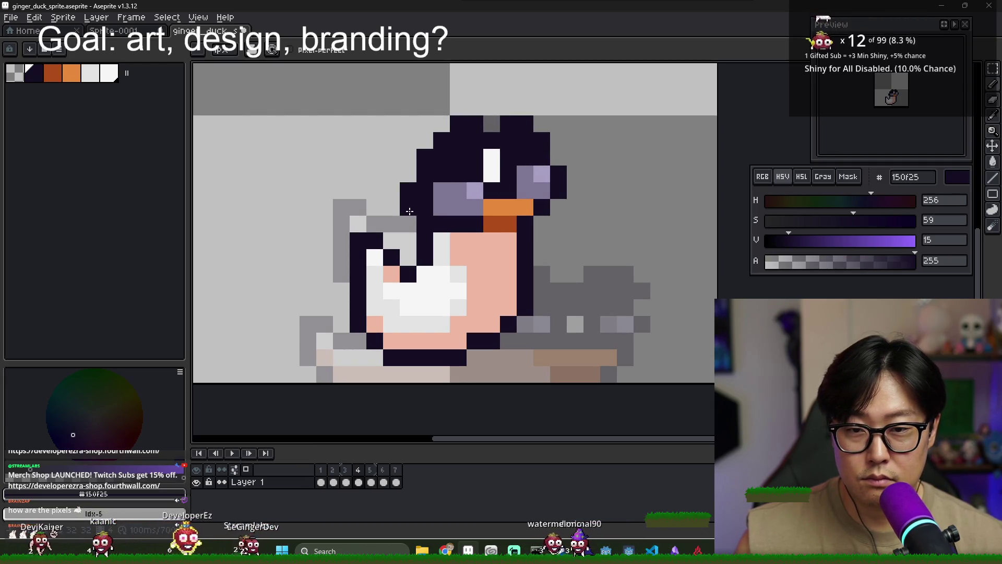
{"action": "left_click", "coordinate": [552, 209]}
{"action": "key", "text": "ctrl+z"}
{"action": "left_click", "coordinate": [559, 157]}
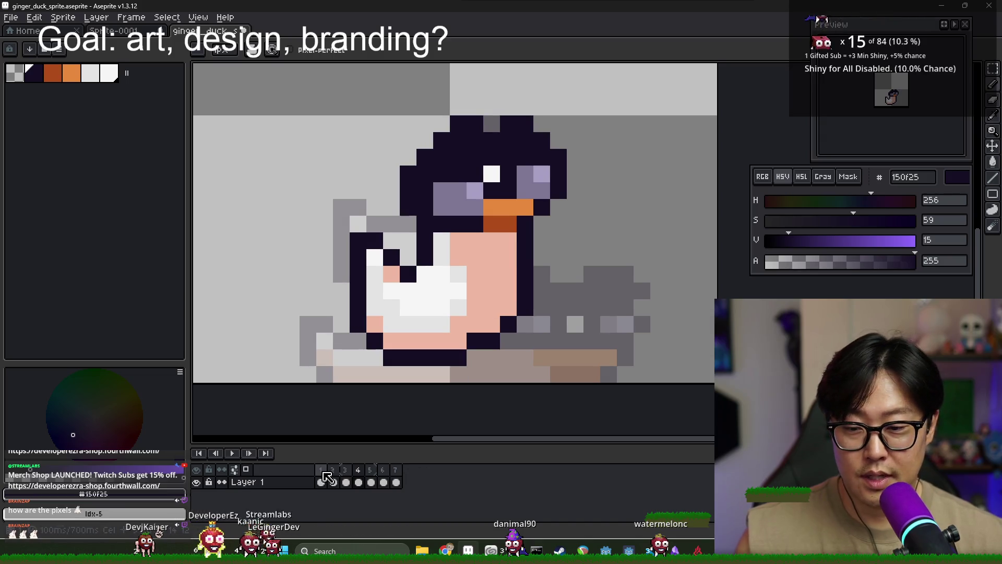
- Flip through frames 2–5, comparing frames 4 and 5, and end on frame 5
{"action": "left_click", "coordinate": [335, 479]}
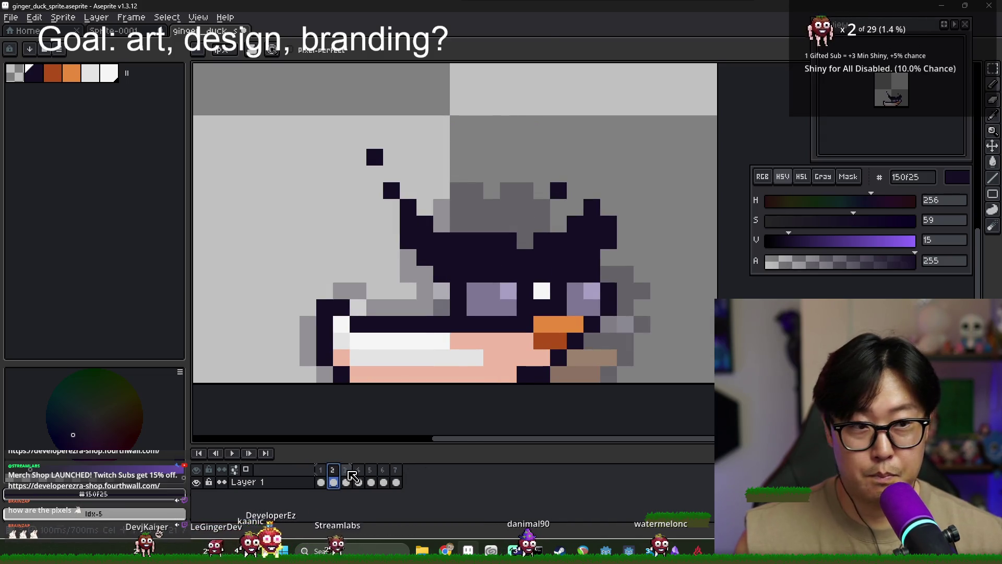
{"action": "left_click", "coordinate": [346, 476]}
{"action": "left_click", "coordinate": [359, 474]}
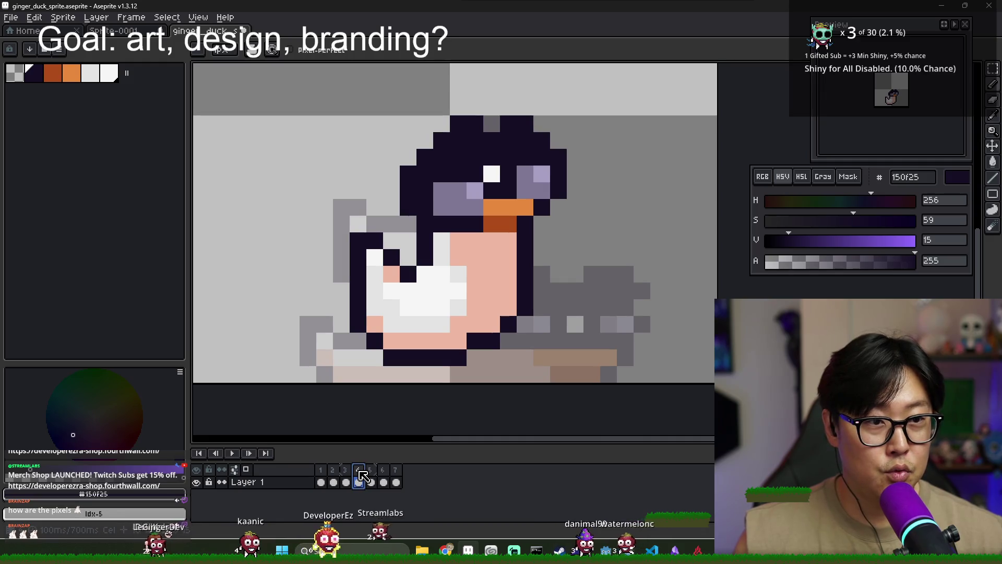
{"action": "left_click", "coordinate": [375, 476]}
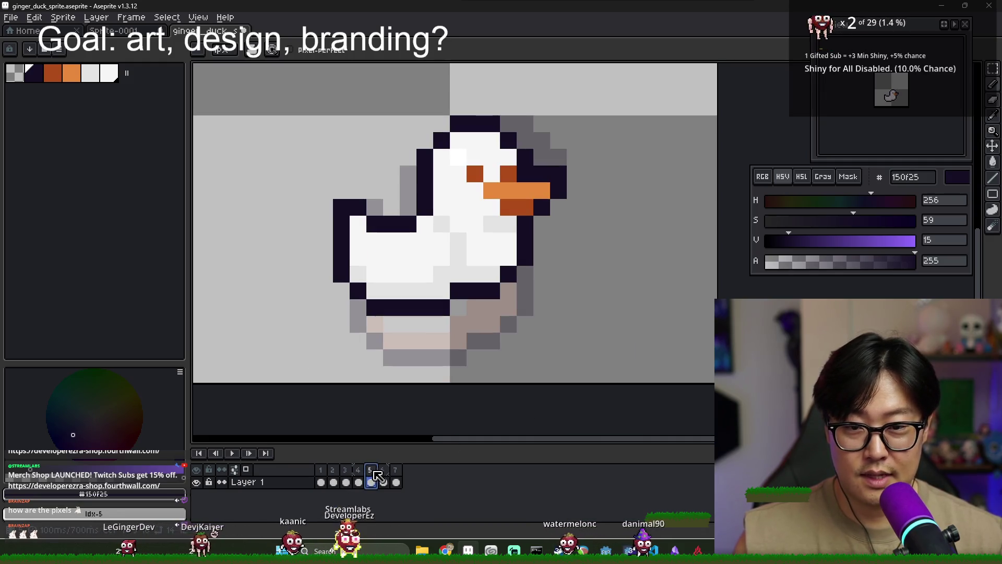
{"action": "left_click", "coordinate": [359, 475]}
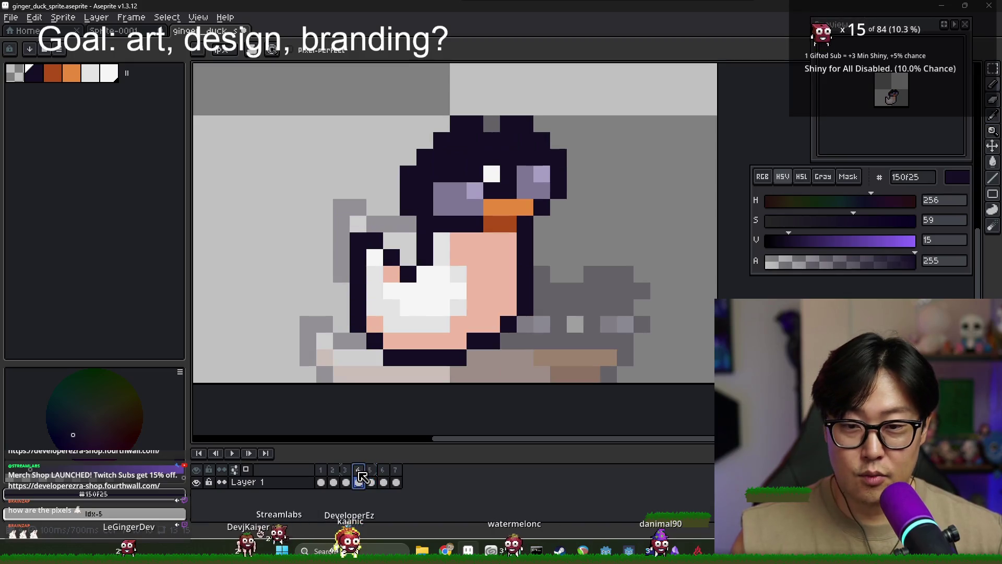
{"action": "left_click", "coordinate": [373, 479]}
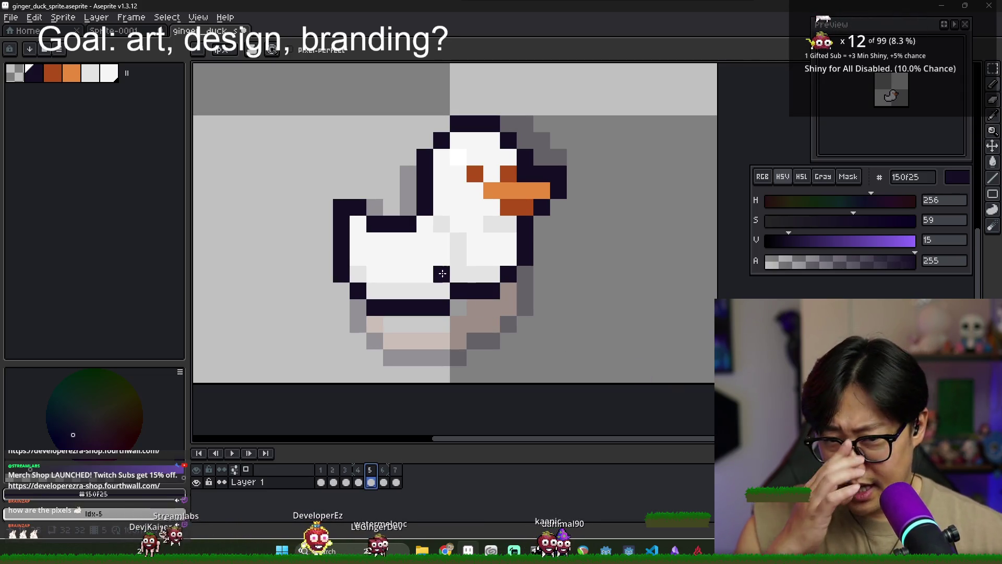
{"action": "left_click", "coordinate": [358, 475]}
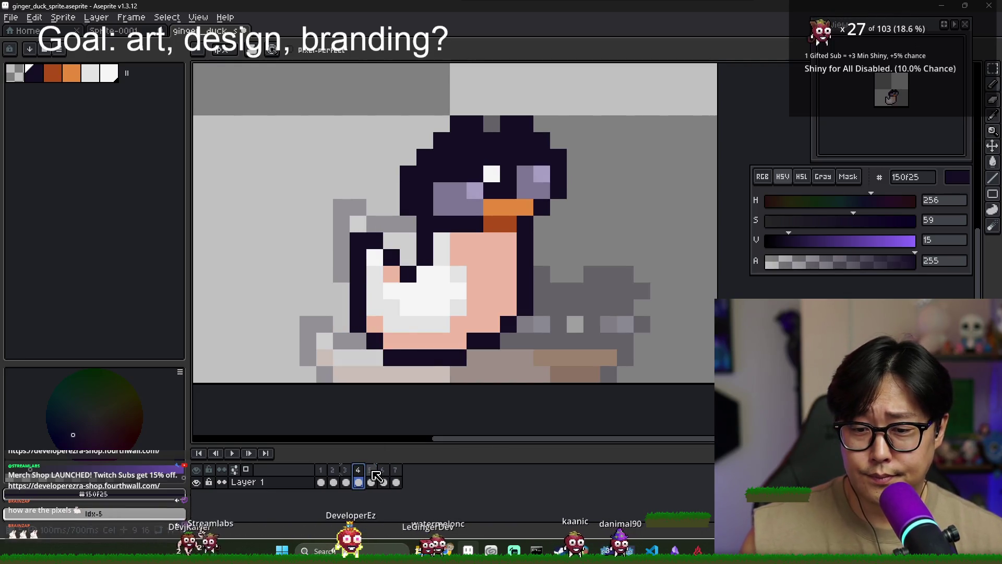
{"action": "left_click", "coordinate": [373, 469]}
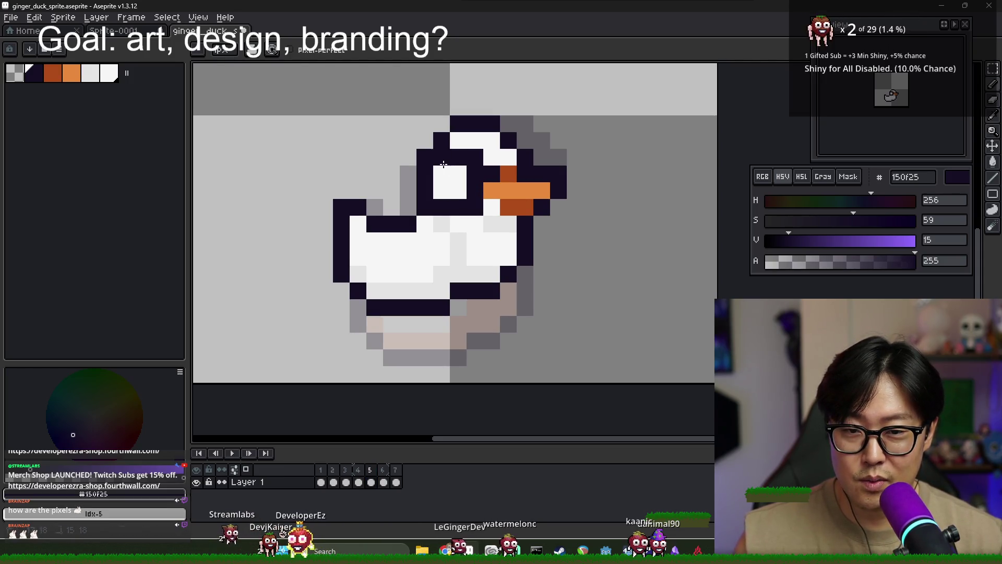
- Draw a dark outline on frame 5's head and paint the eye area f6f6f6
{"action": "left_click_drag", "start_coordinate": [525, 158], "coordinate": [540, 150]}
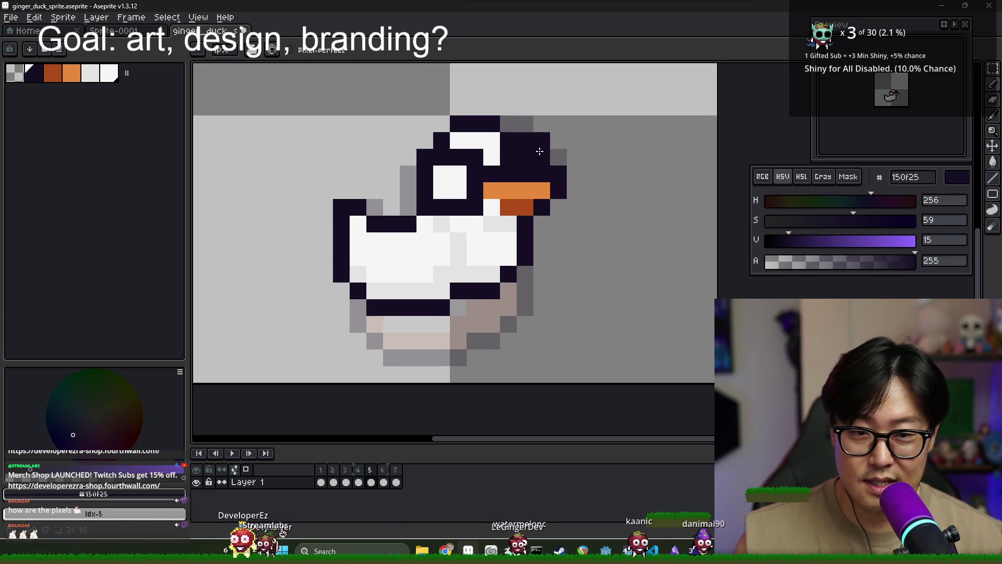
{"action": "key", "text": "e"}
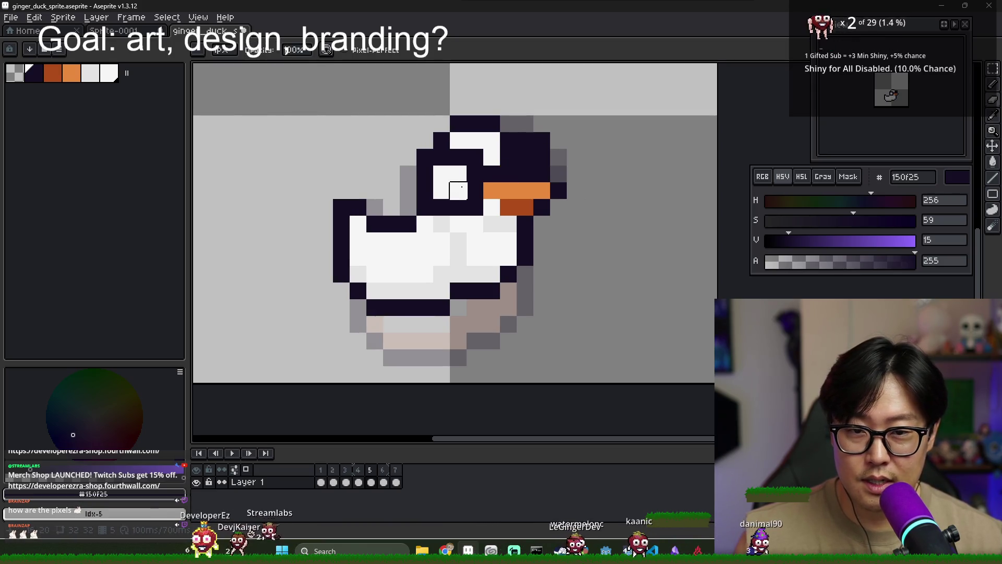
{"action": "left_click", "coordinate": [458, 191], "text": "alt"}
{"action": "key", "text": "b"}
{"action": "left_click_drag", "start_coordinate": [475, 191], "coordinate": [475, 177]}
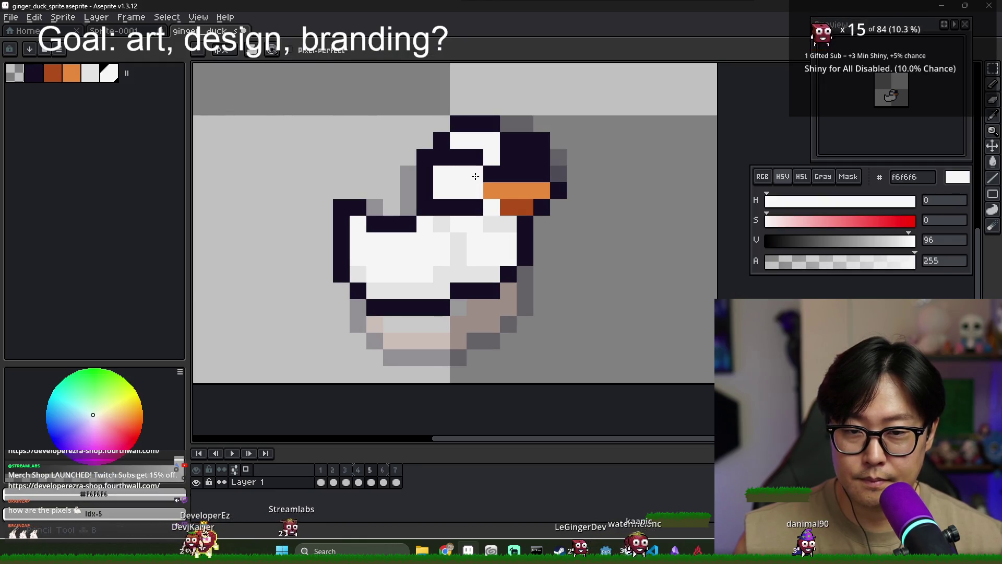
- Sample 7e7694 from frame 4 and paint purple eye-patch pixels on frame 5
{"action": "left_click", "coordinate": [358, 481]}
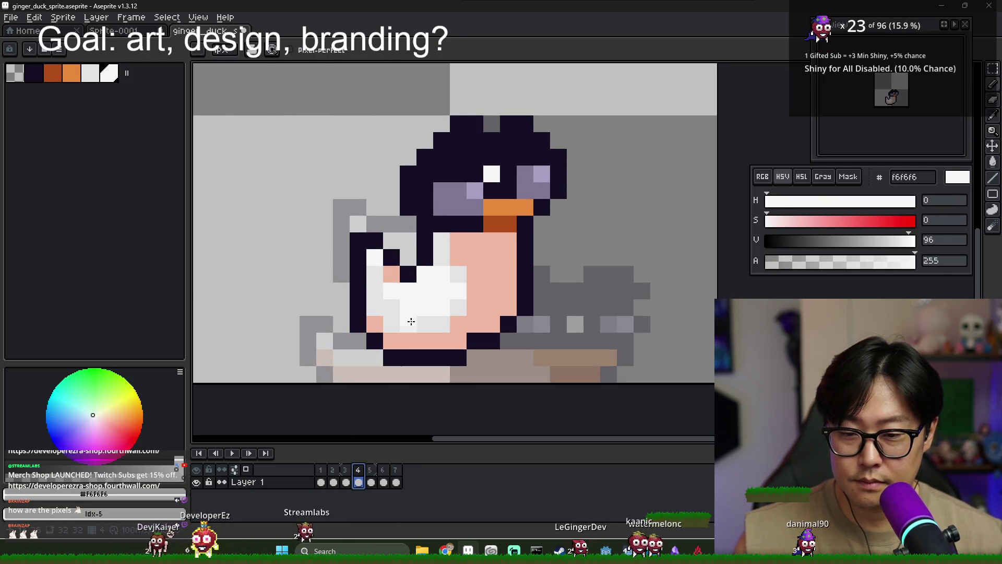
{"action": "left_click", "coordinate": [459, 197], "text": "alt"}
{"action": "left_click", "coordinate": [374, 482]}
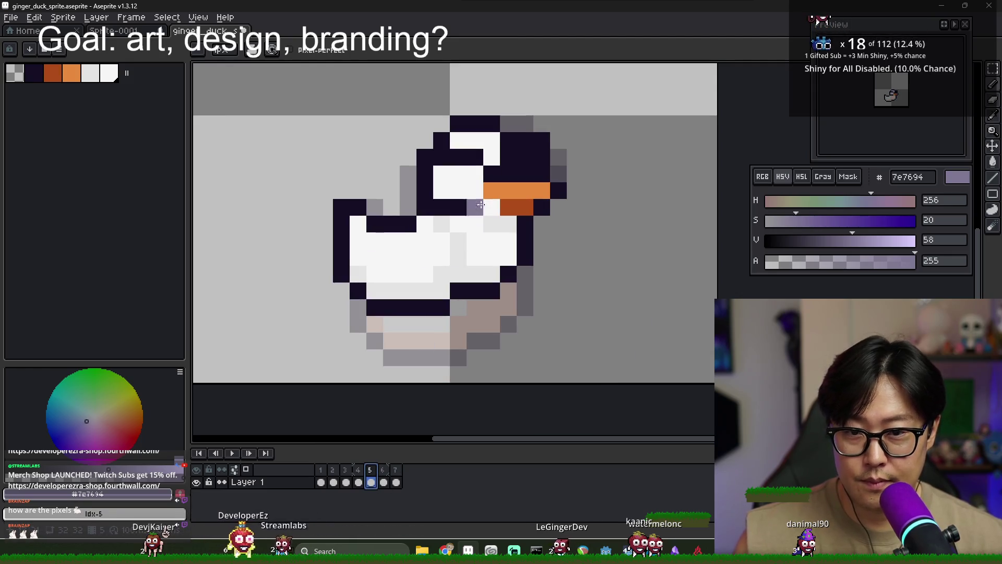
{"action": "mouse_move", "coordinate": [508, 156]}
{"action": "left_mouse_down"}
{"action": "mouse_move", "coordinate": [524, 174]}
{"action": "mouse_move", "coordinate": [509, 175]}
{"action": "left_mouse_up"}
{"action": "left_click", "coordinate": [542, 157], "text": "alt"}
{"action": "key", "text": "x"}
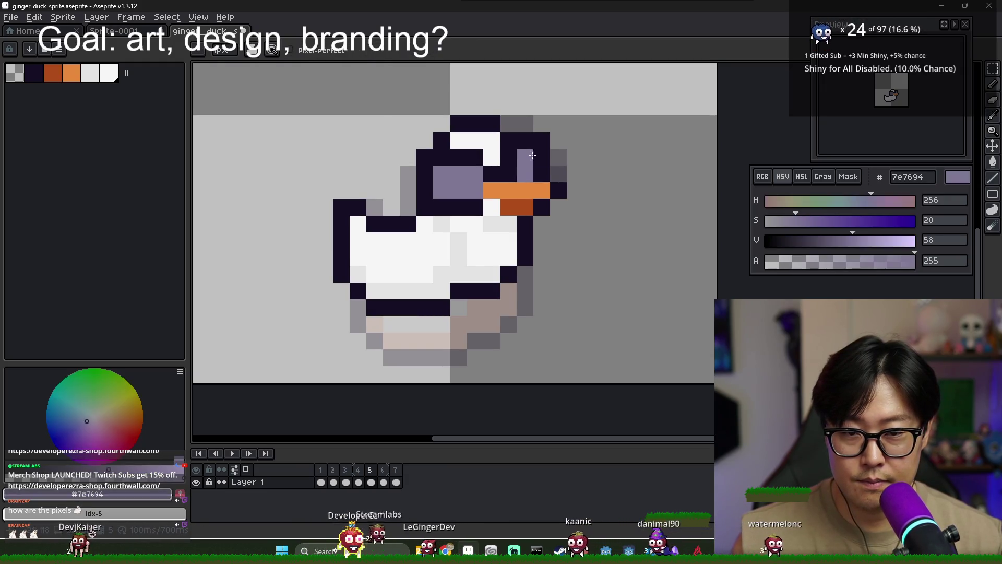
{"action": "key", "text": "x"}
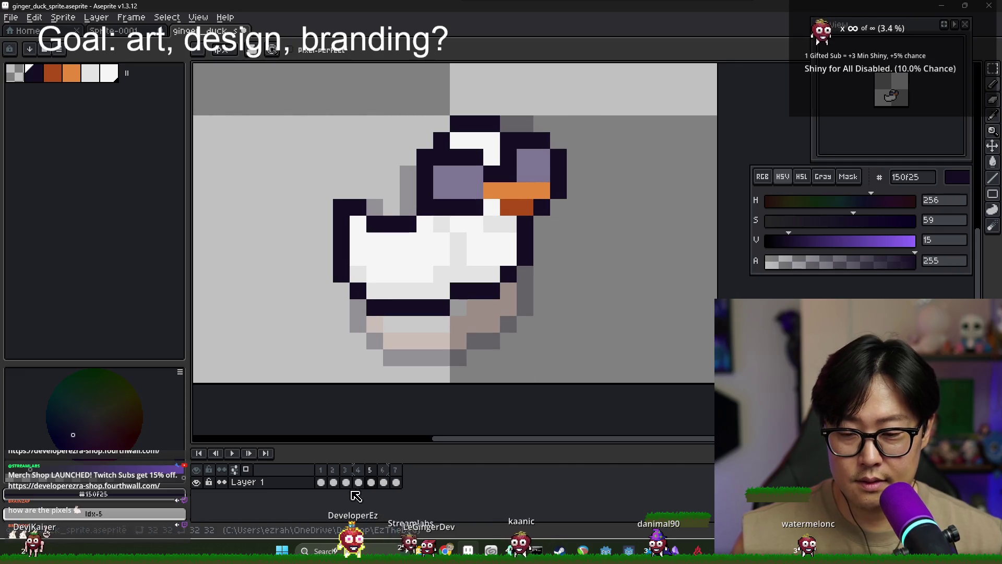
- Compare against frame 4 and add a light purple a69fc2 eye highlight
{"action": "left_click", "coordinate": [358, 482]}
{"action": "left_click", "coordinate": [372, 480]}
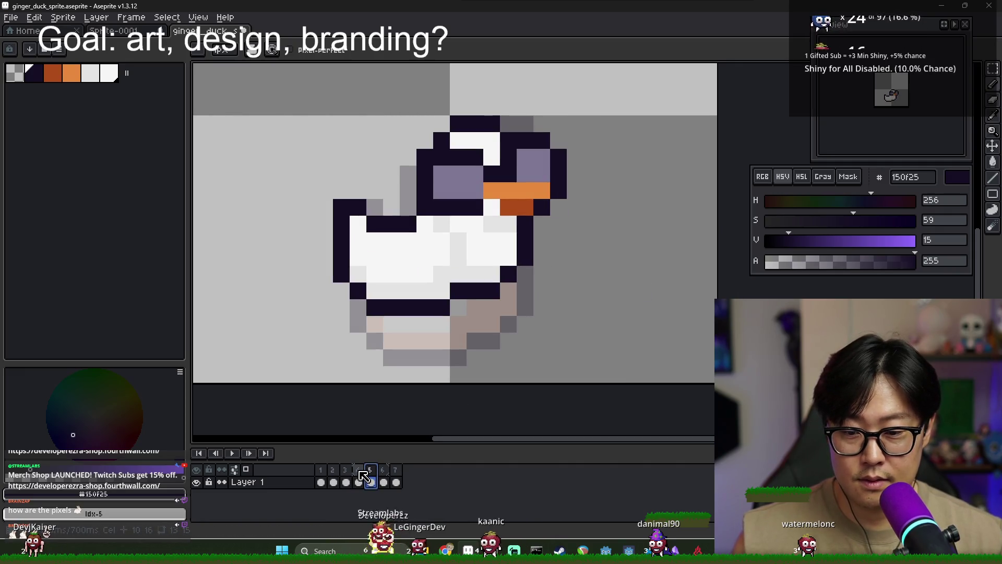
{"action": "left_click", "coordinate": [360, 471]}
{"action": "left_click", "coordinate": [371, 473]}
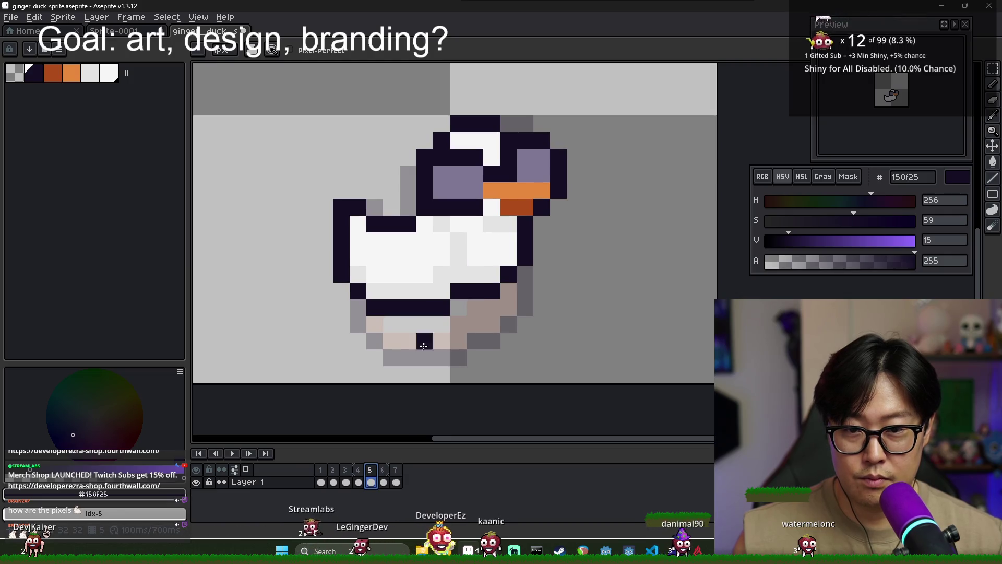
{"action": "left_click", "coordinate": [358, 470]}
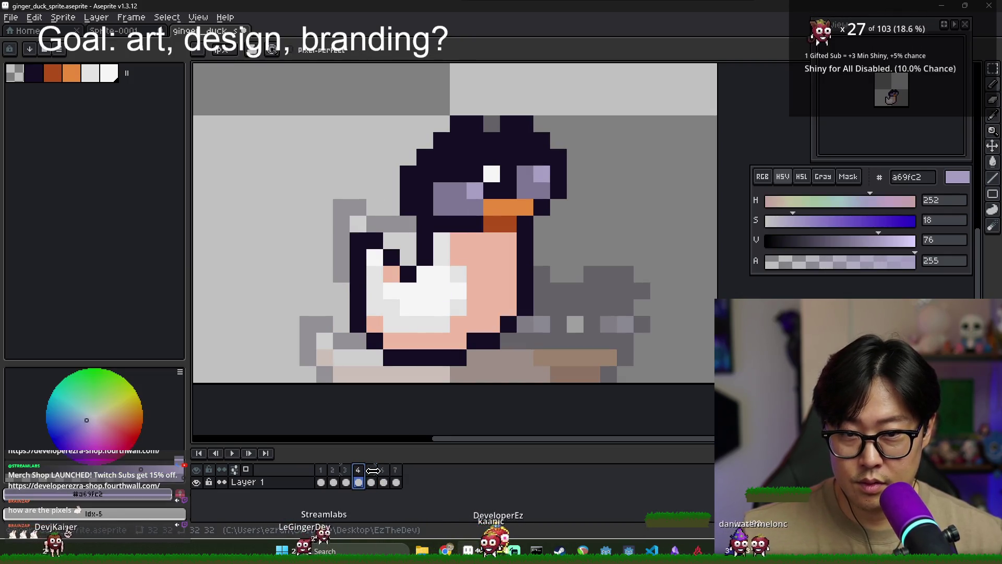
{"action": "left_click", "coordinate": [371, 470]}
{"action": "left_click", "coordinate": [542, 157]}
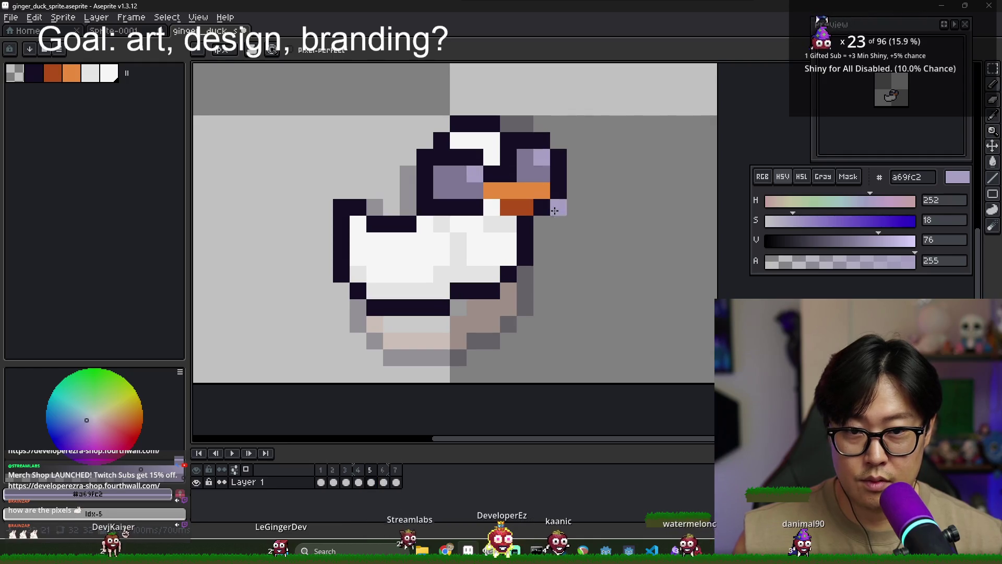
{"action": "left_click", "coordinate": [358, 476]}
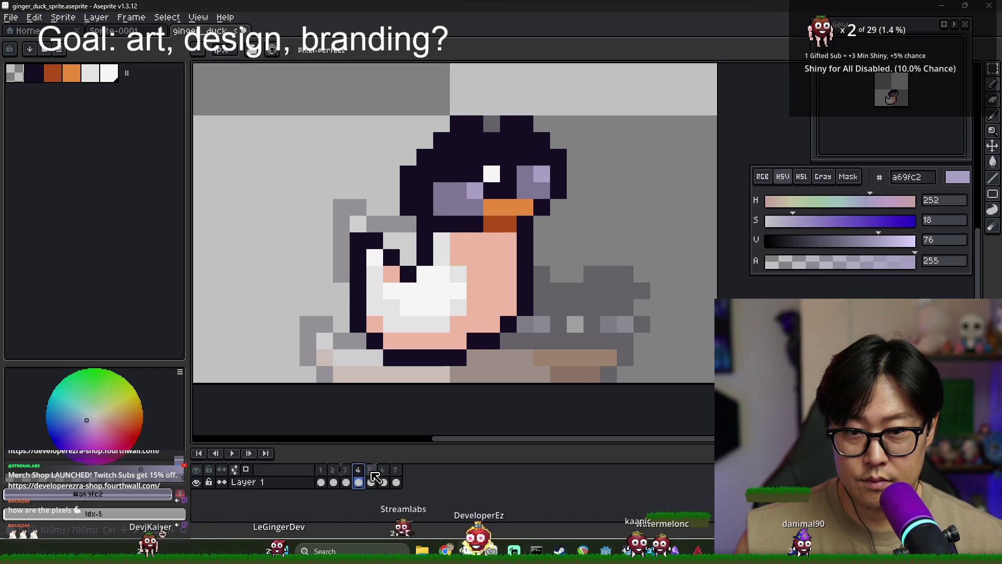
{"action": "left_click", "coordinate": [372, 473]}
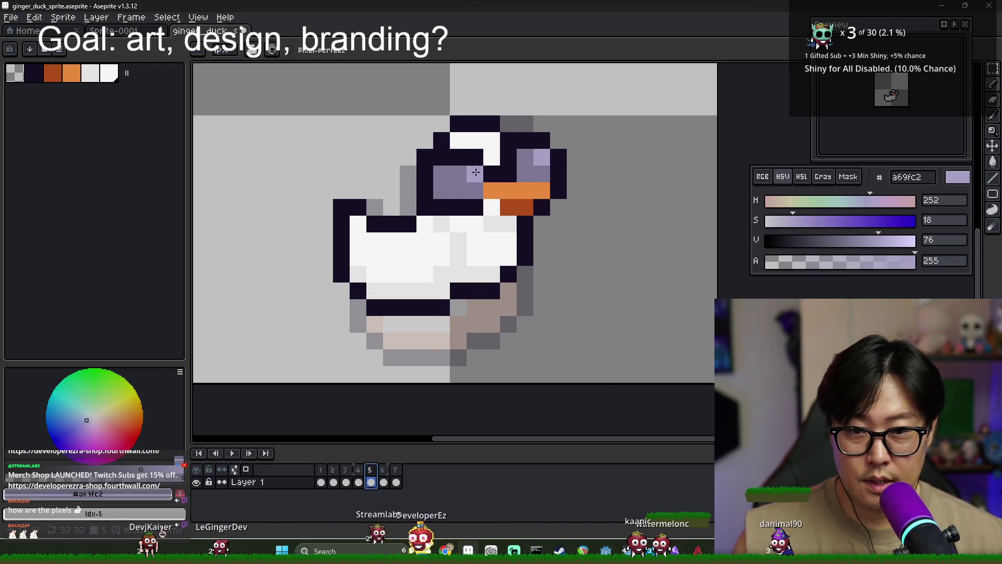
- Paint the white head pixel and a tuft above the head in dark 150f25
{"action": "left_click", "coordinate": [485, 126], "text": "alt"}
{"action": "left_click", "coordinate": [485, 137]}
{"action": "mouse_move", "coordinate": [477, 141]}
{"action": "left_mouse_down"}
{"action": "mouse_move", "coordinate": [423, 139]}
{"action": "mouse_move", "coordinate": [412, 176]}
{"action": "left_mouse_up"}
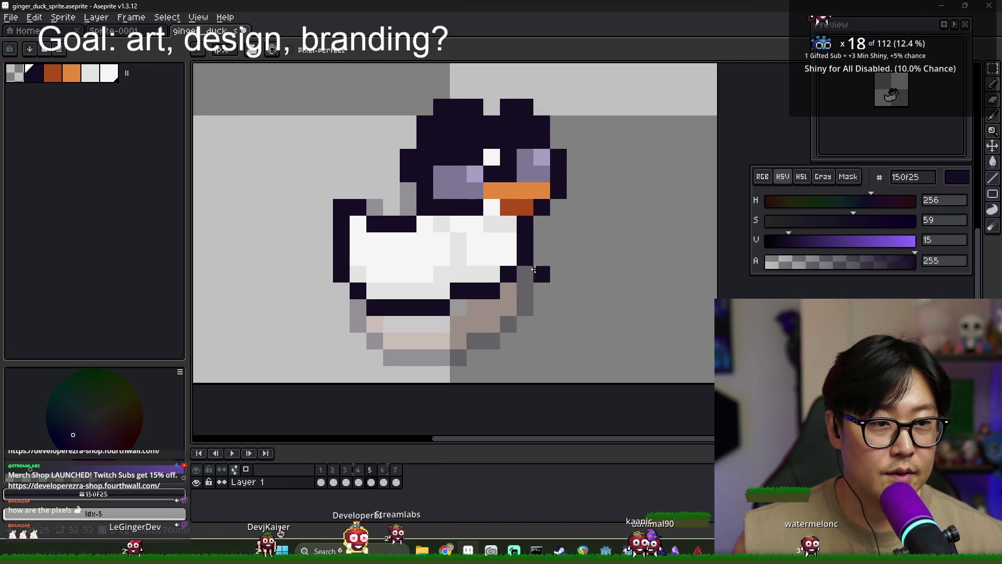
- Compare frames 5 and 6, then paint pink edb7a1 and light grey e3e3e3 pixels on frame 5's chest
{"action": "left_click", "coordinate": [384, 481]}
{"action": "left_click", "coordinate": [372, 481]}
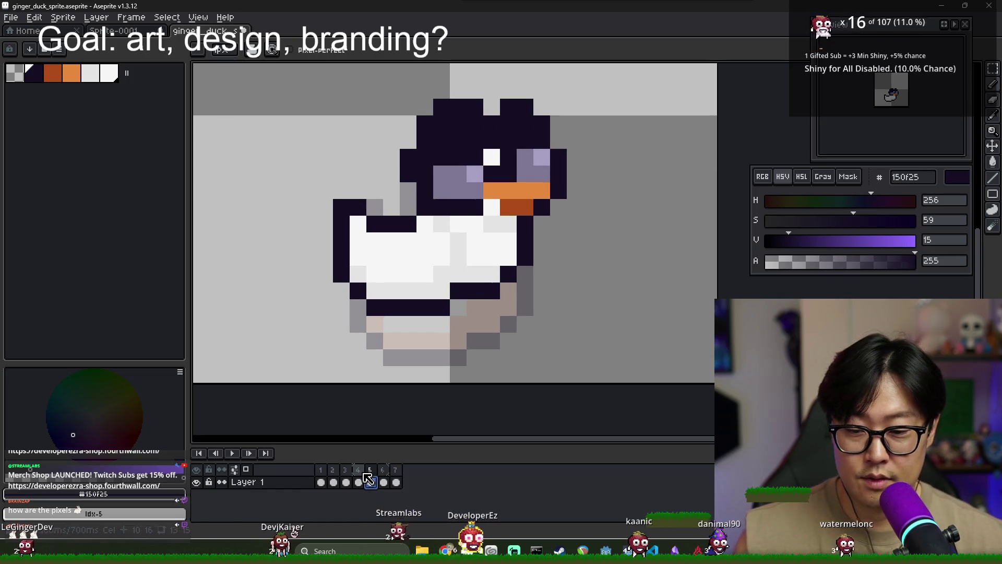
{"action": "left_click", "coordinate": [383, 481]}
{"action": "left_click", "coordinate": [372, 482]}
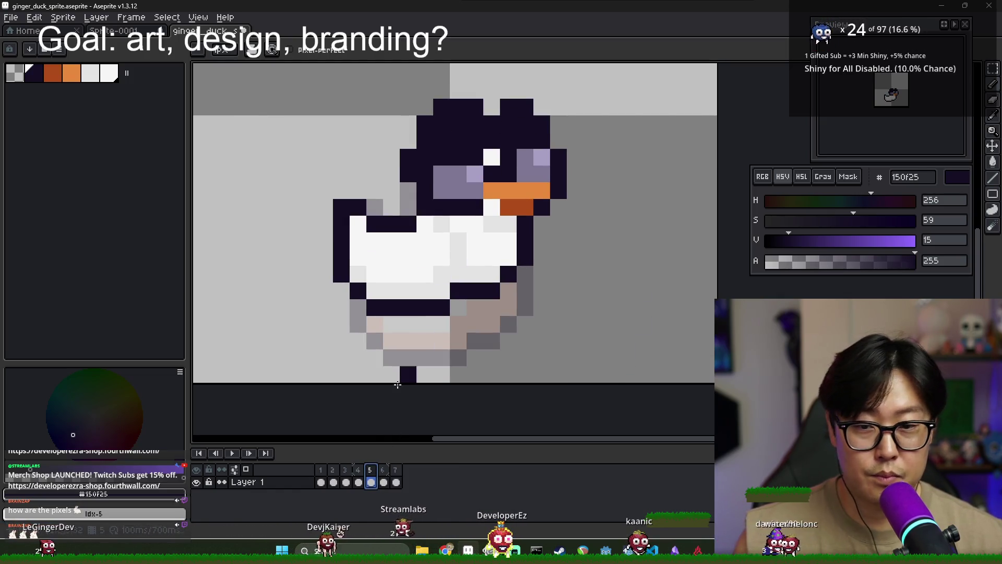
{"action": "key", "text": "Right"}
{"action": "left_click", "coordinate": [483, 298], "text": "alt"}
{"action": "key", "text": "Left"}
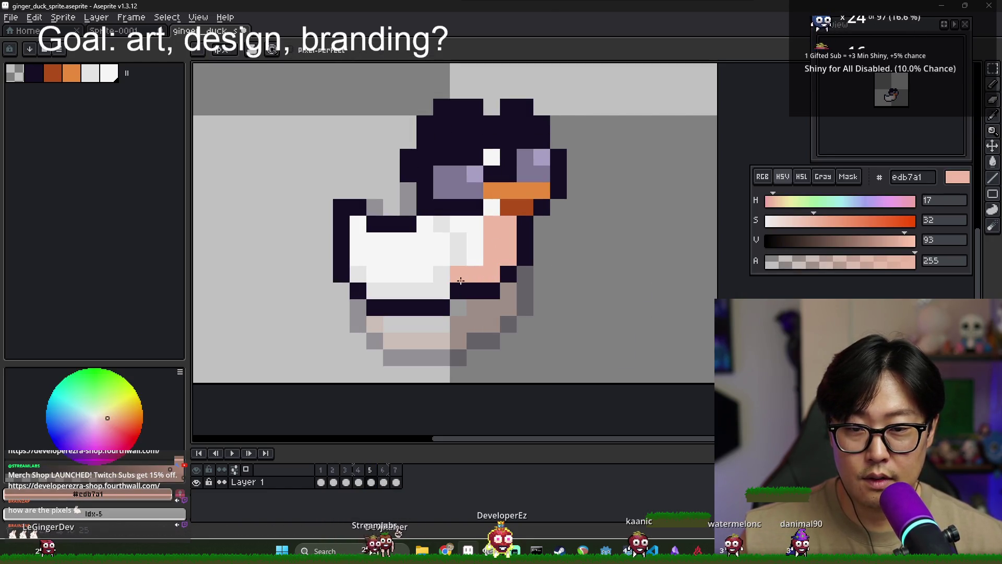
{"action": "left_click", "coordinate": [458, 251], "text": "alt"}
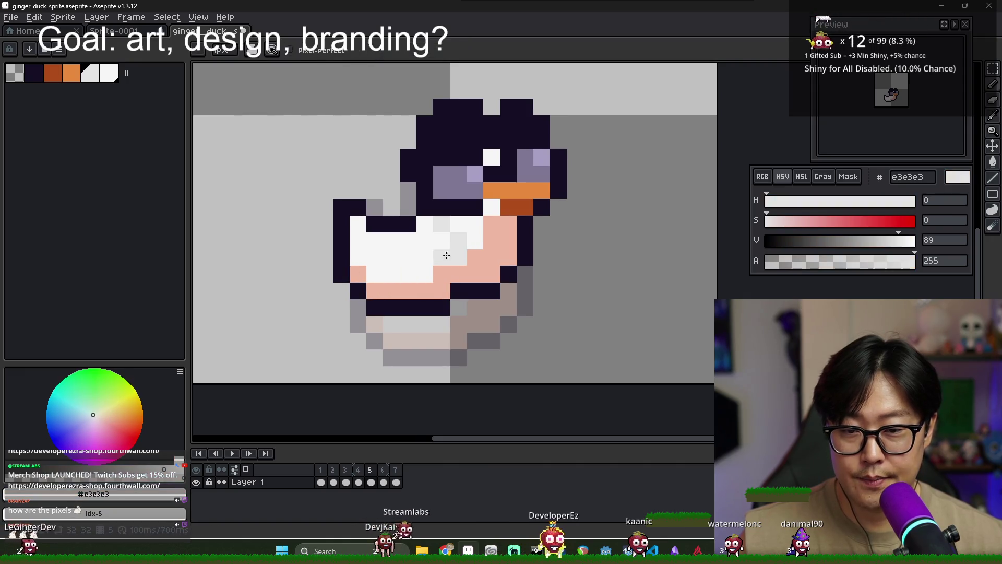
{"action": "left_click", "coordinate": [442, 274]}
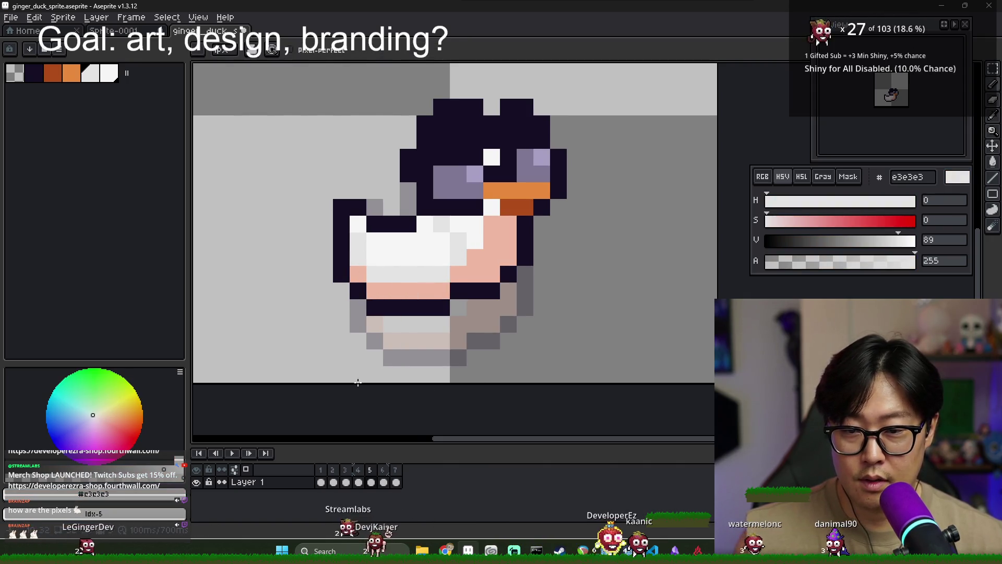
{"action": "left_click", "coordinate": [358, 273], "text": "alt"}
{"action": "left_click", "coordinate": [372, 227]}
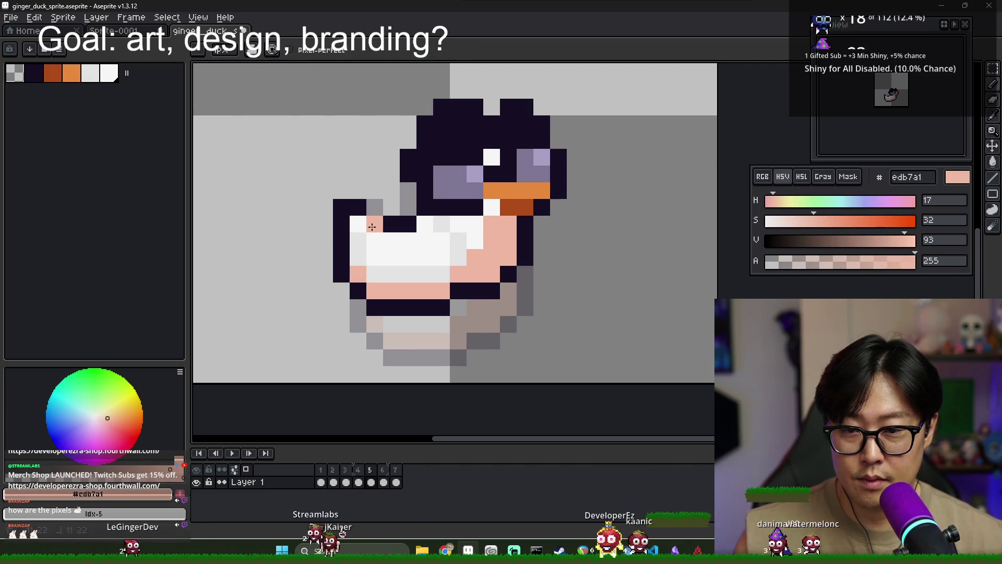
{"action": "left_click", "coordinate": [345, 308]}
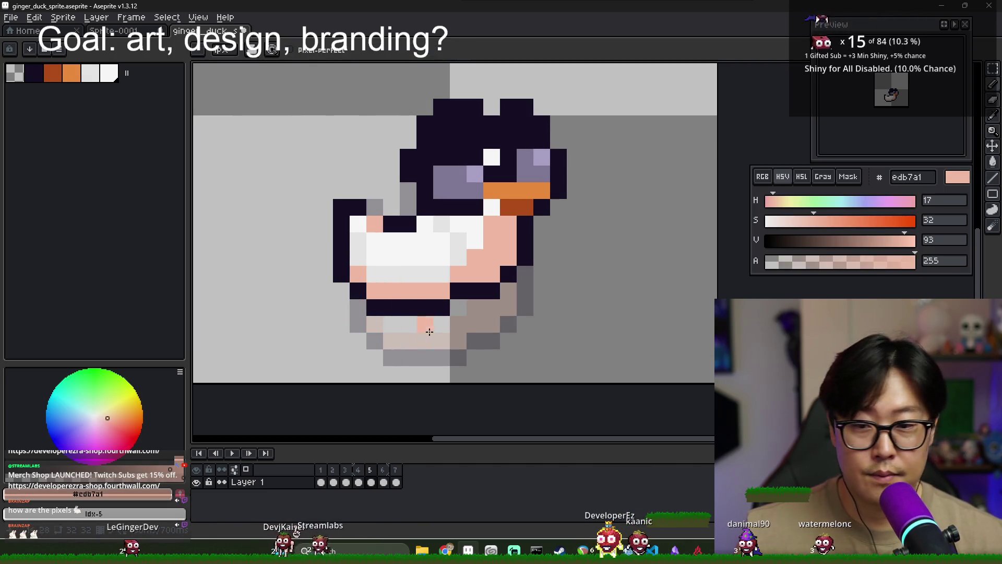
{"action": "left_click", "coordinate": [371, 263], "text": "alt"}
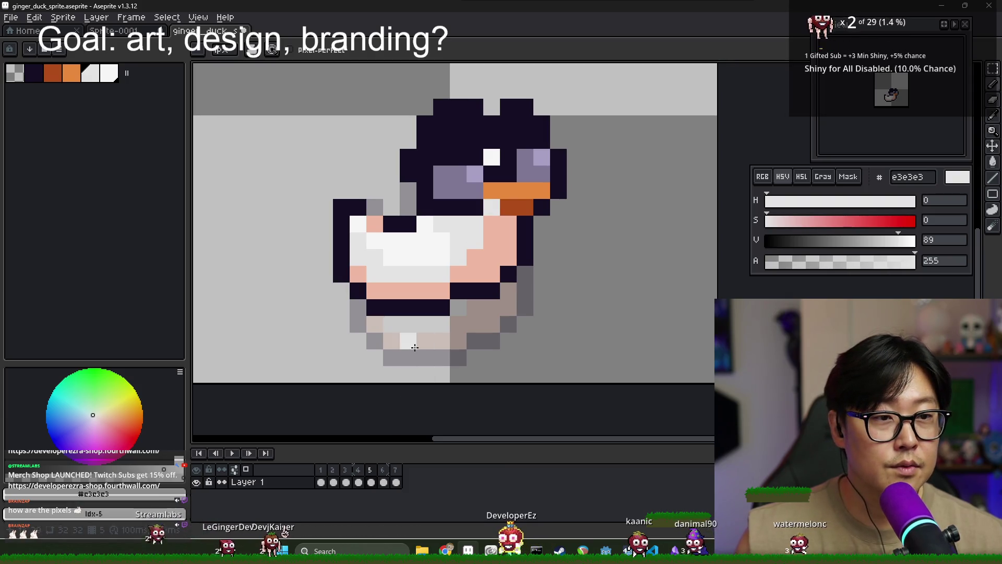
- Check poses in frames 4–6, then add pink shading beside frame 5's white chest, undoing a stray grey pixel
{"action": "left_click", "coordinate": [380, 472]}
{"action": "left_click", "coordinate": [373, 481]}
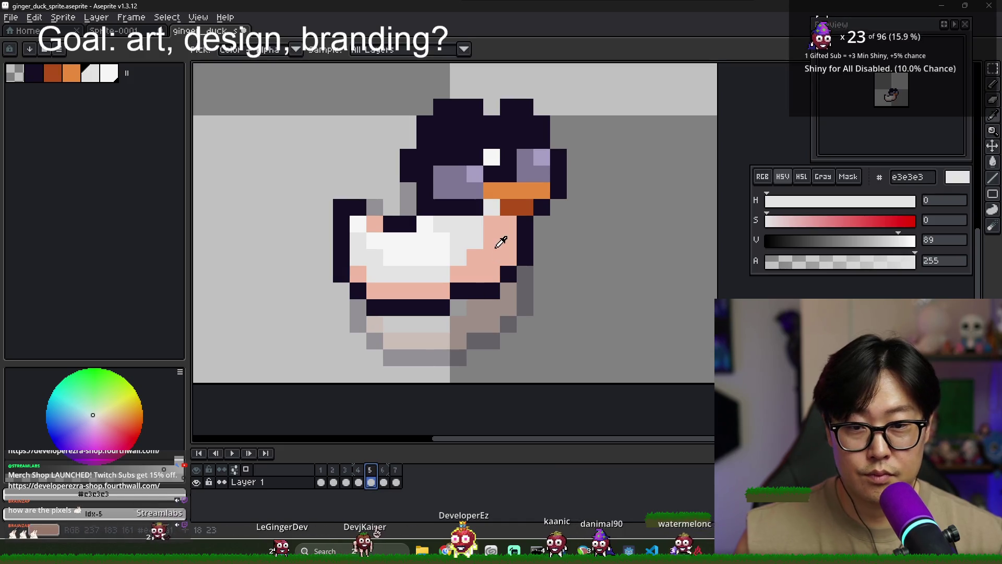
{"action": "left_click", "coordinate": [358, 470]}
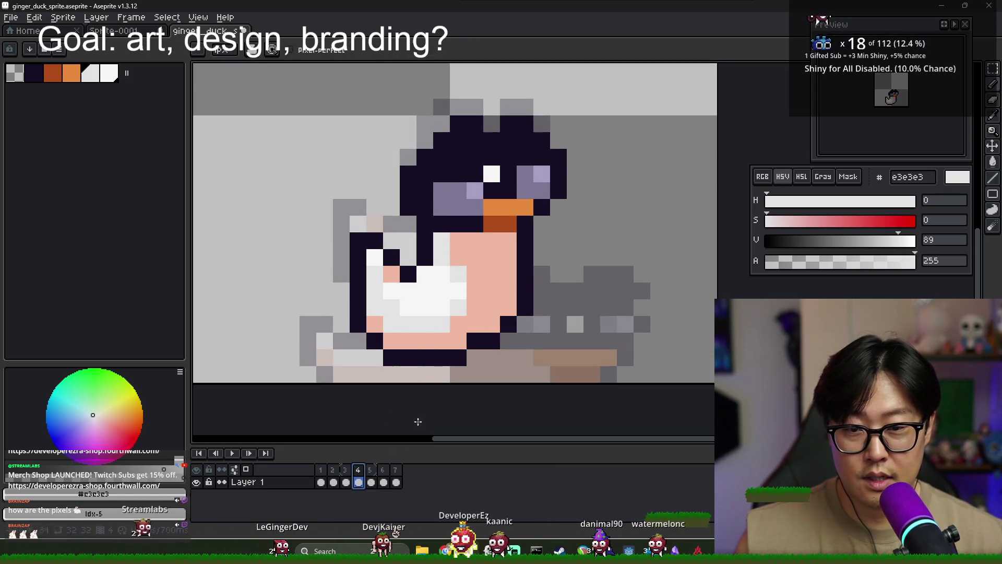
{"action": "left_click", "coordinate": [346, 482]}
{"action": "left_click", "coordinate": [358, 482]}
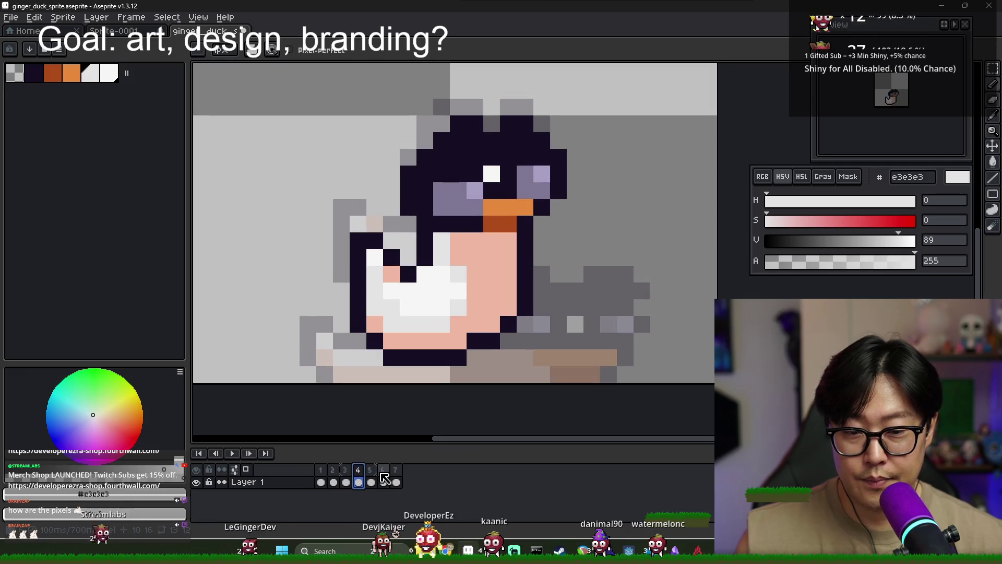
{"action": "left_click", "coordinate": [384, 482]}
{"action": "left_click", "coordinate": [370, 481]}
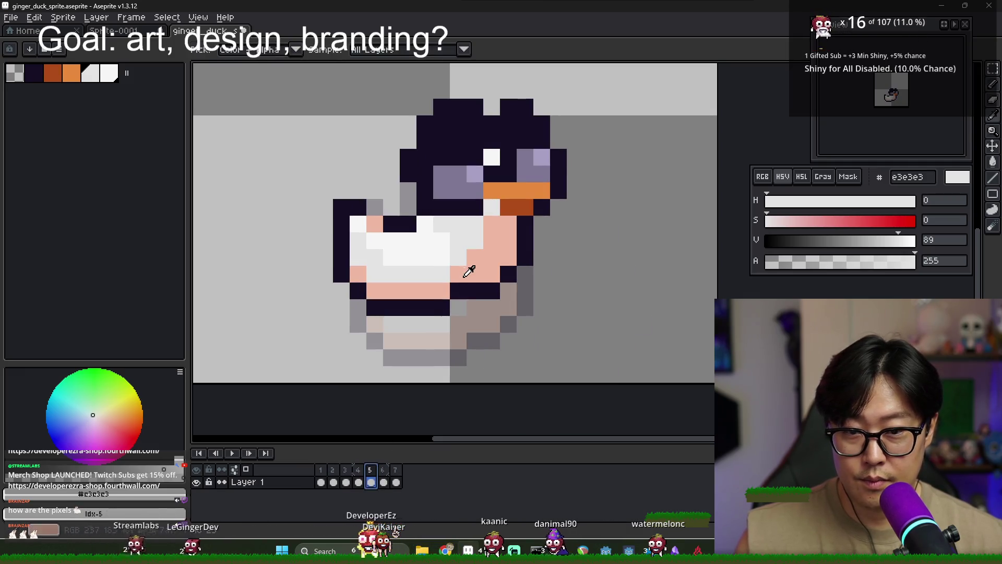
{"action": "left_click", "coordinate": [477, 227], "text": "alt"}
{"action": "left_click_drag", "start_coordinate": [476, 241], "coordinate": [458, 225]}
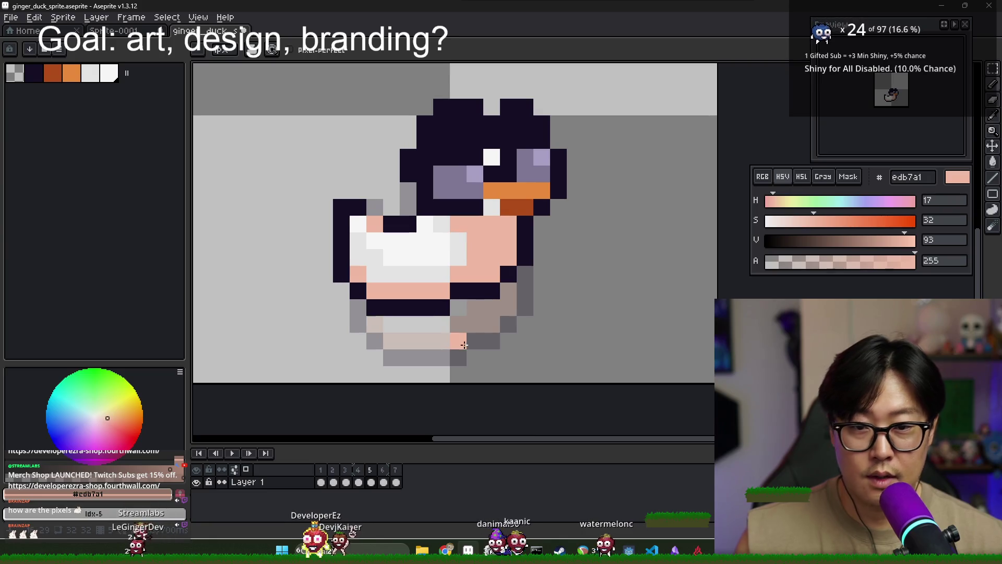
{"action": "left_click", "coordinate": [453, 246], "text": "alt"}
{"action": "left_click", "coordinate": [459, 224]}
{"action": "left_click", "coordinate": [473, 292]}
{"action": "key", "text": "ctrl+z"}
- Check the neighbouring frame, then go to frame 6
{"action": "left_click", "coordinate": [358, 481]}
{"action": "left_click", "coordinate": [370, 482]}
{"action": "left_click", "coordinate": [386, 481]}
{"action": "left_click", "coordinate": [372, 481]}
{"action": "left_click", "coordinate": [386, 481]}
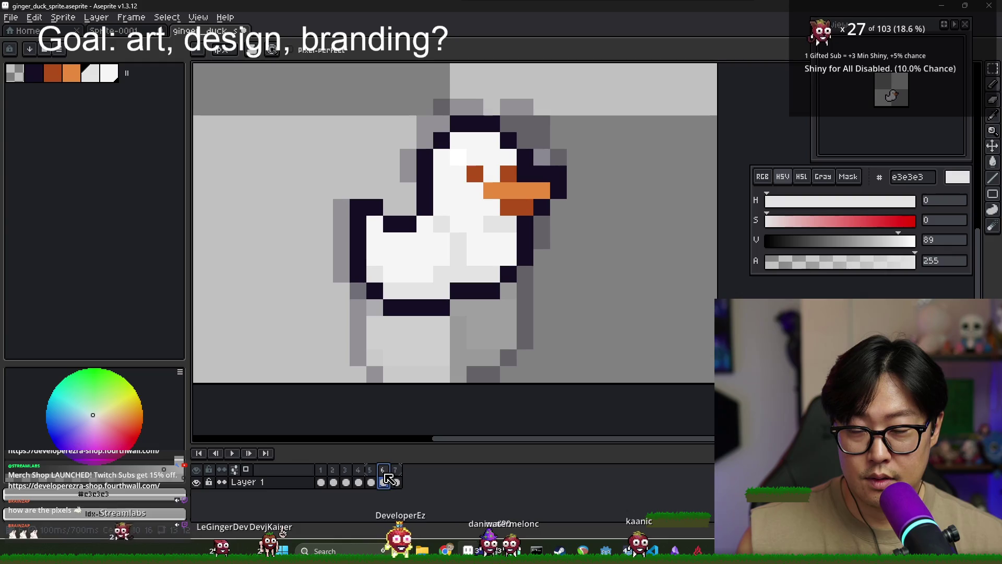
- Compare frames 5 and 6, then add a dark outline pixel in frame 5's white chest
{"action": "left_click", "coordinate": [371, 481]}
{"action": "left_click", "coordinate": [385, 481]}
{"action": "scroll", "coordinate": [488, 346], "scroll_direction": "down", "scroll_amount": 3}
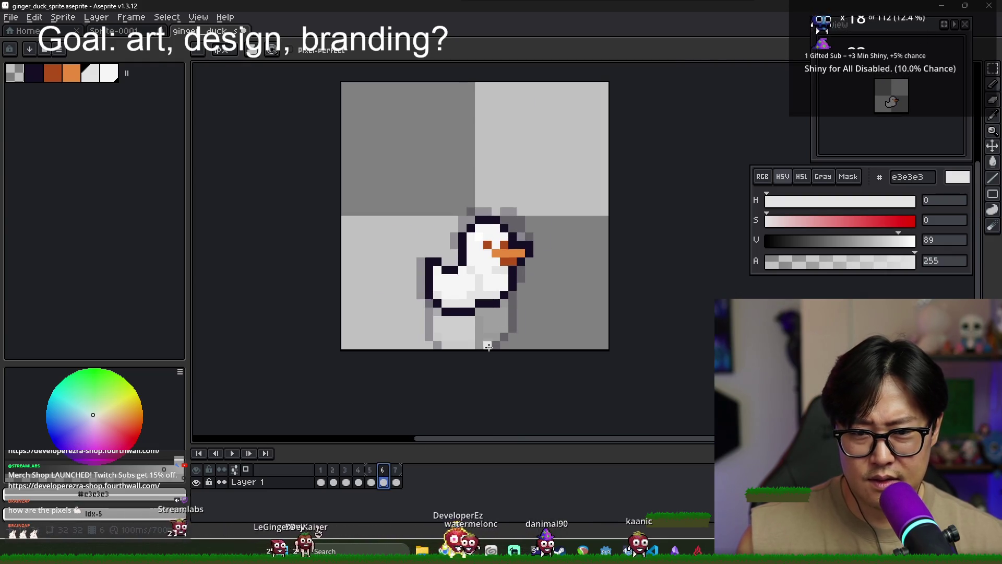
{"action": "left_click", "coordinate": [372, 481]}
{"action": "left_click", "coordinate": [384, 481]}
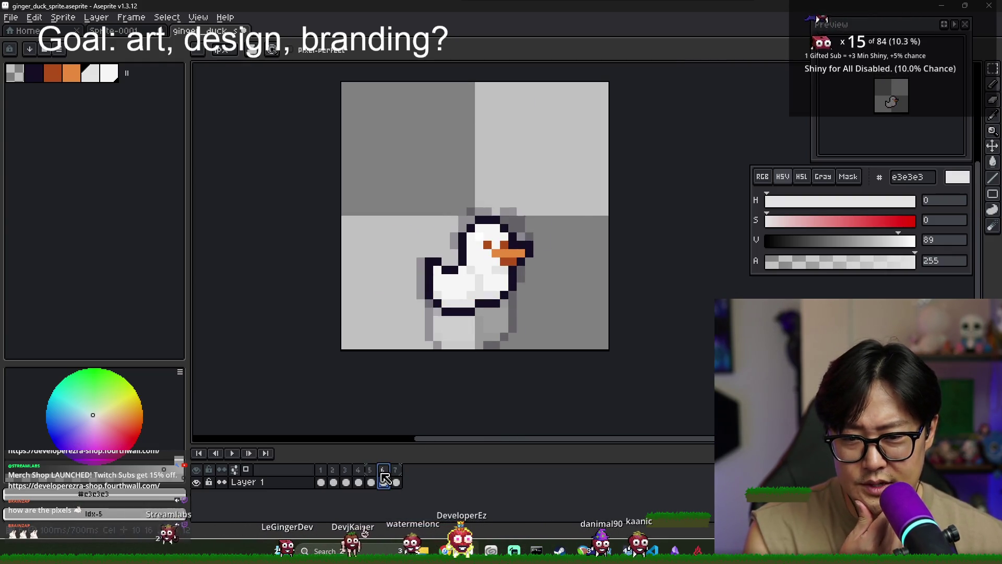
{"action": "left_click", "coordinate": [372, 481]}
{"action": "left_click", "coordinate": [384, 481]}
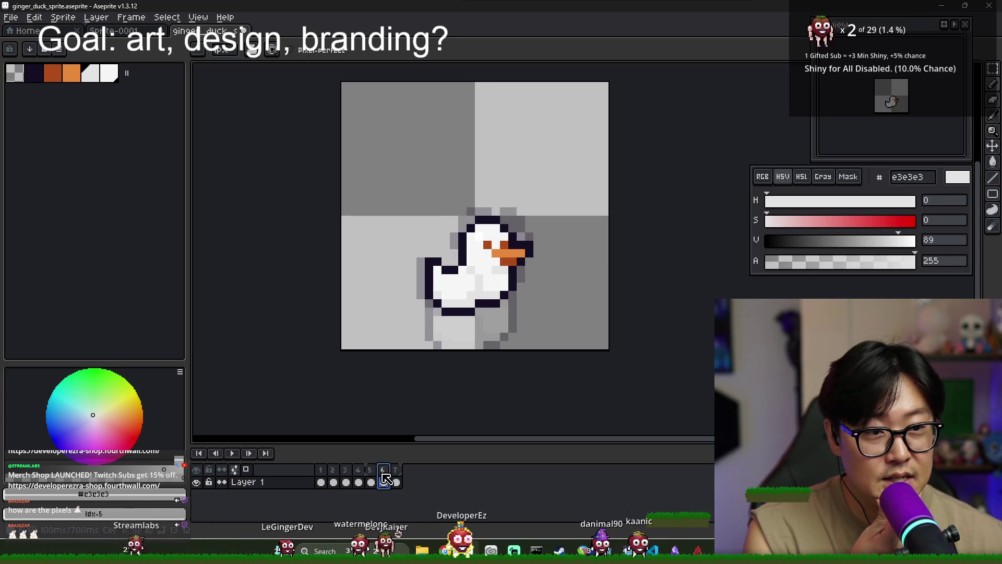
{"action": "left_click", "coordinate": [372, 481]}
{"action": "scroll", "coordinate": [412, 257], "scroll_direction": "up", "scroll_amount": 3}
{"action": "left_click", "coordinate": [512, 286], "text": "alt"}
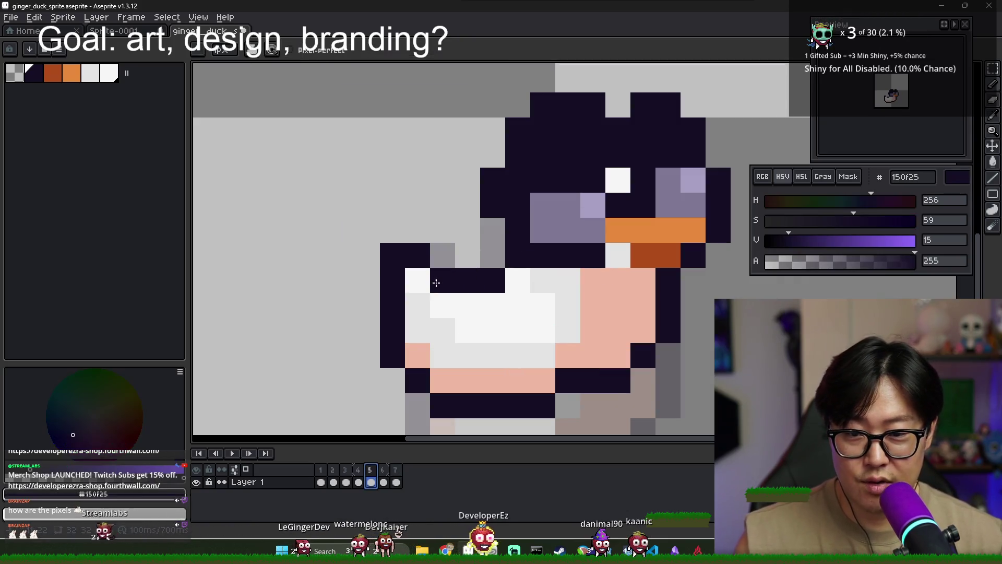
{"action": "scroll", "coordinate": [512, 286], "scroll_direction": "down", "scroll_amount": 3}
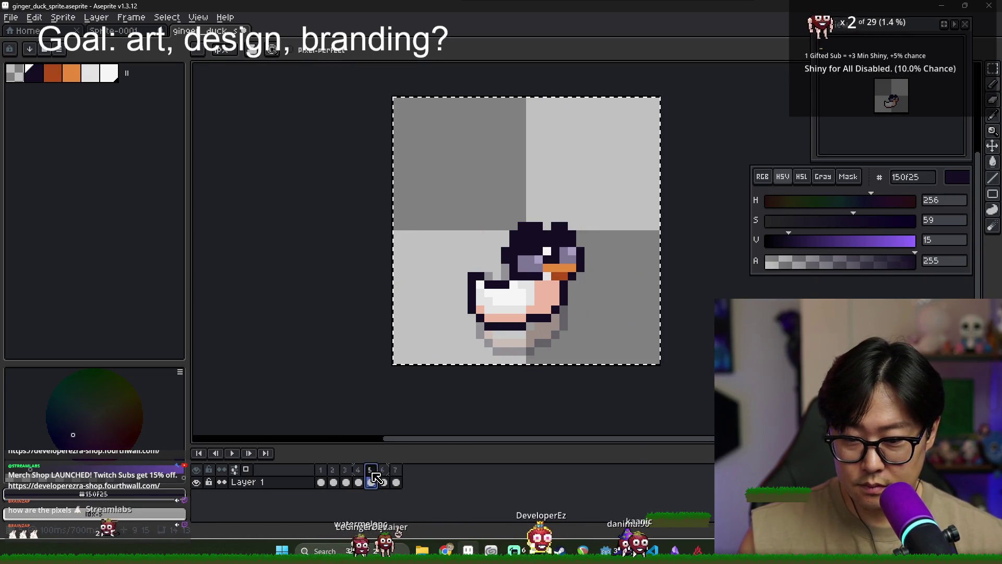
{"action": "scroll", "coordinate": [496, 315], "scroll_direction": "up", "scroll_amount": 2}
{"action": "left_click", "coordinate": [489, 287]}
- On frame 5, select the duck's left wing column with the Rectangular Marquee and shift it one pixel right
{"action": "key", "text": "m"}
{"action": "left_click_drag", "start_coordinate": [438, 230], "coordinate": [489, 365]}
{"action": "left_click_drag", "start_coordinate": [460, 291], "coordinate": [477, 290]}
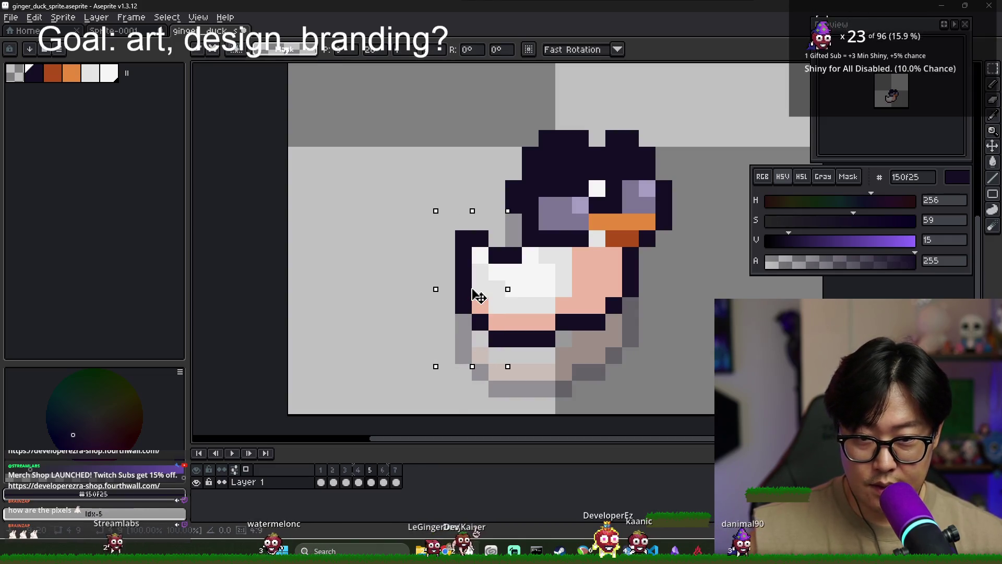
{"action": "left_click", "coordinate": [384, 479]}
{"action": "left_click", "coordinate": [371, 481]}
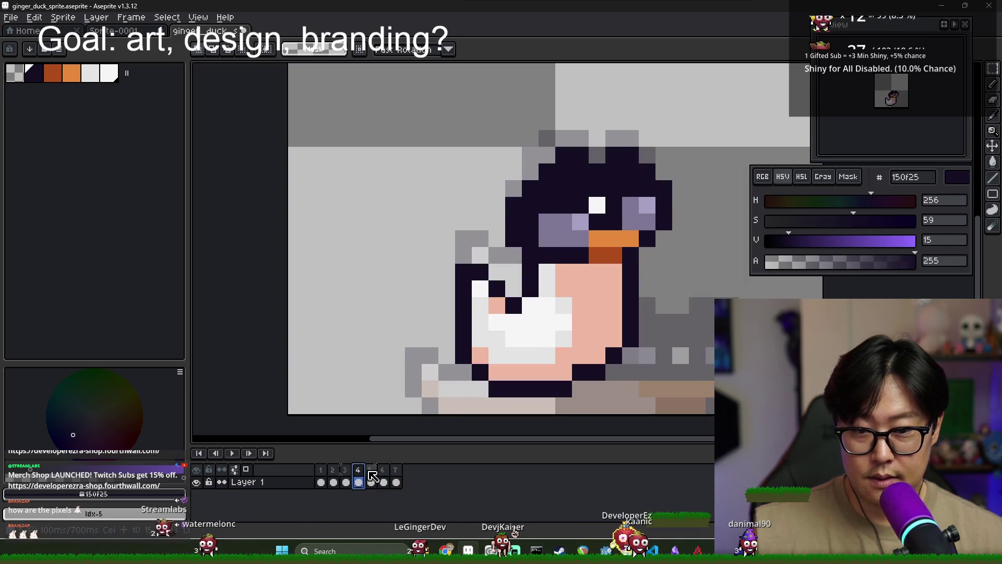
{"action": "left_click", "coordinate": [359, 480]}
{"action": "left_click", "coordinate": [384, 480]}
{"action": "key", "text": "ctrl+z"}
{"action": "key", "text": "ctrl+z"}
{"action": "key", "text": "ctrl+z"}
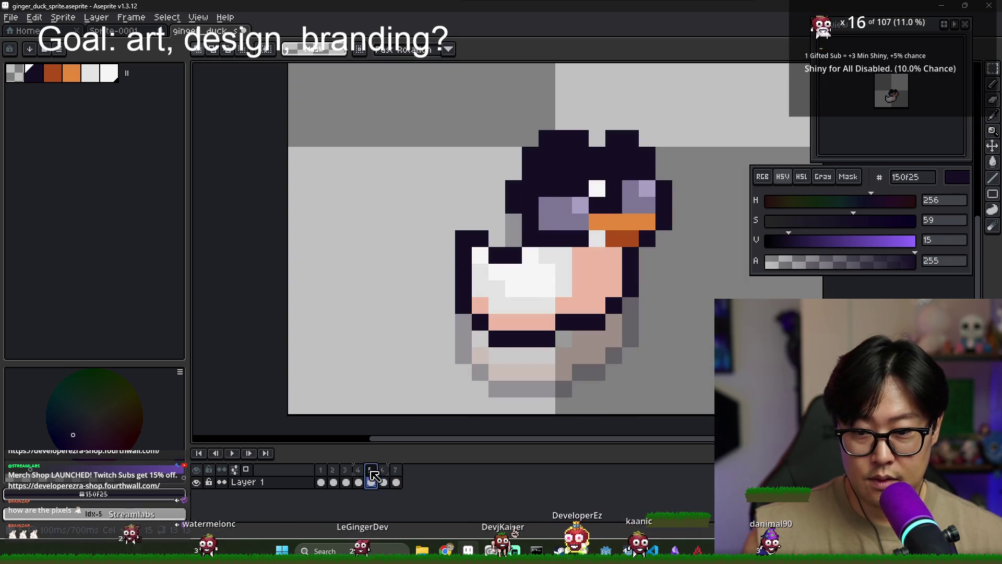
{"action": "key", "text": "ctrl+z"}
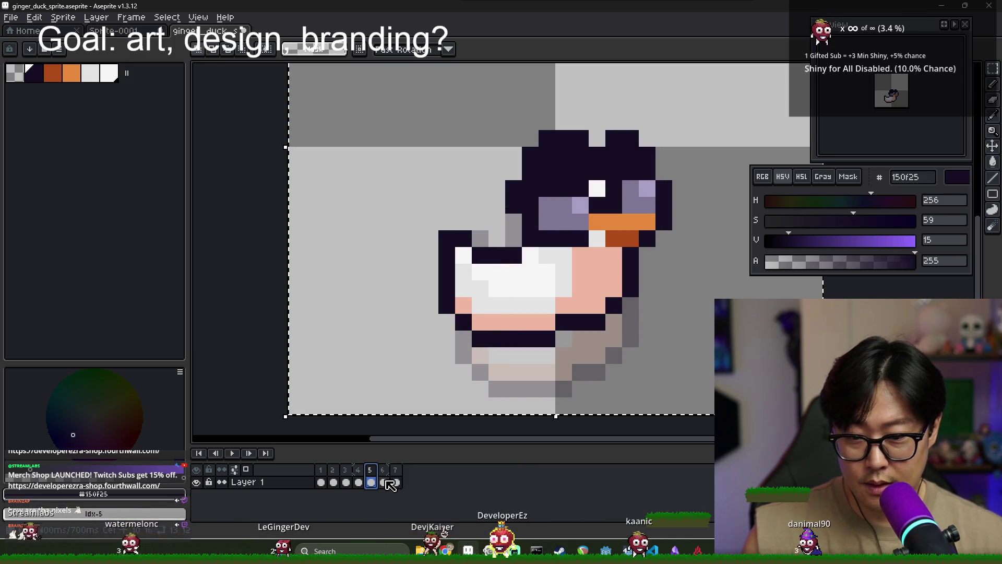
- On frame 6, select the left part of the duck's body and shift it one pixel right
{"action": "left_click", "coordinate": [359, 481]}
{"action": "left_click", "coordinate": [371, 481]}
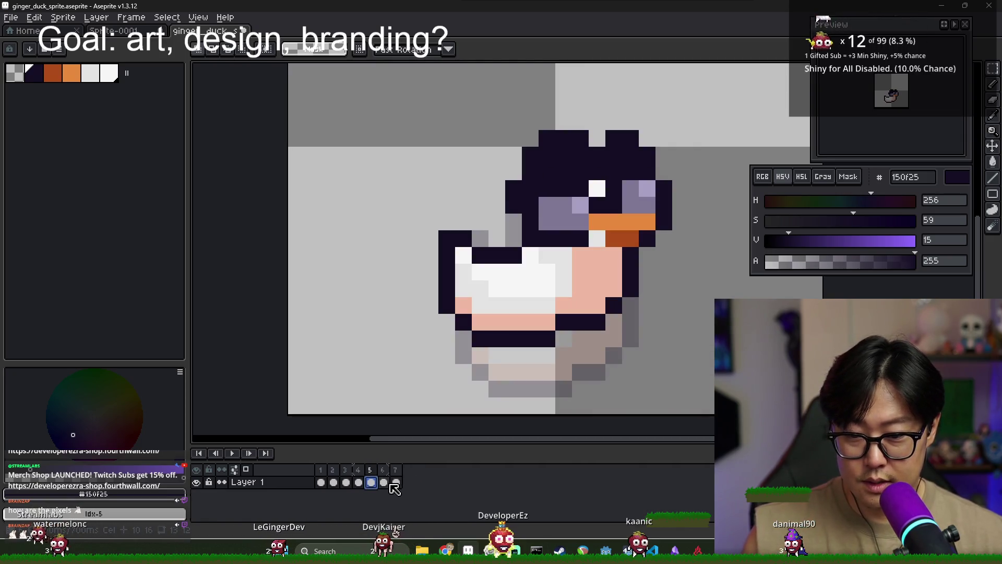
{"action": "left_click", "coordinate": [389, 483]}
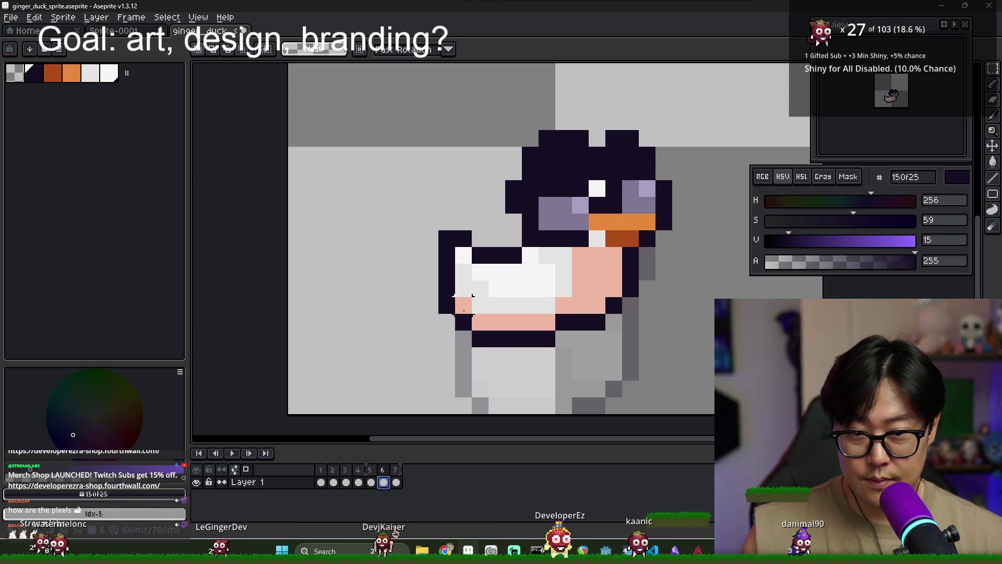
{"action": "left_click_drag", "start_coordinate": [419, 227], "coordinate": [491, 350]}
{"action": "left_click_drag", "start_coordinate": [464, 287], "coordinate": [480, 287]}
- Commit the shifted body and bring frame 7's duck head into view
{"action": "left_click", "coordinate": [400, 479]}
{"action": "key", "text": "Left"}
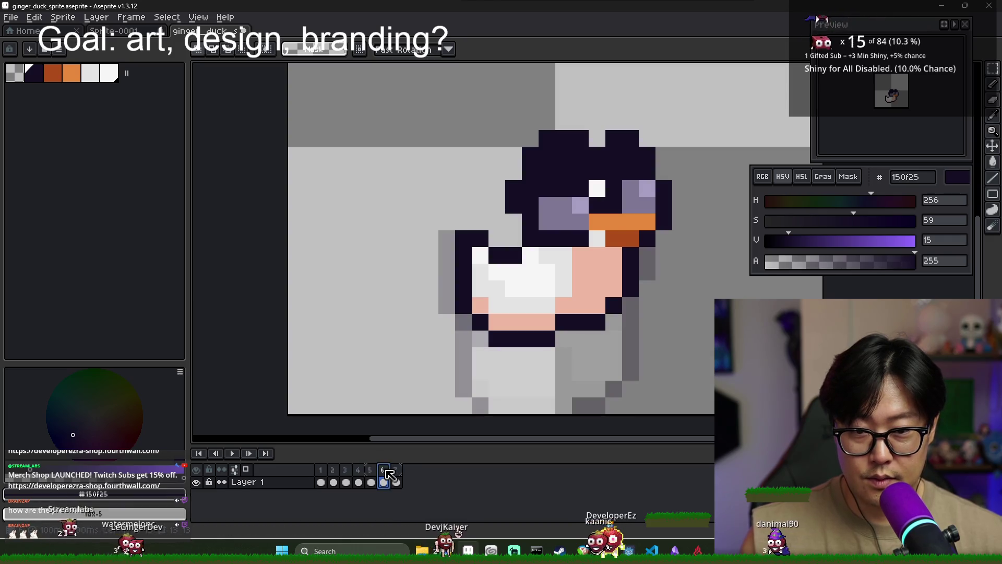
{"action": "left_click", "coordinate": [397, 475]}
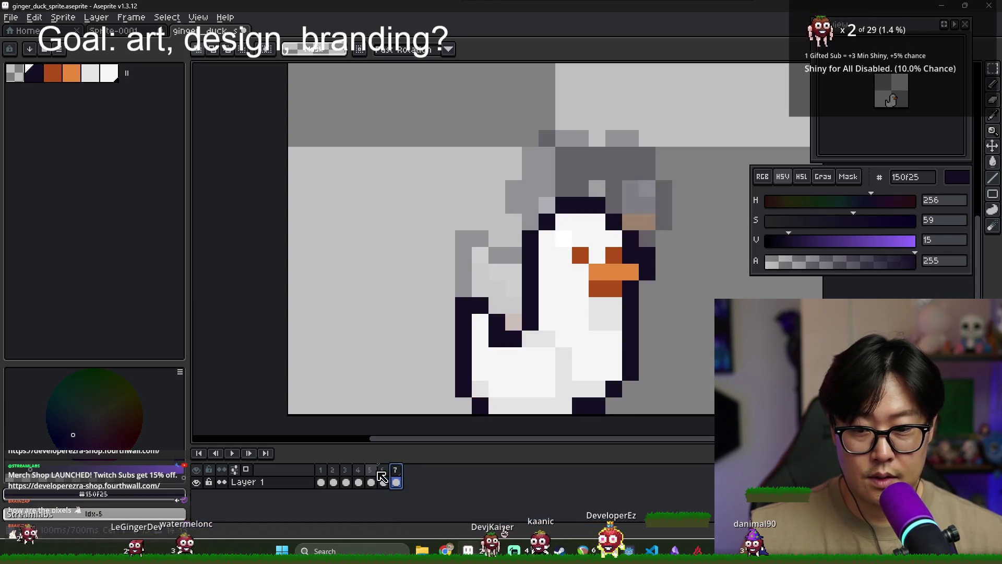
{"action": "left_click", "coordinate": [324, 472]}
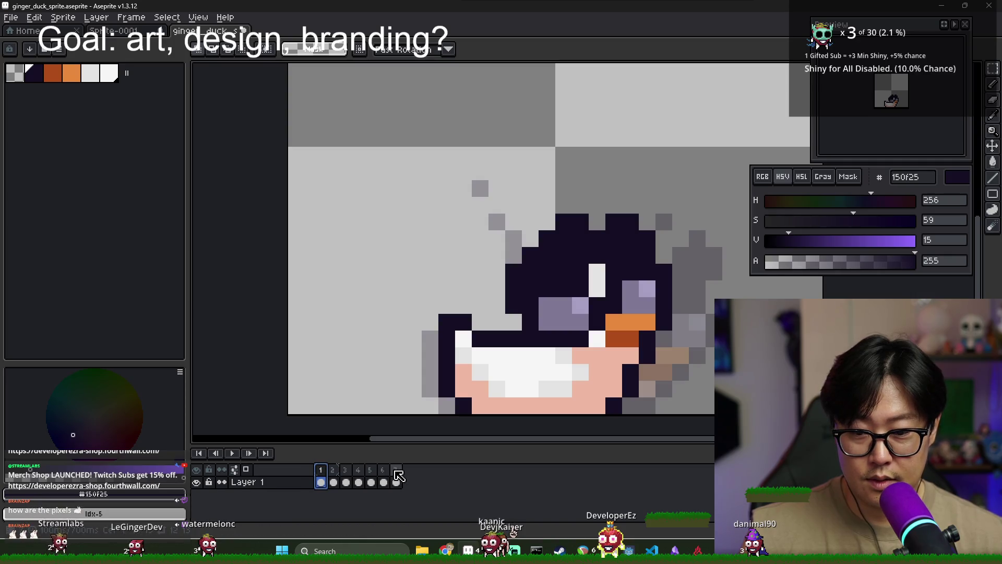
{"action": "left_click", "coordinate": [398, 472]}
{"action": "left_click_drag", "start_coordinate": [579, 289], "coordinate": [500, 261]}
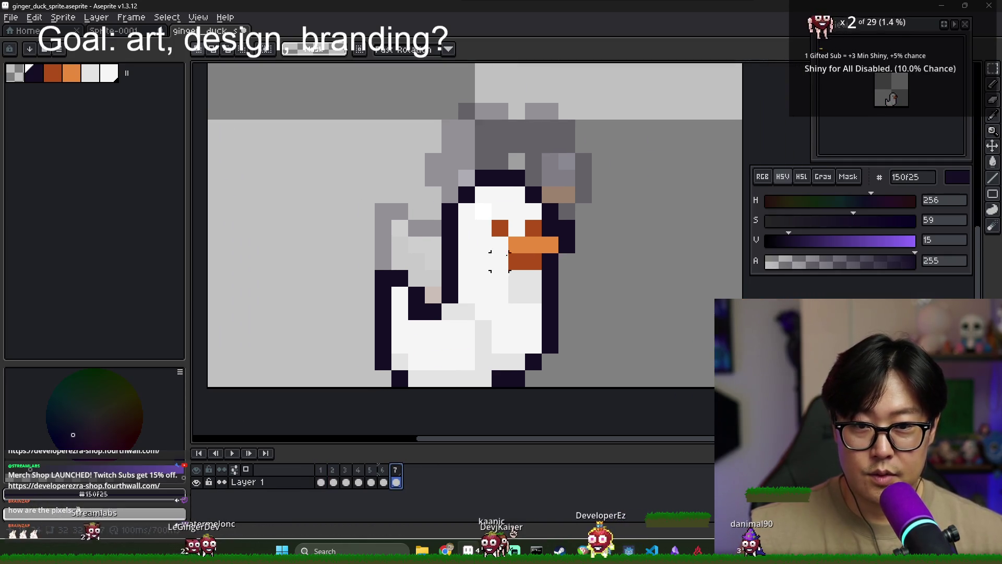
- Paint dark 150f25 bands around the eye, a white eye area, and a dark outline on the head's right
{"action": "key", "text": "b"}
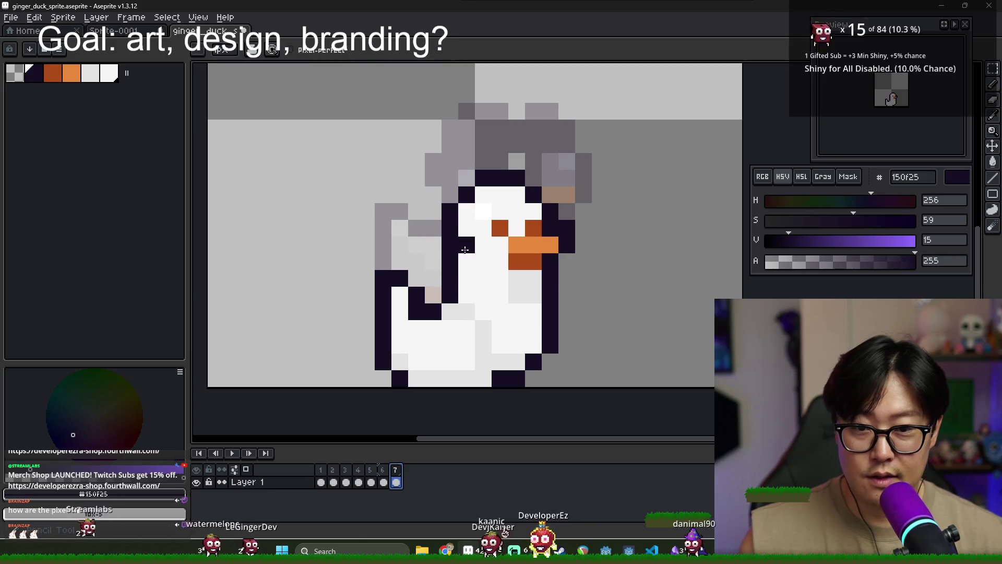
{"action": "left_click_drag", "start_coordinate": [467, 212], "coordinate": [500, 211]}
{"action": "left_click_drag", "start_coordinate": [466, 244], "coordinate": [500, 244]}
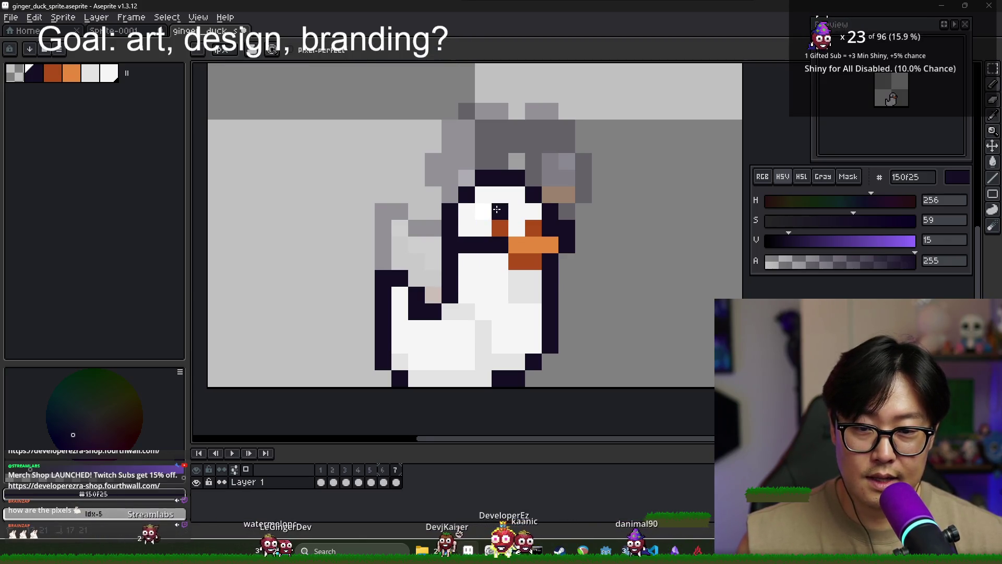
{"action": "left_click_drag", "start_coordinate": [533, 211], "coordinate": [533, 228]}
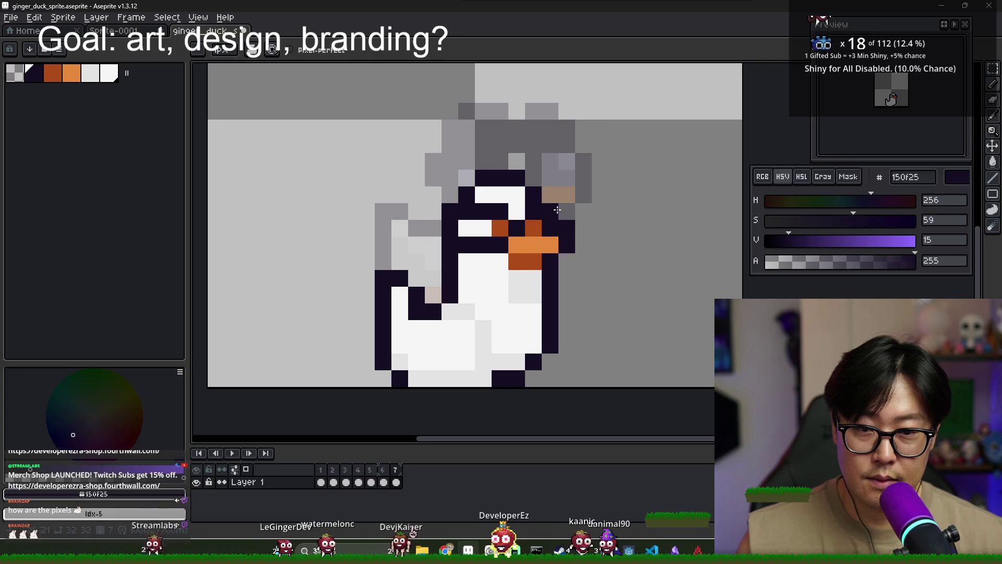
{"action": "left_click", "coordinate": [519, 259]}
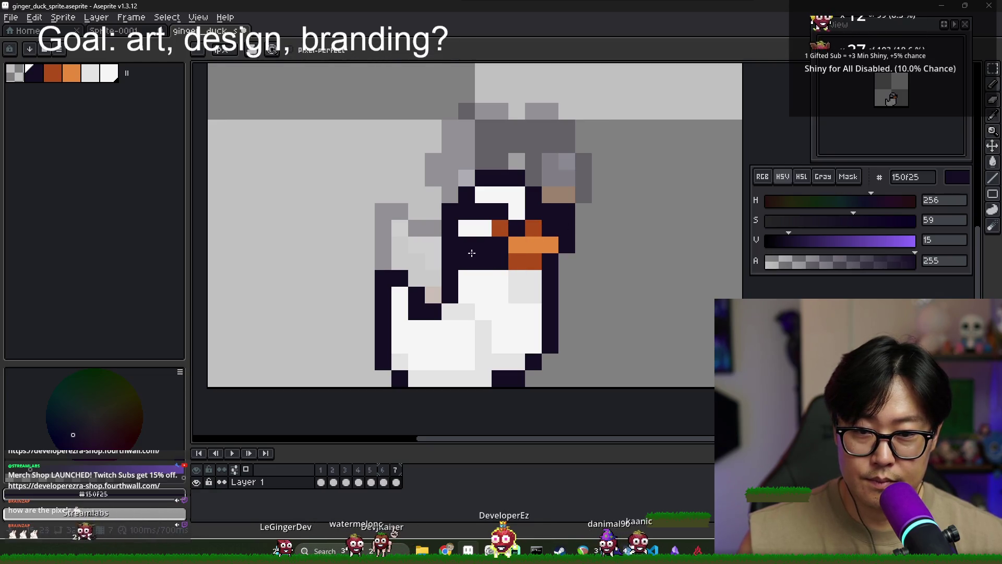
{"action": "left_click", "coordinate": [487, 225], "text": "alt"}
{"action": "left_click_drag", "start_coordinate": [500, 228], "coordinate": [469, 246]}
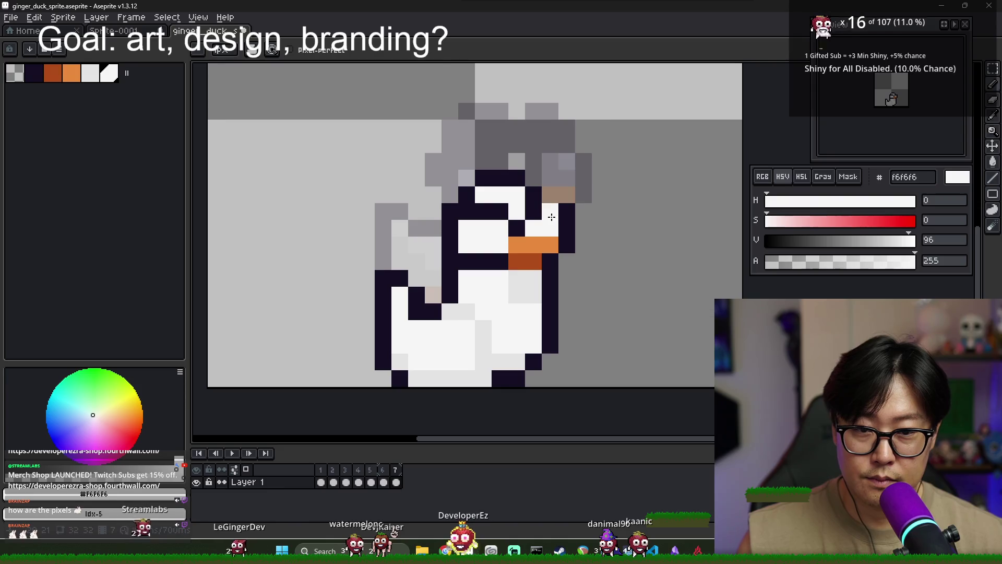
{"action": "left_click", "coordinate": [534, 211], "text": "alt"}
{"action": "left_click", "coordinate": [534, 228]}
{"action": "left_click", "coordinate": [550, 194]}
{"action": "left_click", "coordinate": [567, 194]}
{"action": "left_click", "coordinate": [550, 220], "text": "alt"}
{"action": "left_click", "coordinate": [559, 195], "text": "alt"}
{"action": "mouse_move", "coordinate": [567, 212]}
{"action": "left_mouse_down"}
{"action": "mouse_move", "coordinate": [567, 228]}
{"action": "mouse_move", "coordinate": [581, 222]}
{"action": "left_mouse_up"}
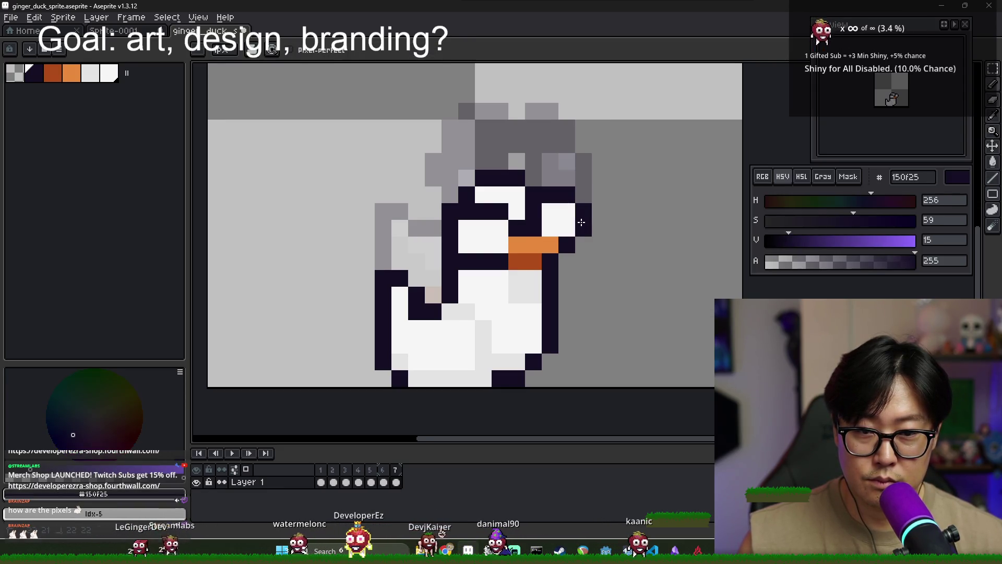
- Pick the lavender shades 7e7694 and a69fc2 and paint two lavender eye highlights
{"action": "left_click", "coordinate": [384, 471]}
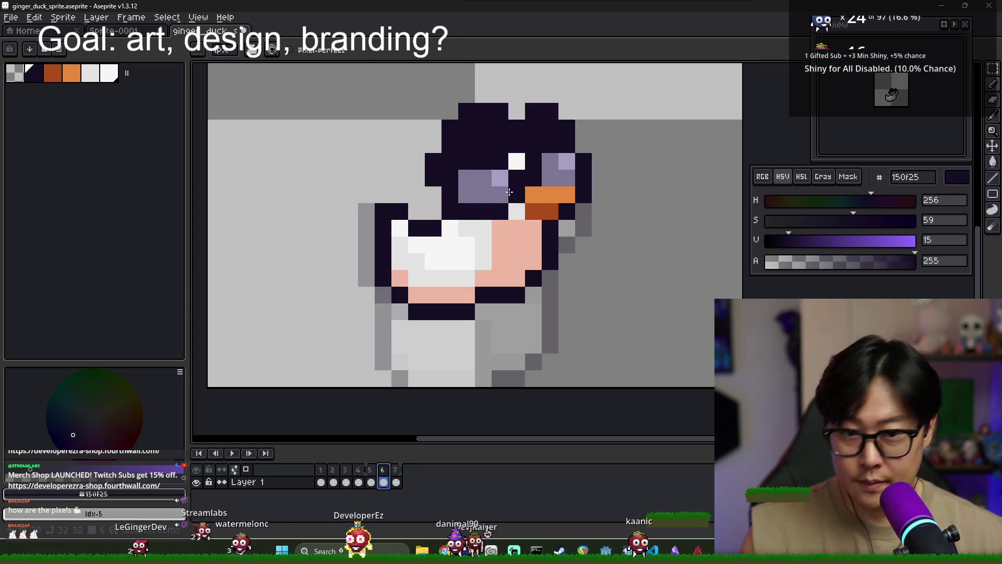
{"action": "left_click", "coordinate": [506, 192], "text": "alt"}
{"action": "key", "text": "Right"}
{"action": "key", "text": "g"}
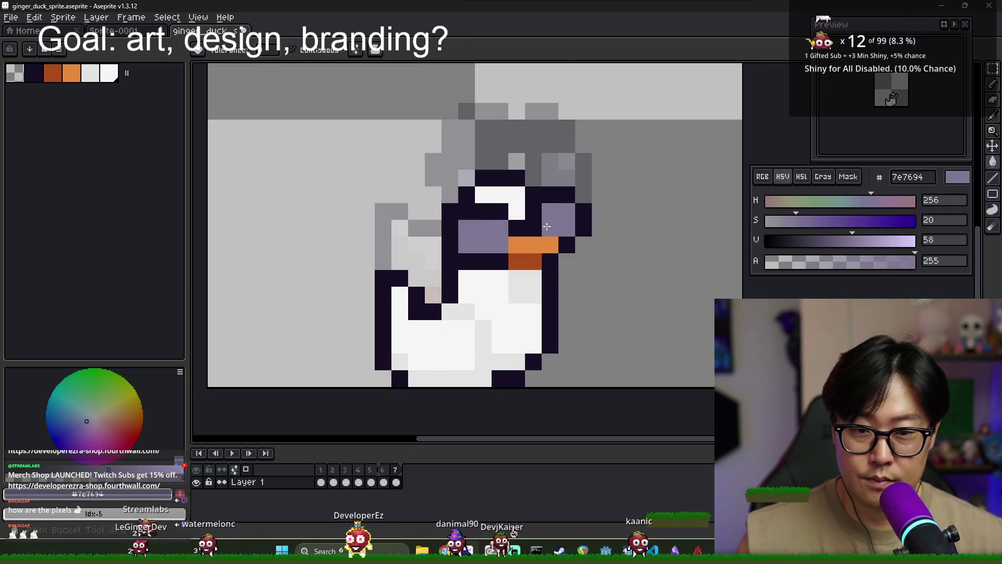
{"action": "left_click", "coordinate": [384, 477]}
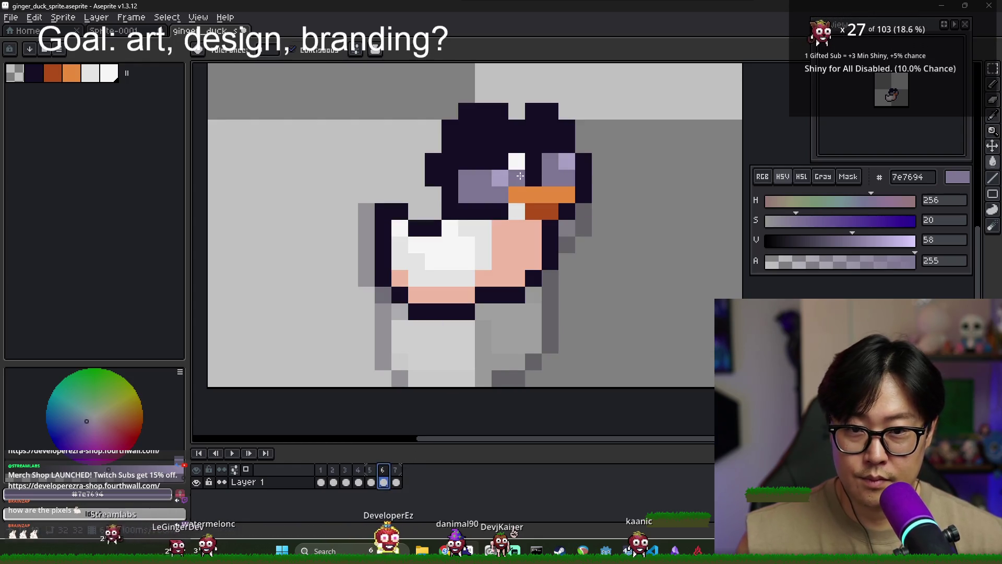
{"action": "left_click", "coordinate": [397, 477]}
{"action": "key", "text": "b"}
{"action": "left_click", "coordinate": [500, 228]}
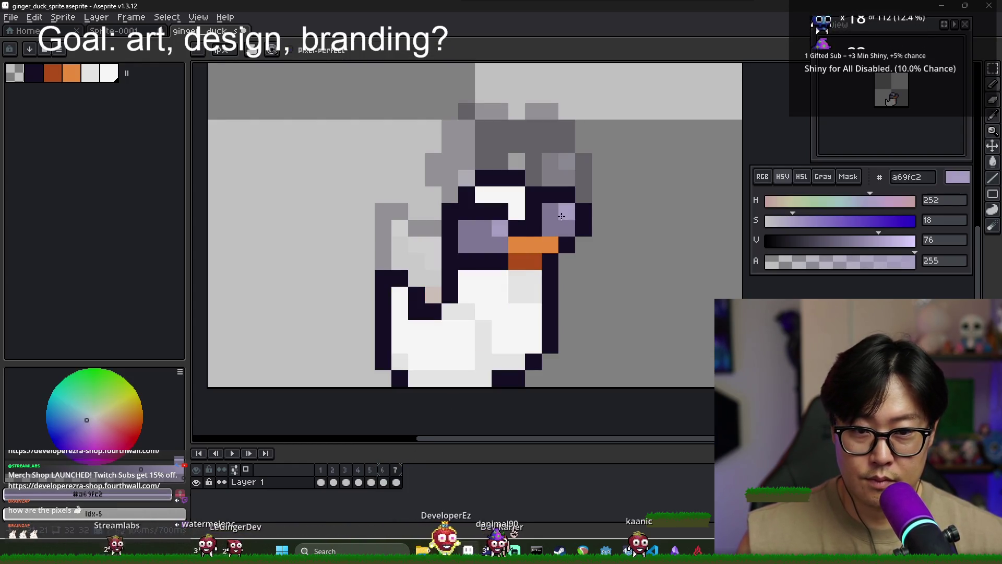
{"action": "left_click", "coordinate": [567, 211]}
- Darken the top of the head and the outline beside the eye with 150f25
{"action": "left_click", "coordinate": [500, 177], "text": "alt"}
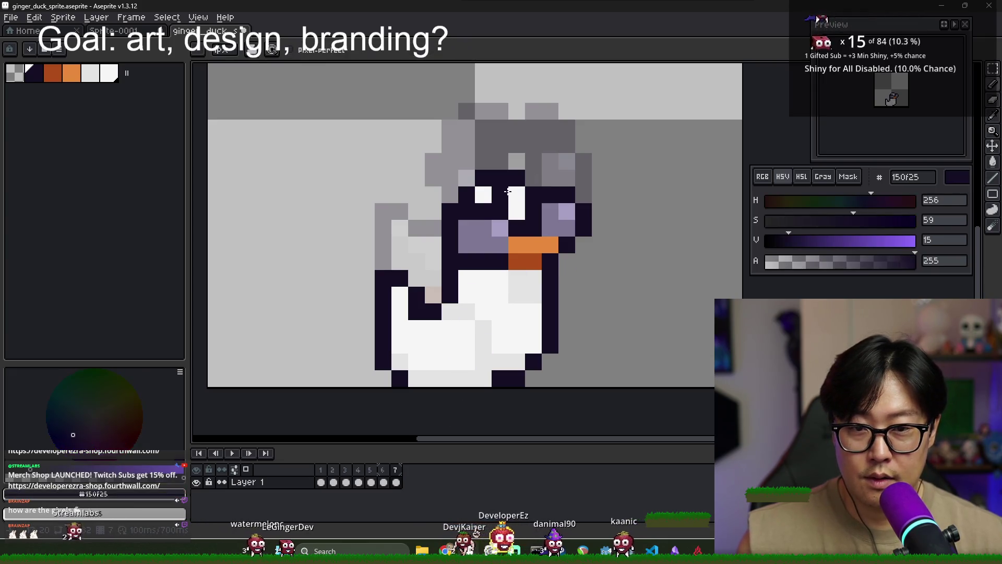
{"action": "left_click_drag", "start_coordinate": [500, 194], "coordinate": [517, 195]}
{"action": "left_click_drag", "start_coordinate": [492, 160], "coordinate": [534, 161]}
{"action": "left_click", "coordinate": [484, 195]}
{"action": "mouse_move", "coordinate": [466, 178]}
{"action": "left_mouse_down"}
{"action": "mouse_move", "coordinate": [433, 211]}
{"action": "mouse_move", "coordinate": [433, 245]}
{"action": "left_mouse_up"}
{"action": "left_click", "coordinate": [464, 234]}
{"action": "key", "text": "ctrl+z"}
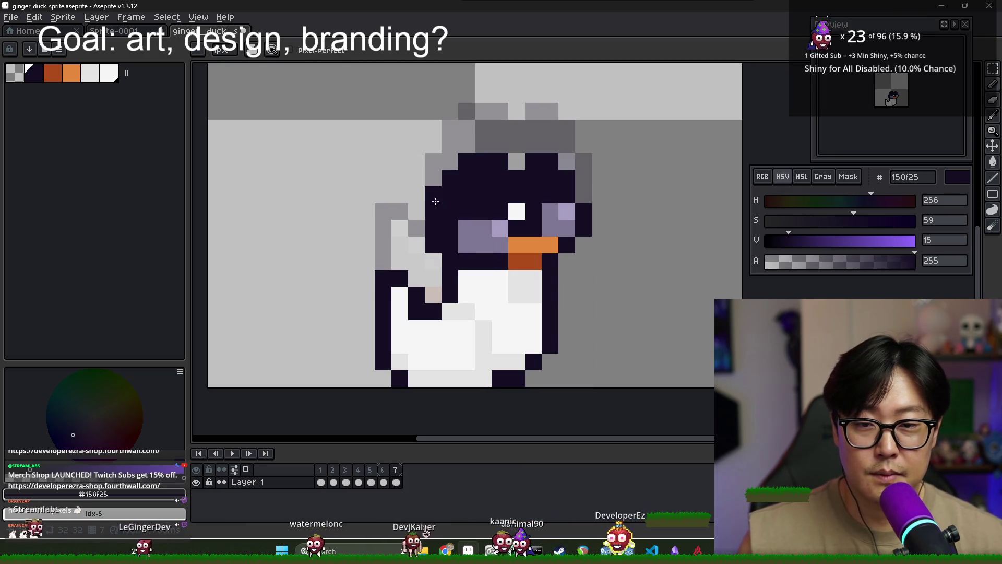
- Undo the stray dark pixel and pick the pink edb7a1 from frame 6 for frame 7
{"action": "left_click", "coordinate": [483, 345]}
{"action": "key", "text": "ctrl+z"}
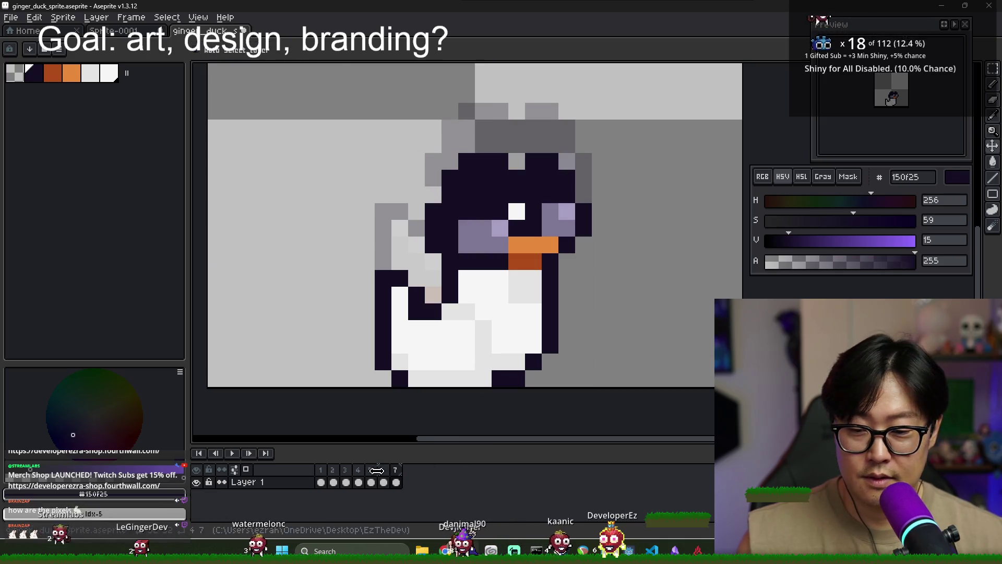
{"action": "left_click", "coordinate": [387, 478]}
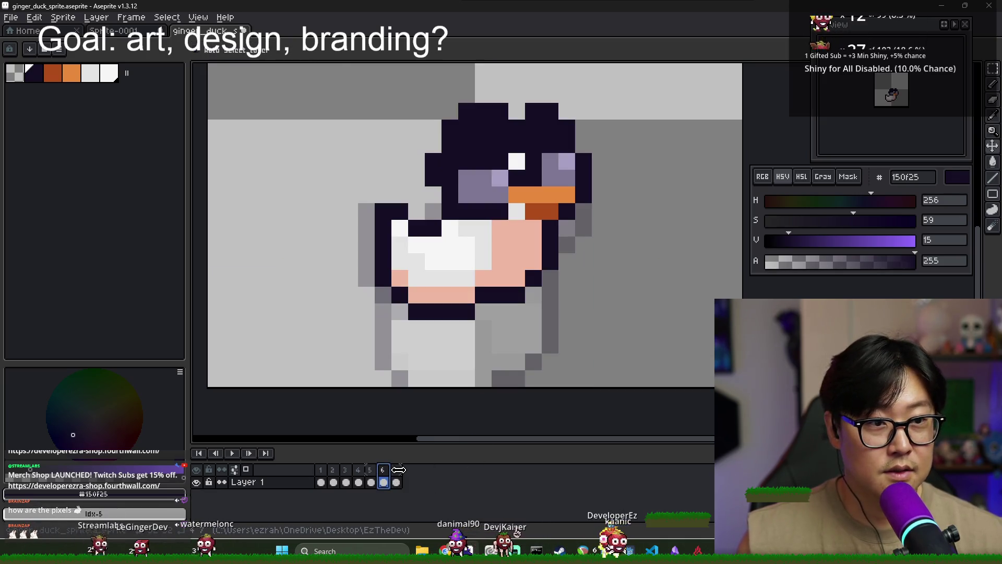
{"action": "left_click", "coordinate": [398, 476]}
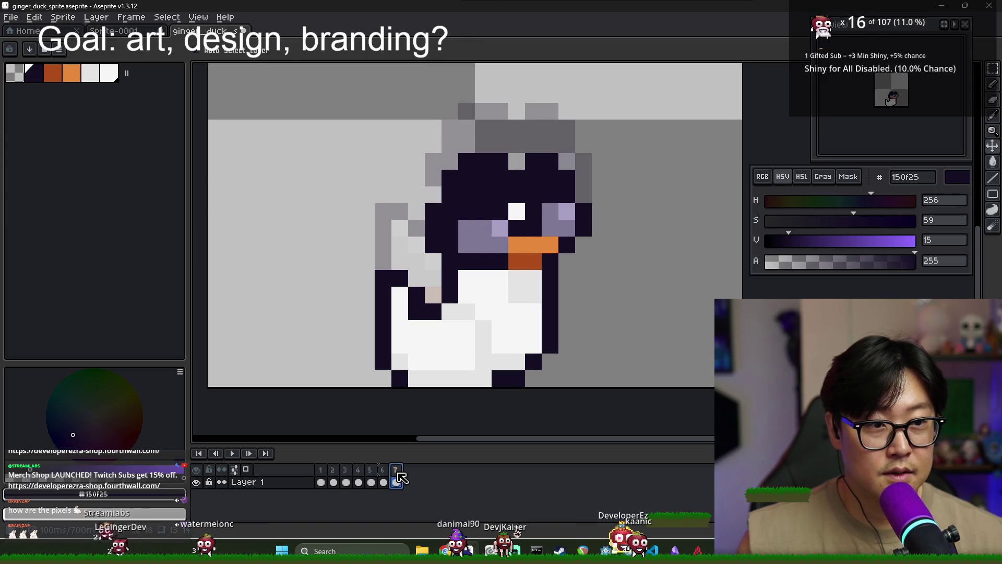
{"action": "left_click", "coordinate": [386, 478]}
{"action": "left_click", "coordinate": [483, 329], "text": "alt"}
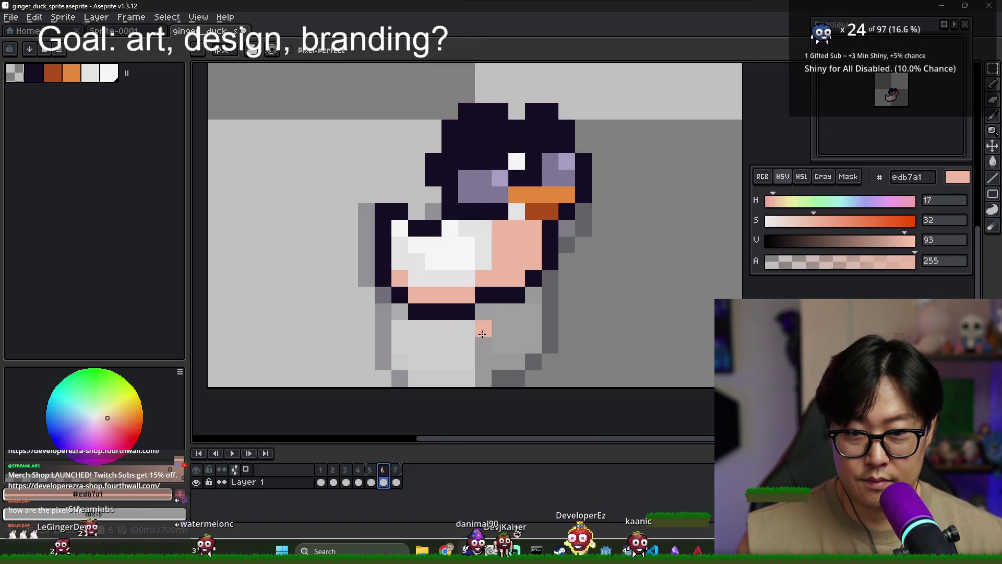
{"action": "left_click", "coordinate": [397, 476]}
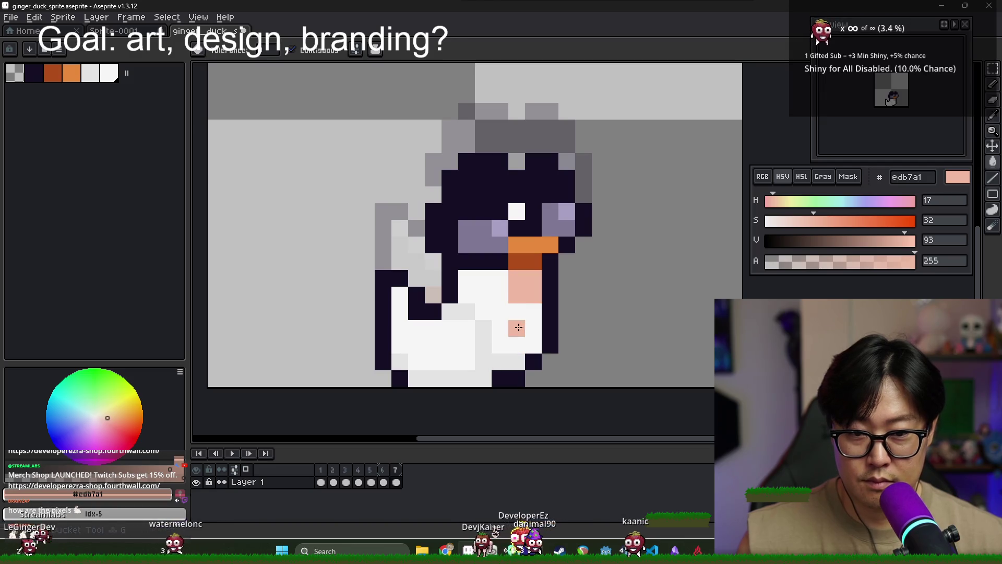
- Paint the lower-right body and belly bottom pink, plus a light grey e3e3e3 shading row
{"action": "left_click_drag", "start_coordinate": [519, 327], "coordinate": [529, 345]}
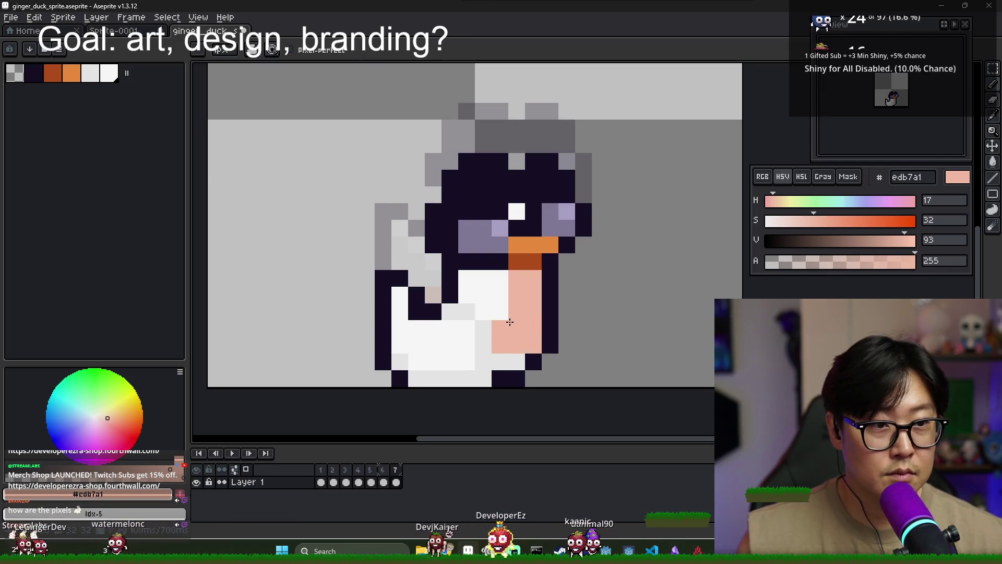
{"action": "left_click", "coordinate": [468, 329], "text": "alt"}
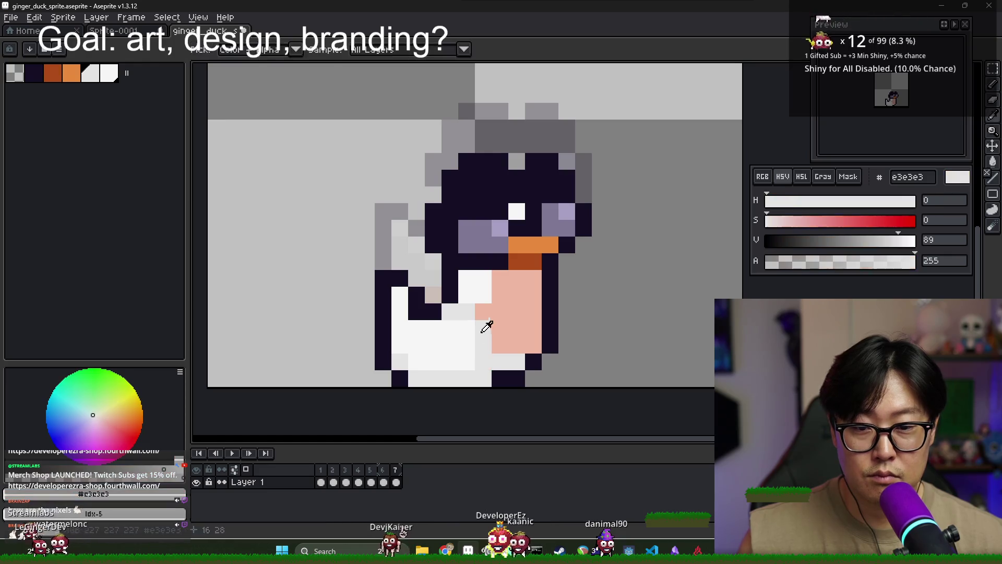
{"action": "left_click", "coordinate": [476, 332], "text": "alt"}
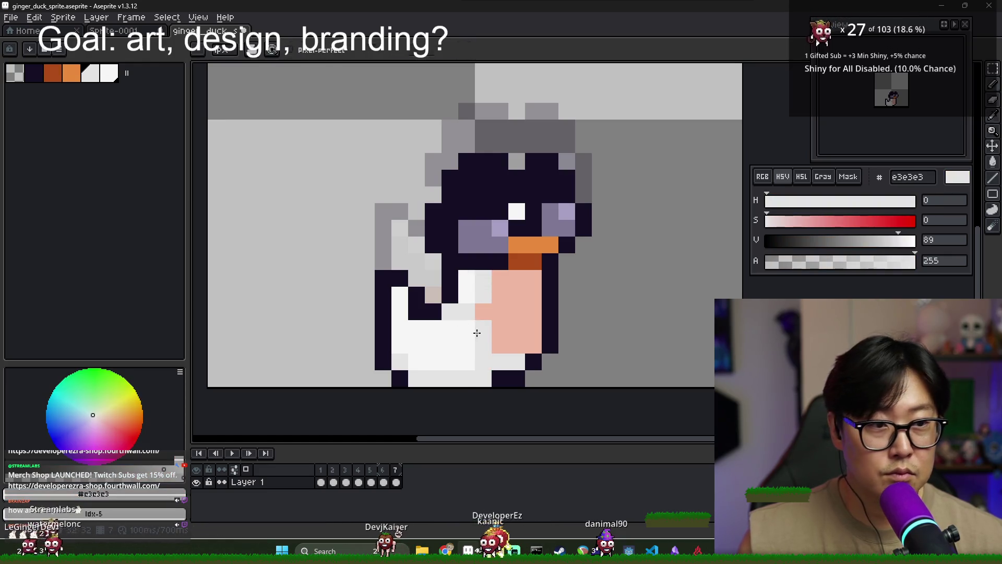
{"action": "left_click", "coordinate": [516, 335], "text": "alt"}
{"action": "mouse_move", "coordinate": [507, 363]}
{"action": "left_mouse_down"}
{"action": "mouse_move", "coordinate": [426, 387]}
{"action": "mouse_move", "coordinate": [400, 362]}
{"action": "left_mouse_up"}
{"action": "left_click", "coordinate": [481, 344], "text": "alt"}
{"action": "mouse_move", "coordinate": [480, 360]}
{"action": "left_mouse_down"}
{"action": "mouse_move", "coordinate": [408, 356]}
{"action": "mouse_move", "coordinate": [397, 322]}
{"action": "left_mouse_up"}
{"action": "left_click", "coordinate": [419, 311], "text": "alt"}
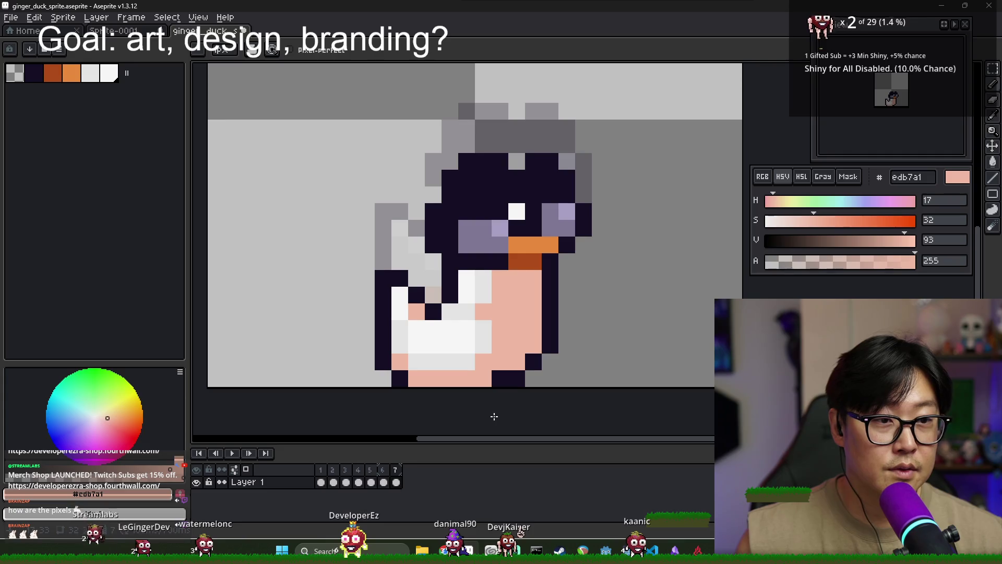
{"action": "scroll", "coordinate": [494, 416], "scroll_direction": "down", "scroll_amount": 2}
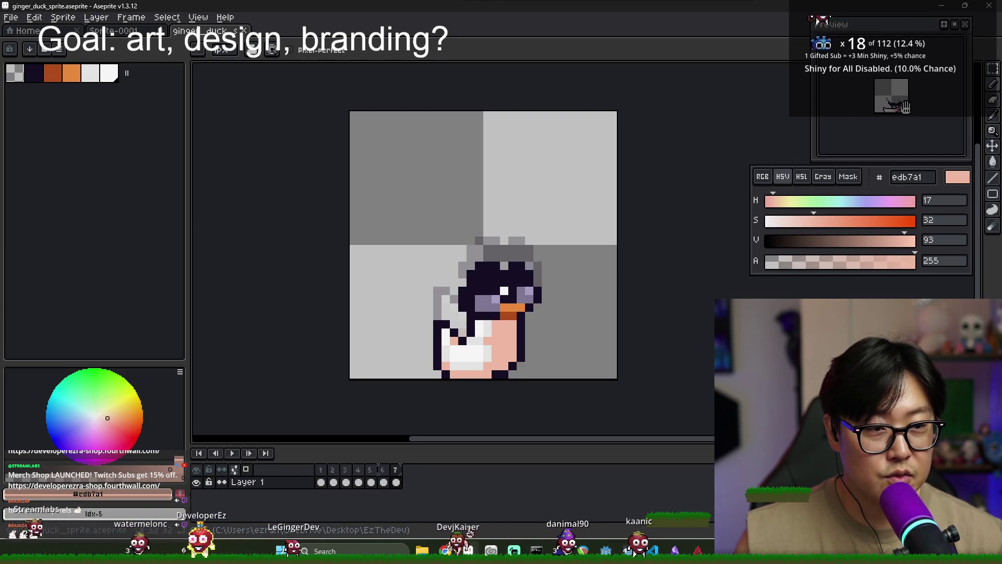
- On frame 2, fill the hat row with dark 150f25 and erase the stray dark block
{"action": "left_click", "coordinate": [321, 471]}
{"action": "left_click", "coordinate": [336, 476]}
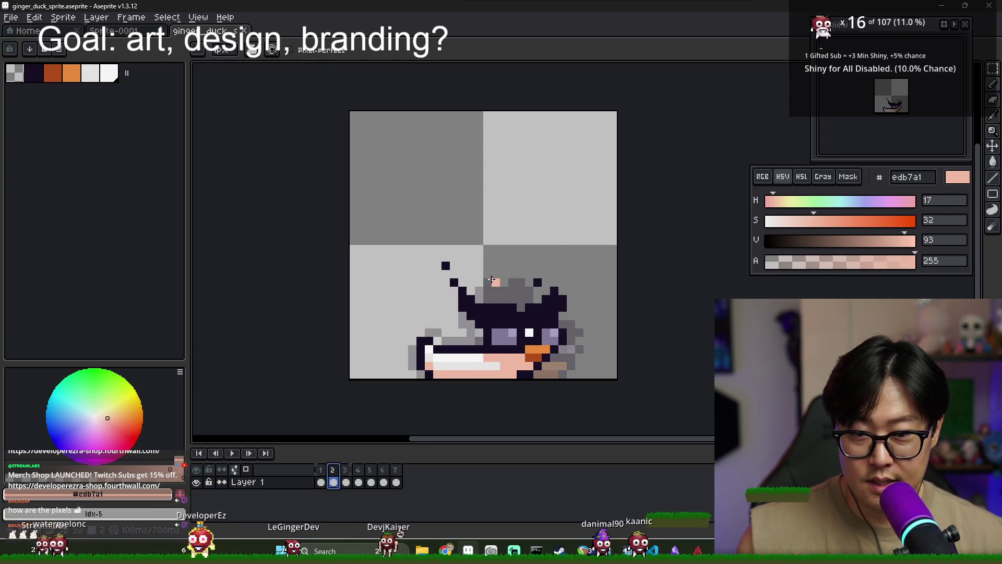
{"action": "left_click", "coordinate": [491, 315], "text": "alt"}
{"action": "scroll", "coordinate": [491, 315], "scroll_direction": "up", "scroll_amount": 3}
{"action": "key", "text": "ctrl+z"}
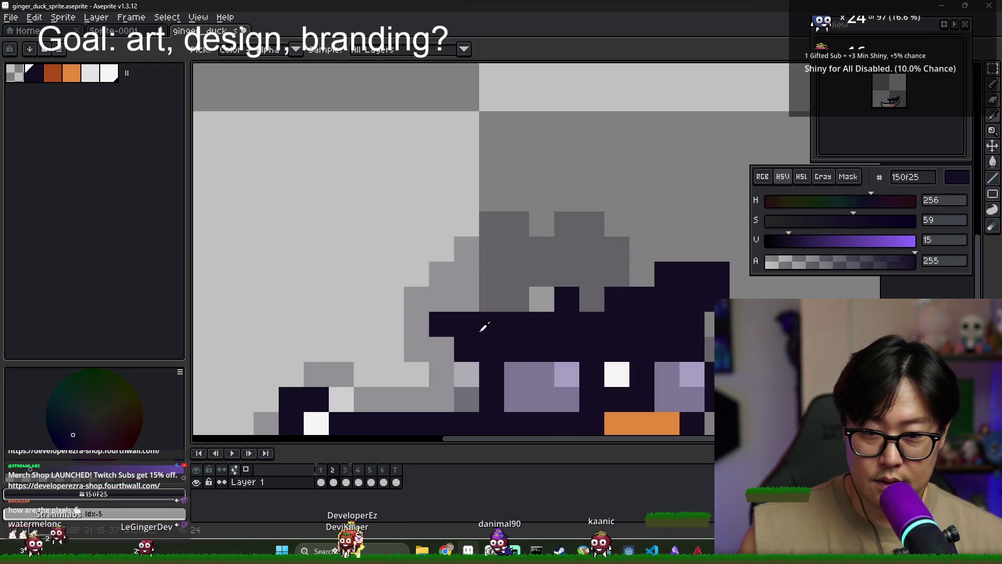
{"action": "left_click", "coordinate": [526, 303]}
{"action": "left_click_drag", "start_coordinate": [541, 299], "coordinate": [490, 299]}
{"action": "right_click", "coordinate": [678, 274]}
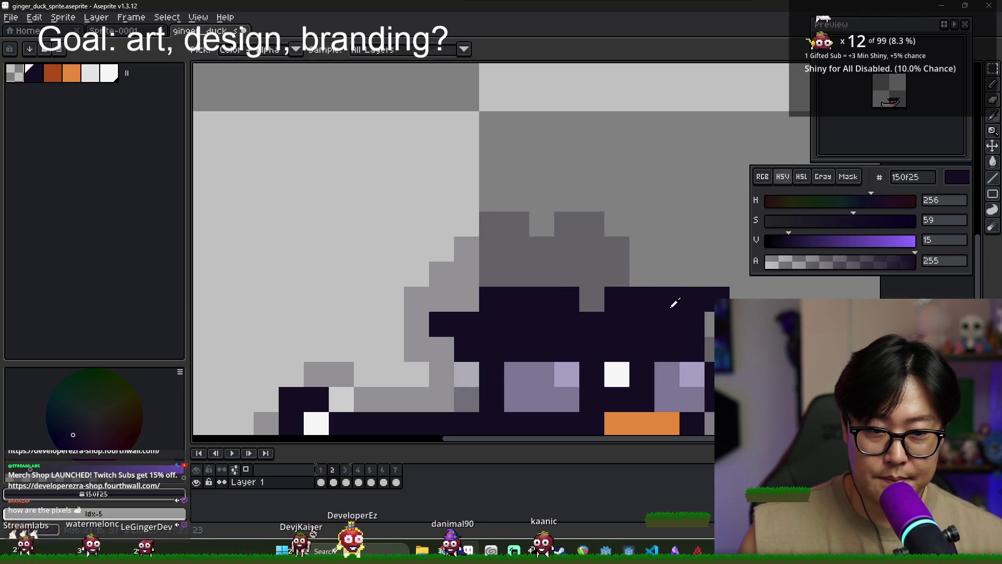
{"action": "key", "text": "e"}
{"action": "scroll", "coordinate": [720, 323], "scroll_direction": "down", "scroll_amount": 4}
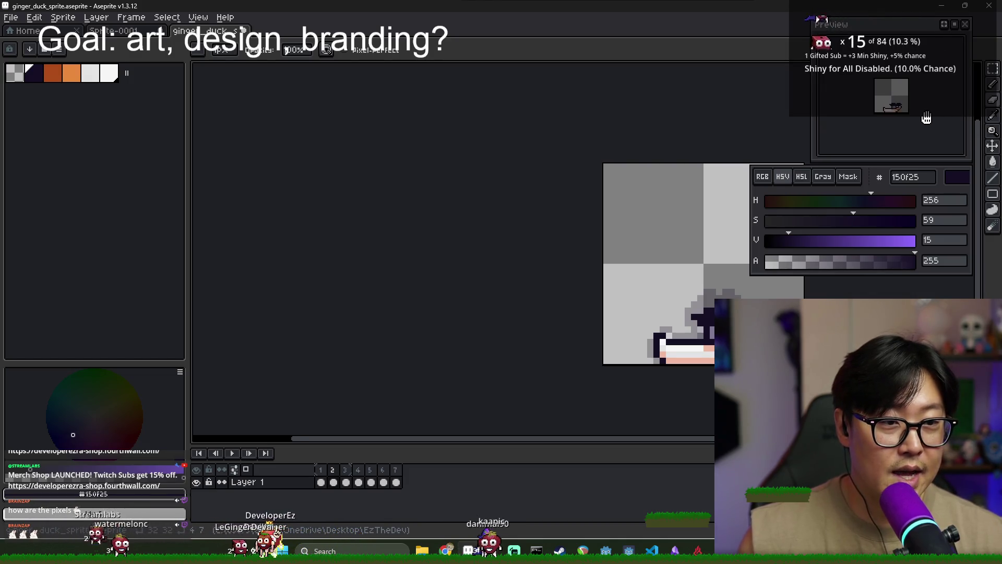
{"action": "scroll", "coordinate": [927, 119], "scroll_direction": "up", "scroll_amount": 2}
{"action": "scroll", "coordinate": [926, 119], "scroll_direction": "down", "scroll_amount": 2}
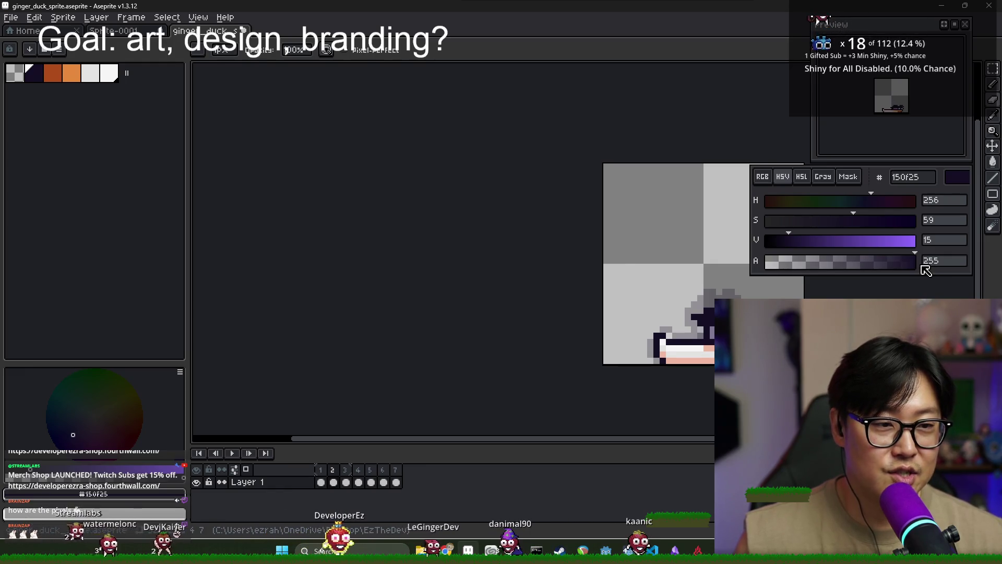
- Save the sprite and export the sprite sheet as developerezra_duck.png
{"action": "left_click_drag", "start_coordinate": [655, 190], "coordinate": [535, 197]}
{"action": "key", "text": "ctrl+s"}
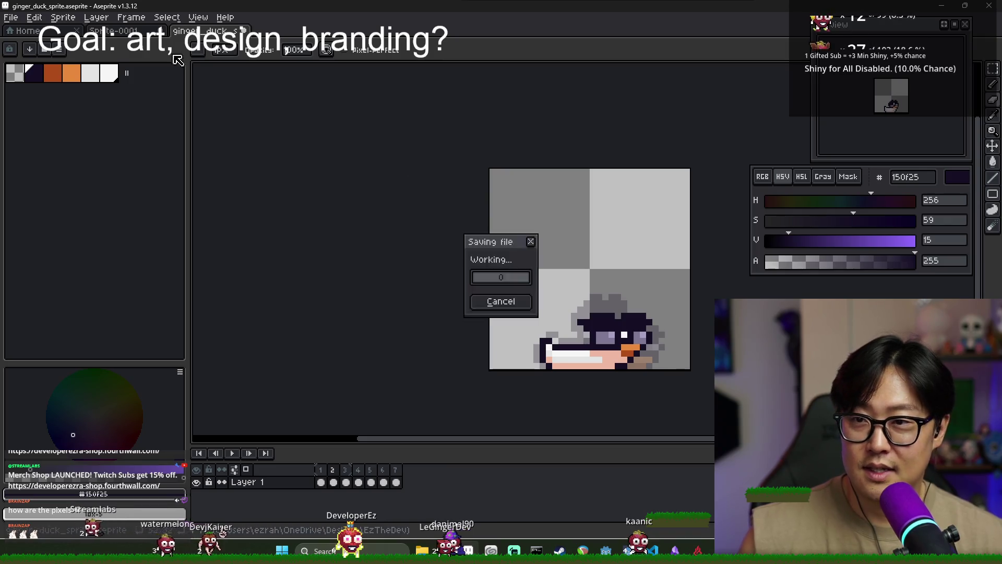
{"action": "left_click", "coordinate": [15, 18]}
{"action": "mouse_move", "coordinate": [21, 121]}
{"action": "left_click", "coordinate": [163, 132]}
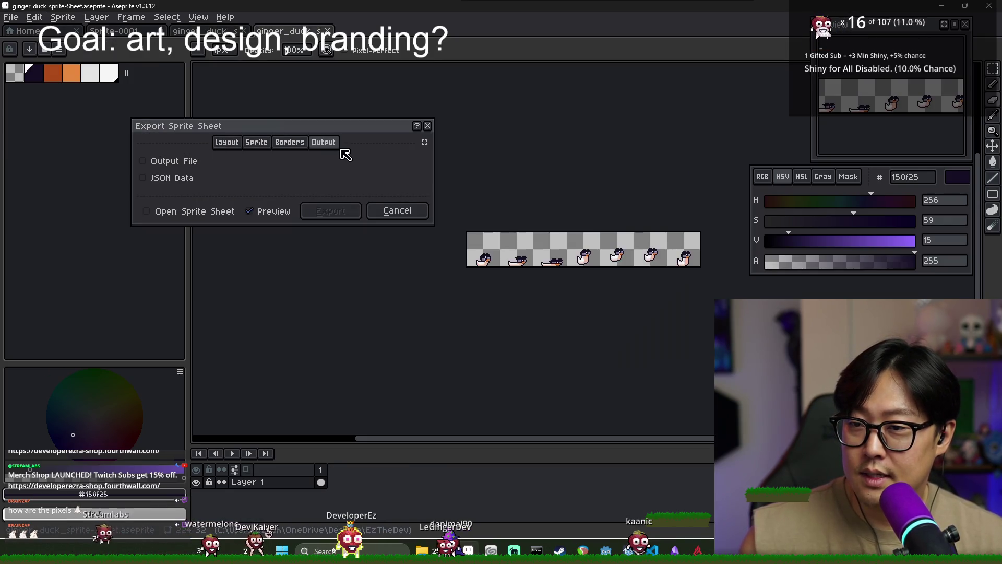
{"action": "left_click", "coordinate": [172, 161]}
{"action": "left_click", "coordinate": [317, 163]}
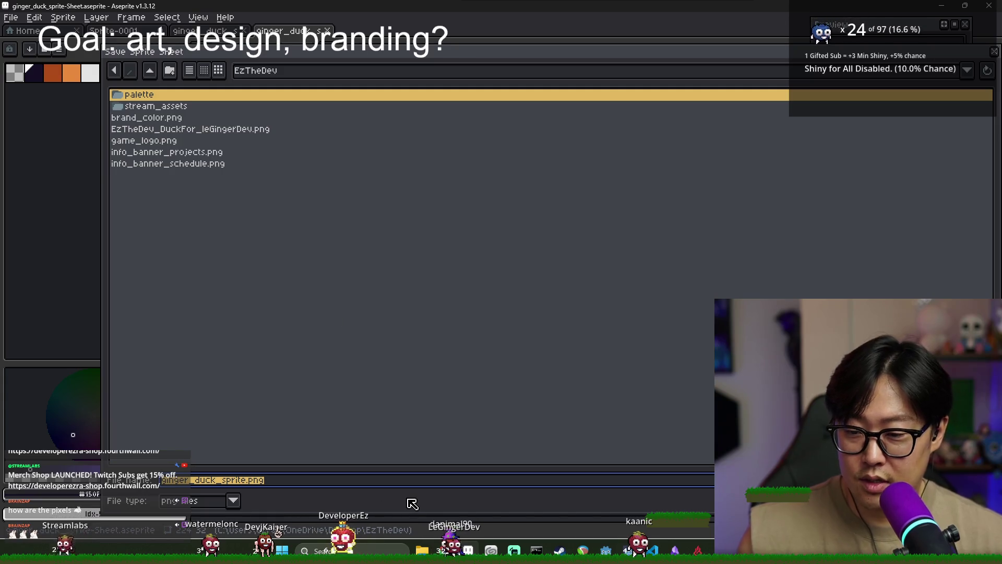
{"action": "type", "text": "devel"}
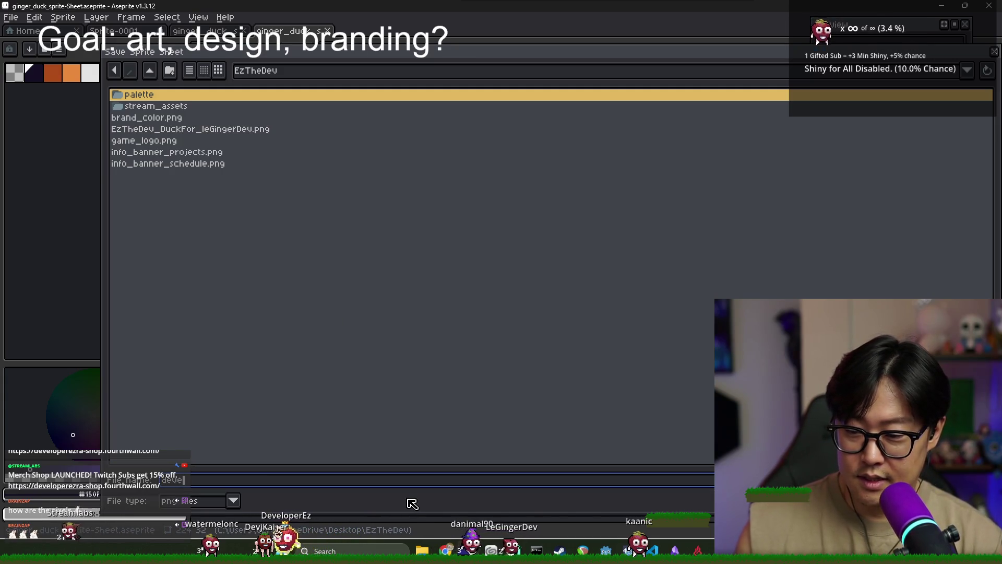
{"action": "type", "text": "operezra_duck"}
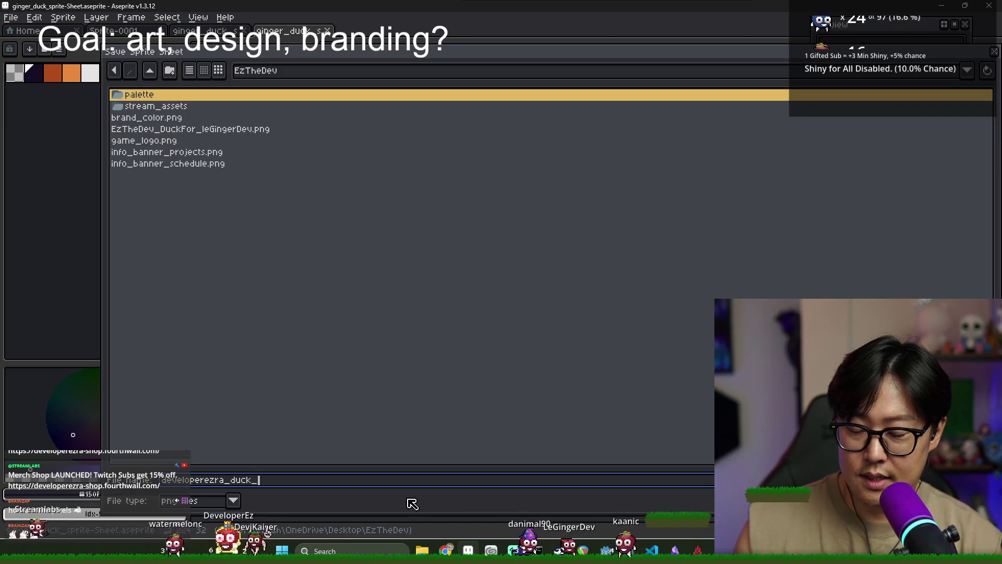
{"action": "key", "text": "Return"}
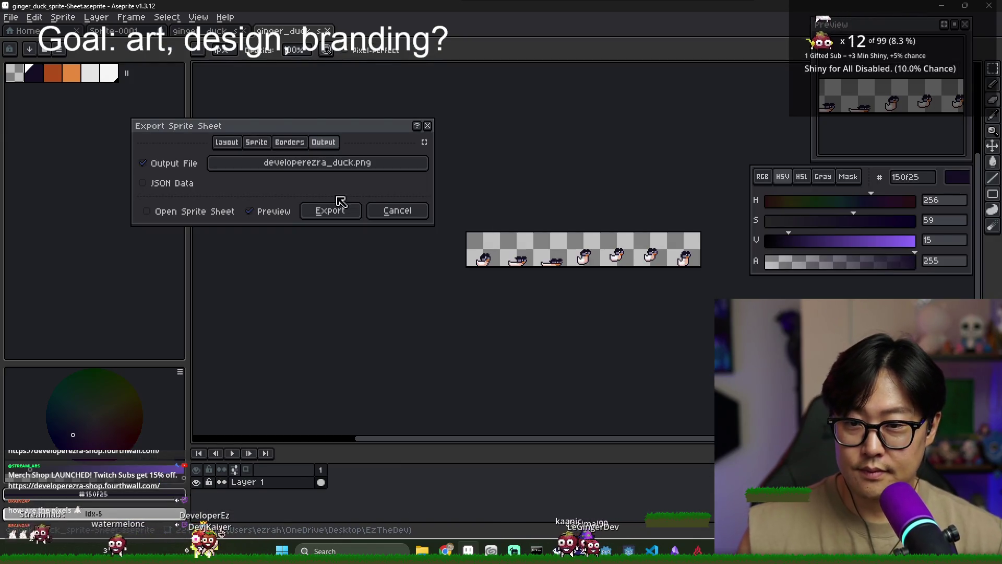
{"action": "left_click", "coordinate": [334, 208]}
{"action": "key", "text": "alt+Tab"}
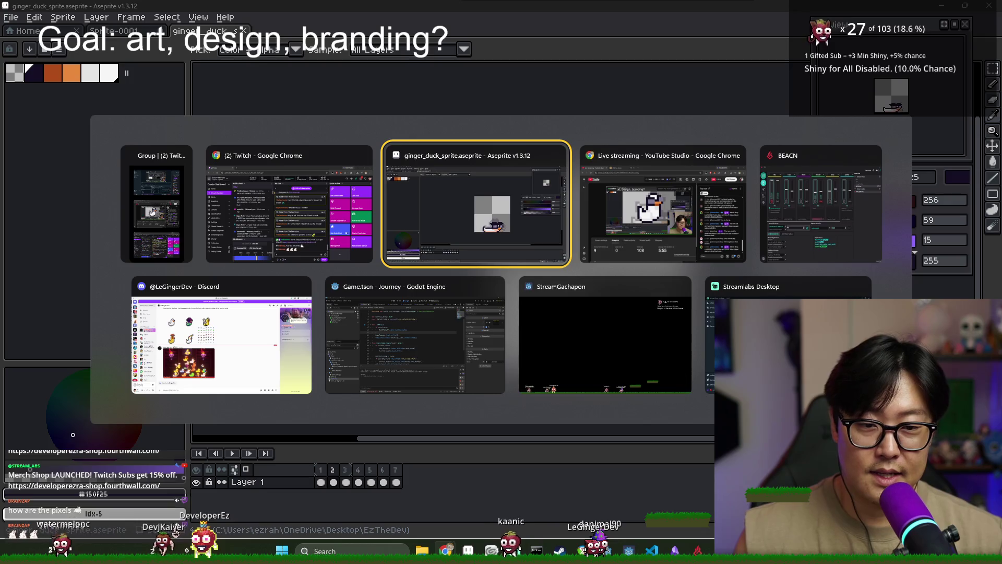
- Upload developerezra_duck.png from Desktop\EzTheDev to the Discord direct message
{"action": "key", "text": "alt+Tab"}
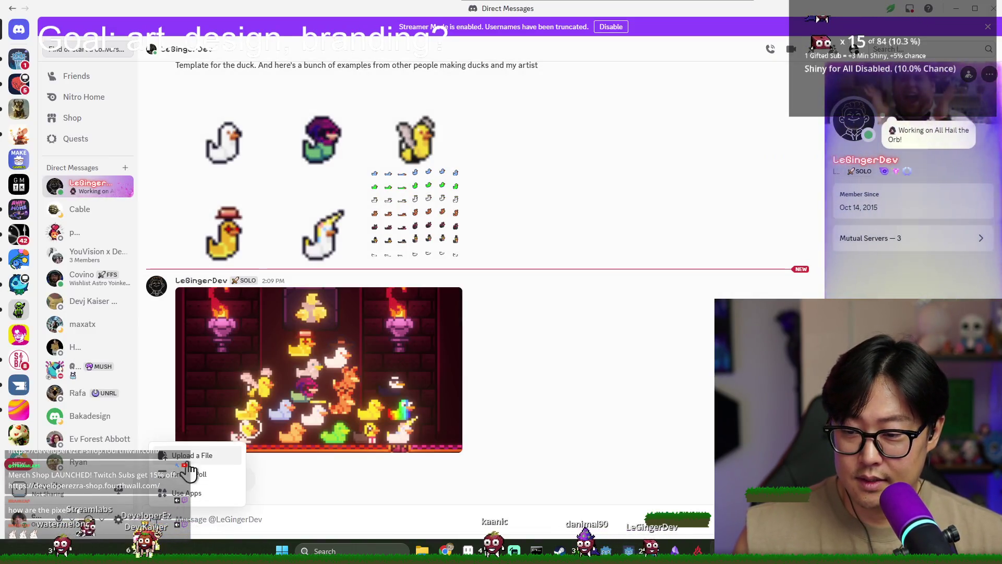
{"action": "left_click", "coordinate": [207, 460]}
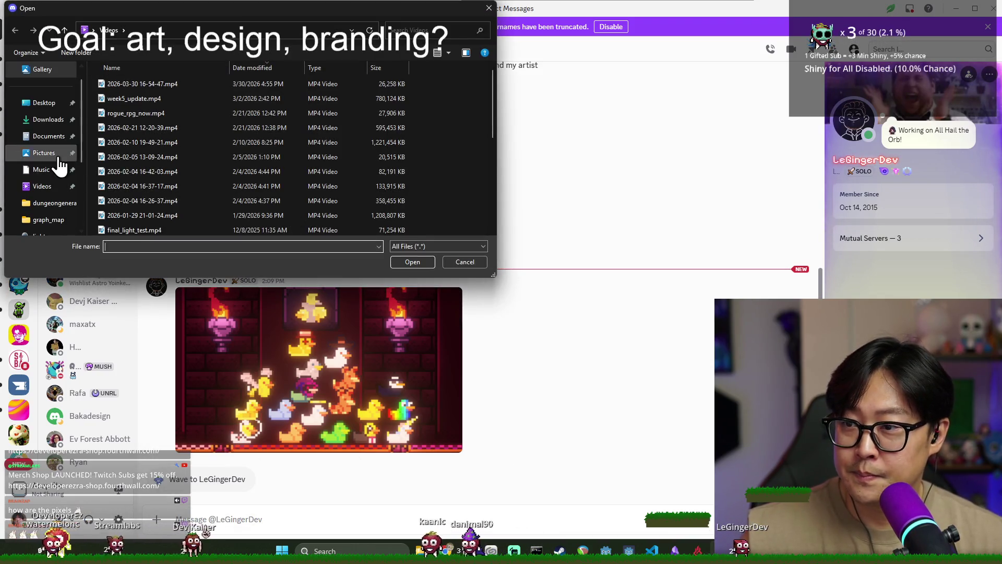
{"action": "left_click", "coordinate": [46, 102]}
{"action": "double_click", "coordinate": [136, 97]}
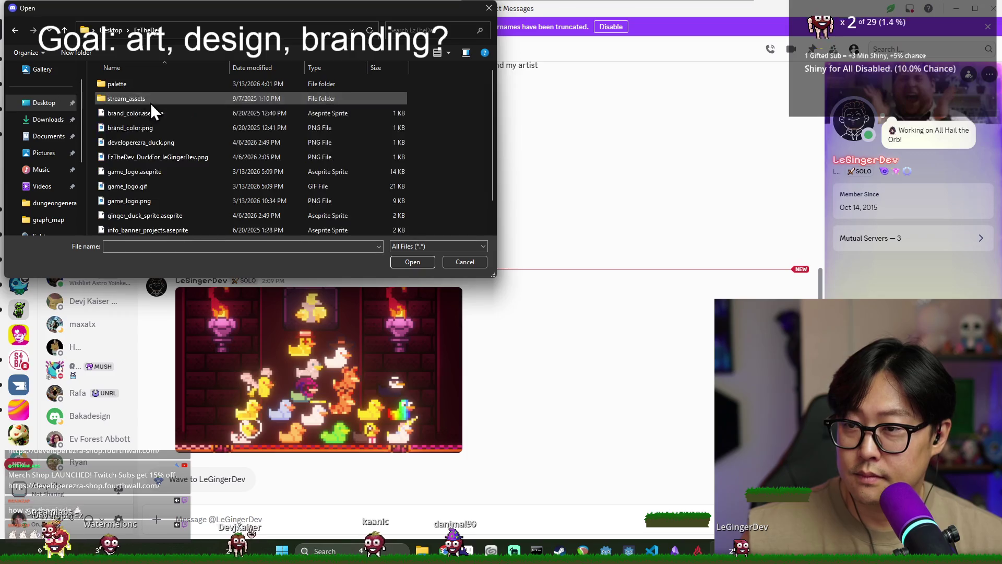
{"action": "double_click", "coordinate": [143, 141]}
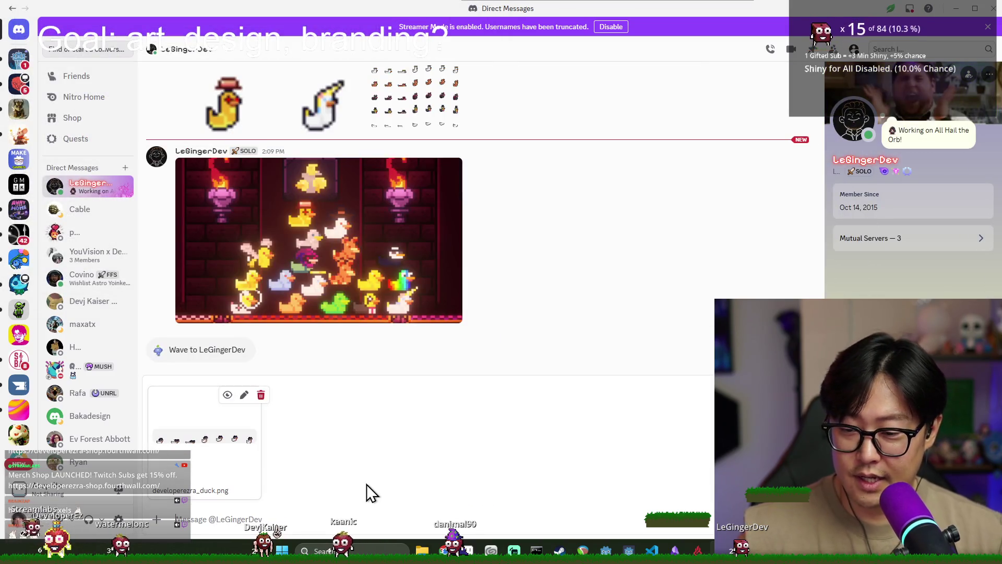
{"action": "key", "text": "Return"}
- Send the note 'here we are!' and close Discord
{"action": "type", "text": "here we are!"}
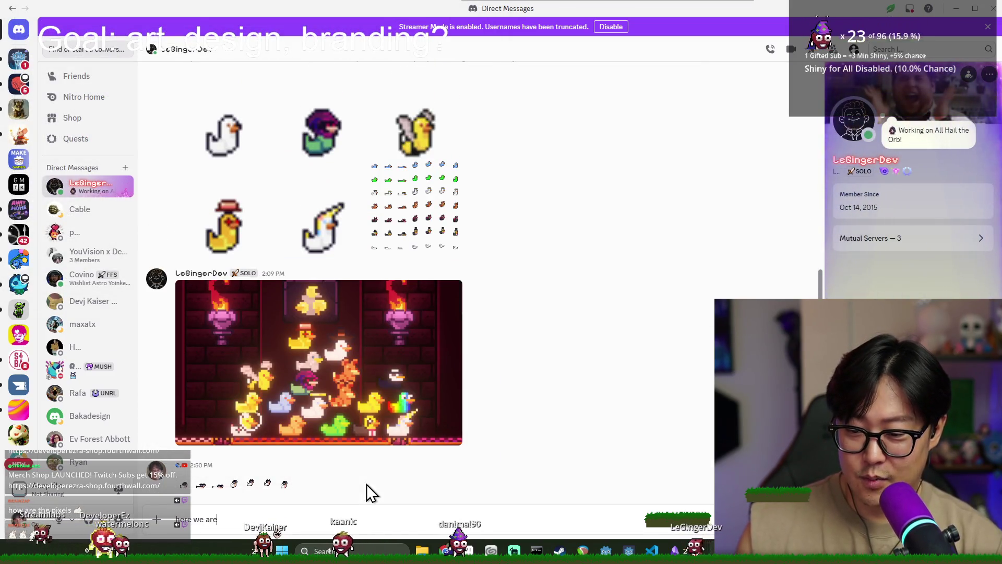
{"action": "key", "text": "Return"}
{"action": "left_click", "coordinate": [991, 9]}
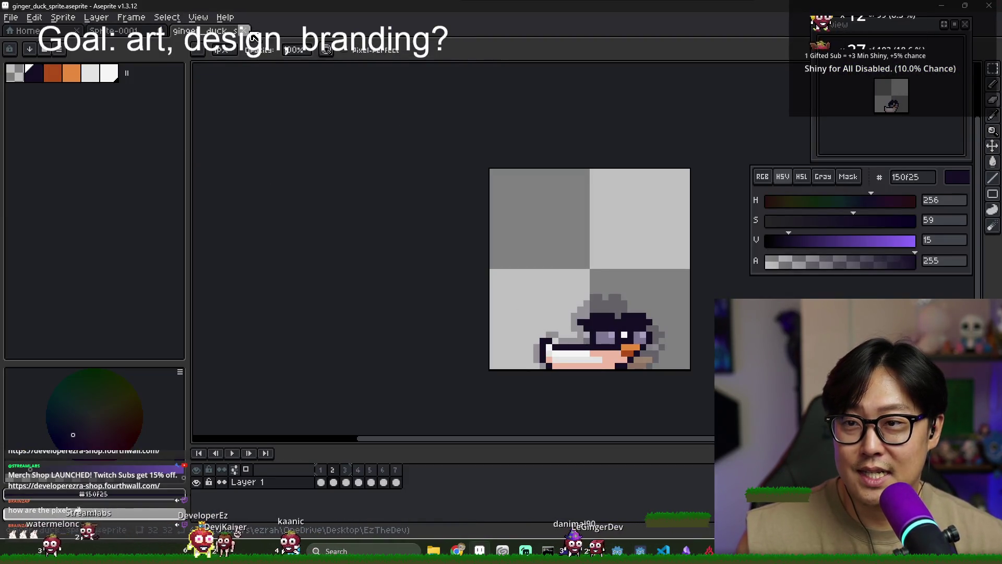
- Close the duck sprite and raise a bump on the island's top edge with olive 7c7f55 pixels
{"action": "key", "text": "ctrl+w"}
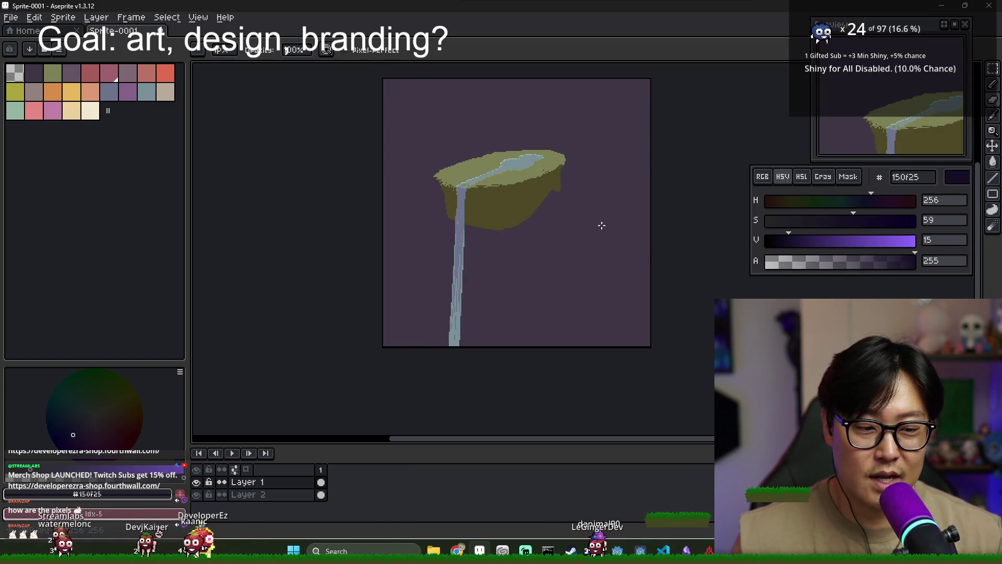
{"action": "scroll", "coordinate": [553, 215], "scroll_direction": "up", "scroll_amount": 2}
{"action": "scroll", "coordinate": [510, 190], "scroll_direction": "up", "scroll_amount": 1}
{"action": "left_click_drag", "start_coordinate": [674, 307], "coordinate": [582, 302]}
{"action": "left_click", "coordinate": [341, 215], "text": "alt"}
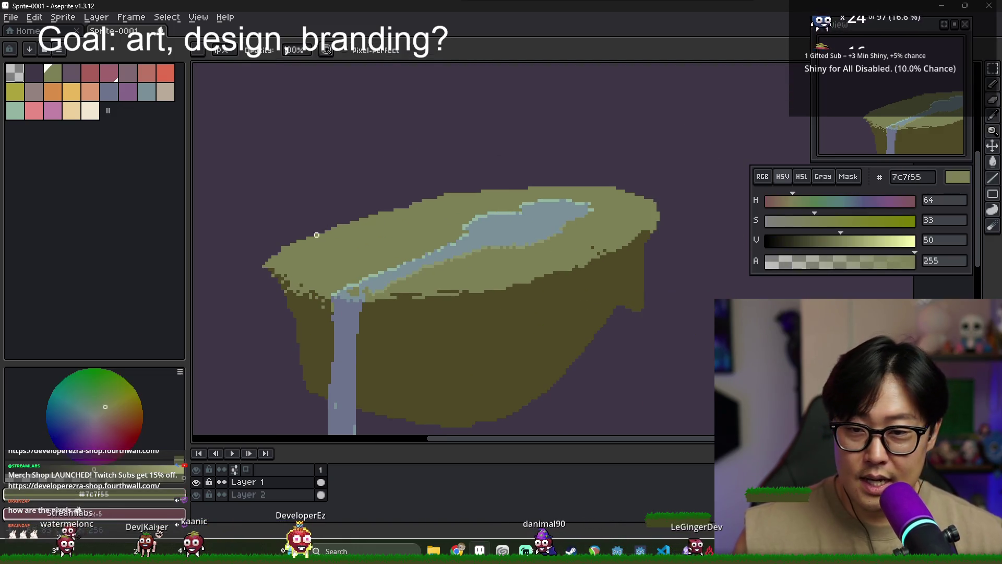
{"action": "left_click_drag", "start_coordinate": [341, 216], "coordinate": [349, 219]}
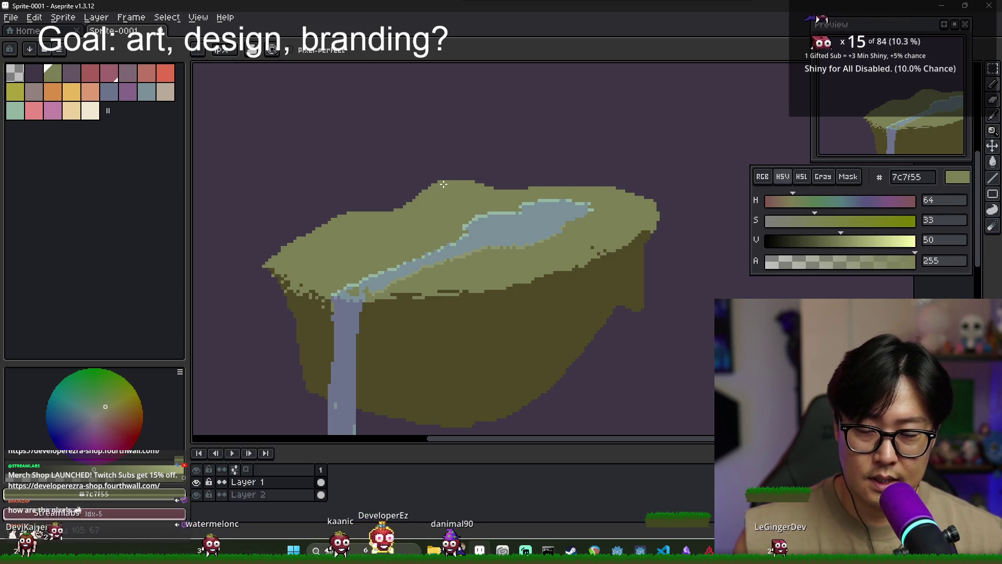
{"action": "scroll", "coordinate": [470, 214], "scroll_direction": "down", "scroll_amount": 2}
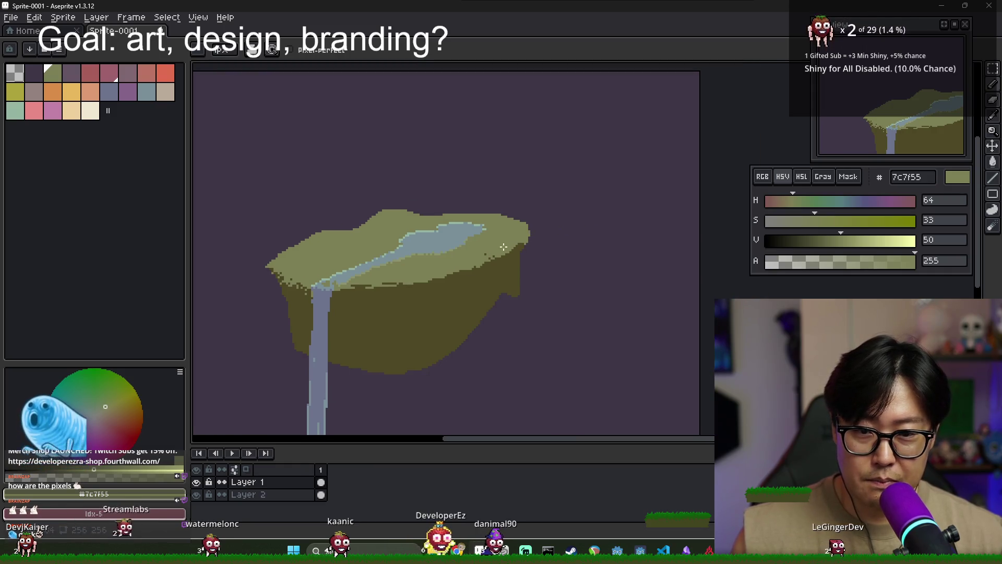
- Outline a lobe off the island's right side and fill it with dark olive 4d4825
{"action": "mouse_move", "coordinate": [449, 206]}
{"action": "left_mouse_down"}
{"action": "mouse_move", "coordinate": [525, 210]}
{"action": "mouse_move", "coordinate": [535, 235]}
{"action": "mouse_move", "coordinate": [470, 219]}
{"action": "left_mouse_up"}
{"action": "scroll", "coordinate": [517, 251], "scroll_direction": "down", "scroll_amount": 2}
{"action": "scroll", "coordinate": [517, 251], "scroll_direction": "up", "scroll_amount": 3}
{"action": "left_click", "coordinate": [518, 252], "text": "alt"}
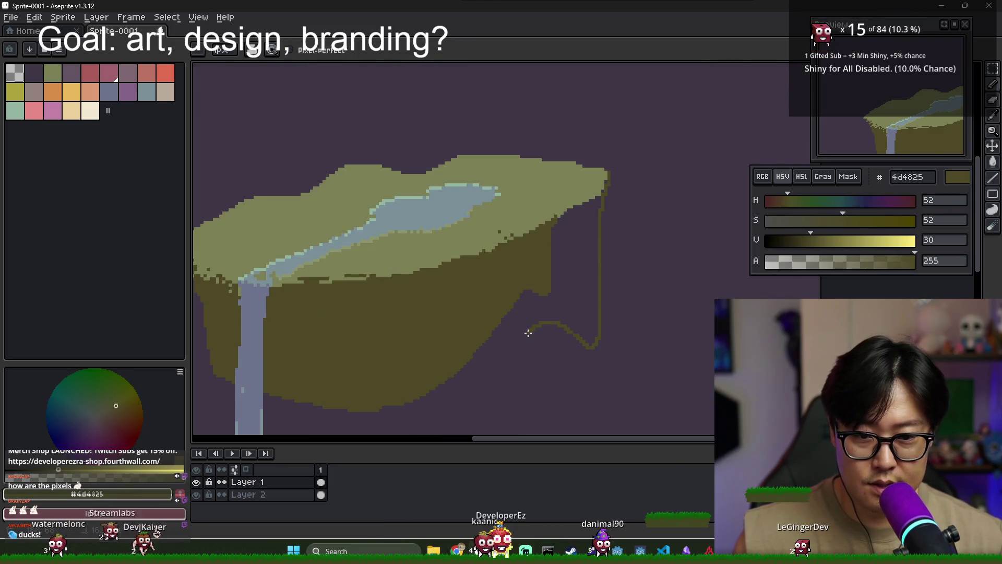
{"action": "scroll", "coordinate": [502, 424], "scroll_direction": "down", "scroll_amount": 3}
{"action": "key", "text": "g"}
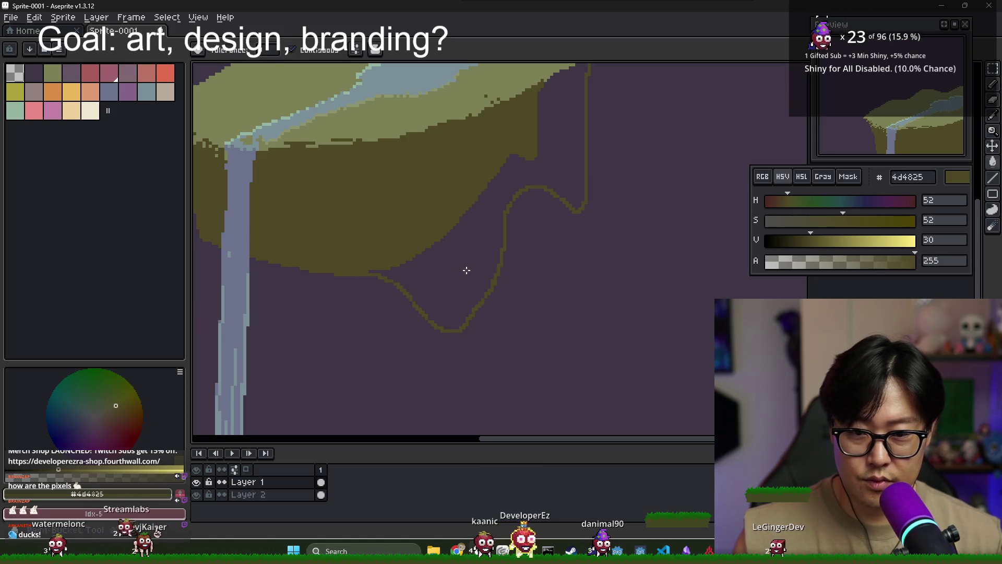
{"action": "left_click", "coordinate": [465, 271]}
{"action": "scroll", "coordinate": [539, 210], "scroll_direction": "down", "scroll_amount": 3}
- Draw a thin 4d4825 drip below the underside beside the waterfall
{"action": "key", "text": "b"}
{"action": "scroll", "coordinate": [460, 217], "scroll_direction": "up", "scroll_amount": 3}
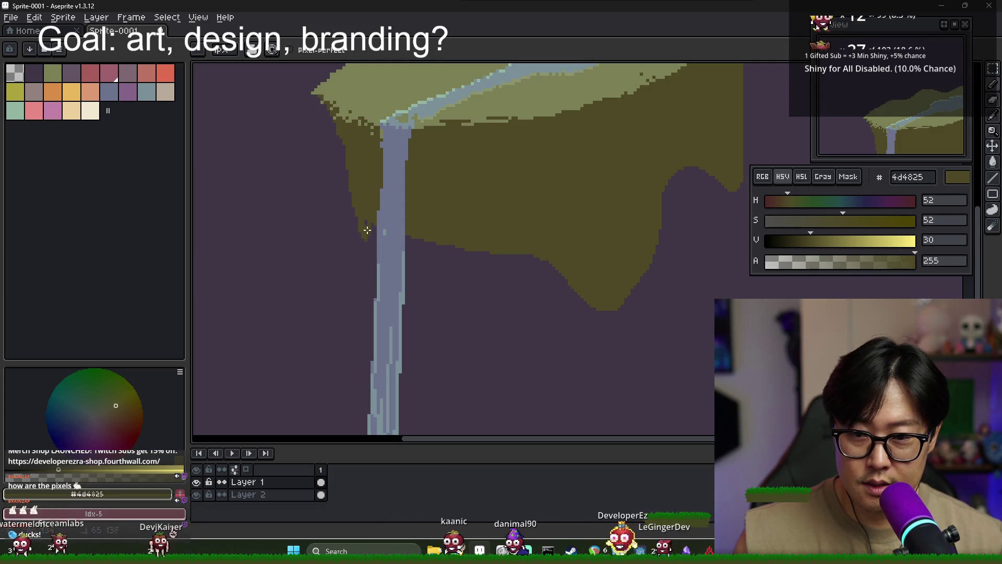
{"action": "left_click_drag", "start_coordinate": [417, 242], "coordinate": [418, 269]}
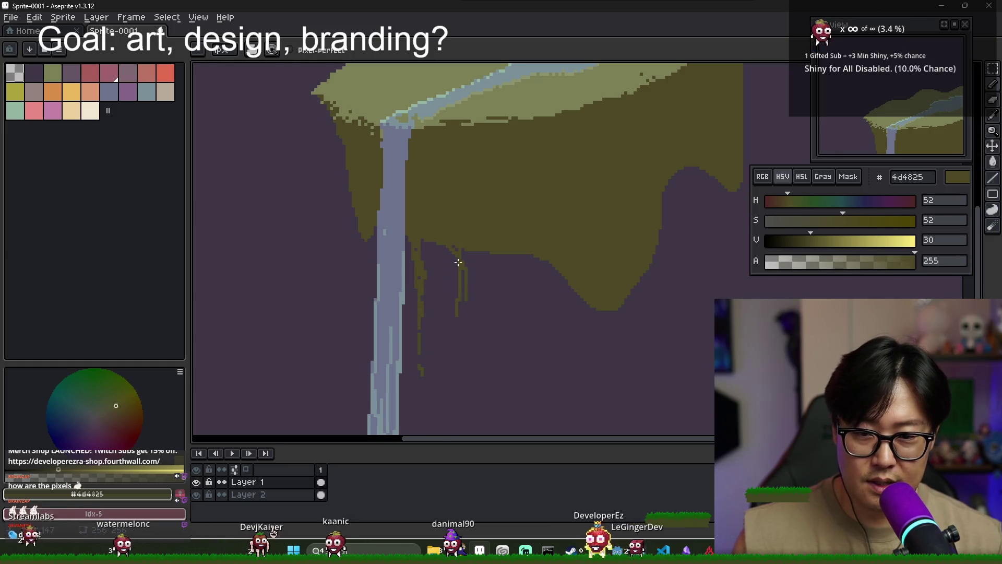
{"action": "scroll", "coordinate": [488, 297], "scroll_direction": "down", "scroll_amount": 2}
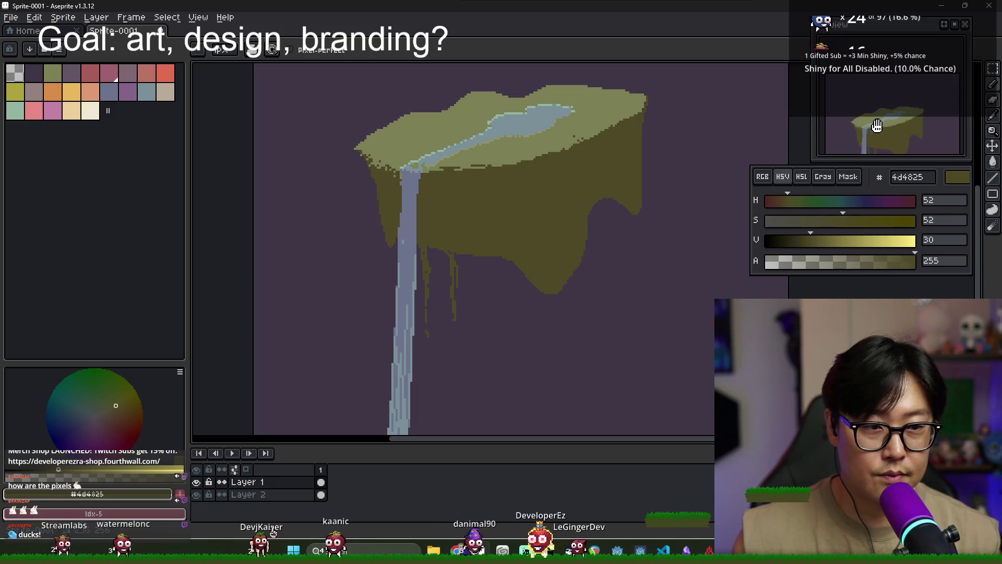
{"action": "left_click_drag", "start_coordinate": [752, 172], "coordinate": [756, 211]}
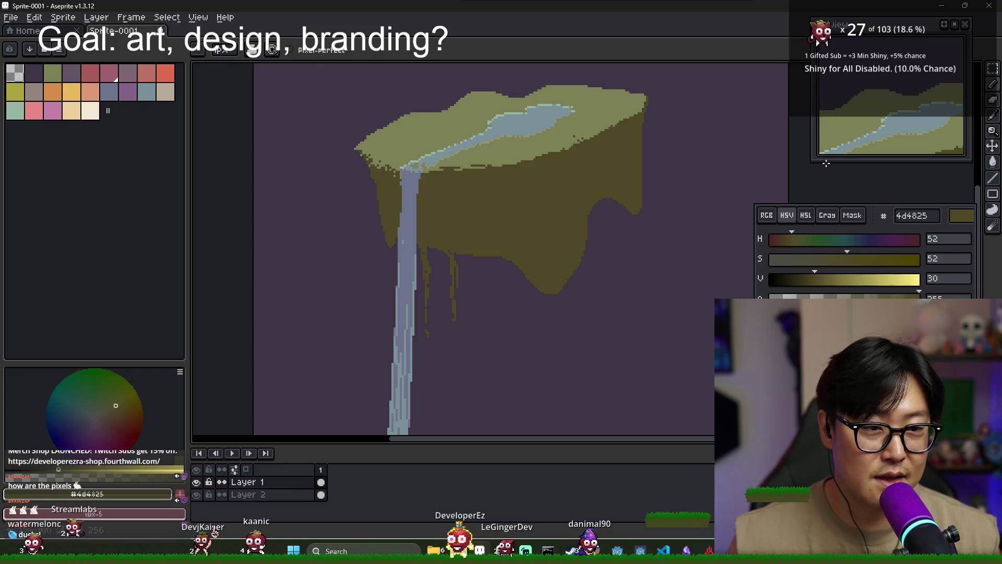
- Erase the lower drip and the strip beside it, then redraw the drip in olive
{"action": "scroll", "coordinate": [836, 147], "scroll_direction": "down", "scroll_amount": 3}
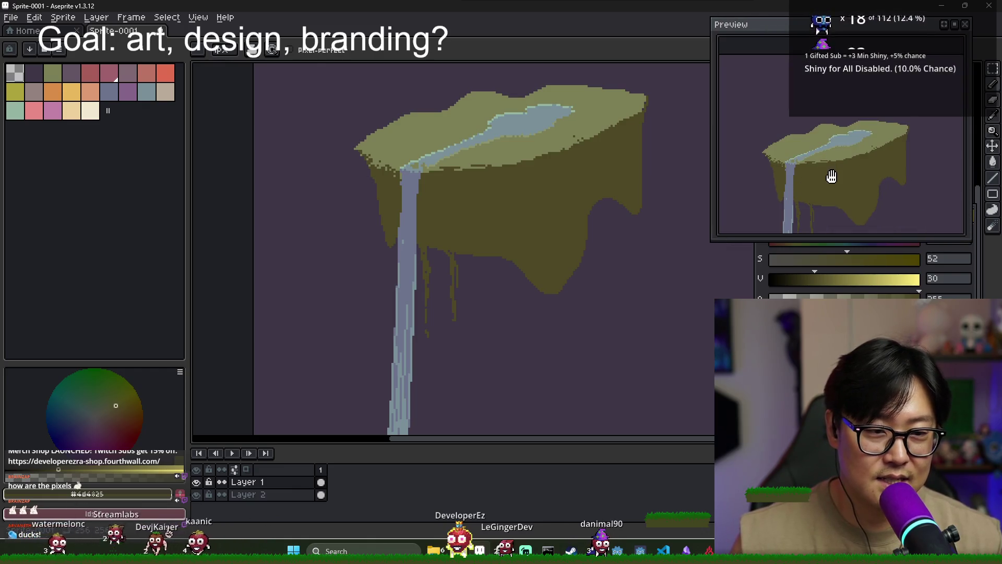
{"action": "scroll", "coordinate": [832, 174], "scroll_direction": "up", "scroll_amount": 2}
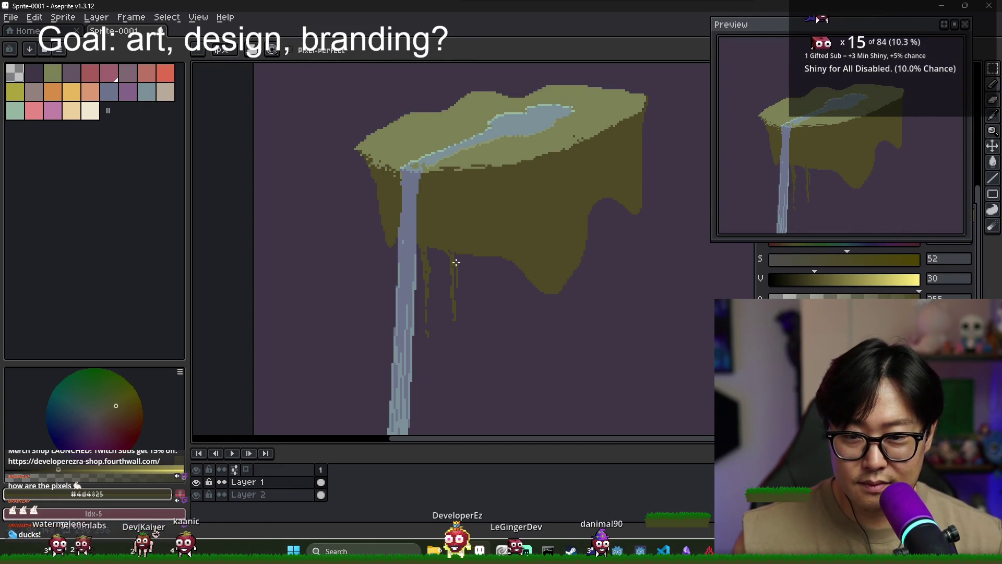
{"action": "scroll", "coordinate": [493, 255], "scroll_direction": "up", "scroll_amount": 3}
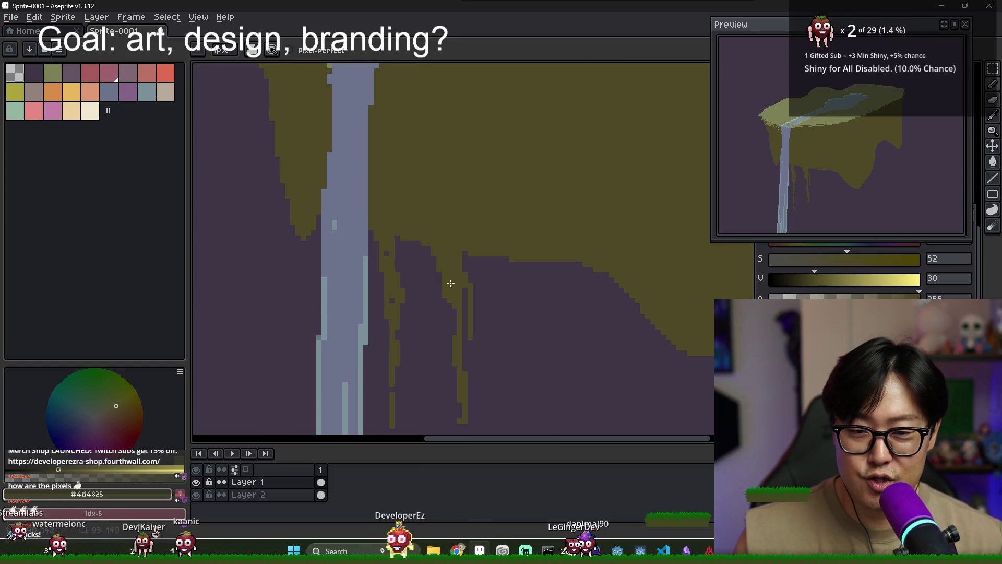
{"action": "left_click_drag", "start_coordinate": [463, 358], "coordinate": [435, 280]}
{"action": "left_click_drag", "start_coordinate": [438, 181], "coordinate": [444, 348]}
{"action": "key", "text": "b"}
{"action": "left_click_drag", "start_coordinate": [424, 197], "coordinate": [423, 269]}
- Draw a curved edge for a new underside bulge and fill it with olive
{"action": "scroll", "coordinate": [418, 238], "scroll_direction": "down", "scroll_amount": 1}
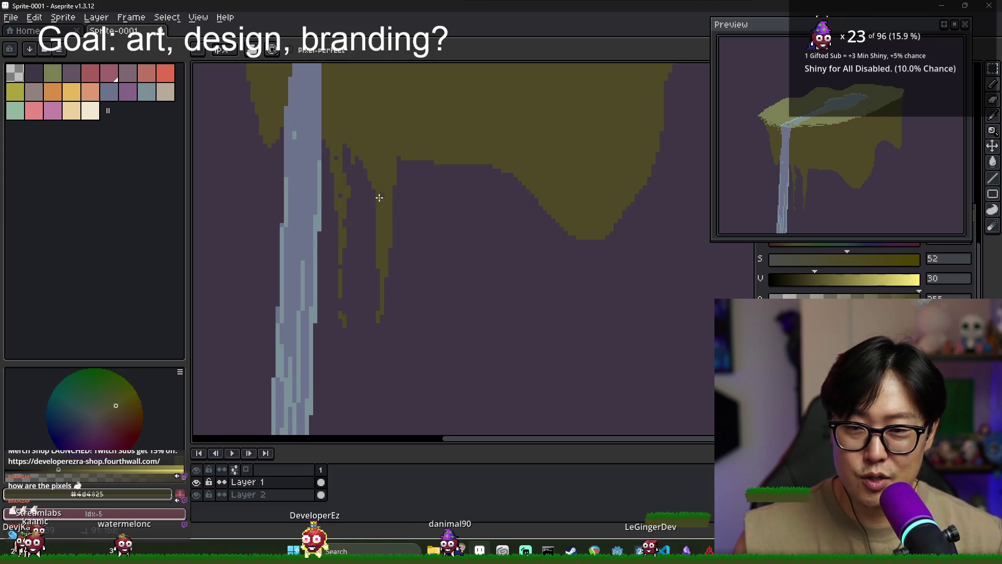
{"action": "mouse_move", "coordinate": [395, 213]}
{"action": "left_mouse_down"}
{"action": "mouse_move", "coordinate": [440, 233]}
{"action": "mouse_move", "coordinate": [517, 180]}
{"action": "left_mouse_up"}
{"action": "key", "text": "g"}
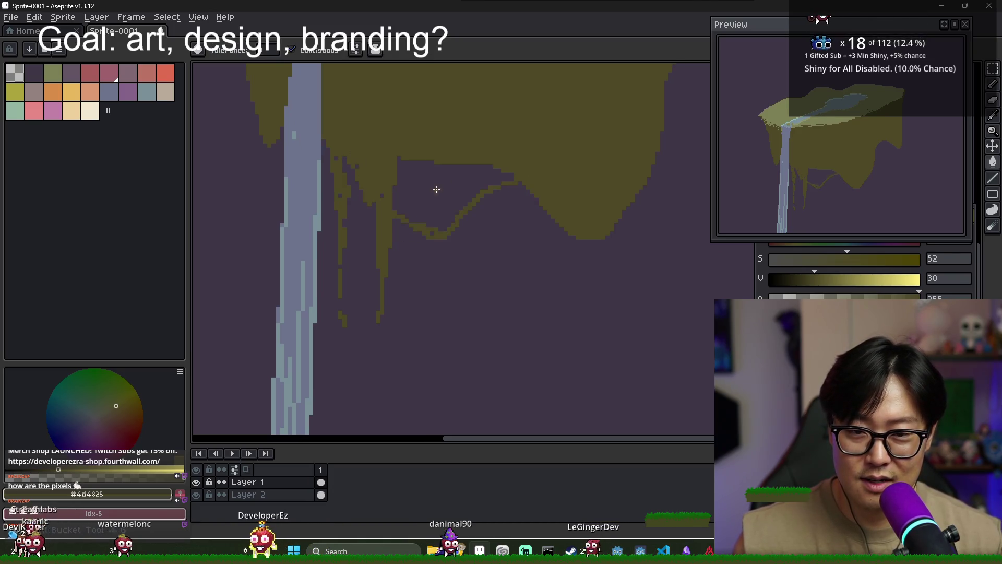
{"action": "left_click", "coordinate": [437, 190]}
{"action": "scroll", "coordinate": [437, 189], "scroll_direction": "down", "scroll_amount": 2}
{"action": "scroll", "coordinate": [553, 197], "scroll_direction": "up", "scroll_amount": 1}
{"action": "key", "text": "b"}
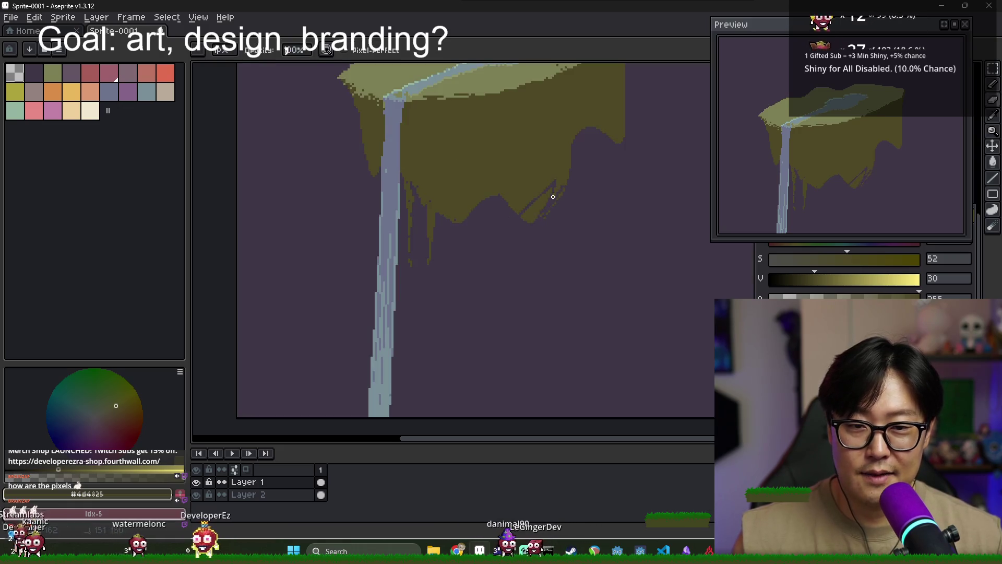
{"action": "scroll", "coordinate": [554, 197], "scroll_direction": "up", "scroll_amount": 2}
- Extend an olive drip down the cliff's left edge
{"action": "key", "text": "e"}
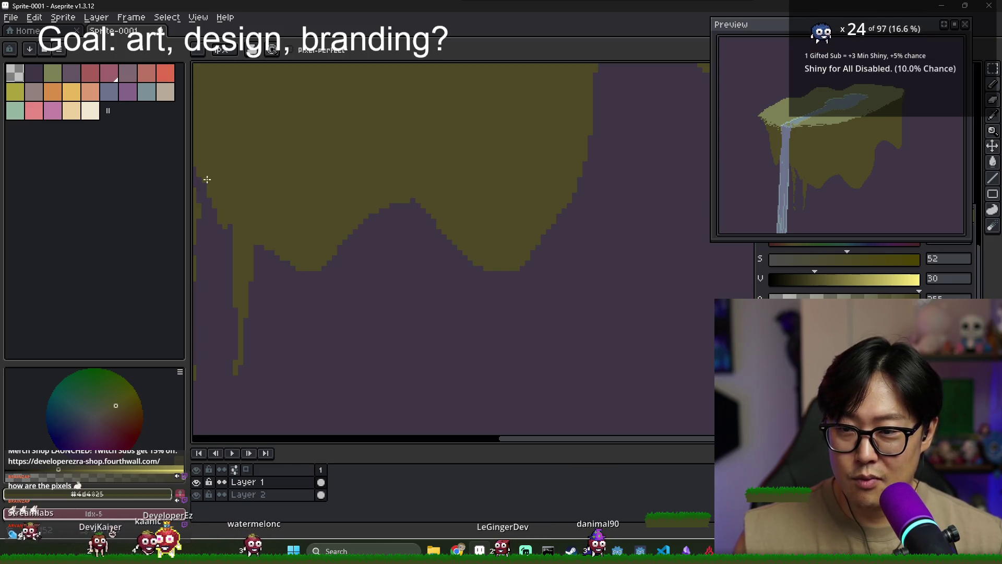
{"action": "scroll", "coordinate": [207, 179], "scroll_direction": "down", "scroll_amount": 1}
{"action": "scroll", "coordinate": [339, 213], "scroll_direction": "up", "scroll_amount": 1}
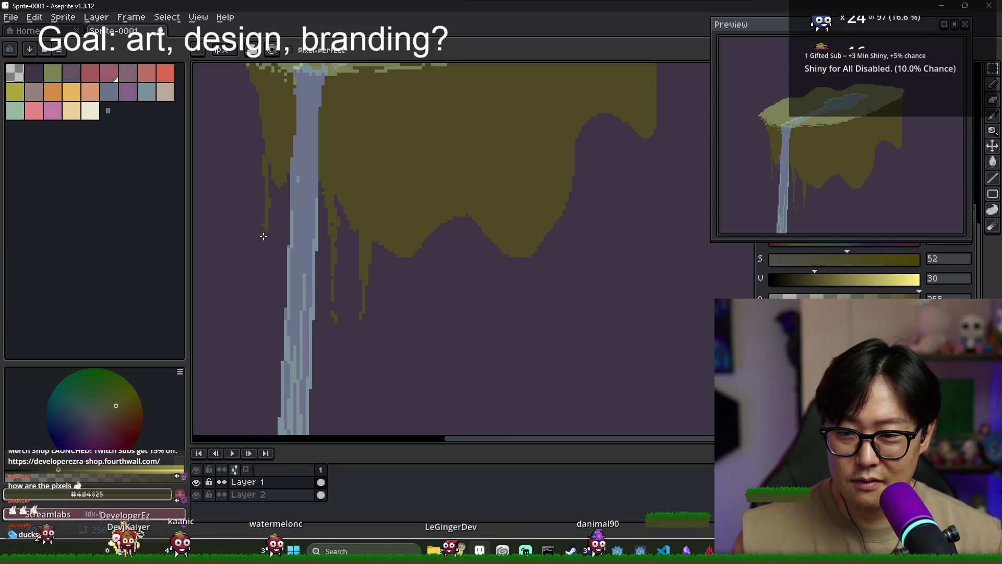
{"action": "left_click_drag", "start_coordinate": [263, 244], "coordinate": [262, 273]}
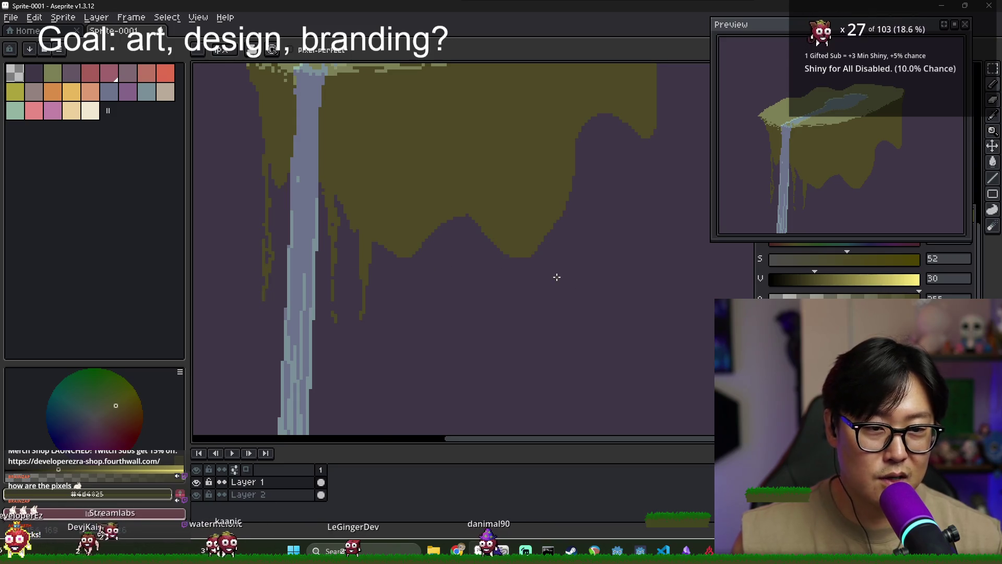
{"action": "scroll", "coordinate": [557, 277], "scroll_direction": "down", "scroll_amount": 1}
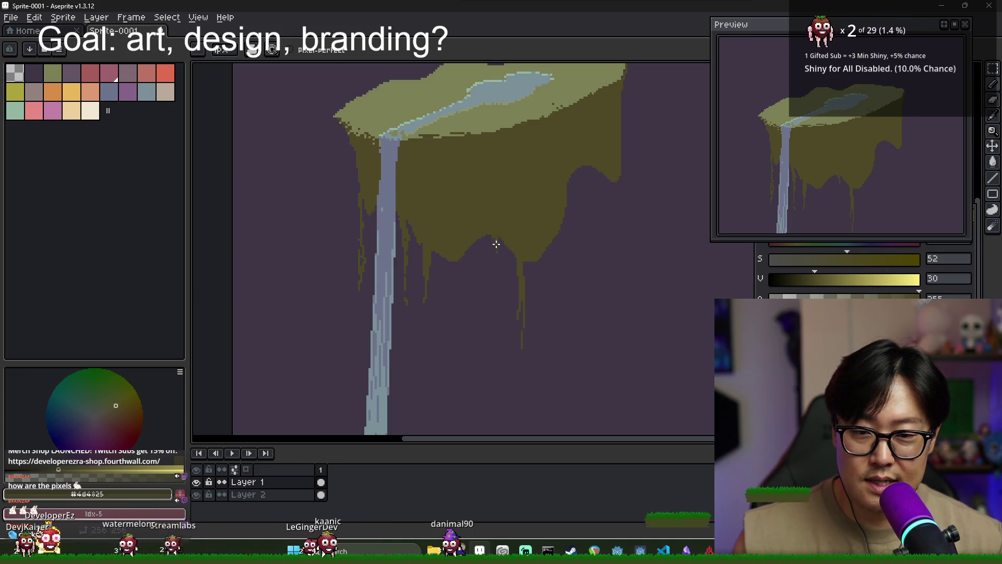
{"action": "scroll", "coordinate": [498, 307], "scroll_direction": "down", "scroll_amount": 1}
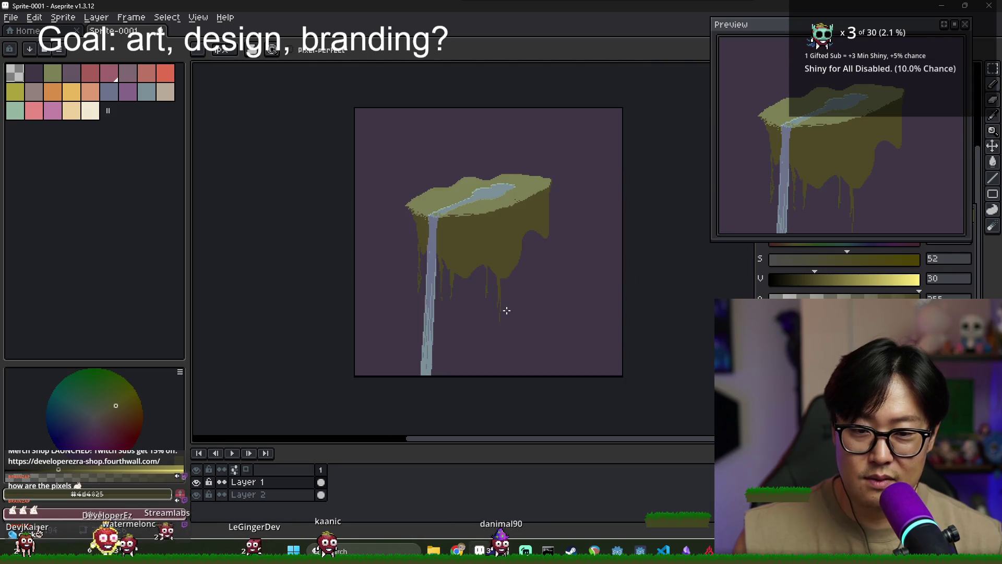
{"action": "scroll", "coordinate": [469, 265], "scroll_direction": "up", "scroll_amount": 2}
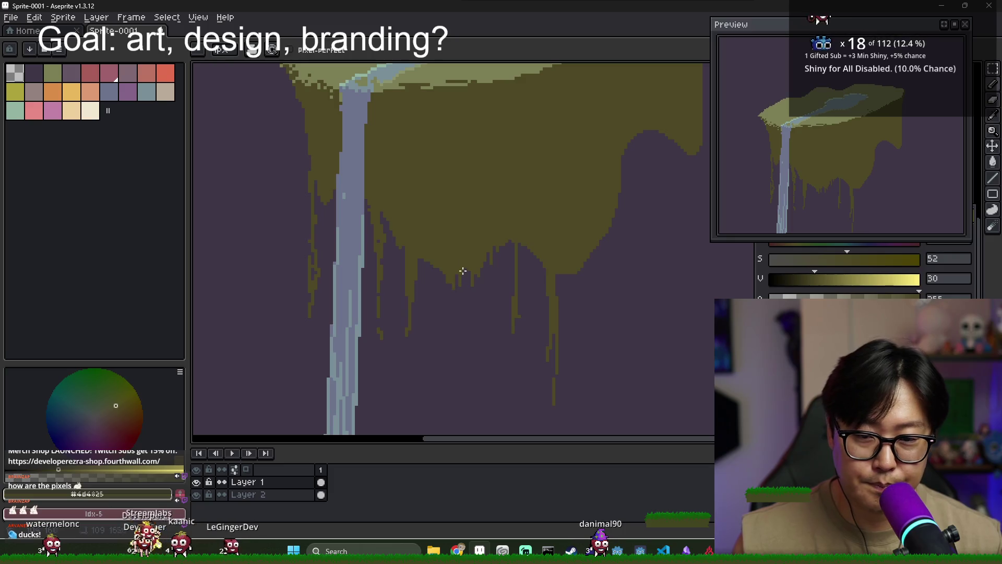
{"action": "scroll", "coordinate": [444, 258], "scroll_direction": "down", "scroll_amount": 3}
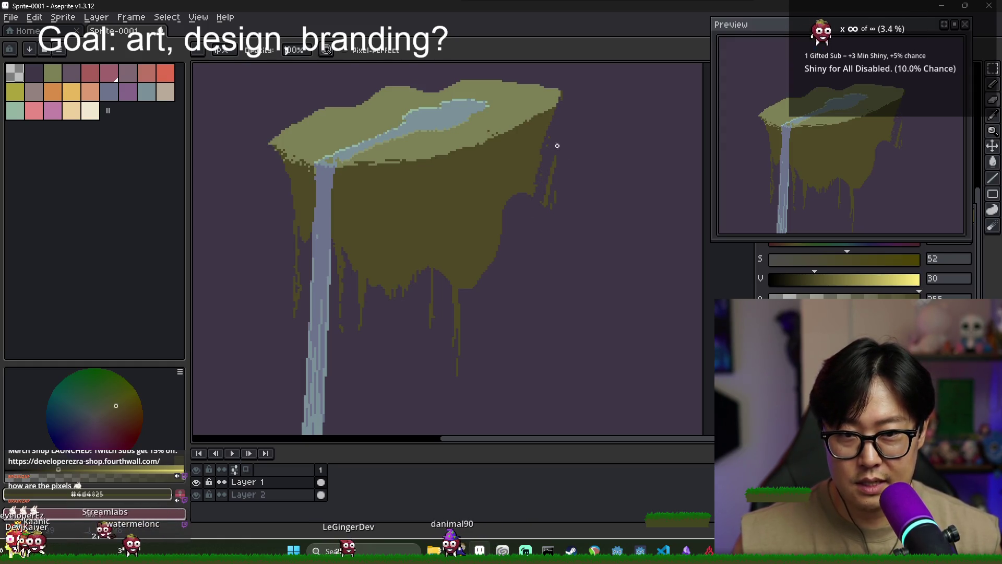
{"action": "key", "text": "ctrl"}
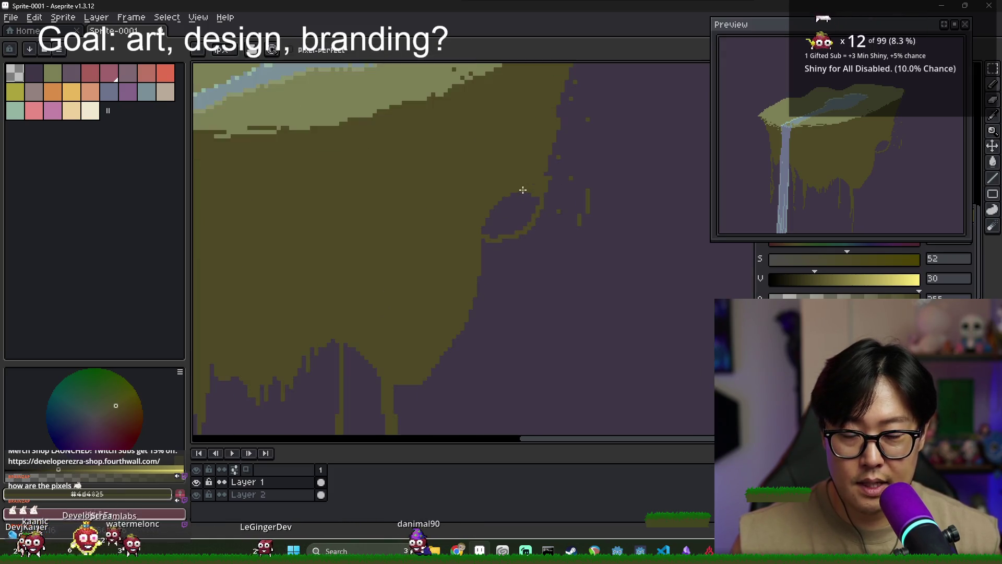
{"action": "scroll", "coordinate": [521, 190], "scroll_direction": "up", "scroll_amount": 1}
{"action": "scroll", "coordinate": [510, 159], "scroll_direction": "down", "scroll_amount": 1}
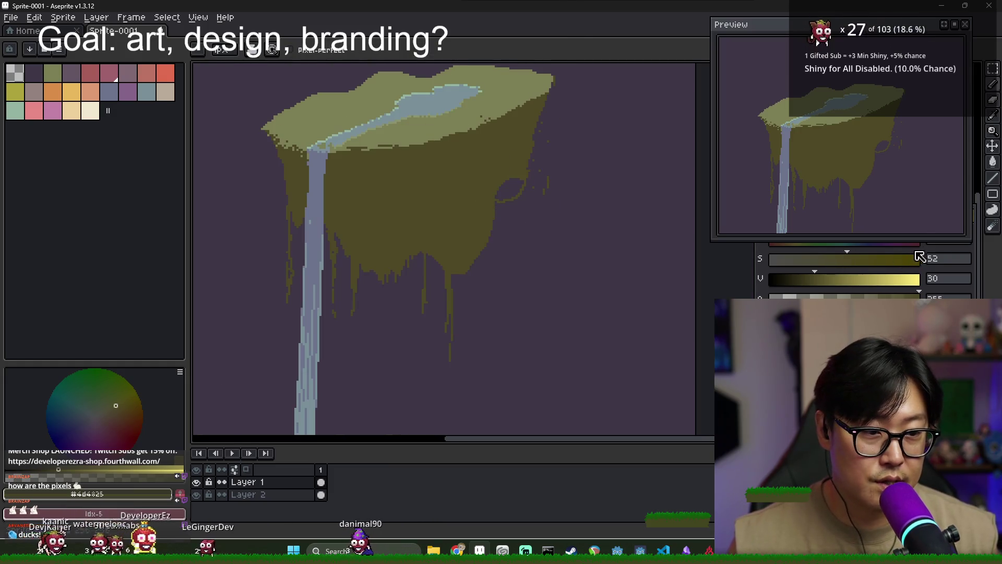
{"action": "scroll", "coordinate": [919, 255], "scroll_direction": "up", "scroll_amount": 3}
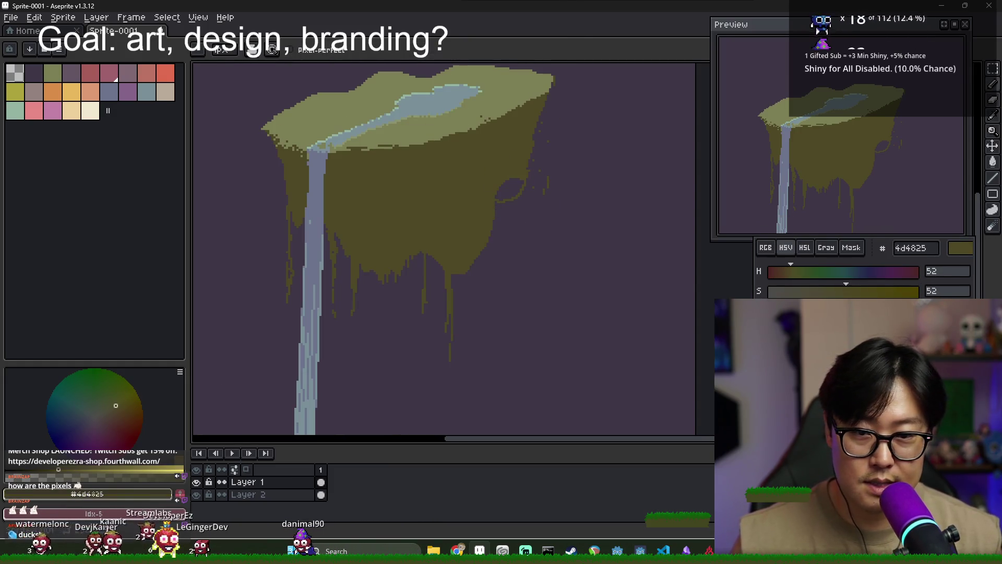
{"action": "left_click", "coordinate": [482, 112], "text": "alt"}
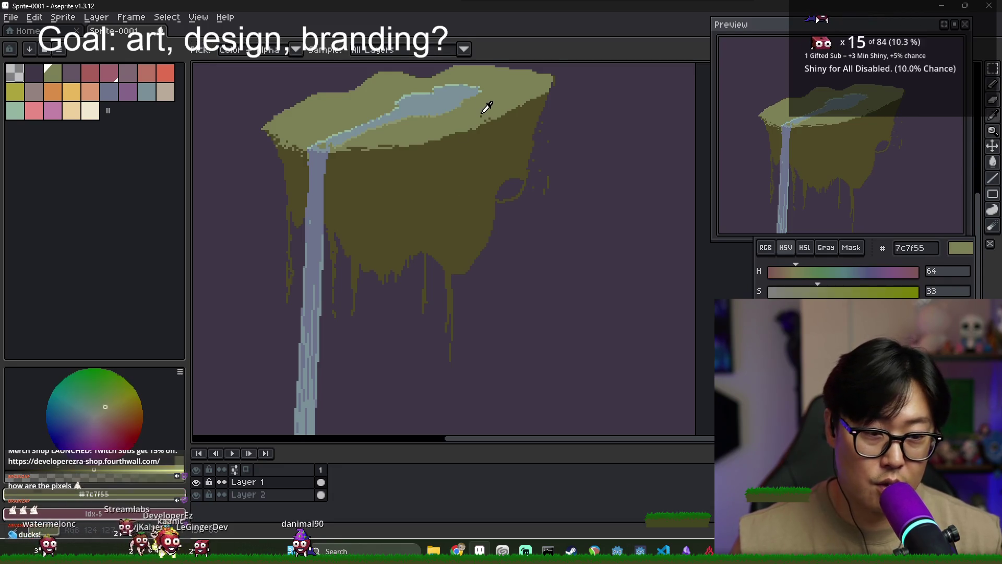
- Fill the ring's interior with the dark shade
{"action": "left_click", "coordinate": [479, 154], "text": "alt"}
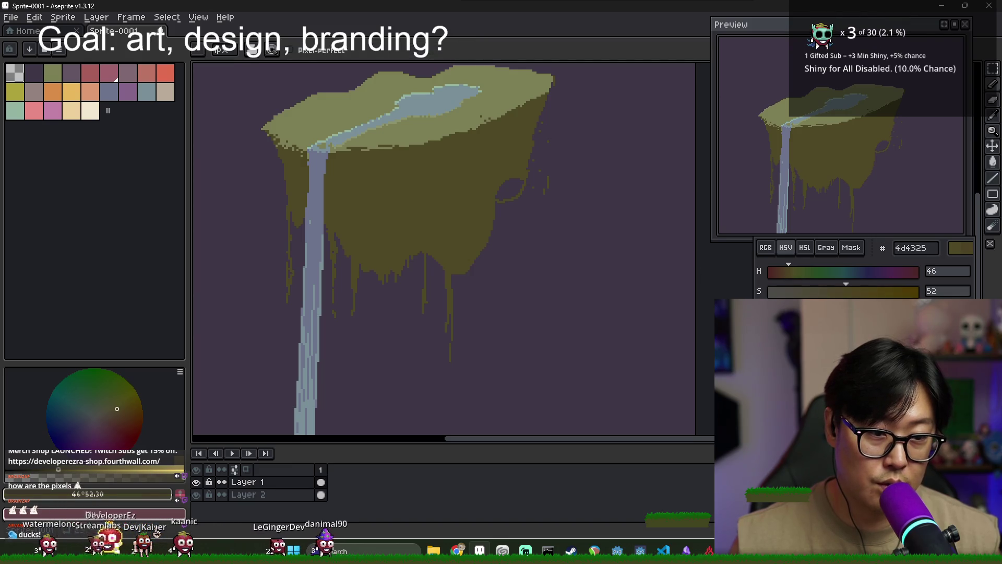
{"action": "key", "text": "g"}
{"action": "left_click", "coordinate": [502, 189]}
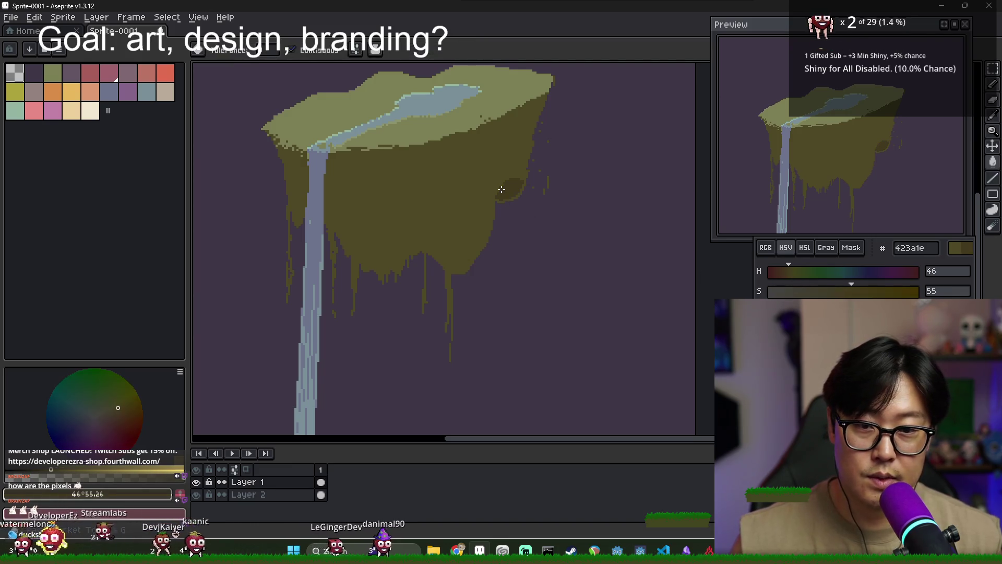
{"action": "scroll", "coordinate": [515, 209], "scroll_direction": "up", "scroll_amount": 3}
{"action": "key", "text": "b"}
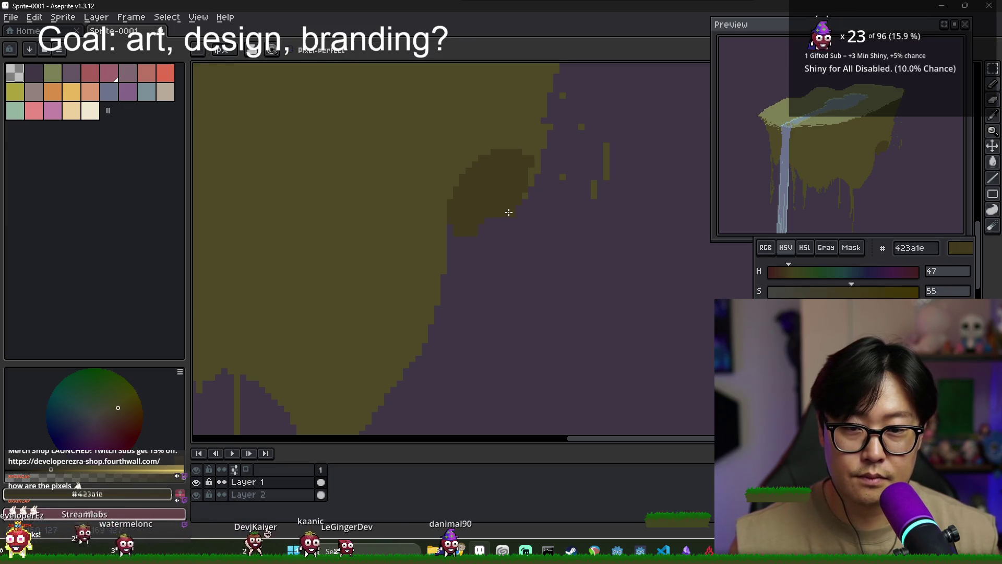
- Darken pixels along the island's upper-right edge with the dark shade
{"action": "left_click", "coordinate": [522, 139], "text": "alt"}
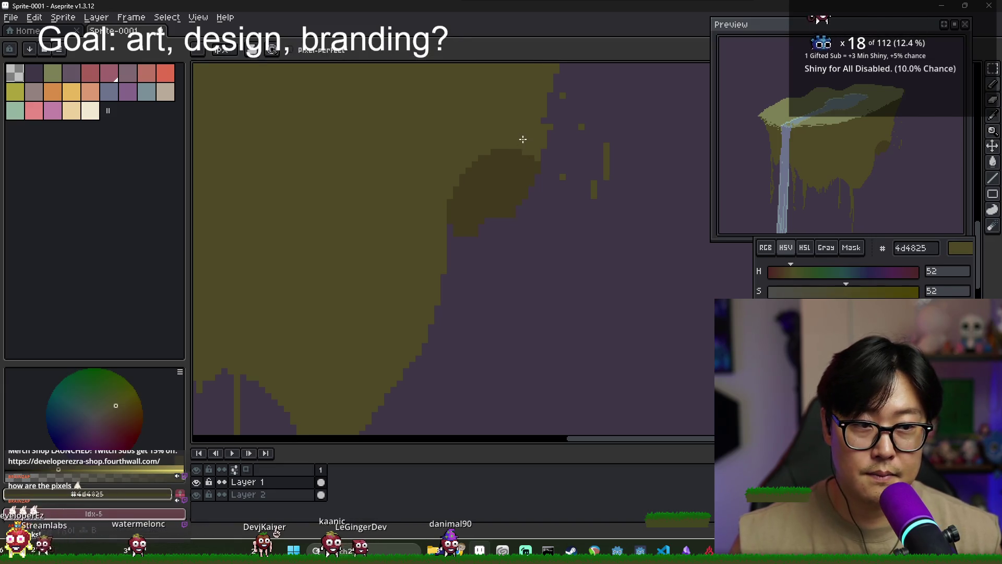
{"action": "left_click", "coordinate": [465, 212], "text": "alt"}
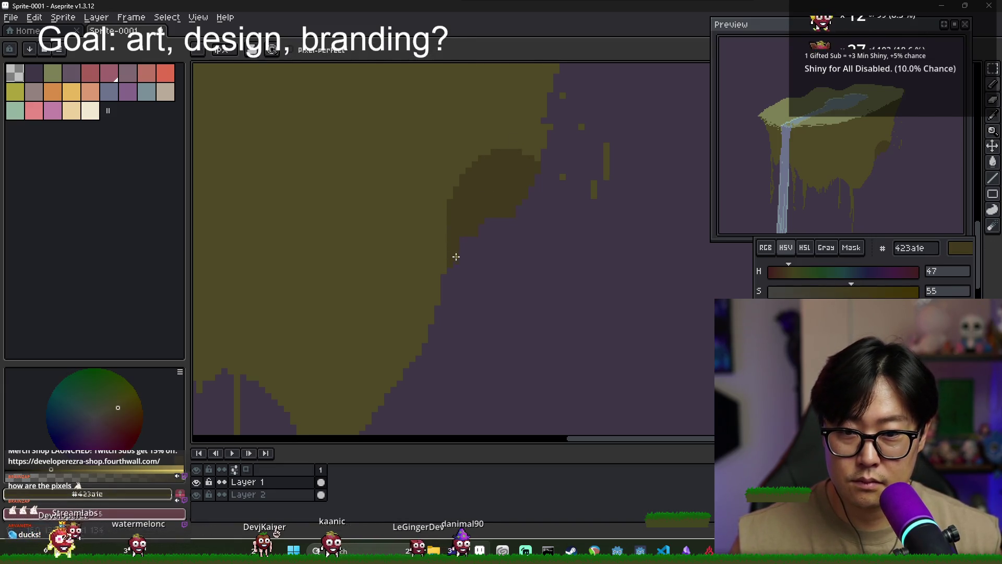
{"action": "scroll", "coordinate": [459, 219], "scroll_direction": "down", "scroll_amount": 1}
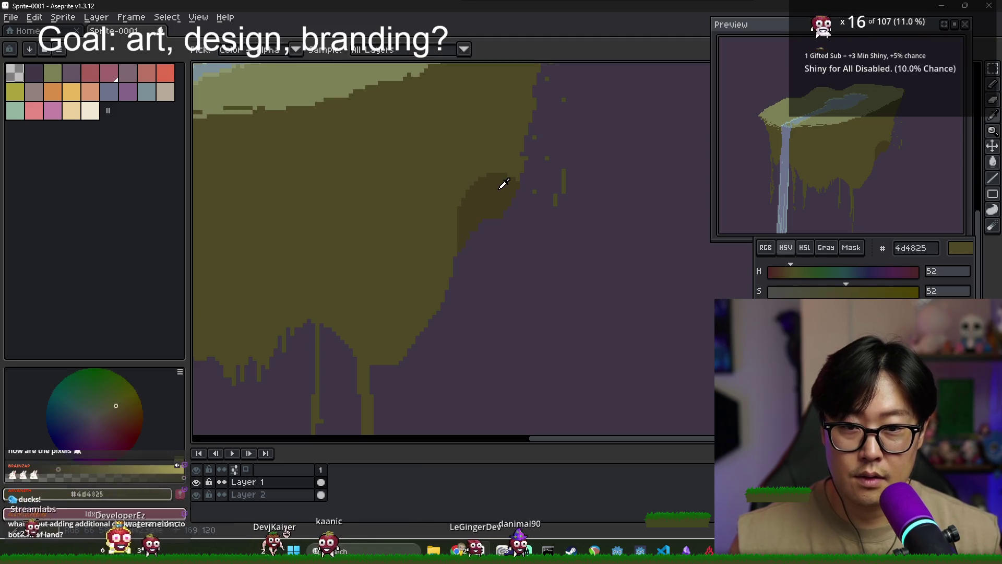
{"action": "left_click", "coordinate": [480, 172], "text": "alt"}
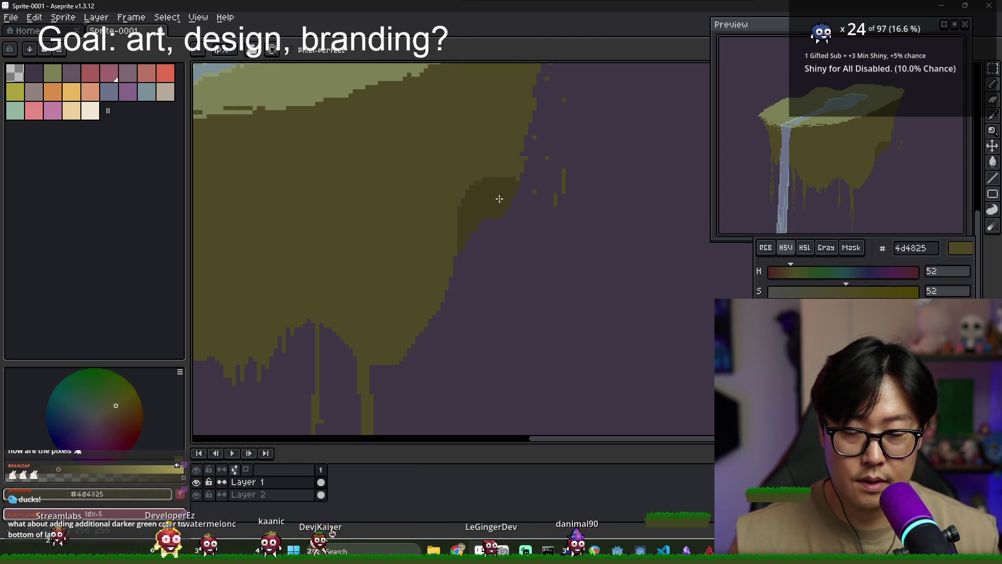
{"action": "scroll", "coordinate": [514, 201], "scroll_direction": "down", "scroll_amount": 1}
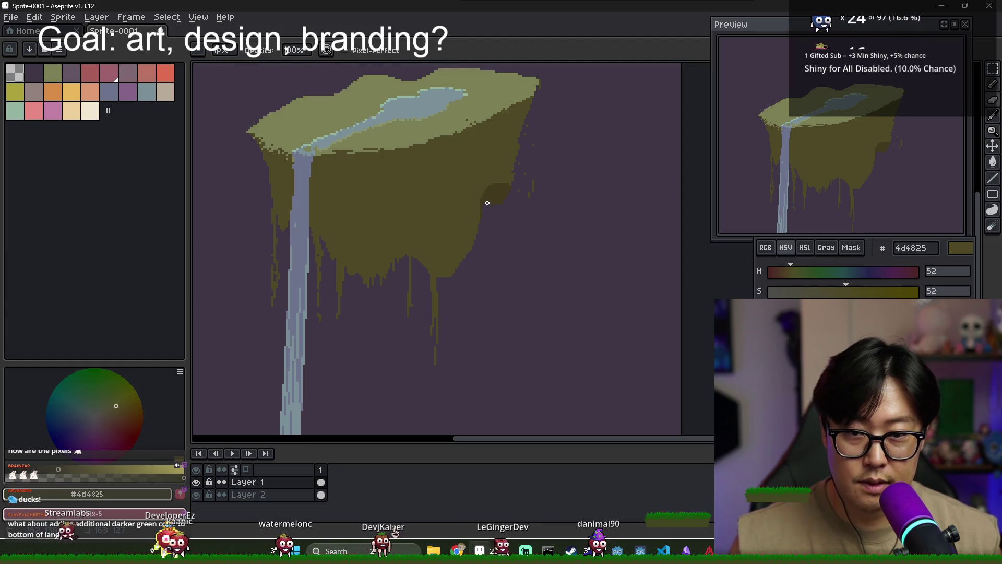
{"action": "scroll", "coordinate": [523, 208], "scroll_direction": "down", "scroll_amount": 3}
{"action": "scroll", "coordinate": [510, 179], "scroll_direction": "up", "scroll_amount": 6}
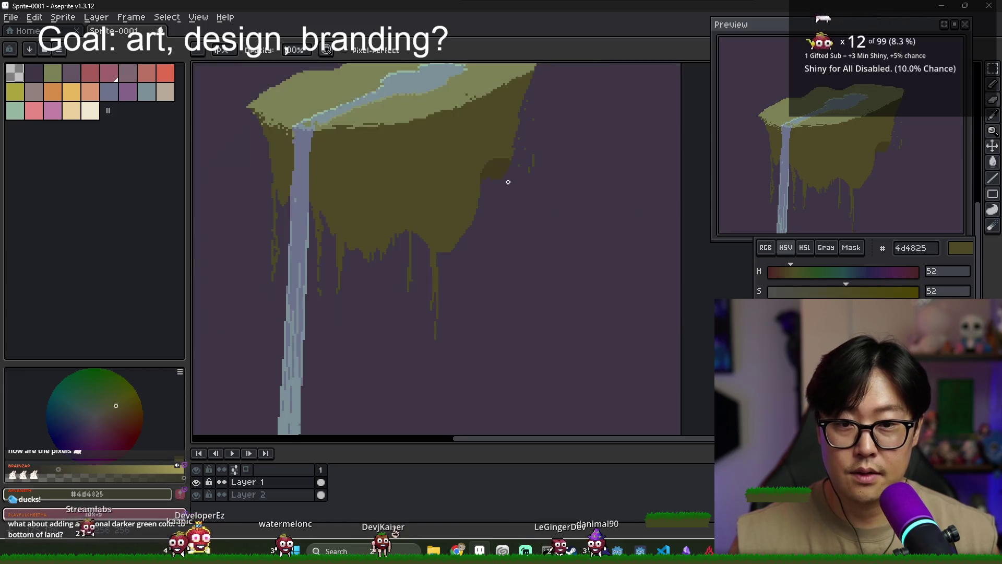
{"action": "left_click", "coordinate": [483, 154]}
{"action": "left_click_drag", "start_coordinate": [481, 139], "coordinate": [513, 125]}
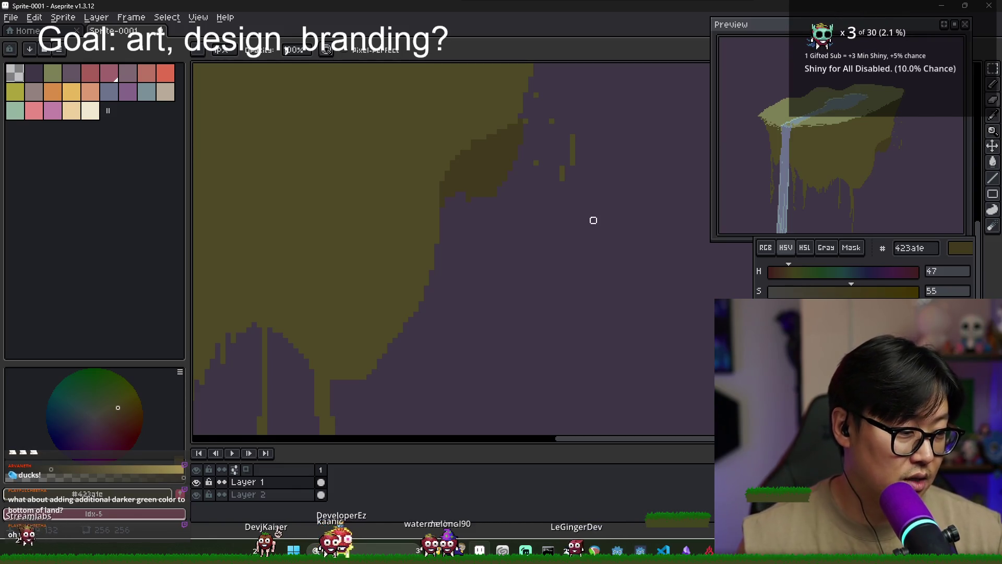
- Remove stray pixels at the land's top-right edge and add light green pixels there
{"action": "scroll", "coordinate": [554, 156], "scroll_direction": "down", "scroll_amount": 1}
{"action": "mouse_move", "coordinate": [533, 129]}
{"action": "left_mouse_down"}
{"action": "mouse_move", "coordinate": [558, 123]}
{"action": "mouse_move", "coordinate": [539, 103]}
{"action": "mouse_move", "coordinate": [575, 127]}
{"action": "mouse_move", "coordinate": [571, 70]}
{"action": "left_mouse_up"}
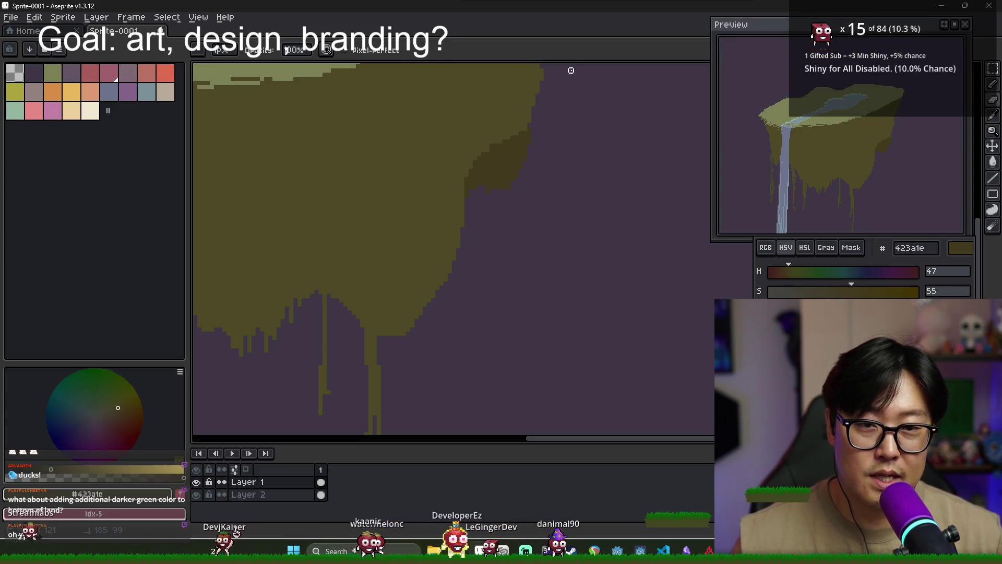
{"action": "scroll", "coordinate": [566, 125], "scroll_direction": "down", "scroll_amount": 2}
{"action": "scroll", "coordinate": [550, 174], "scroll_direction": "up", "scroll_amount": 2}
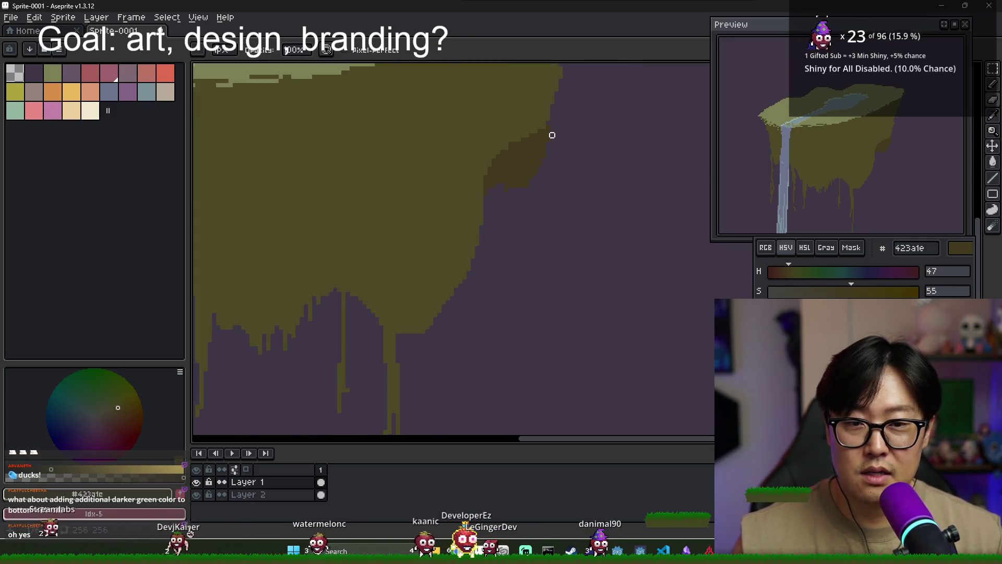
{"action": "scroll", "coordinate": [552, 135], "scroll_direction": "down", "scroll_amount": 2}
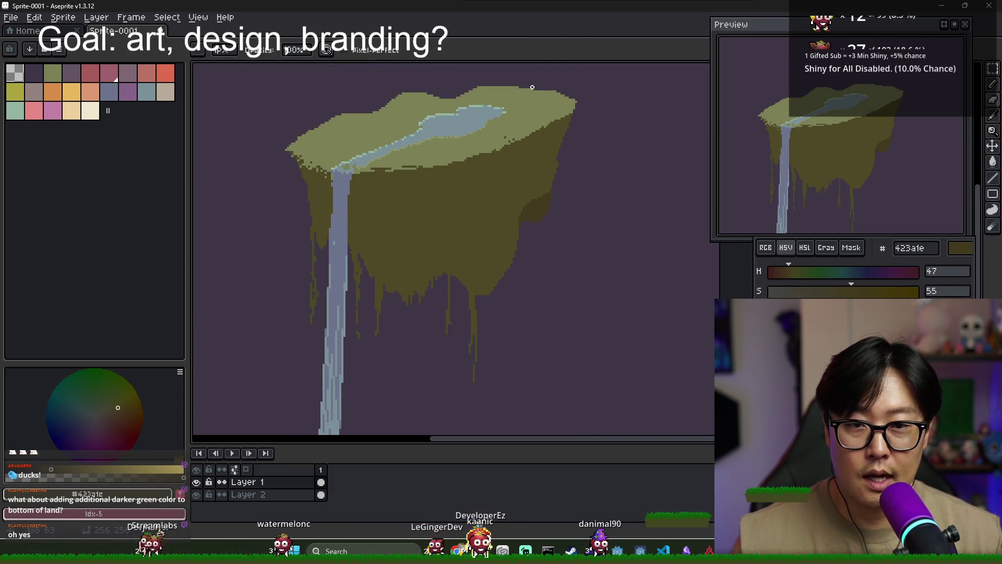
{"action": "mouse_move", "coordinate": [576, 106]}
{"action": "left_mouse_down"}
{"action": "mouse_move", "coordinate": [559, 92]}
{"action": "mouse_move", "coordinate": [566, 133]}
{"action": "left_mouse_up"}
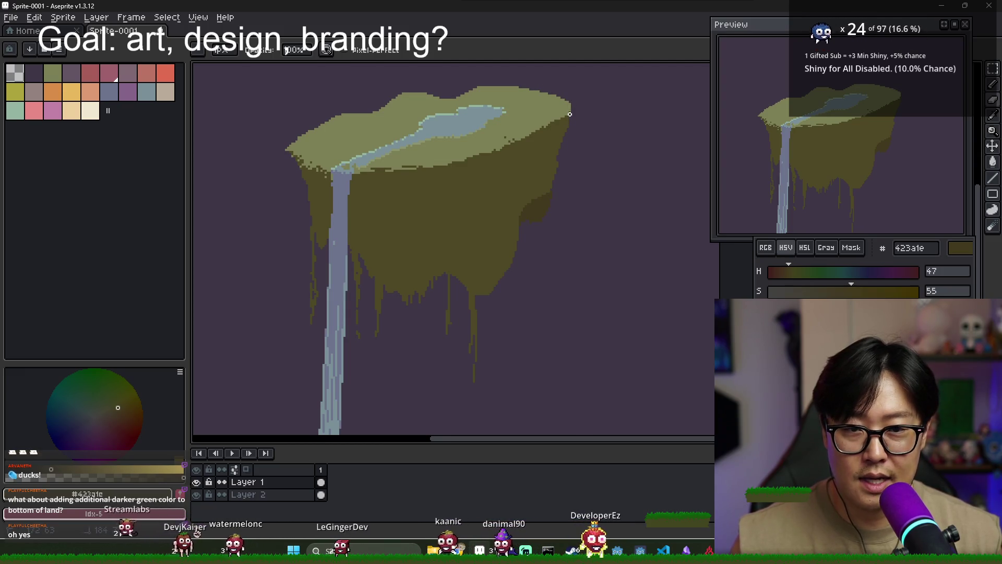
{"action": "scroll", "coordinate": [566, 133], "scroll_direction": "up", "scroll_amount": 2}
{"action": "left_click", "coordinate": [571, 118], "text": "alt"}
{"action": "left_click", "coordinate": [584, 106]}
{"action": "left_click", "coordinate": [578, 122], "text": "alt"}
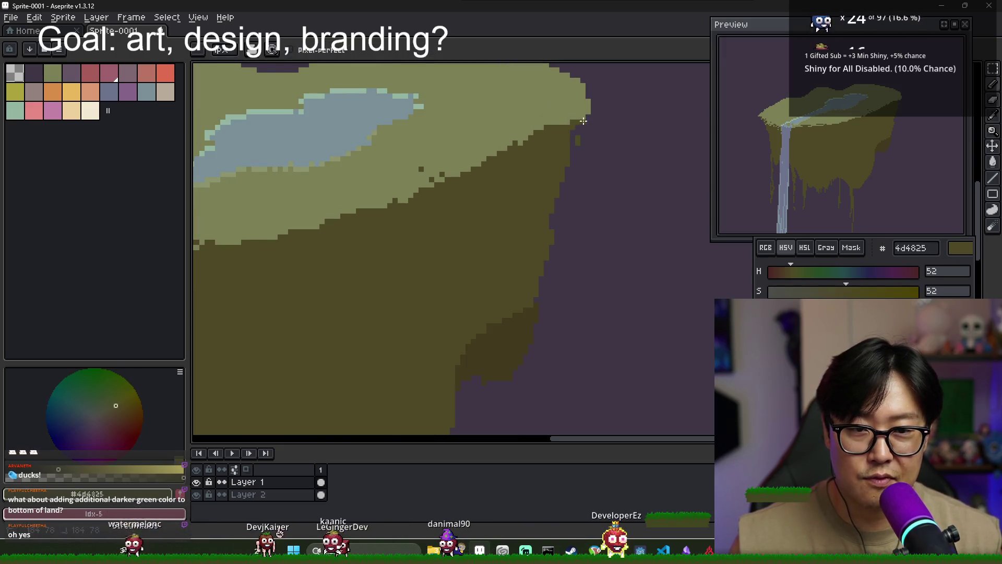
- Draw a shading line down the land's right edge and fill that band with olive
{"action": "scroll", "coordinate": [555, 124], "scroll_direction": "down", "scroll_amount": 5}
{"action": "scroll", "coordinate": [559, 156], "scroll_direction": "up", "scroll_amount": 3}
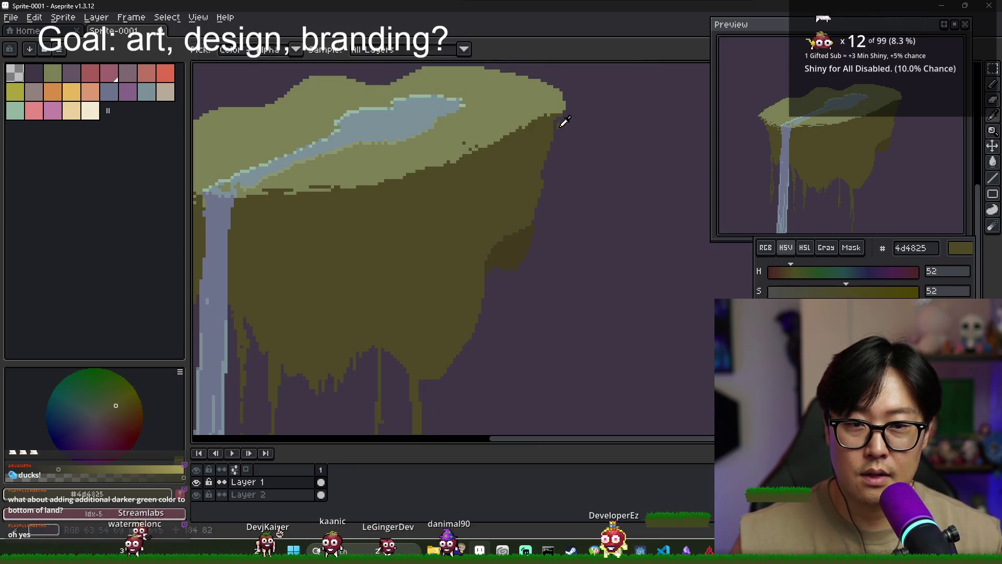
{"action": "scroll", "coordinate": [561, 121], "scroll_direction": "down", "scroll_amount": 4}
{"action": "scroll", "coordinate": [557, 206], "scroll_direction": "up", "scroll_amount": 5}
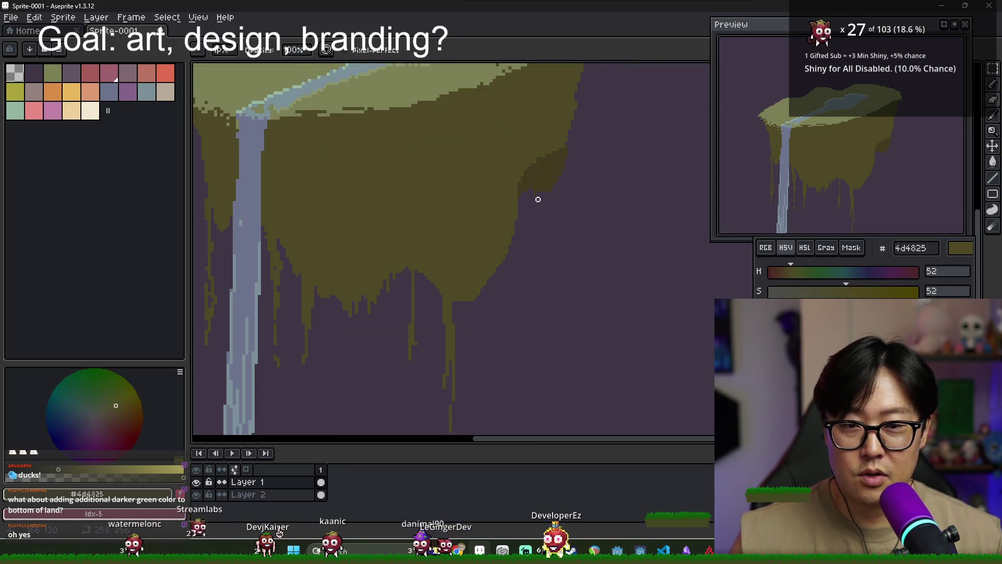
{"action": "left_click", "coordinate": [537, 196], "text": "alt"}
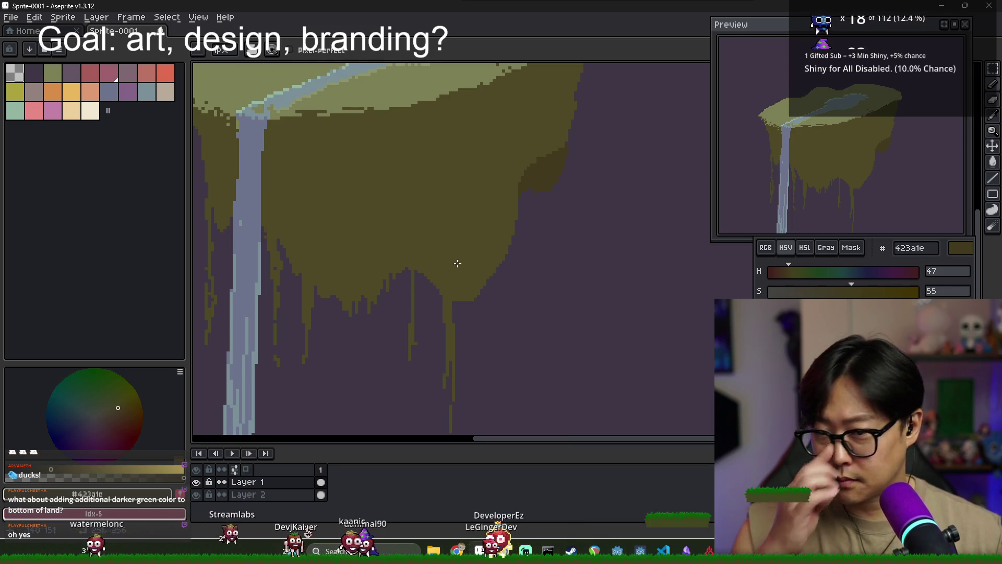
{"action": "scroll", "coordinate": [457, 262], "scroll_direction": "down", "scroll_amount": 3}
{"action": "scroll", "coordinate": [467, 253], "scroll_direction": "up", "scroll_amount": 2}
{"action": "scroll", "coordinate": [510, 203], "scroll_direction": "up", "scroll_amount": 1}
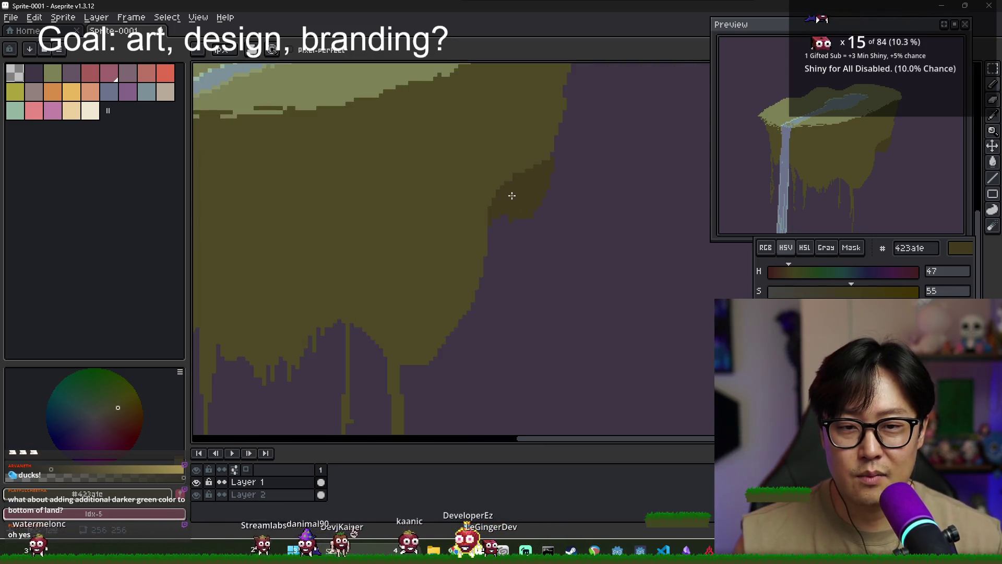
{"action": "scroll", "coordinate": [483, 190], "scroll_direction": "down", "scroll_amount": 3}
{"action": "scroll", "coordinate": [475, 151], "scroll_direction": "up", "scroll_amount": 2}
{"action": "scroll", "coordinate": [377, 172], "scroll_direction": "down", "scroll_amount": 3}
{"action": "left_click", "coordinate": [377, 172], "text": "alt"}
{"action": "scroll", "coordinate": [498, 152], "scroll_direction": "up", "scroll_amount": 3}
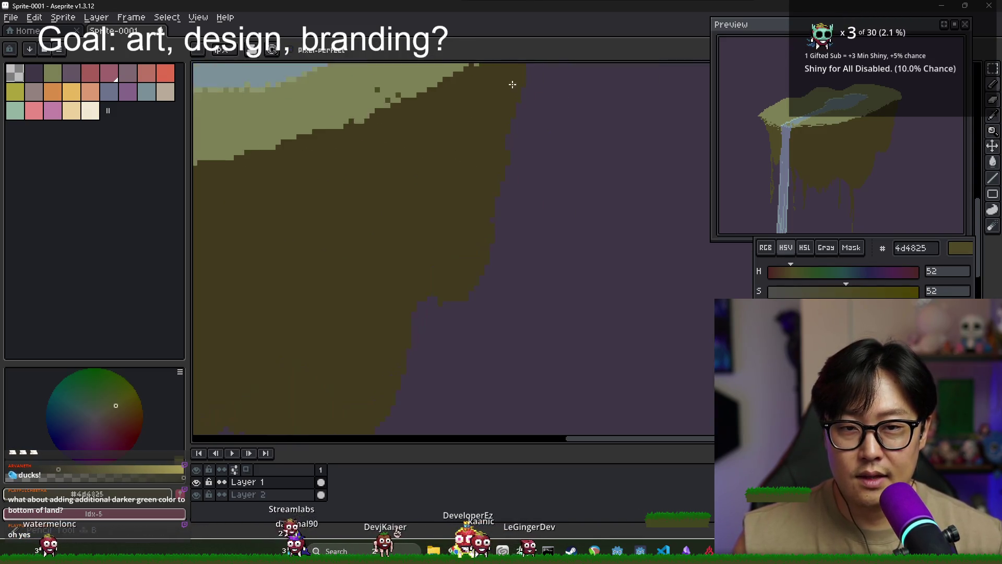
{"action": "left_click_drag", "start_coordinate": [496, 161], "coordinate": [449, 304]}
{"action": "key", "text": "g"}
{"action": "left_click", "coordinate": [475, 259]}
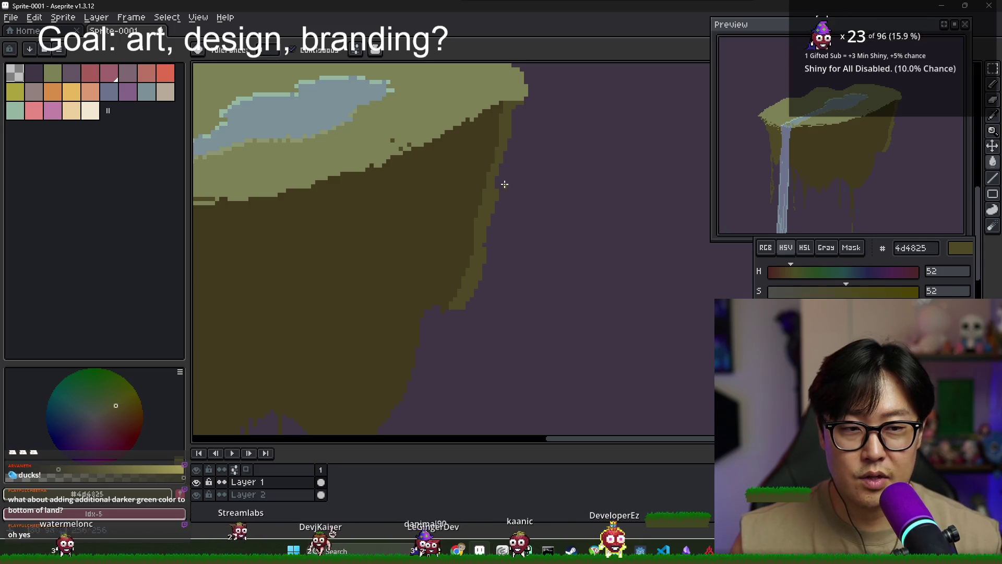
{"action": "scroll", "coordinate": [502, 177], "scroll_direction": "down", "scroll_amount": 3}
{"action": "key", "text": "b"}
- Fill the area and strip left of the waterfall with the darker 423a1e shade
{"action": "left_click", "coordinate": [487, 206], "text": "alt"}
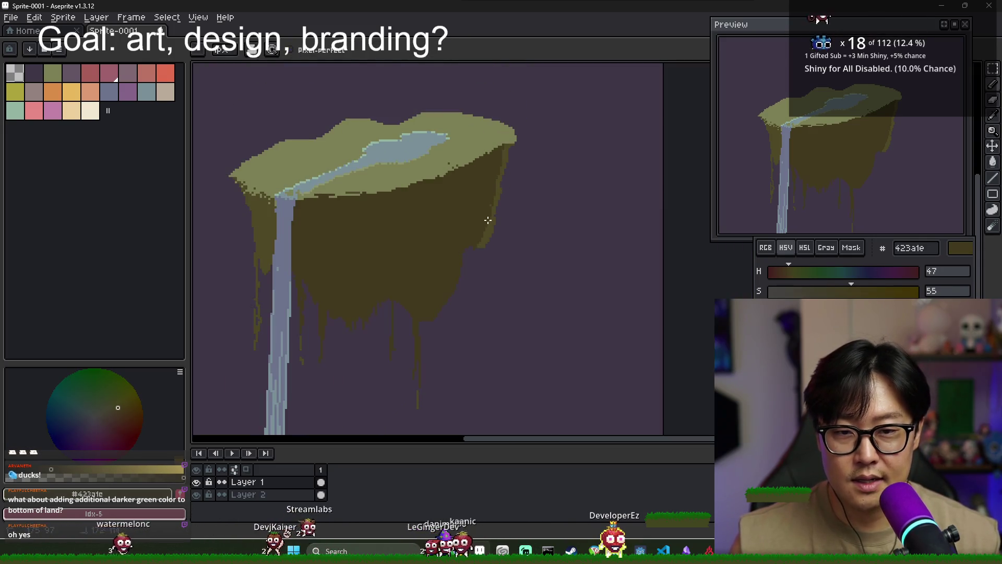
{"action": "left_click", "coordinate": [485, 231], "text": "alt"}
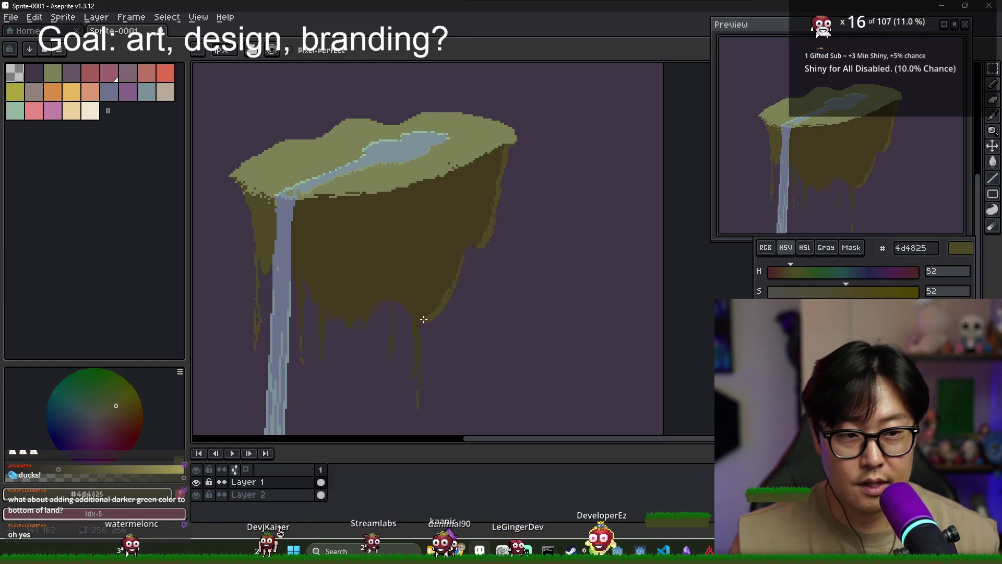
{"action": "scroll", "coordinate": [381, 293], "scroll_direction": "up", "scroll_amount": 1}
{"action": "scroll", "coordinate": [440, 268], "scroll_direction": "up", "scroll_amount": 2}
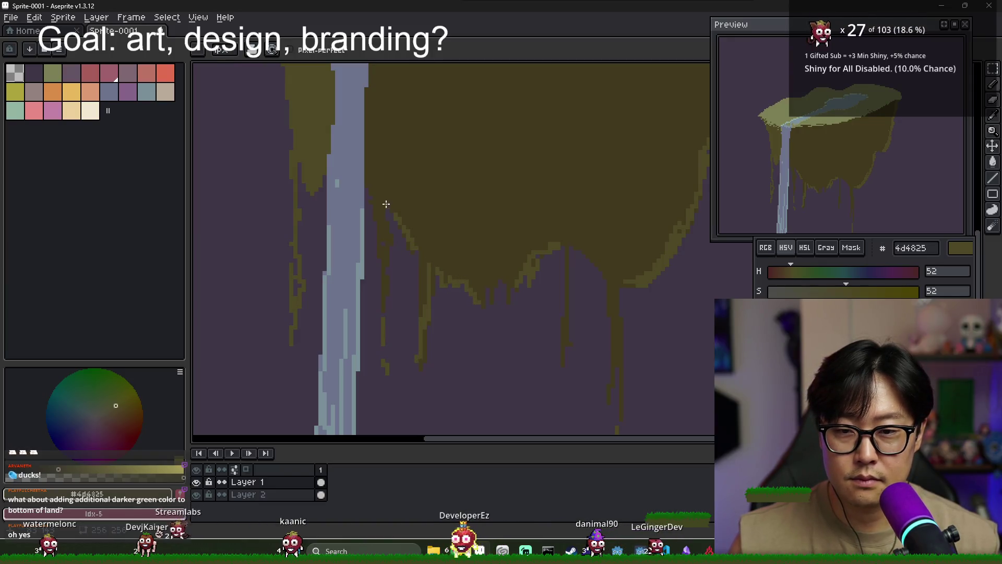
{"action": "scroll", "coordinate": [306, 134], "scroll_direction": "down", "scroll_amount": 2}
{"action": "left_click", "coordinate": [306, 133], "text": "alt"}
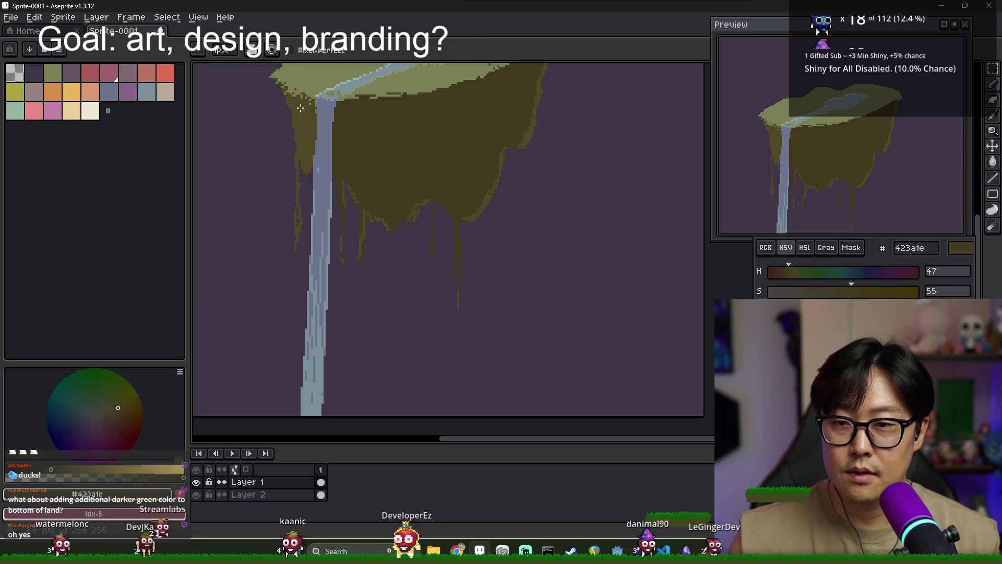
{"action": "key", "text": "g"}
{"action": "left_click", "coordinate": [306, 141]}
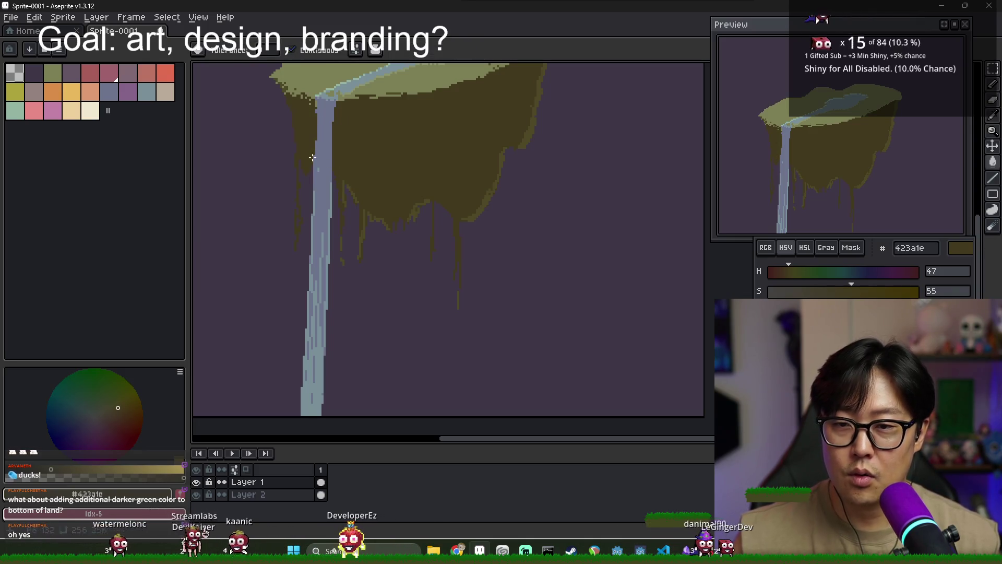
{"action": "scroll", "coordinate": [309, 150], "scroll_direction": "up", "scroll_amount": 2}
{"action": "scroll", "coordinate": [308, 157], "scroll_direction": "down", "scroll_amount": 2}
{"action": "key", "text": "b"}
{"action": "scroll", "coordinate": [294, 159], "scroll_direction": "up", "scroll_amount": 2}
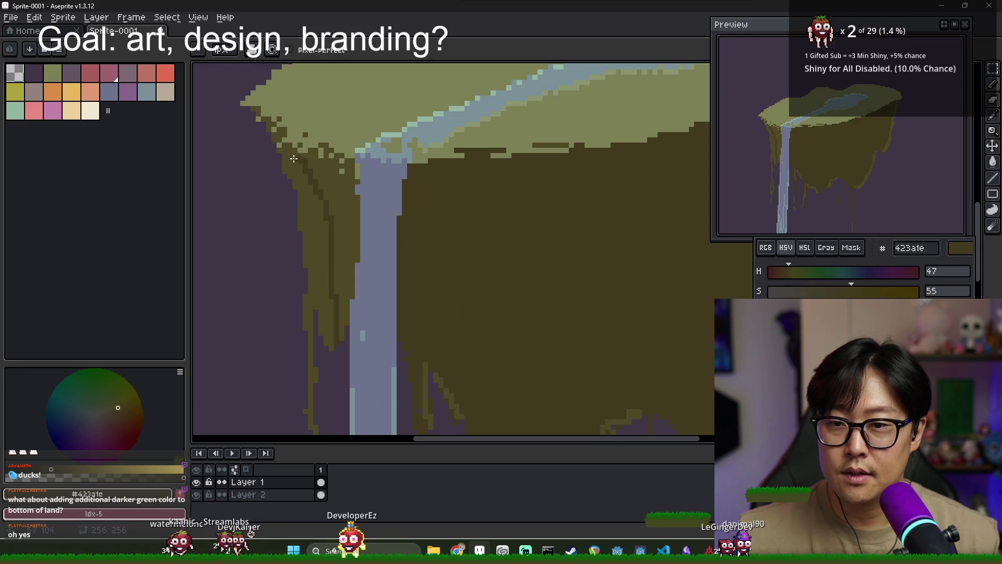
{"action": "key", "text": "g"}
{"action": "left_click", "coordinate": [308, 164]}
{"action": "scroll", "coordinate": [371, 213], "scroll_direction": "down", "scroll_amount": 2}
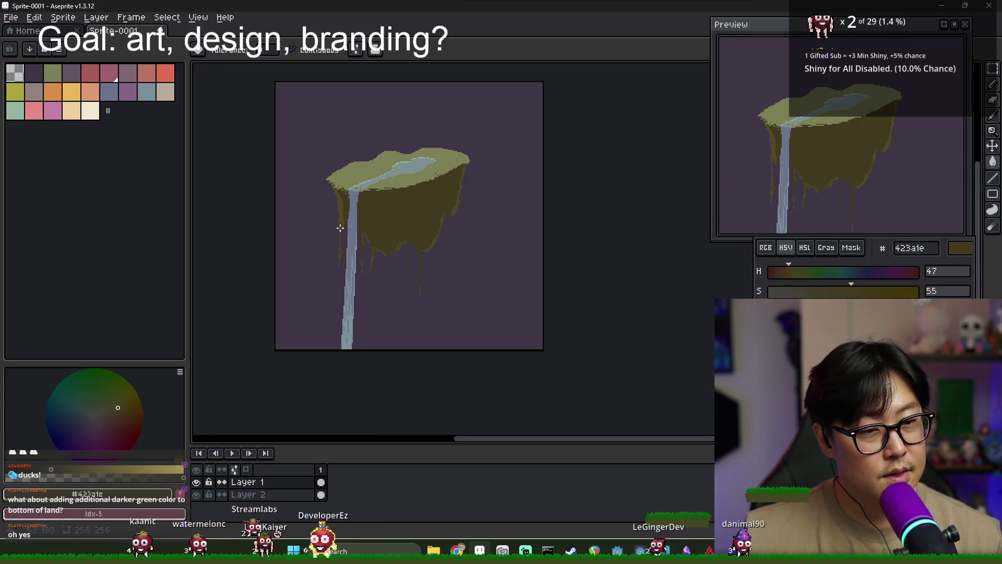
- Sample the lighter and darker olive tones from the land
{"action": "scroll", "coordinate": [340, 228], "scroll_direction": "up", "scroll_amount": 2}
{"action": "scroll", "coordinate": [355, 198], "scroll_direction": "up", "scroll_amount": 2}
{"action": "key", "text": "b"}
{"action": "left_click", "coordinate": [342, 170], "text": "alt"}
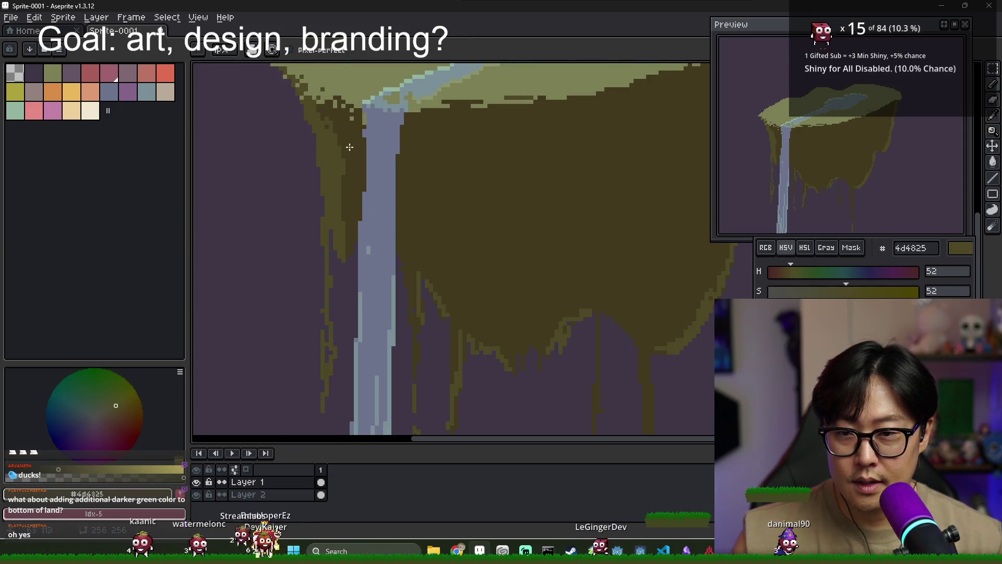
{"action": "left_click", "coordinate": [349, 147], "text": "alt"}
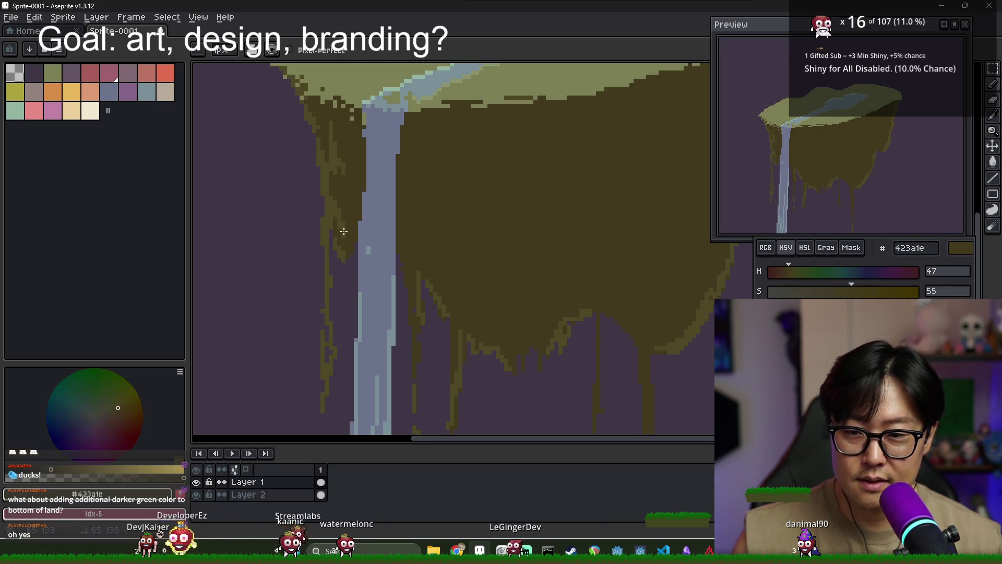
{"action": "scroll", "coordinate": [344, 242], "scroll_direction": "down", "scroll_amount": 1}
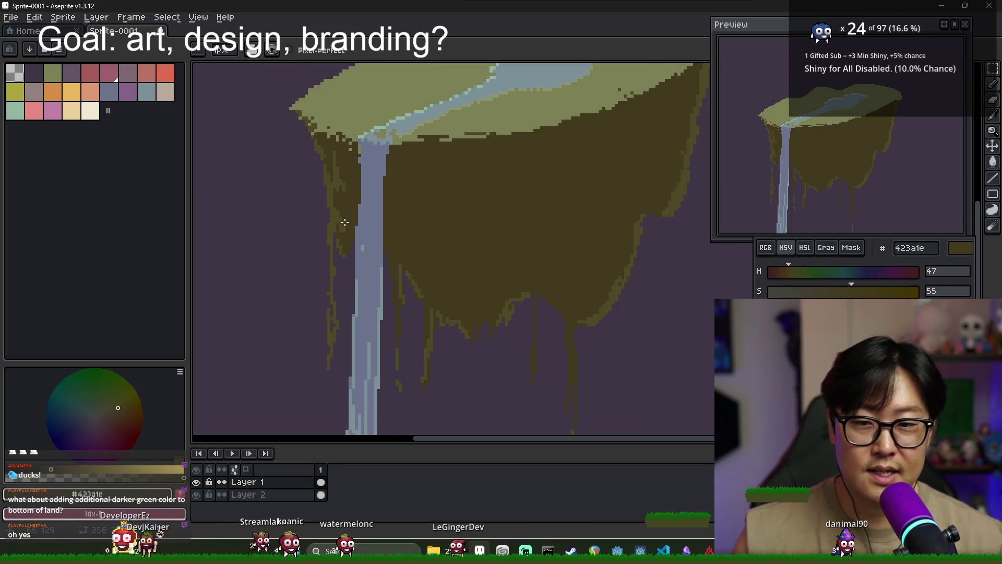
{"action": "left_click", "coordinate": [407, 243], "text": "alt"}
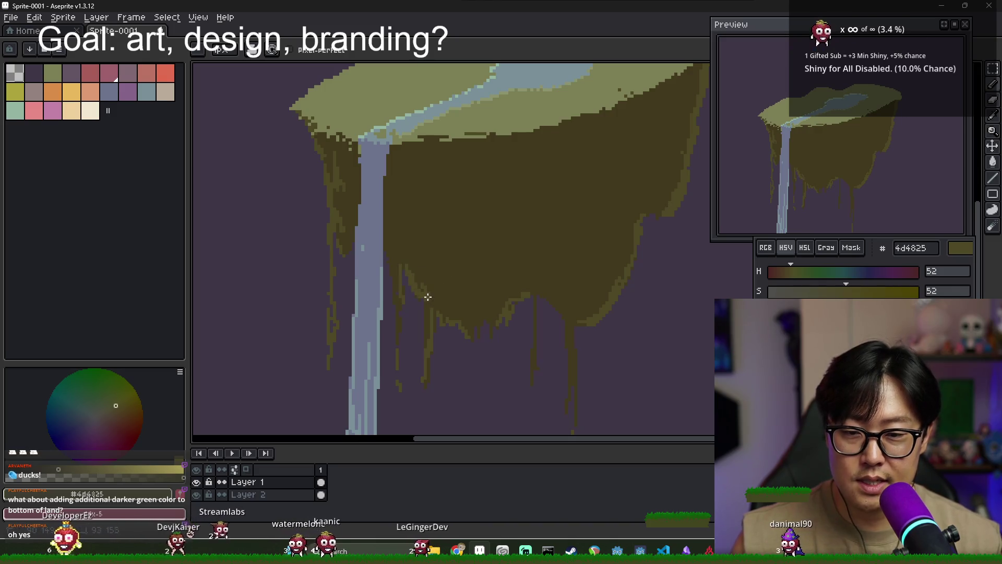
{"action": "scroll", "coordinate": [425, 295], "scroll_direction": "down", "scroll_amount": 3}
{"action": "scroll", "coordinate": [421, 311], "scroll_direction": "up", "scroll_amount": 2}
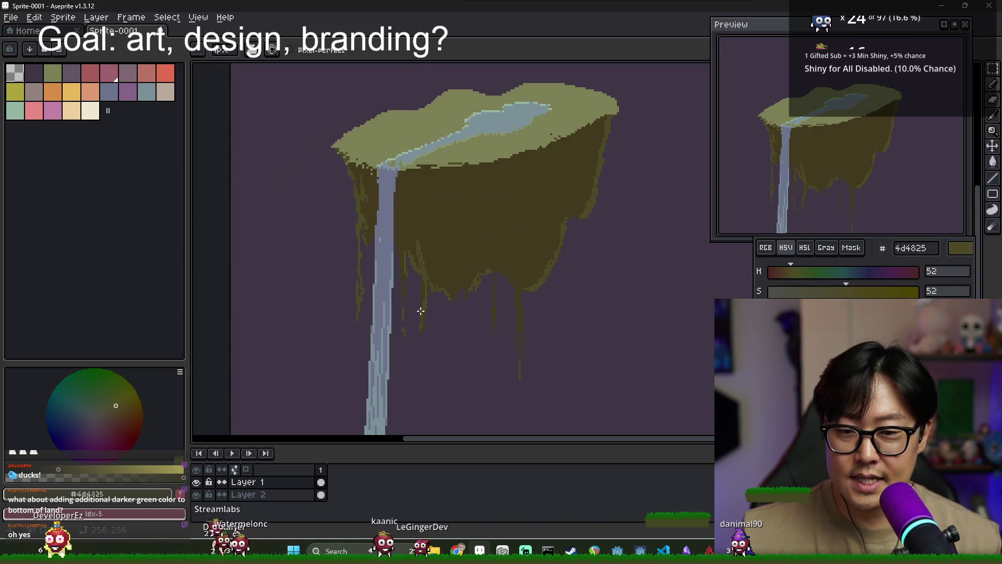
{"action": "scroll", "coordinate": [399, 306], "scroll_direction": "down", "scroll_amount": 2}
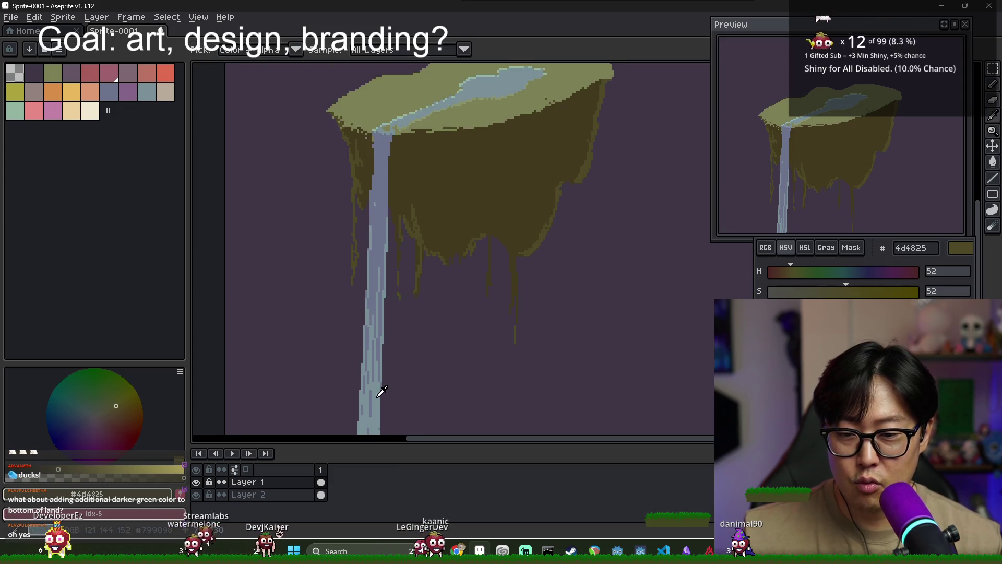
- Paint the waterfall's light blue #799098 over the dark streaks in the lower waterfall
{"action": "left_click", "coordinate": [378, 291], "text": "alt"}
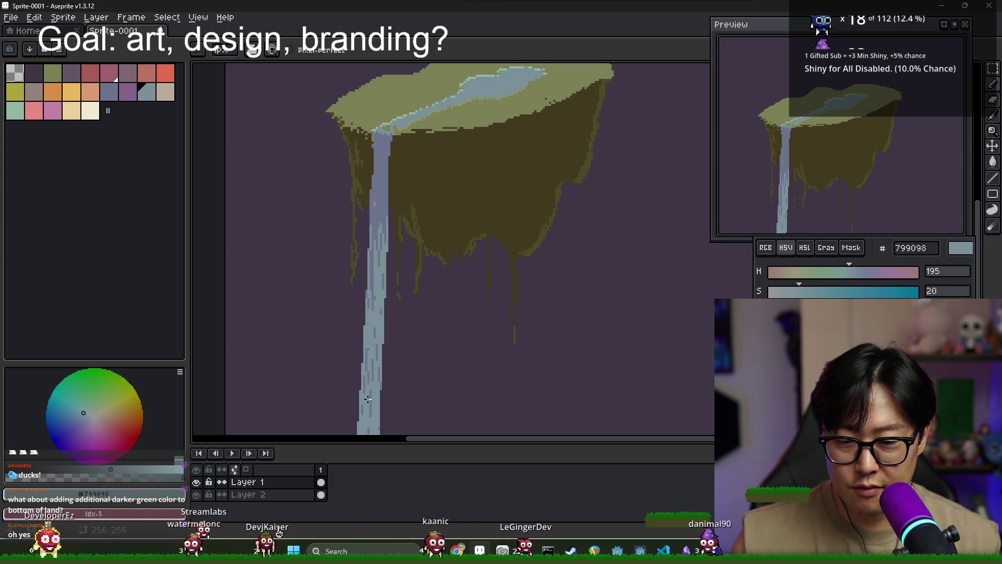
{"action": "scroll", "coordinate": [384, 289], "scroll_direction": "up", "scroll_amount": 1}
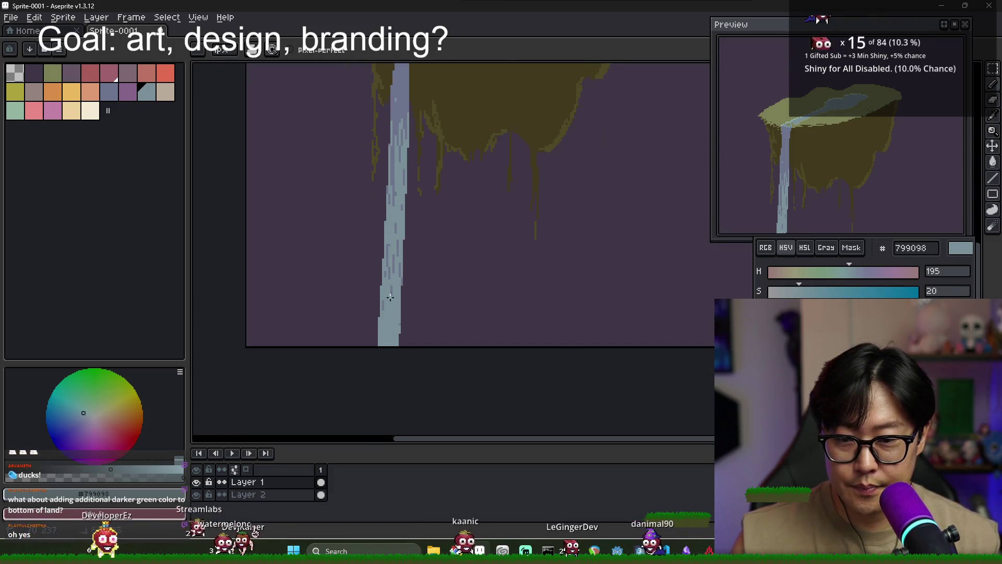
{"action": "scroll", "coordinate": [393, 274], "scroll_direction": "up", "scroll_amount": 1}
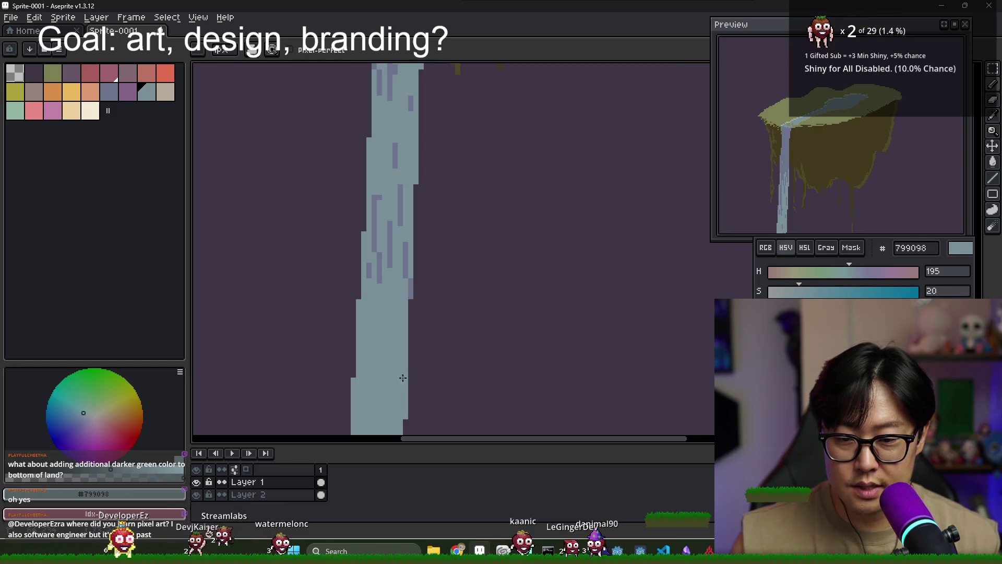
{"action": "left_click_drag", "start_coordinate": [394, 265], "coordinate": [375, 240]}
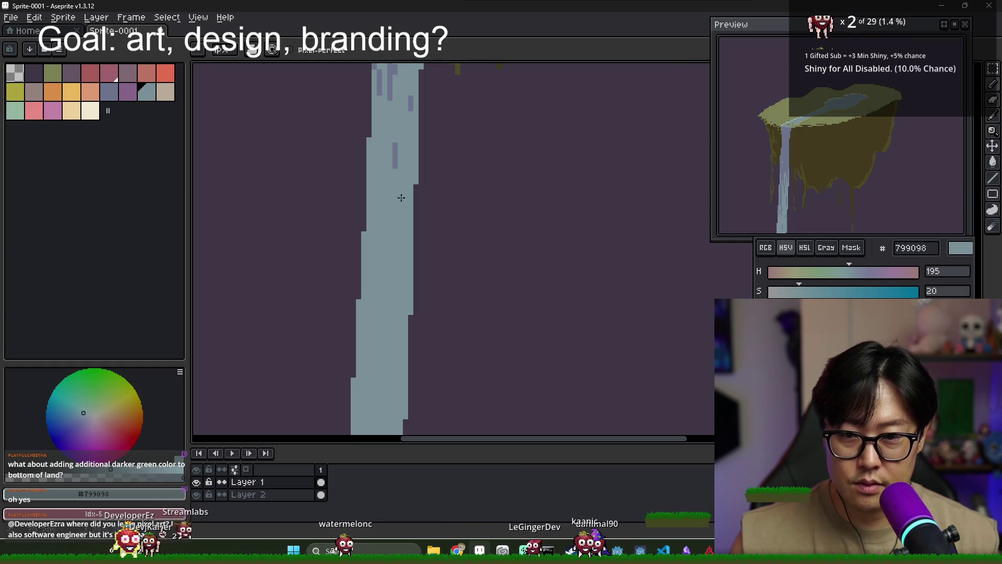
{"action": "scroll", "coordinate": [381, 188], "scroll_direction": "down", "scroll_amount": 2}
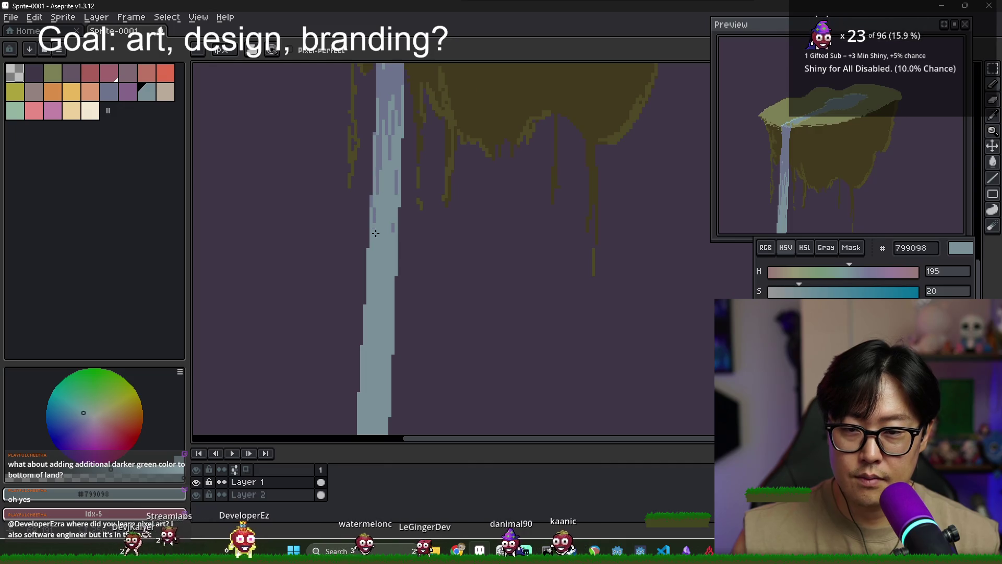
{"action": "scroll", "coordinate": [388, 238], "scroll_direction": "down", "scroll_amount": 5}
{"action": "scroll", "coordinate": [387, 238], "scroll_direction": "up", "scroll_amount": 5}
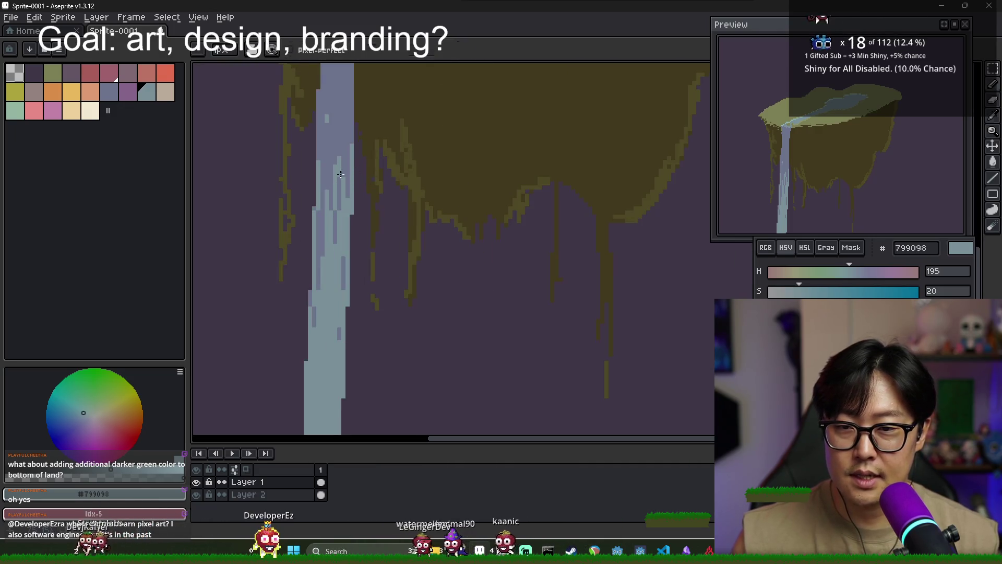
{"action": "scroll", "coordinate": [335, 178], "scroll_direction": "down", "scroll_amount": 1}
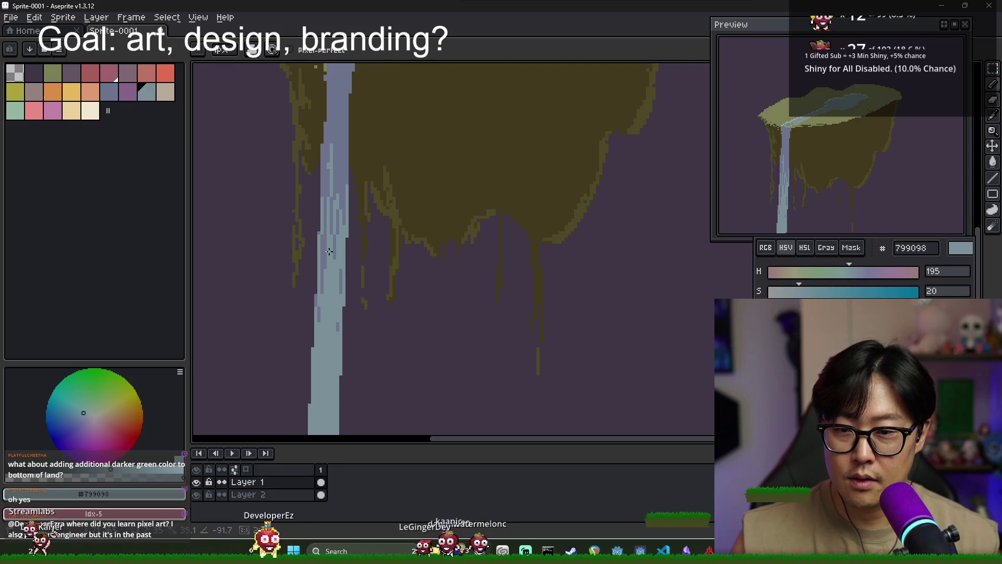
{"action": "scroll", "coordinate": [341, 175], "scroll_direction": "down", "scroll_amount": 4}
{"action": "scroll", "coordinate": [346, 202], "scroll_direction": "up", "scroll_amount": 4}
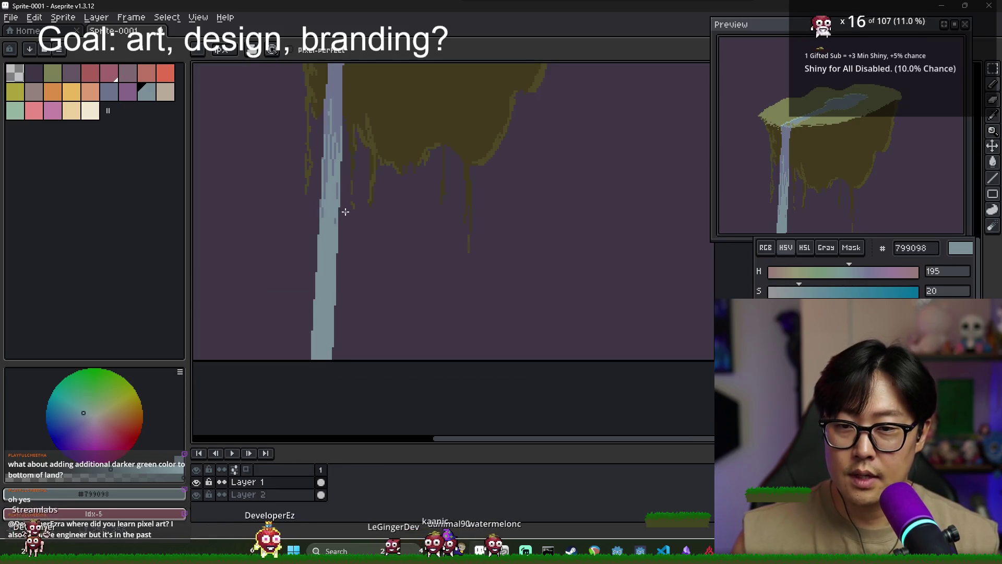
{"action": "left_click_drag", "start_coordinate": [369, 138], "coordinate": [375, 250]}
{"action": "left_click", "coordinate": [385, 248], "text": "alt"}
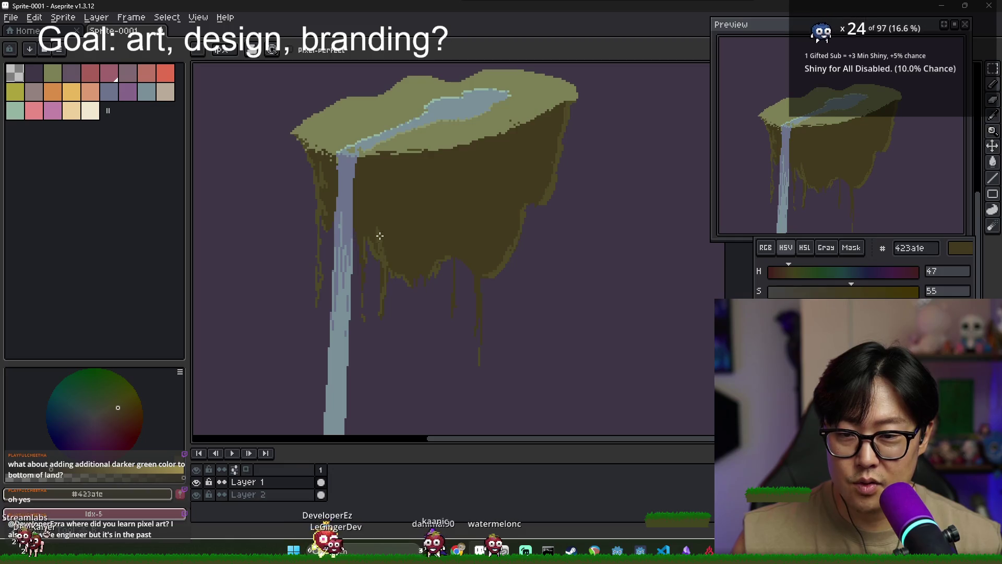
- Draw two diagonal lighter-olive strokes on the underside and bucket-fill the outlined area
{"action": "scroll", "coordinate": [385, 246], "scroll_direction": "up", "scroll_amount": 2}
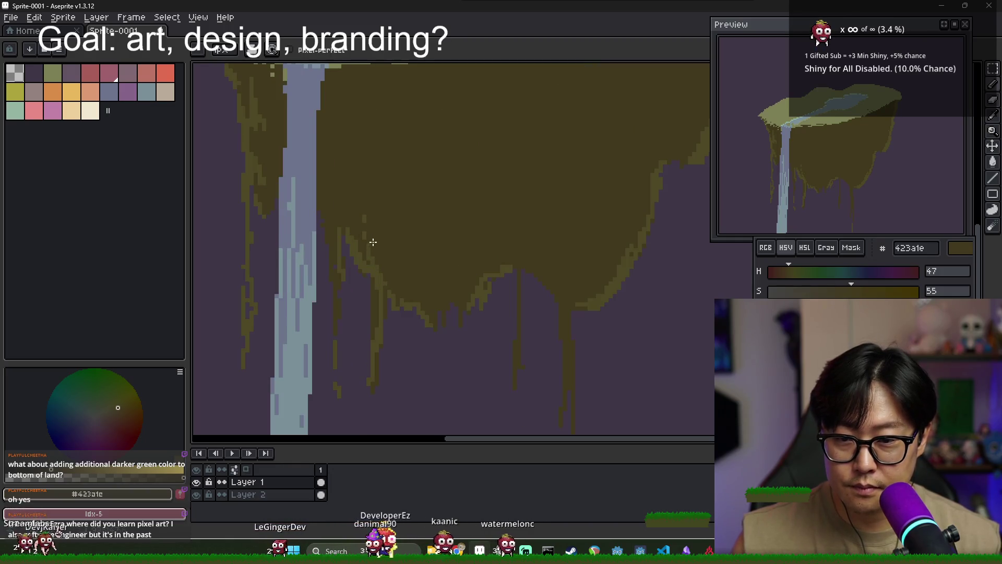
{"action": "left_click", "coordinate": [358, 234], "text": "alt"}
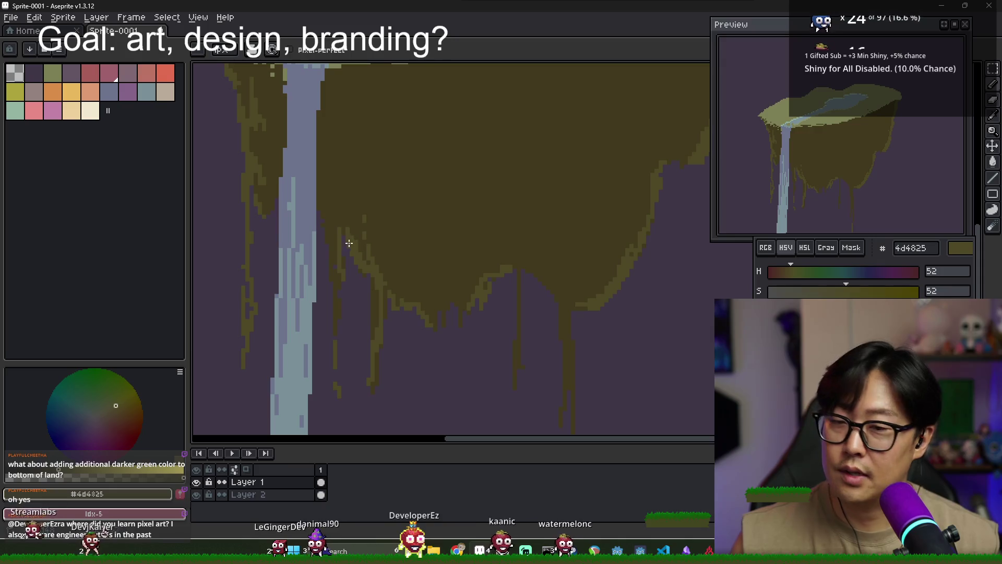
{"action": "left_click_drag", "start_coordinate": [375, 195], "coordinate": [416, 250]}
{"action": "mouse_move", "coordinate": [375, 193]}
{"action": "left_mouse_down"}
{"action": "mouse_move", "coordinate": [409, 261]}
{"action": "mouse_move", "coordinate": [440, 288]}
{"action": "left_mouse_up"}
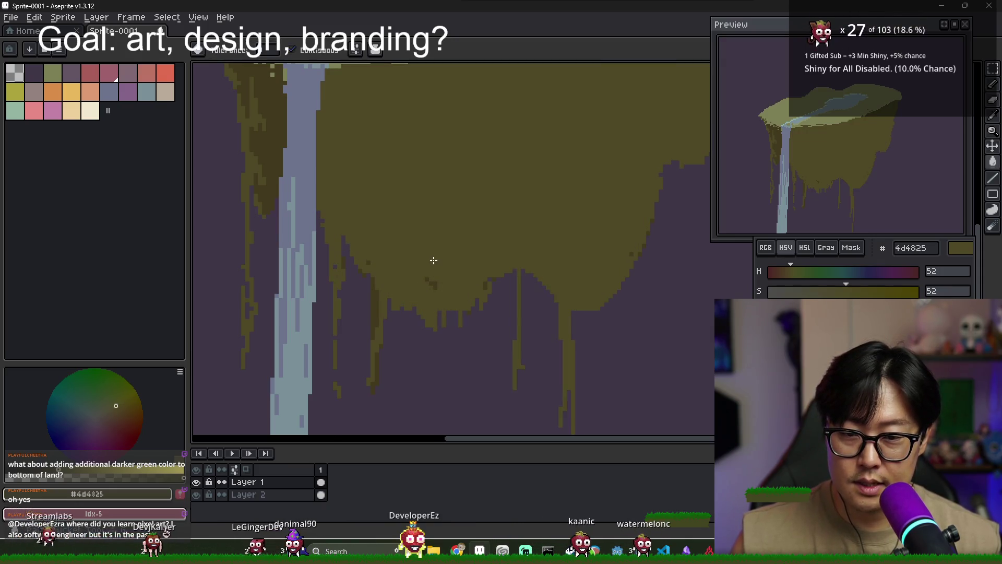
{"action": "scroll", "coordinate": [405, 259], "scroll_direction": "down", "scroll_amount": 2}
{"action": "scroll", "coordinate": [349, 157], "scroll_direction": "up", "scroll_amount": 3}
{"action": "key", "text": "g"}
{"action": "left_click", "coordinate": [376, 192]}
{"action": "scroll", "coordinate": [378, 188], "scroll_direction": "down", "scroll_amount": 2}
{"action": "key", "text": "b"}
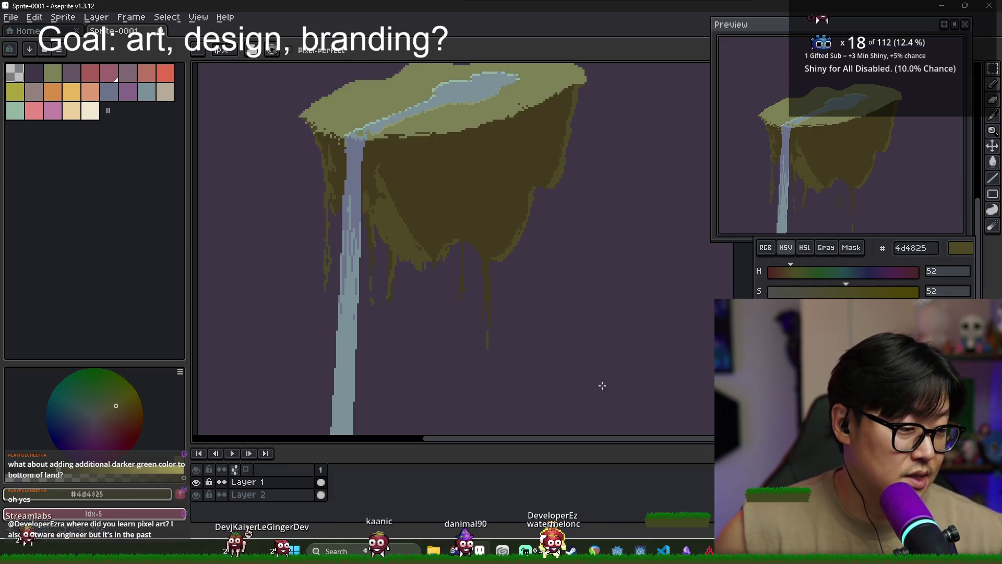
- Alternately sample the darker and lighter olive from the land while moving along the underside
{"action": "left_click", "coordinate": [382, 172], "text": "alt"}
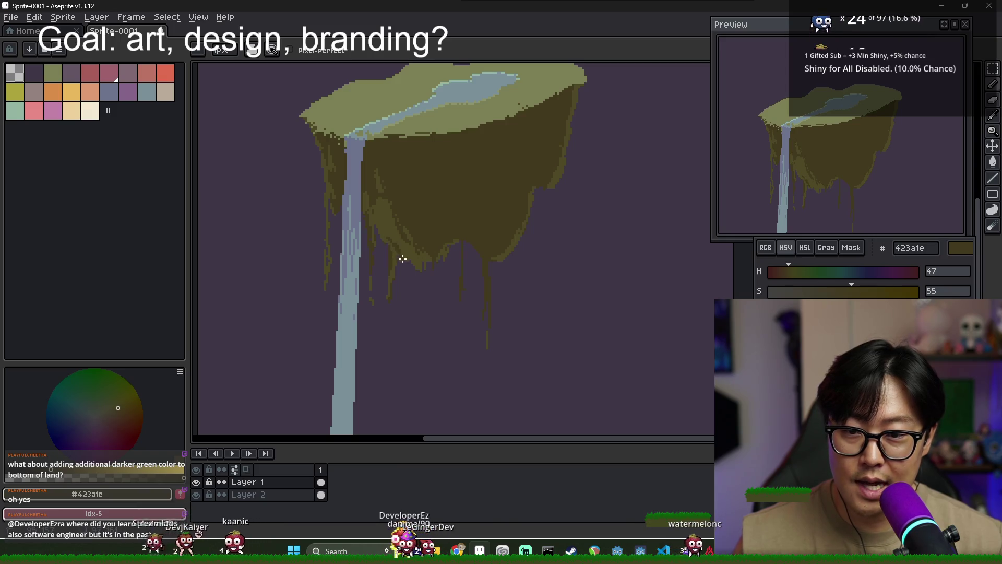
{"action": "scroll", "coordinate": [410, 264], "scroll_direction": "up", "scroll_amount": 1}
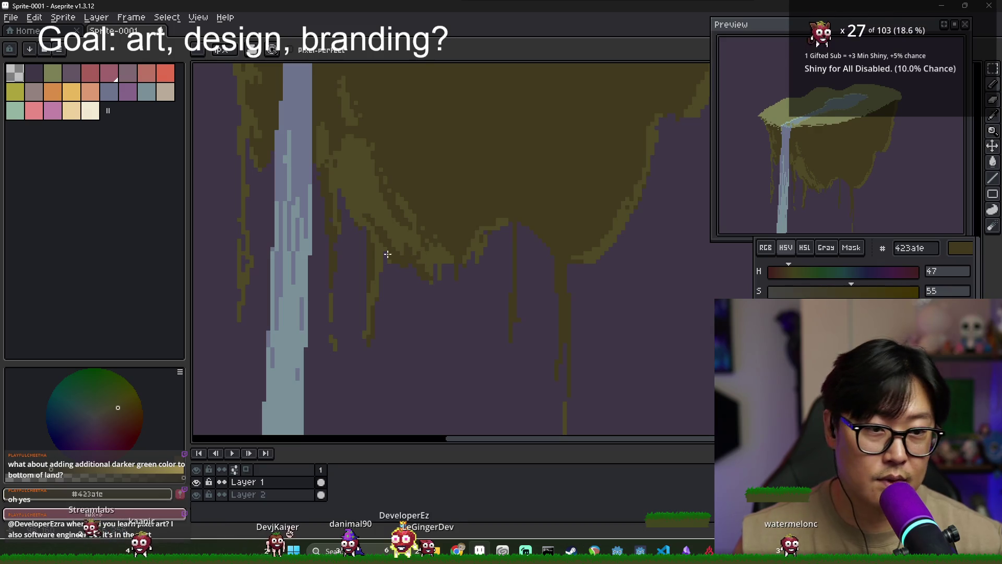
{"action": "left_click", "coordinate": [387, 218], "text": "alt"}
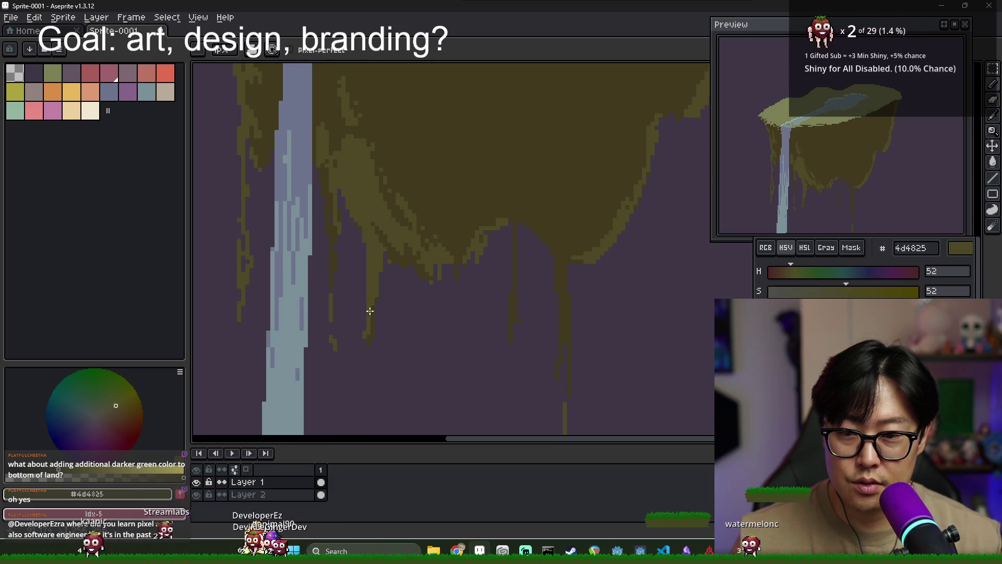
{"action": "left_click", "coordinate": [371, 235], "text": "alt"}
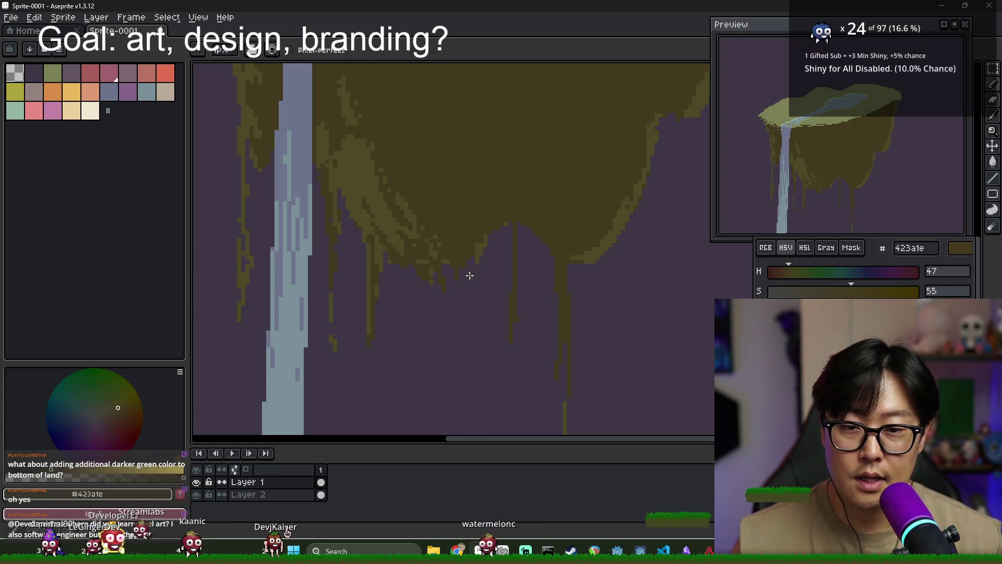
{"action": "left_click", "coordinate": [460, 273], "text": "alt"}
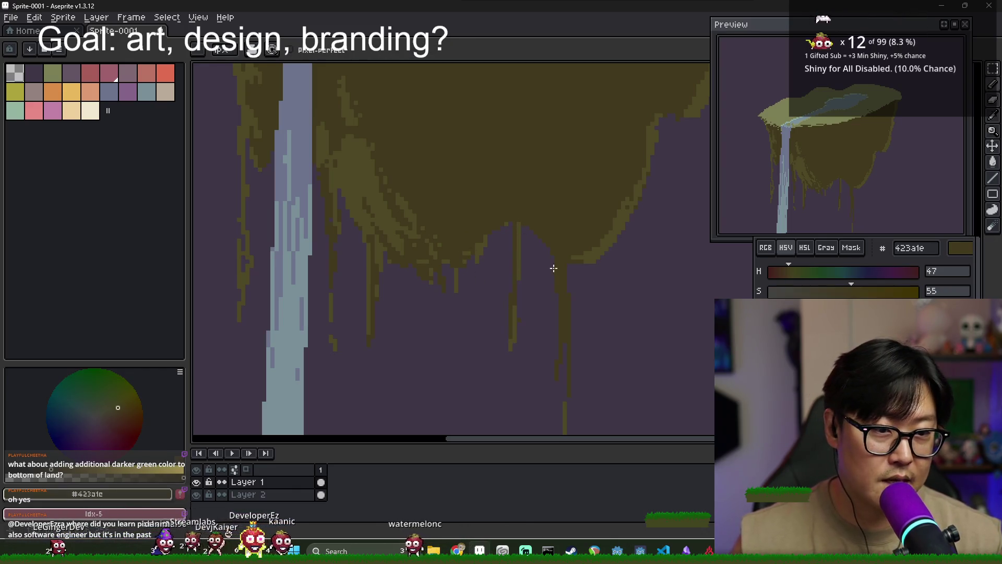
{"action": "left_click_drag", "start_coordinate": [571, 310], "coordinate": [540, 242]}
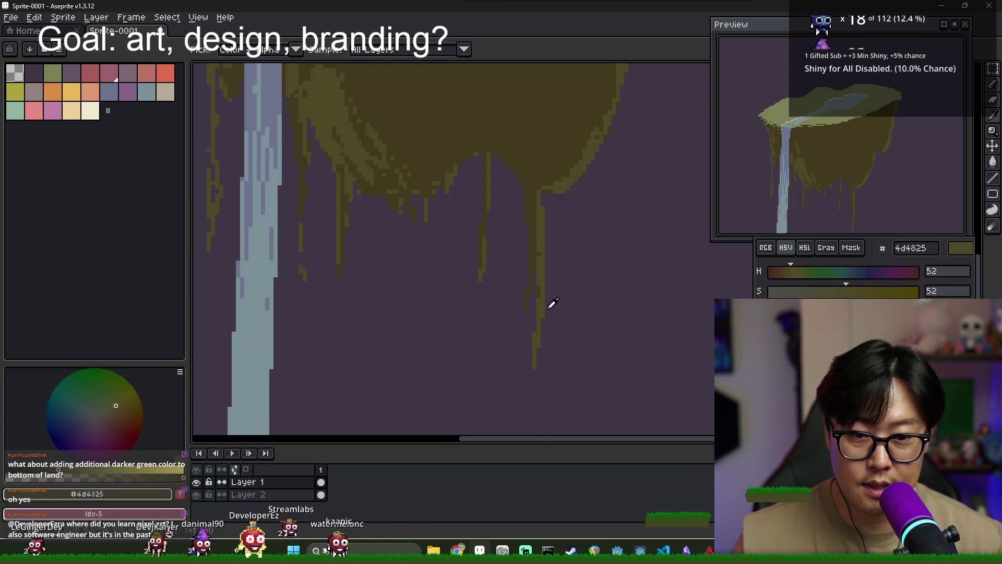
- Sample the purple background and a drip's olive, then switch to the Eraser
{"action": "left_click", "coordinate": [541, 326], "text": "alt"}
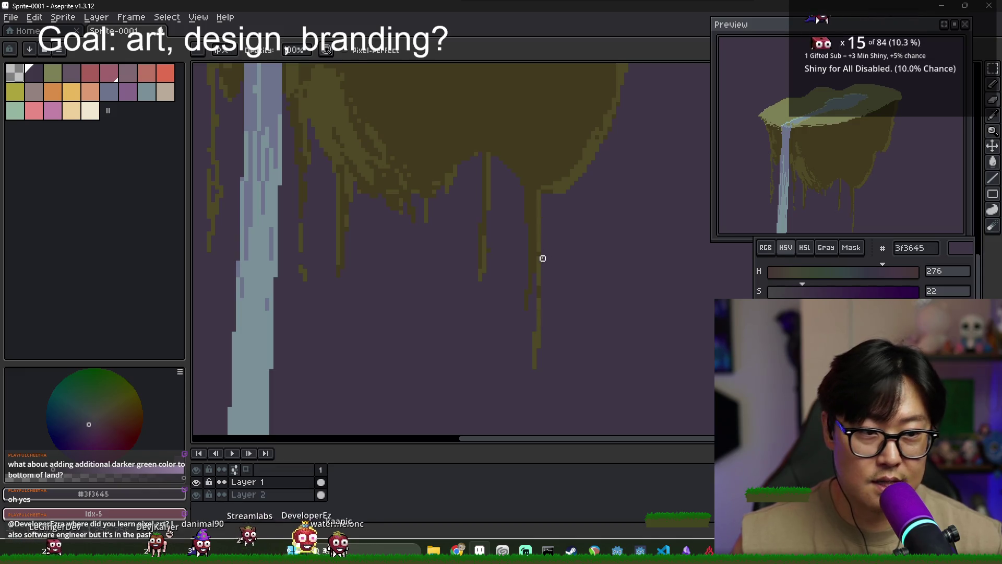
{"action": "left_click", "coordinate": [542, 206], "text": "alt"}
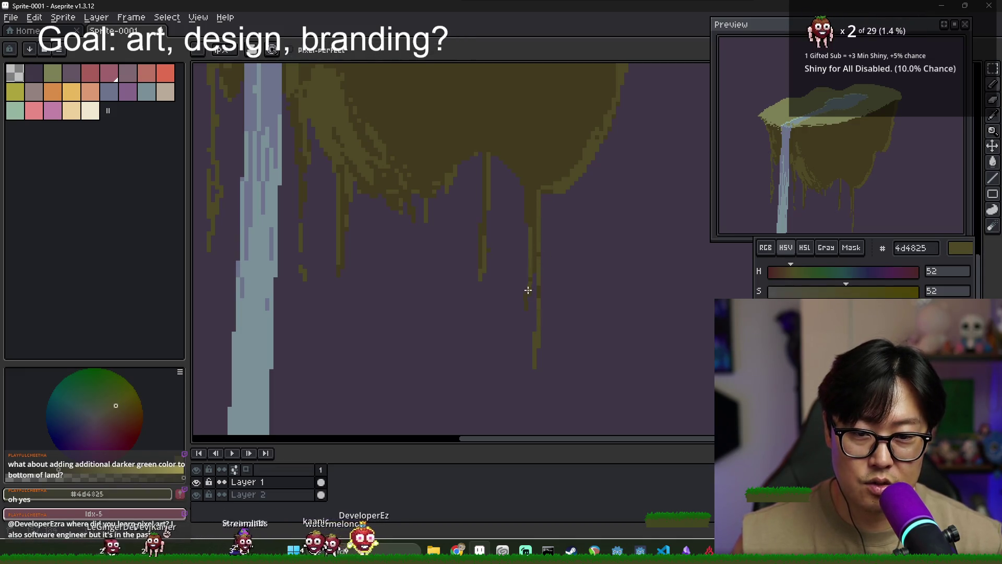
{"action": "key", "text": "e"}
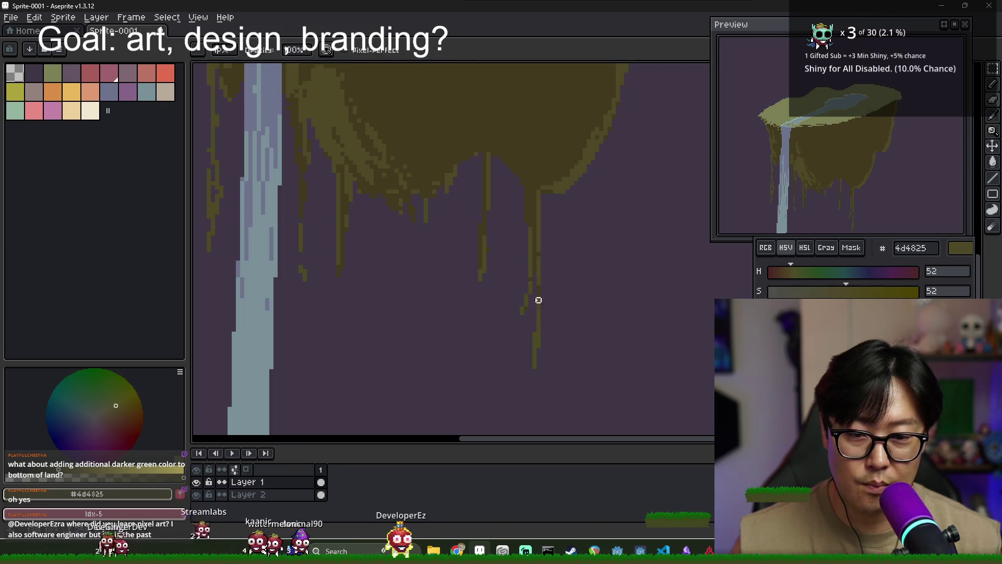
{"action": "scroll", "coordinate": [538, 277], "scroll_direction": "up", "scroll_amount": 1}
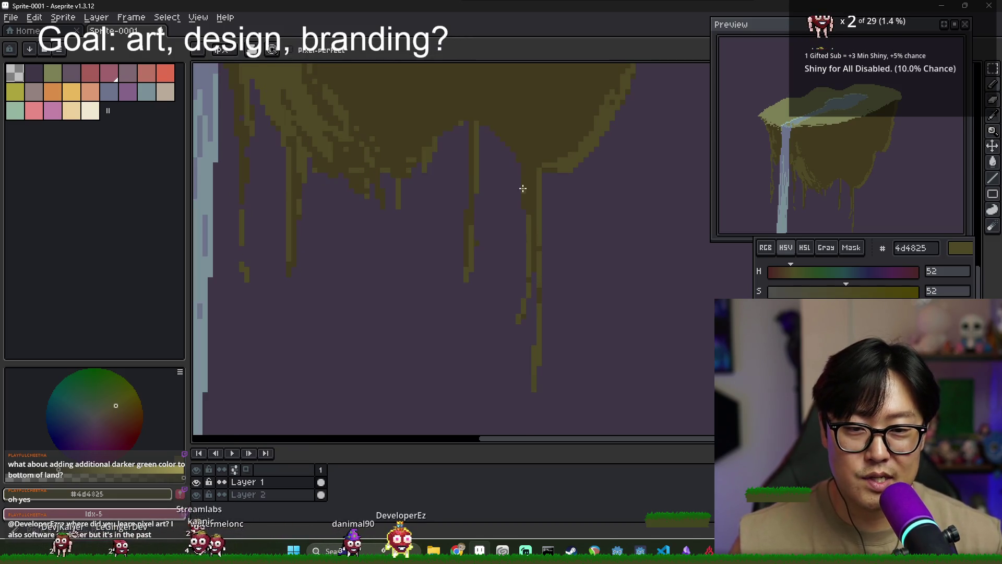
{"action": "scroll", "coordinate": [529, 270], "scroll_direction": "down", "scroll_amount": 1}
{"action": "scroll", "coordinate": [494, 275], "scroll_direction": "down", "scroll_amount": 1}
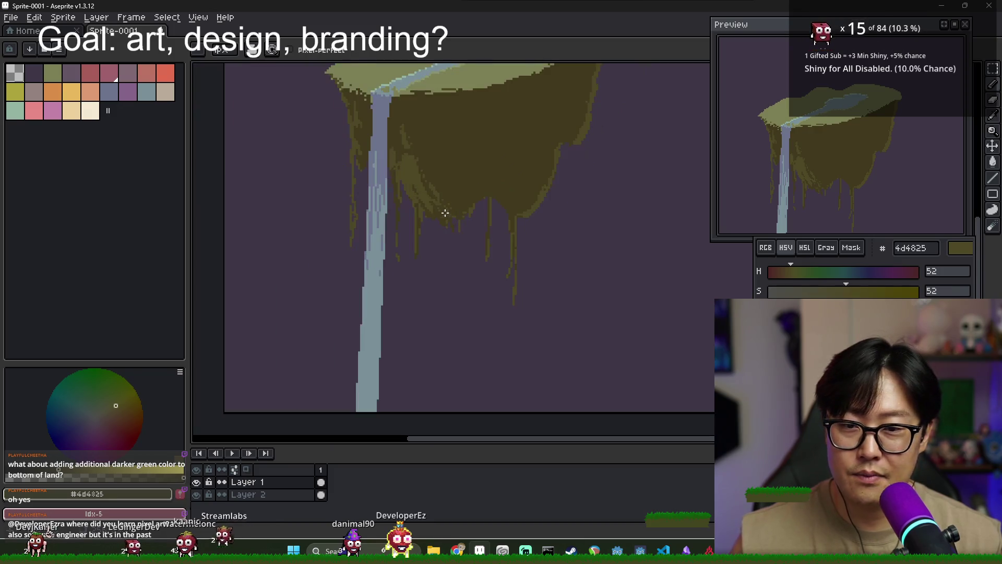
{"action": "scroll", "coordinate": [365, 234], "scroll_direction": "up", "scroll_amount": 1}
- With the eyedropper, alternate between the darker 423a1e and lighter 4d4825 olives from the land
{"action": "key", "text": "i"}
{"action": "left_click", "coordinate": [408, 238], "text": "alt"}
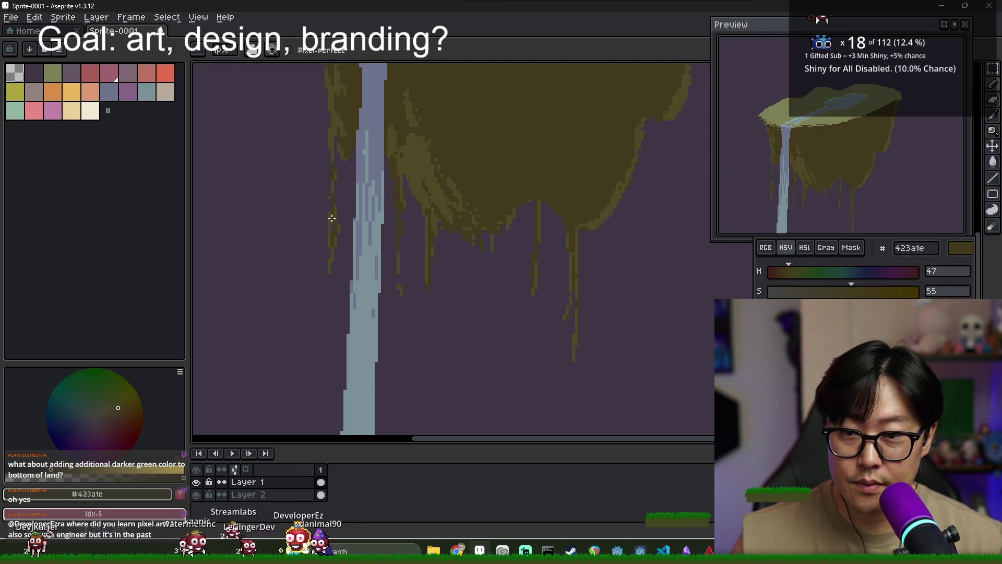
{"action": "left_click", "coordinate": [339, 120], "text": "alt"}
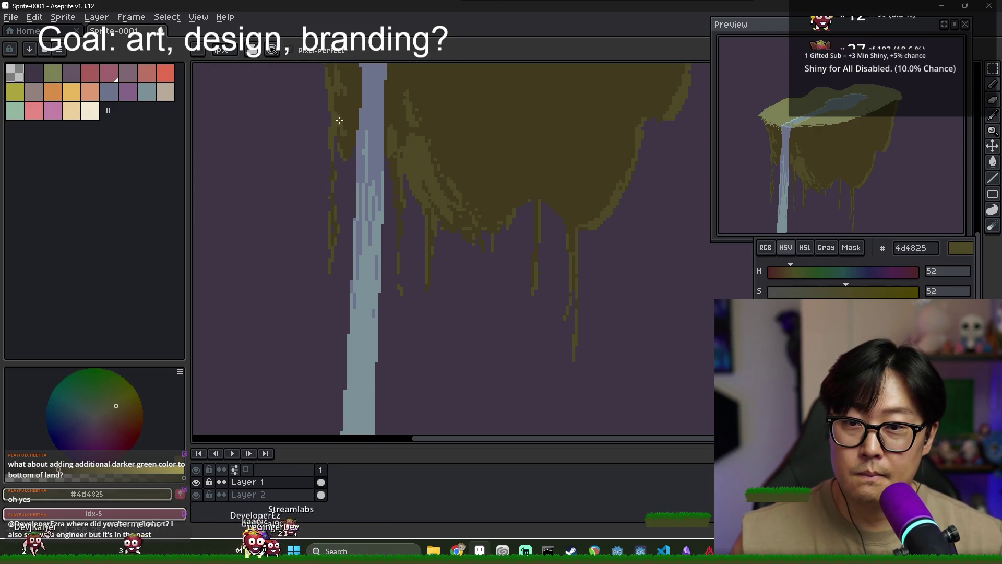
{"action": "left_click", "coordinate": [342, 116], "text": "alt"}
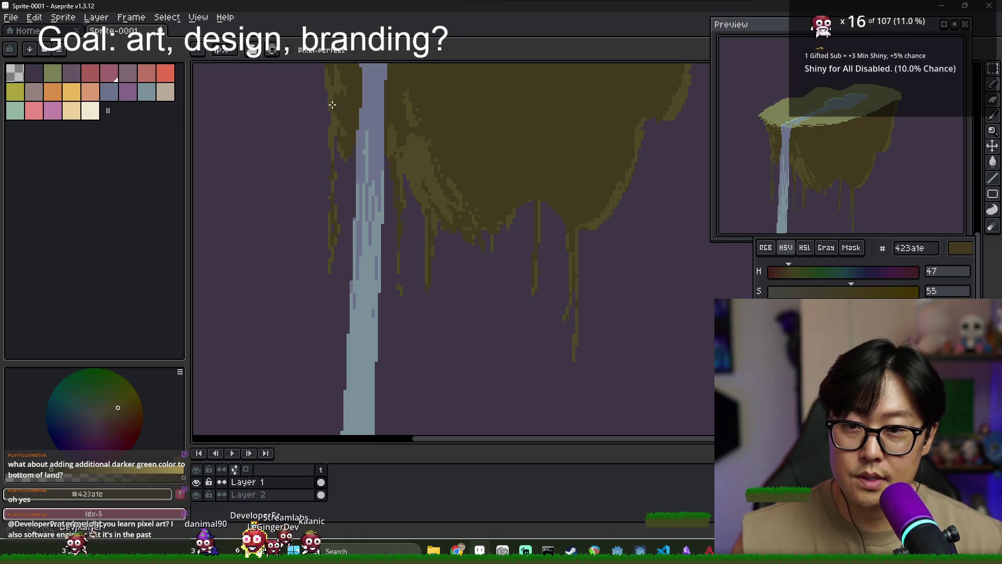
{"action": "left_click", "coordinate": [419, 139], "text": "alt"}
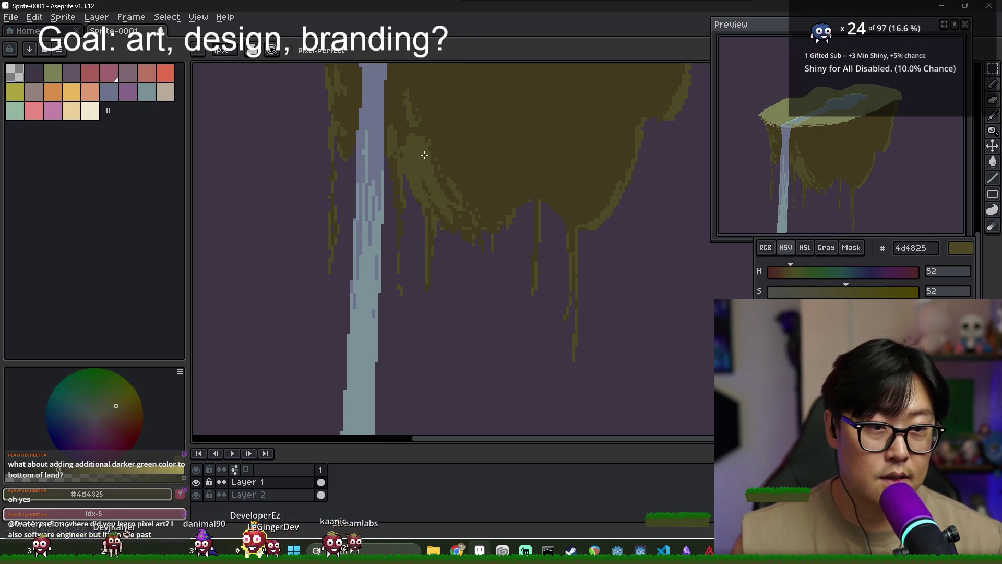
{"action": "scroll", "coordinate": [423, 155], "scroll_direction": "up", "scroll_amount": 2}
{"action": "left_click", "coordinate": [432, 139], "text": "alt"}
{"action": "scroll", "coordinate": [433, 191], "scroll_direction": "down", "scroll_amount": 1}
{"action": "left_click", "coordinate": [420, 161], "text": "alt"}
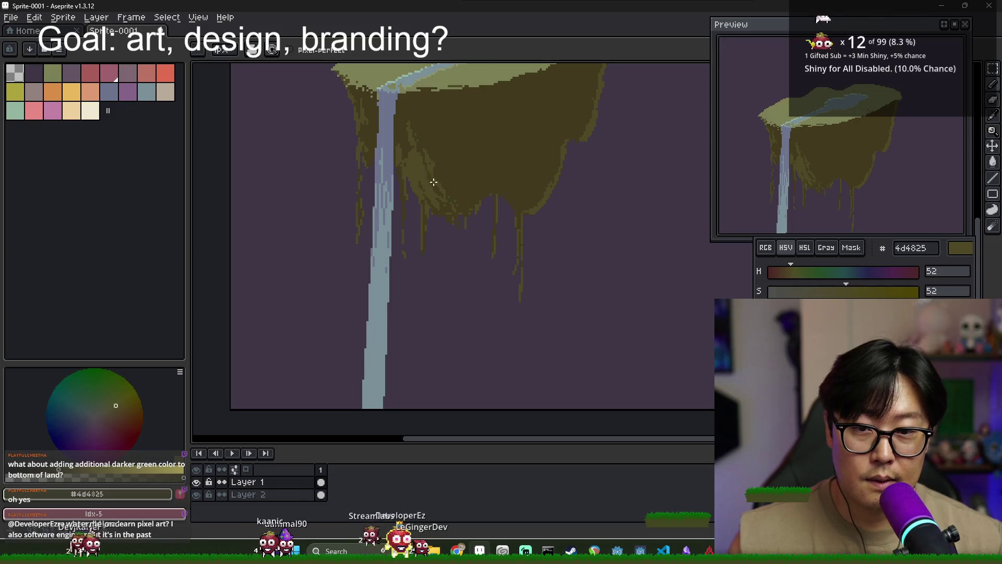
{"action": "left_click", "coordinate": [435, 167], "text": "alt"}
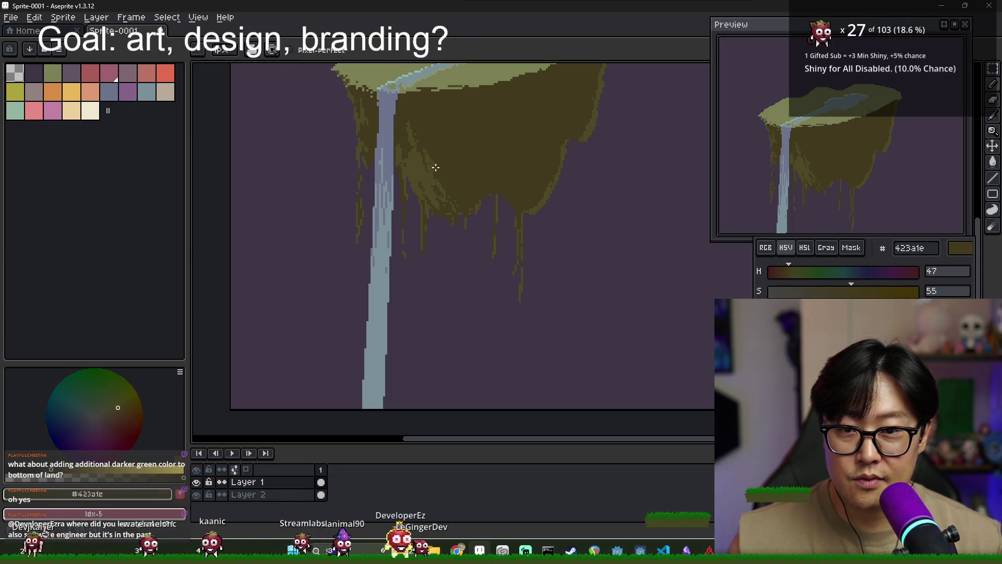
{"action": "left_click", "coordinate": [396, 148], "text": "alt"}
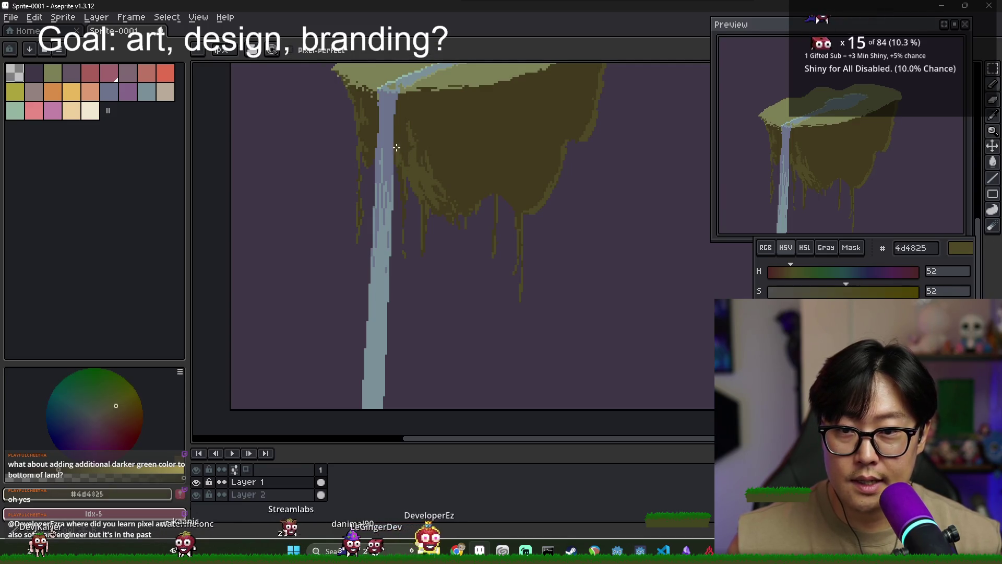
- Sample darker olive beside the waterfall and keep alternating olive shades on the underside
{"action": "scroll", "coordinate": [397, 149], "scroll_direction": "up", "scroll_amount": 2}
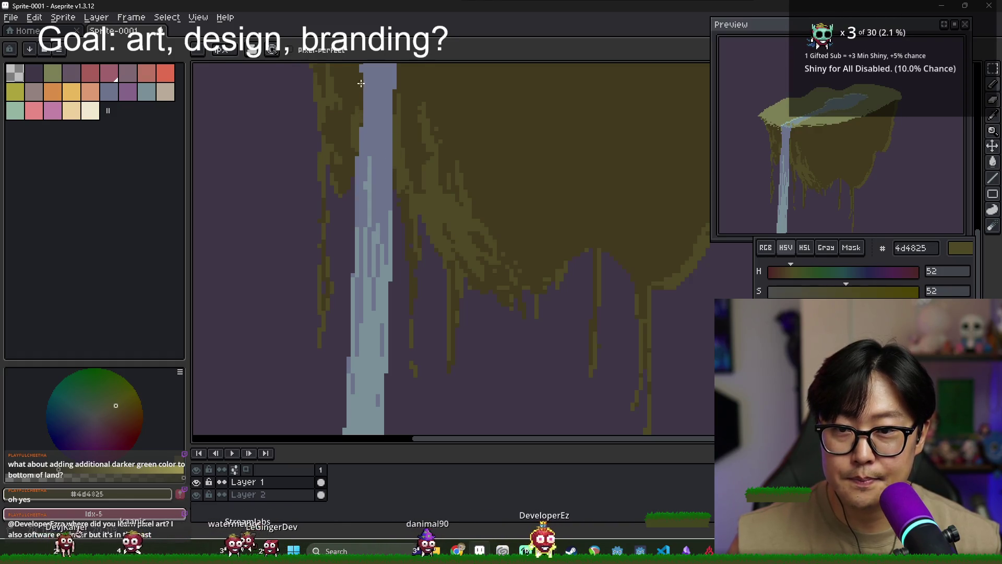
{"action": "left_click", "coordinate": [355, 106], "text": "alt"}
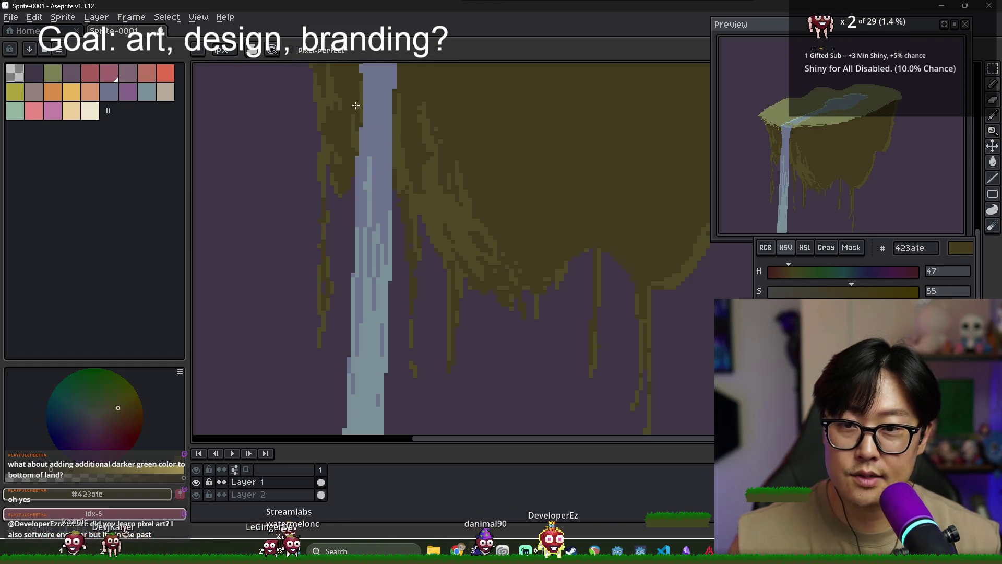
{"action": "left_click", "coordinate": [353, 142], "text": "alt"}
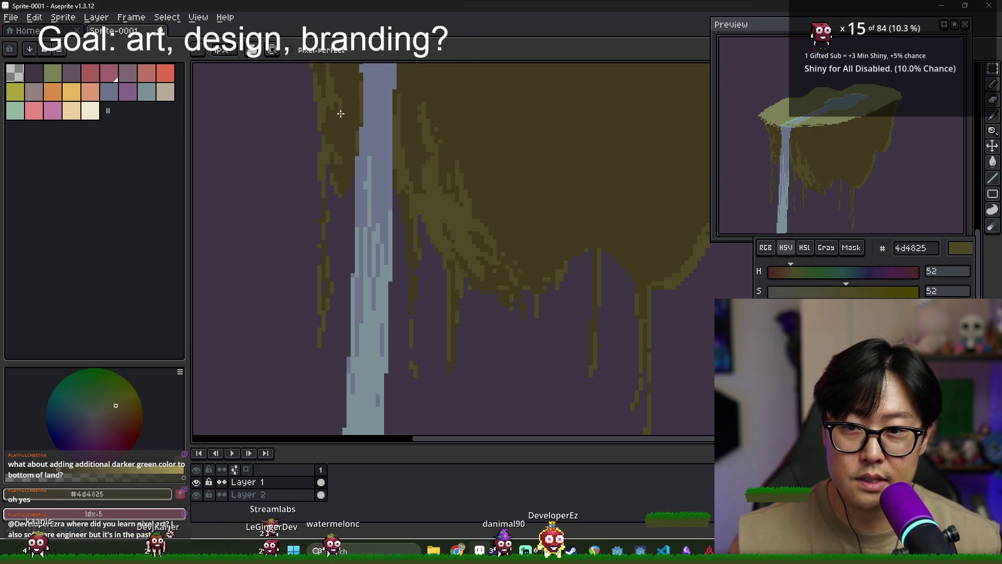
{"action": "left_click_drag", "start_coordinate": [353, 142], "coordinate": [334, 177]}
{"action": "key", "text": "alt"}
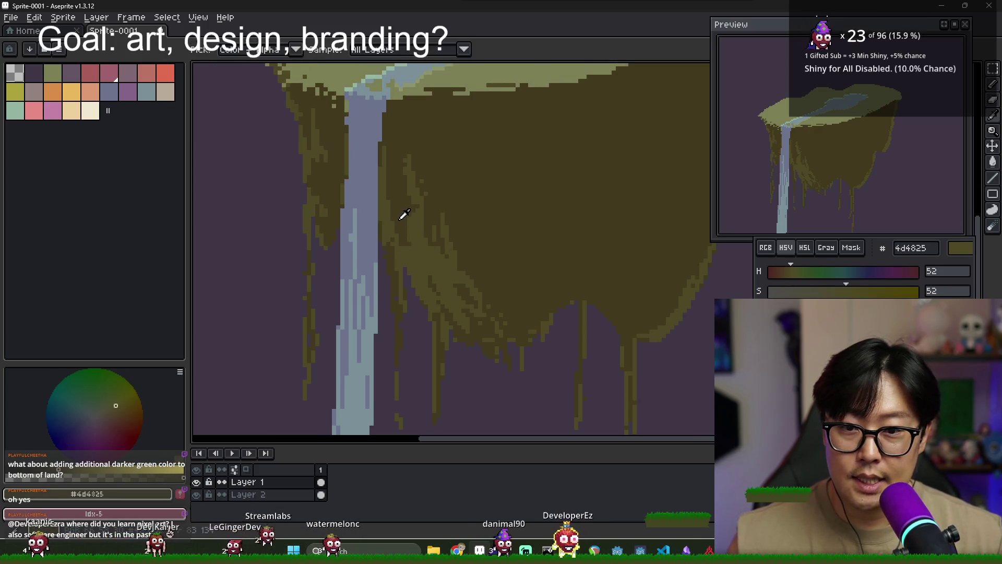
{"action": "left_click", "coordinate": [401, 218], "text": "alt"}
{"action": "left_click", "coordinate": [421, 217], "text": "alt"}
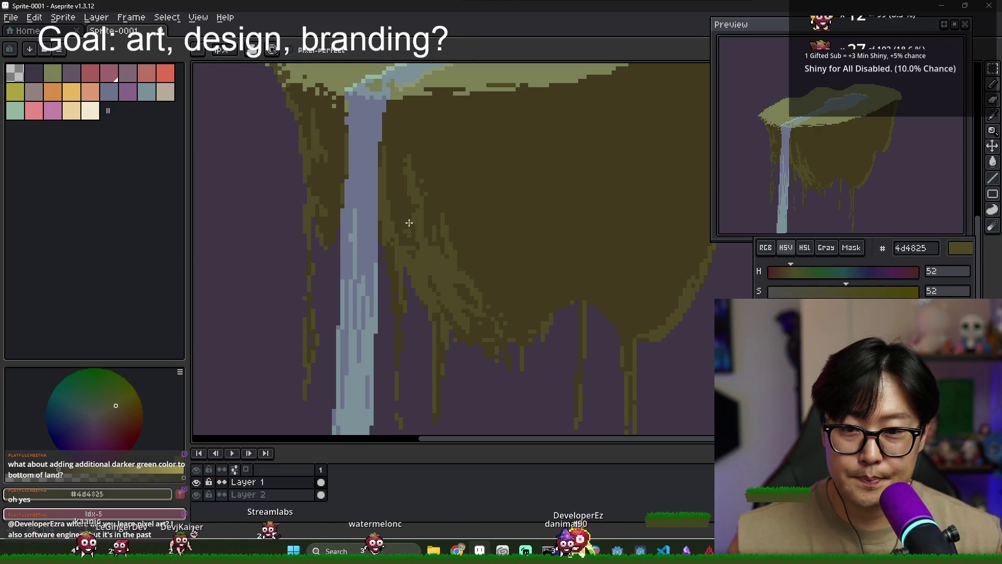
{"action": "left_click", "coordinate": [408, 219], "text": "alt"}
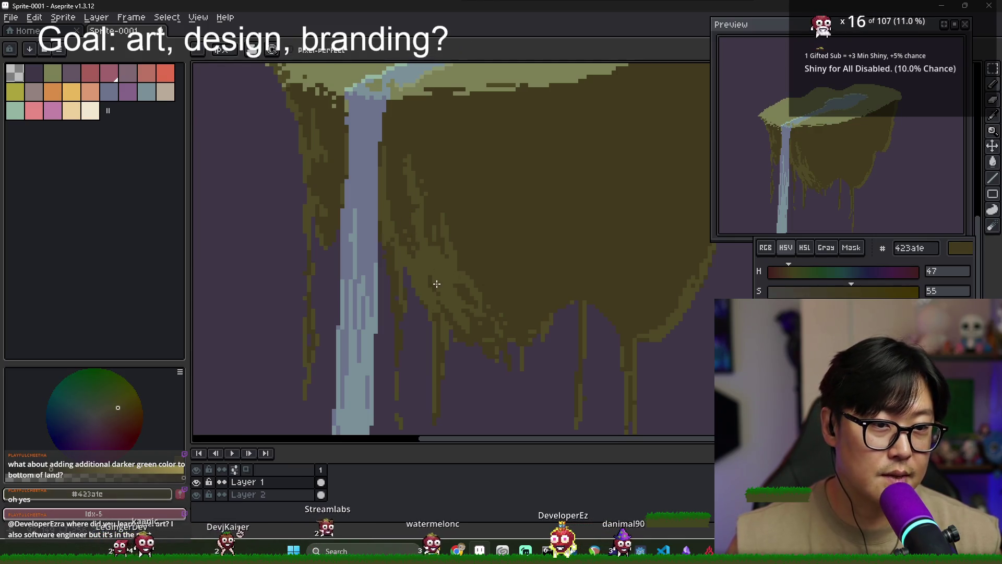
- Shade the right cliff edge, alternating dark olive 423a1e and lighter 4d4825 sampled from the sprite
{"action": "left_click", "coordinate": [437, 283], "text": "alt"}
{"action": "scroll", "coordinate": [443, 261], "scroll_direction": "down", "scroll_amount": 3}
{"action": "scroll", "coordinate": [450, 257], "scroll_direction": "up", "scroll_amount": 2}
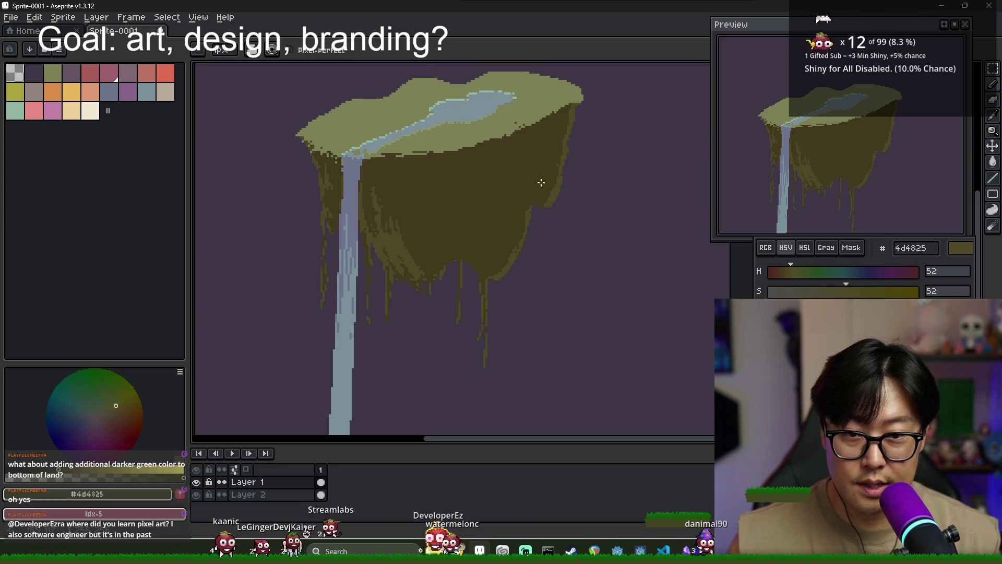
{"action": "scroll", "coordinate": [543, 193], "scroll_direction": "up", "scroll_amount": 2}
{"action": "left_click", "coordinate": [548, 198], "text": "alt"}
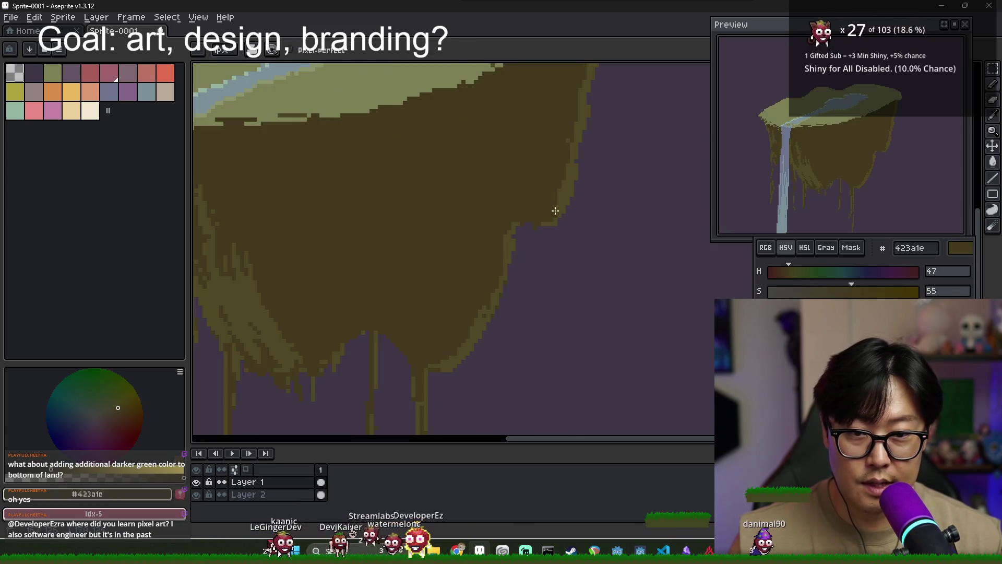
{"action": "left_click", "coordinate": [531, 221], "text": "alt"}
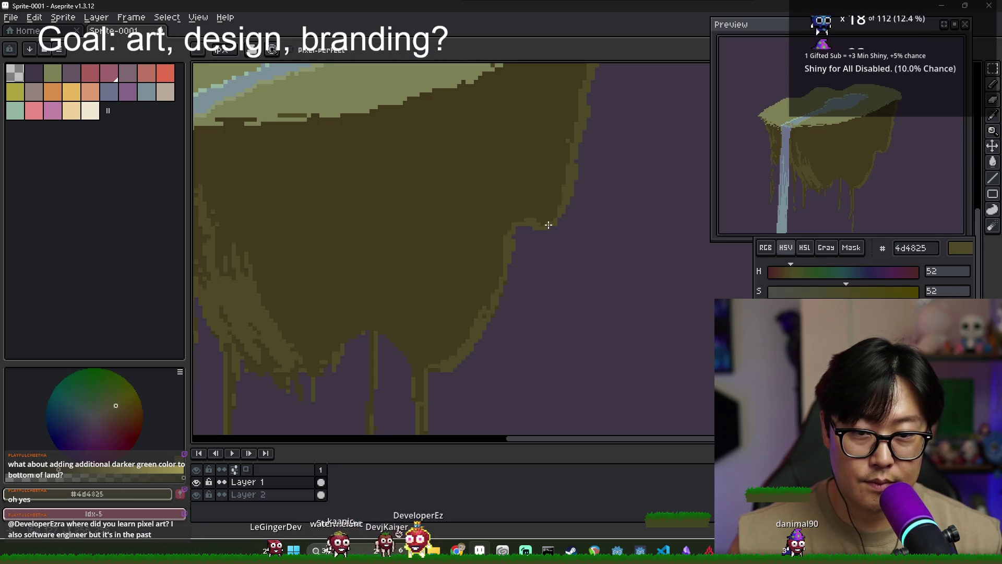
{"action": "left_click", "coordinate": [519, 209], "text": "alt"}
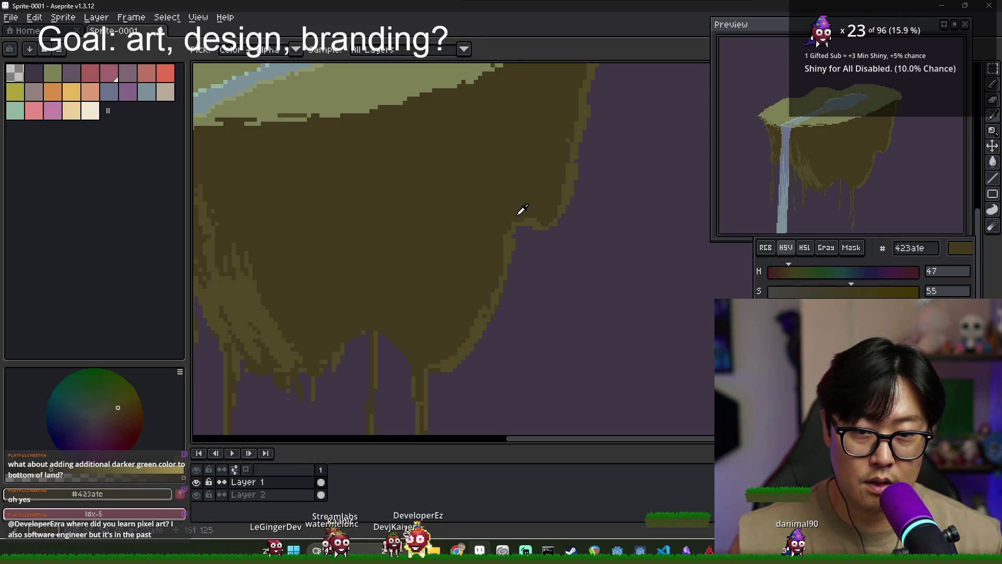
{"action": "left_click", "coordinate": [511, 231], "text": "alt"}
{"action": "left_click", "coordinate": [522, 196], "text": "alt"}
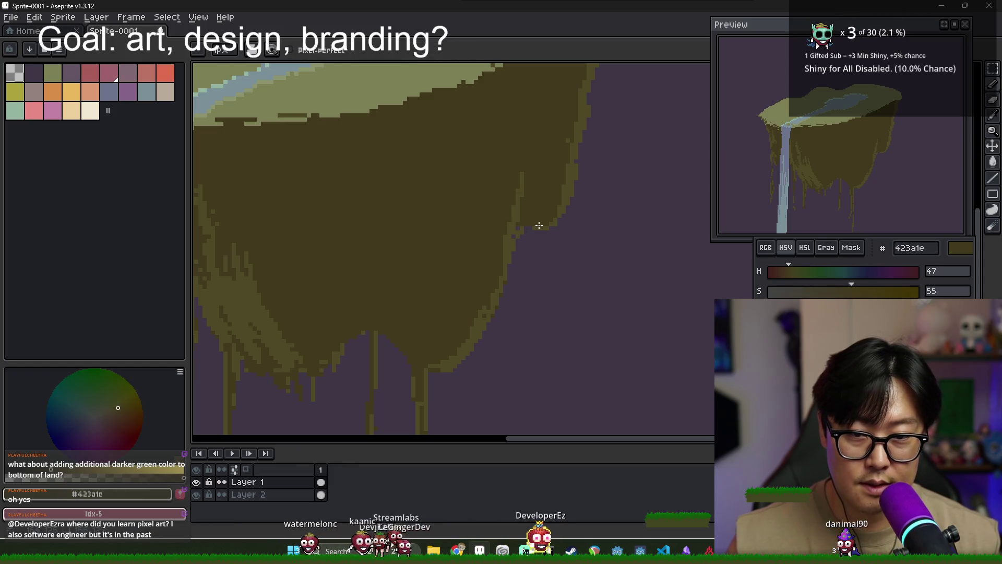
{"action": "scroll", "coordinate": [539, 215], "scroll_direction": "down", "scroll_amount": 1}
{"action": "scroll", "coordinate": [541, 223], "scroll_direction": "down", "scroll_amount": 1}
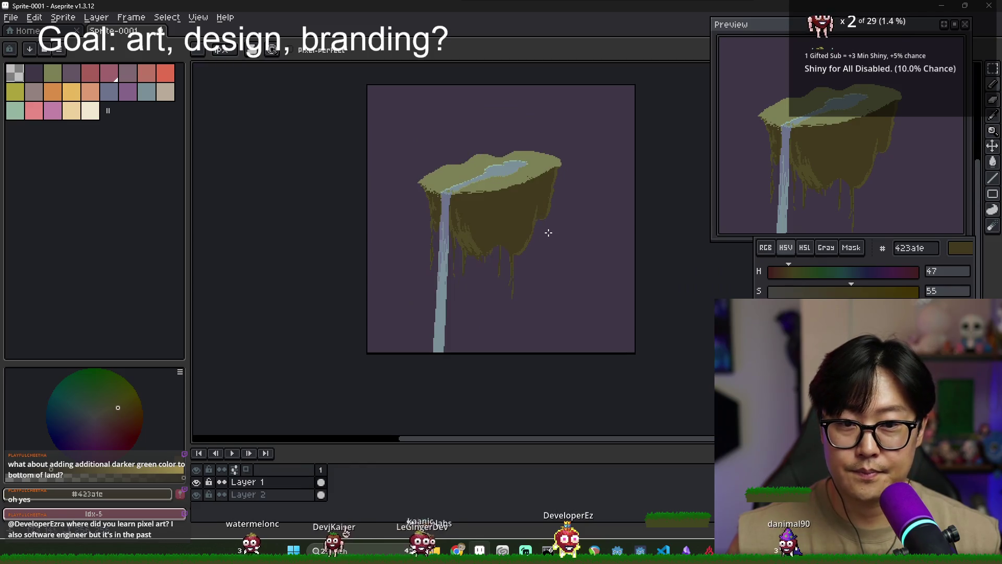
{"action": "scroll", "coordinate": [543, 209], "scroll_direction": "up", "scroll_amount": 2}
- Pick the lighter olive and the island top's pale green 7c7f55, then switch to the browser
{"action": "left_click", "coordinate": [524, 184], "text": "alt"}
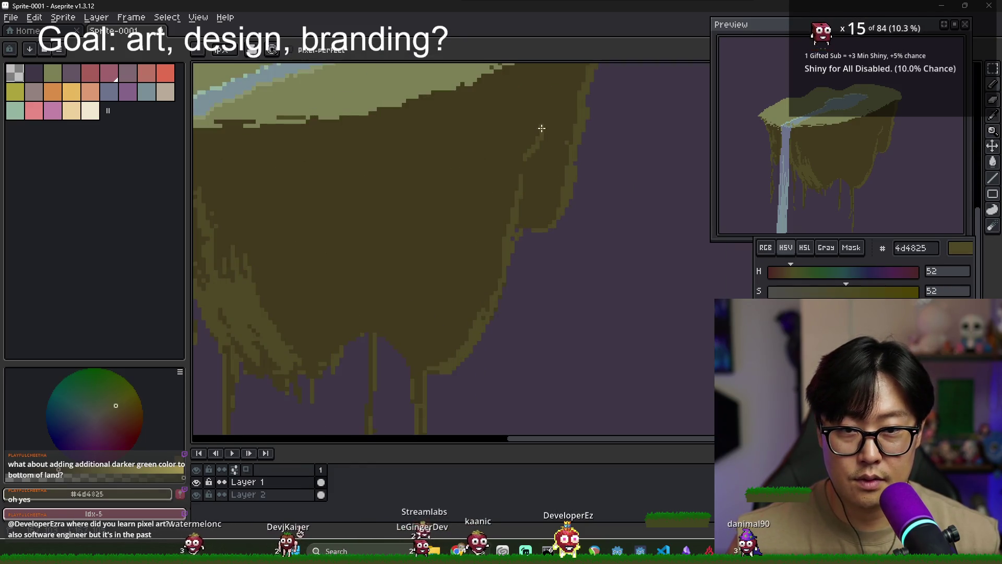
{"action": "scroll", "coordinate": [527, 153], "scroll_direction": "down", "scroll_amount": 1}
{"action": "scroll", "coordinate": [506, 155], "scroll_direction": "down", "scroll_amount": 1}
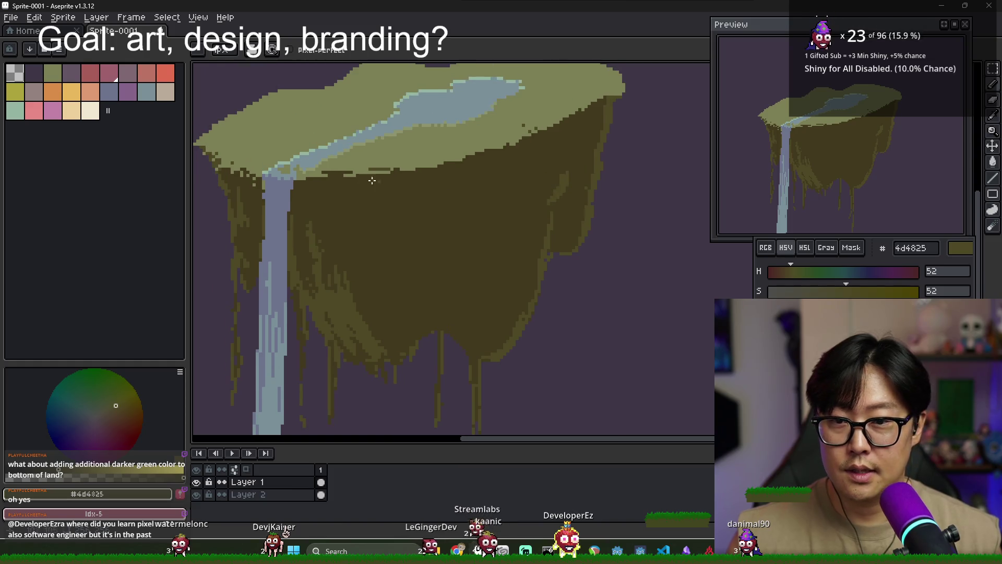
{"action": "left_click", "coordinate": [436, 144], "text": "alt"}
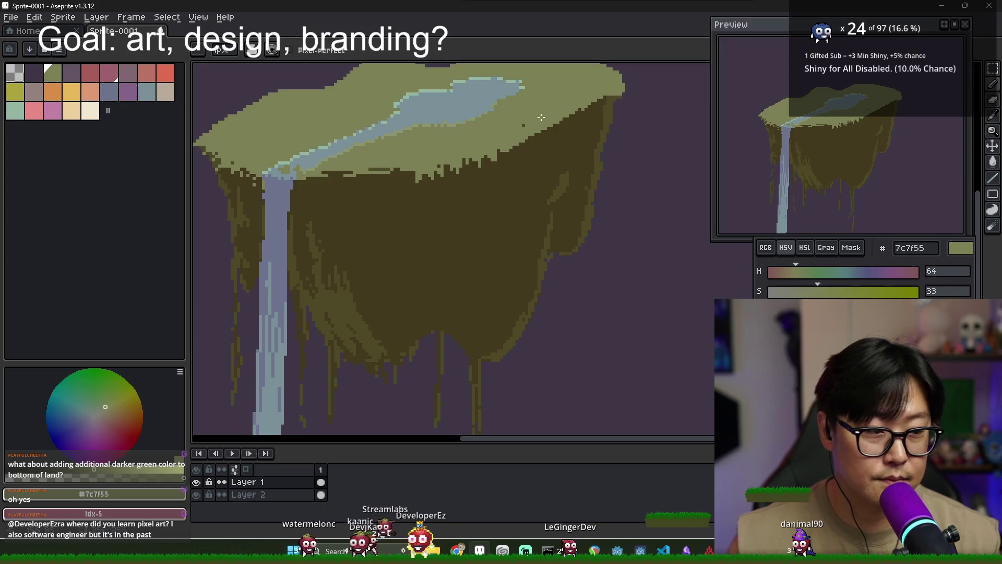
{"action": "scroll", "coordinate": [552, 152], "scroll_direction": "up", "scroll_amount": 1}
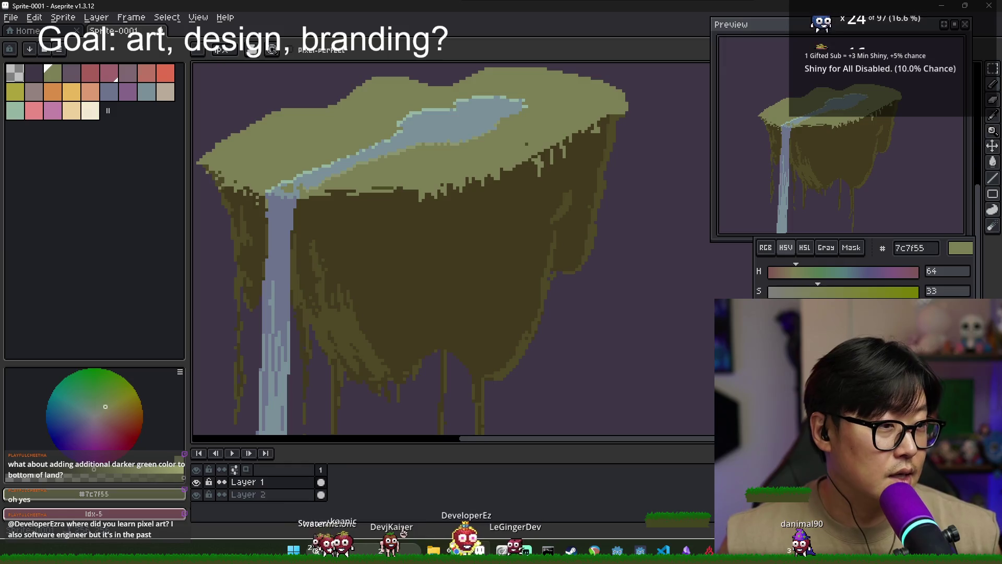
{"action": "key", "text": "alt+Tab"}
- Maximize Chrome and open the Saint11 pixel art tutorials page from the art bookmarks
{"action": "mouse_move", "coordinate": [380, 4]}
{"action": "left_mouse_down"}
{"action": "mouse_move", "coordinate": [380, 52]}
{"action": "mouse_move", "coordinate": [197, 55]}
{"action": "left_mouse_up"}
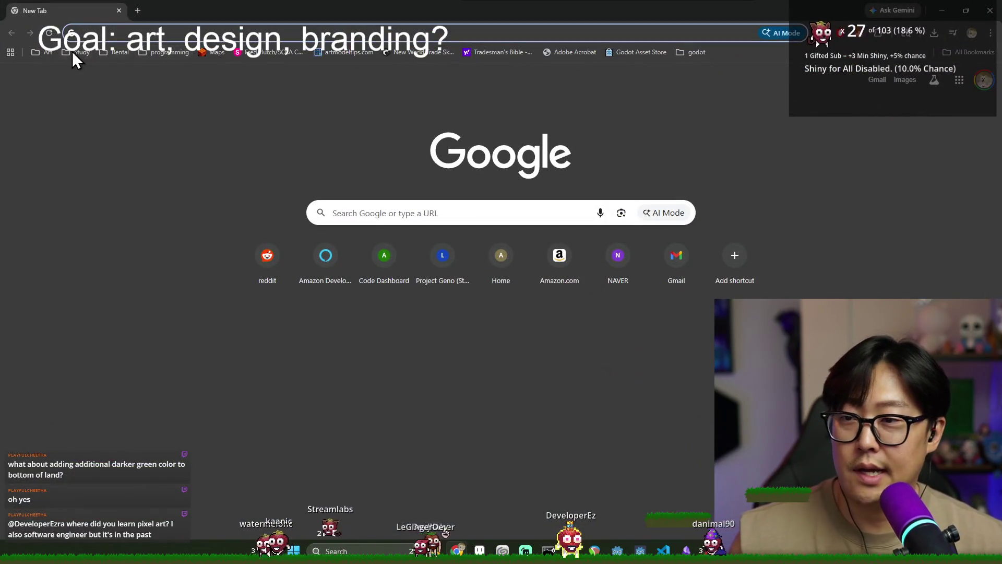
{"action": "left_click", "coordinate": [53, 53]}
{"action": "left_click", "coordinate": [72, 73]}
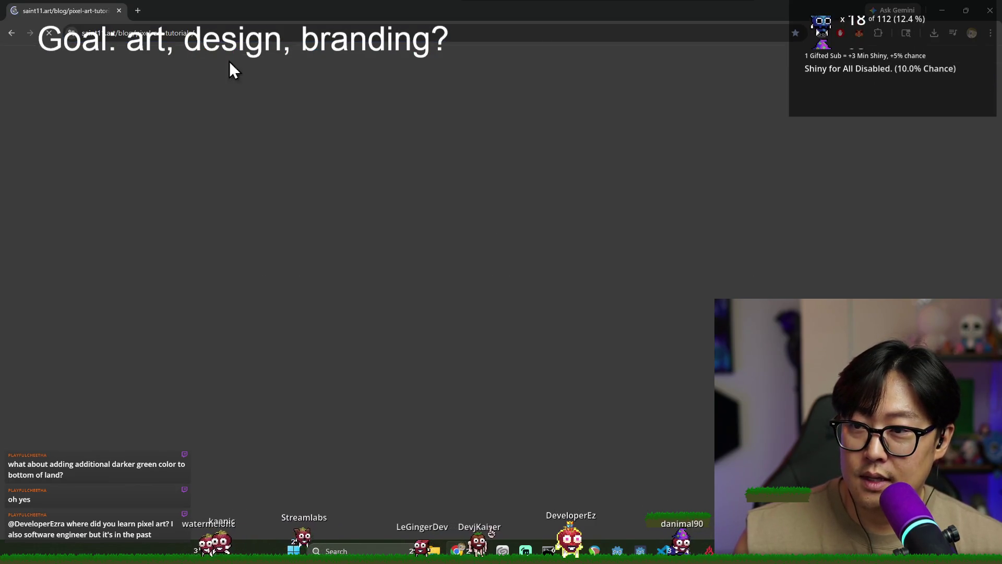
{"action": "key", "text": "ctrl+l"}
{"action": "scroll", "coordinate": [496, 340], "scroll_direction": "down", "scroll_amount": 8}
{"action": "scroll", "coordinate": [497, 339], "scroll_direction": "down", "scroll_amount": 3}
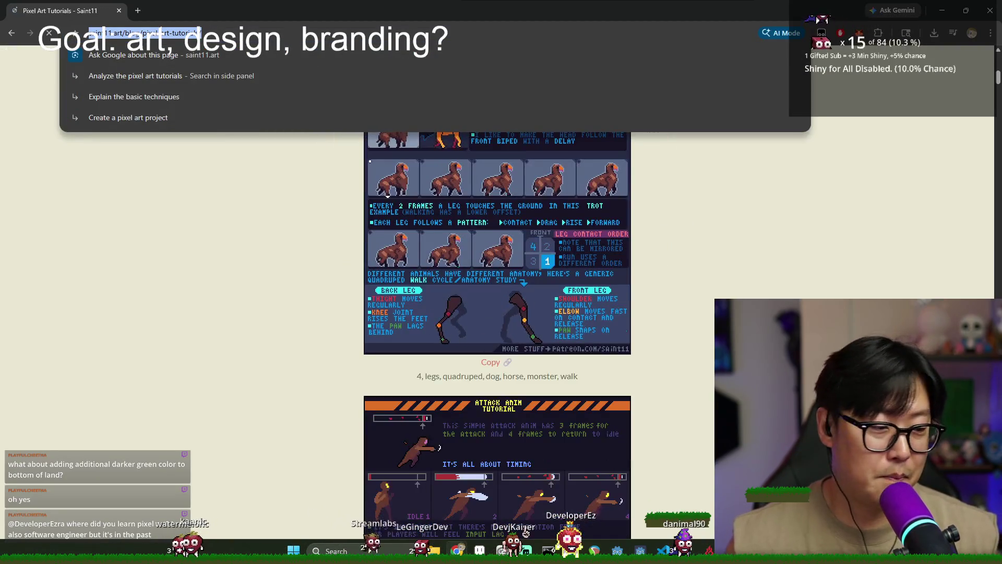
{"action": "key", "text": "Escape"}
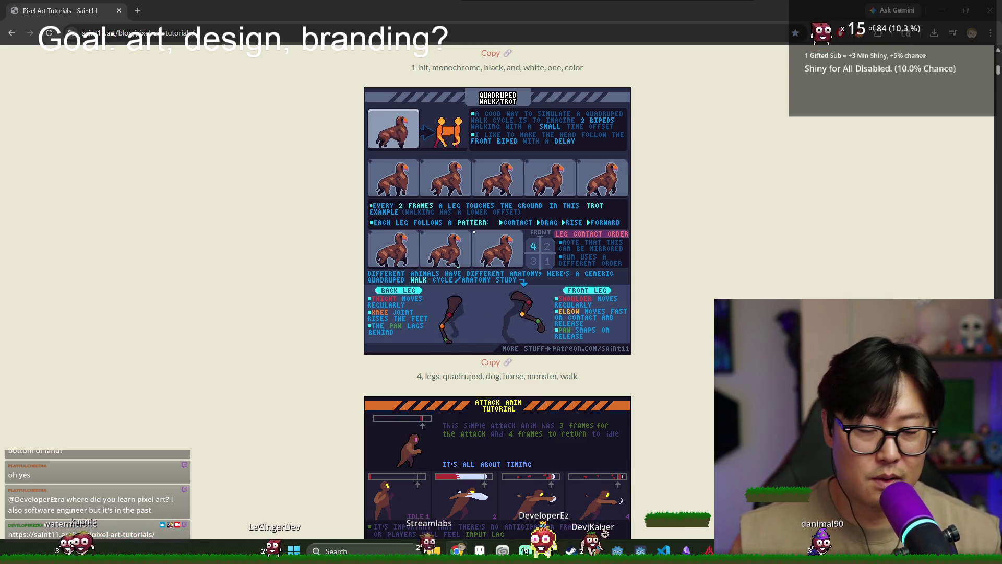
- Scroll the tutorial gallery down to the Pixel Art Process entry, then minimize Chrome
{"action": "scroll", "coordinate": [887, 282], "scroll_direction": "down", "scroll_amount": 20}
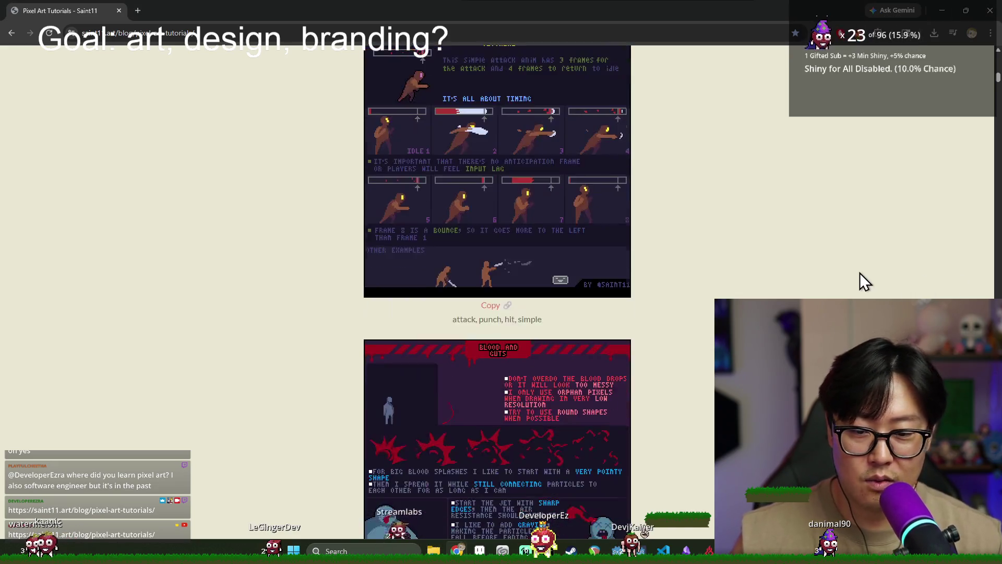
{"action": "scroll", "coordinate": [721, 291], "scroll_direction": "up", "scroll_amount": 14}
{"action": "scroll", "coordinate": [718, 282], "scroll_direction": "up", "scroll_amount": 10}
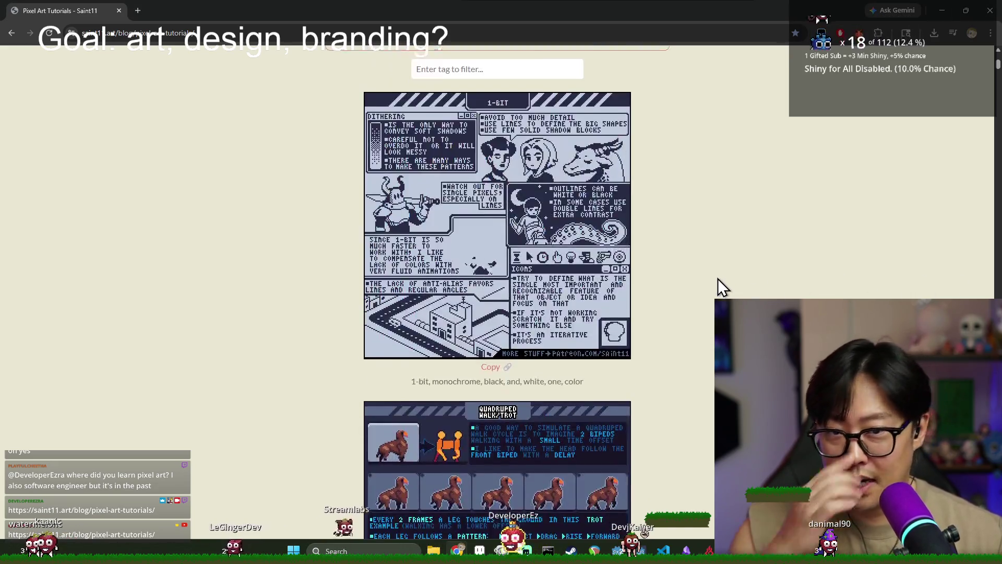
{"action": "scroll", "coordinate": [722, 261], "scroll_direction": "down", "scroll_amount": 3}
{"action": "scroll", "coordinate": [678, 253], "scroll_direction": "down", "scroll_amount": 10}
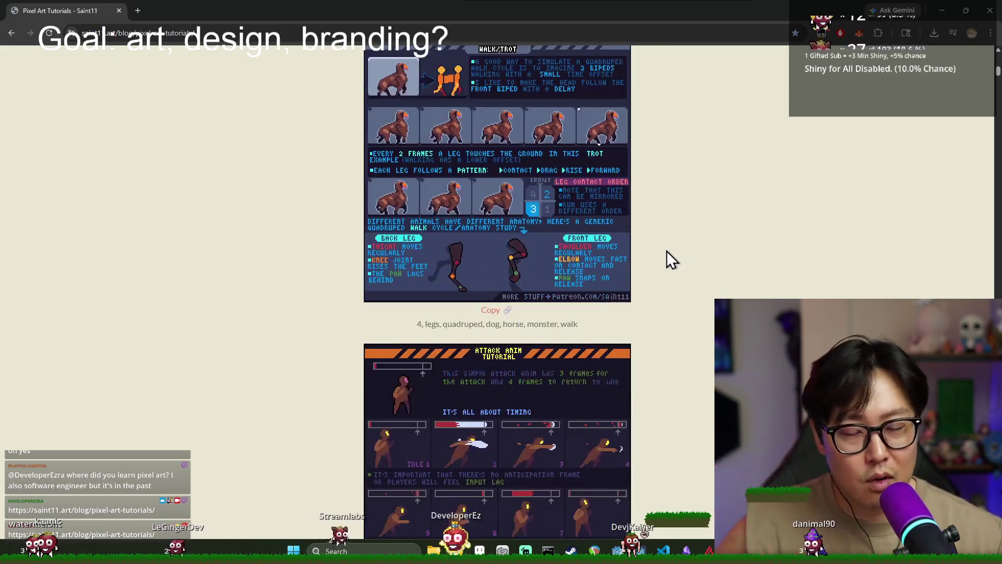
{"action": "scroll", "coordinate": [632, 266], "scroll_direction": "down", "scroll_amount": 5}
{"action": "scroll", "coordinate": [621, 256], "scroll_direction": "down", "scroll_amount": 20}
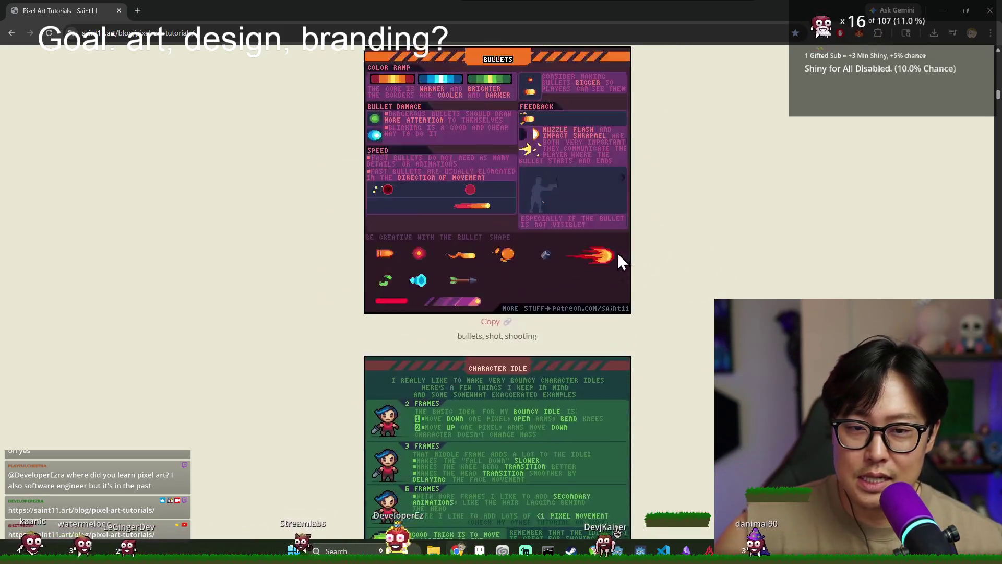
{"action": "scroll", "coordinate": [612, 252], "scroll_direction": "down", "scroll_amount": 20}
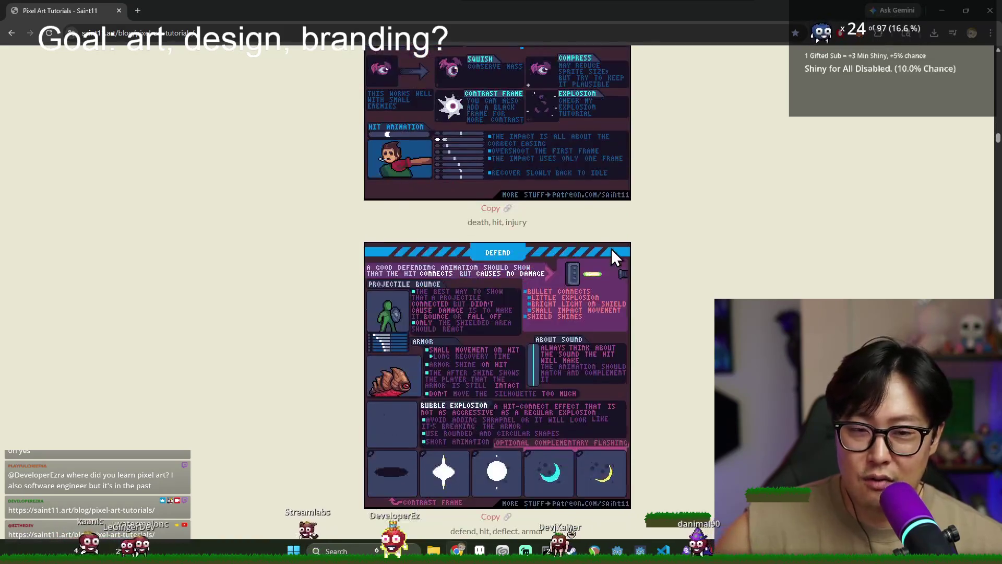
{"action": "scroll", "coordinate": [610, 239], "scroll_direction": "down", "scroll_amount": 14}
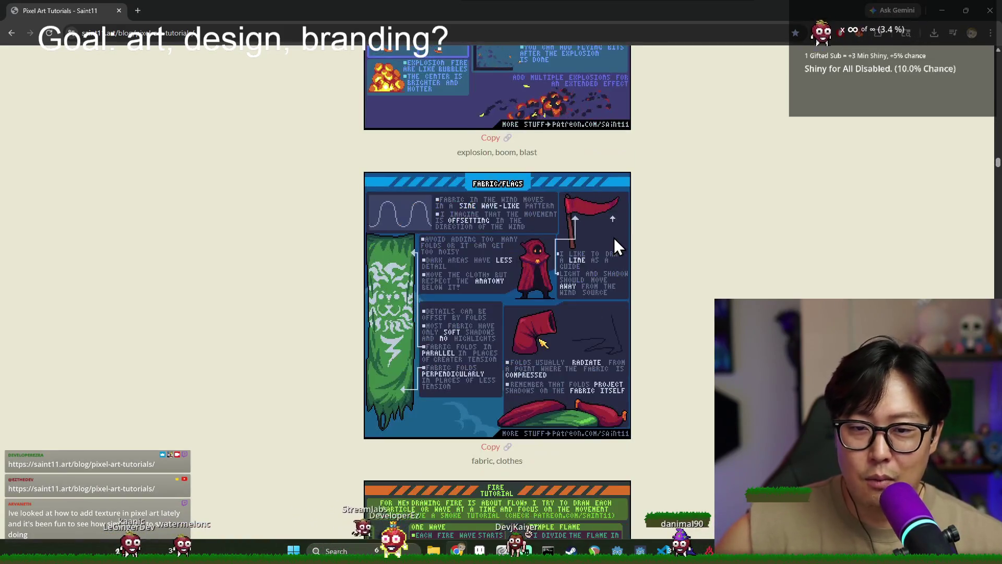
{"action": "scroll", "coordinate": [621, 231], "scroll_direction": "down", "scroll_amount": 6}
{"action": "scroll", "coordinate": [622, 232], "scroll_direction": "down", "scroll_amount": 20}
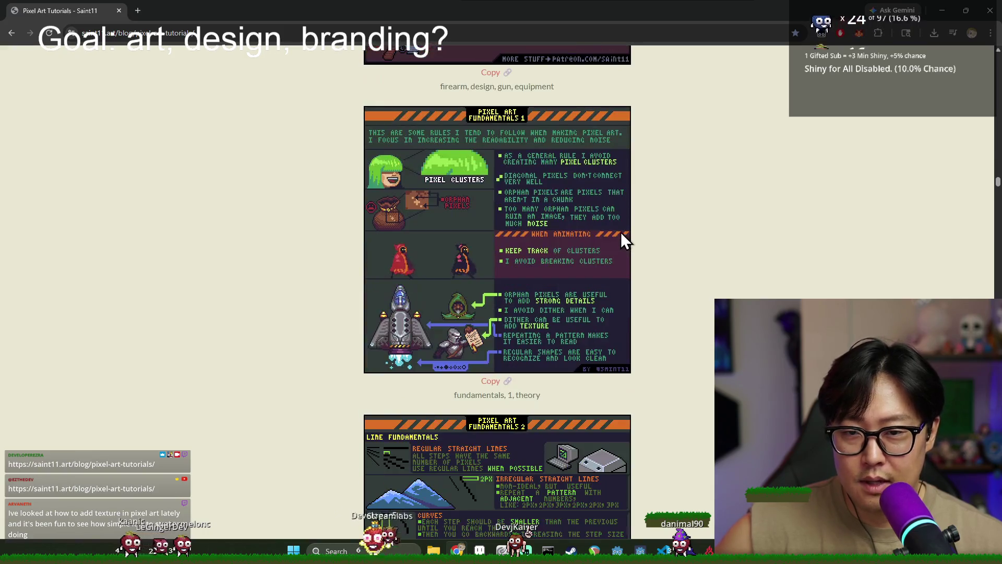
{"action": "scroll", "coordinate": [591, 228], "scroll_direction": "down", "scroll_amount": 12}
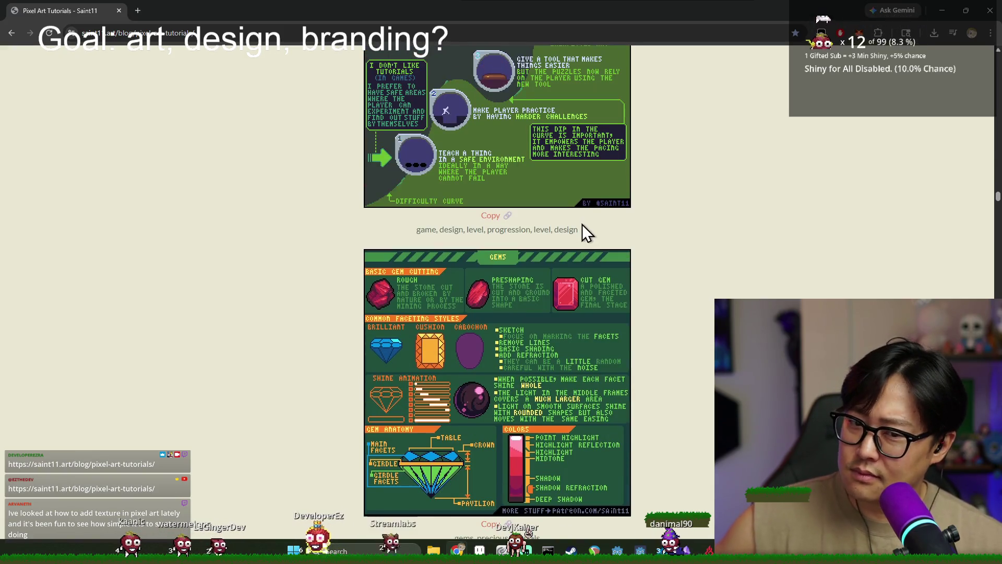
{"action": "scroll", "coordinate": [612, 253], "scroll_direction": "down", "scroll_amount": 18}
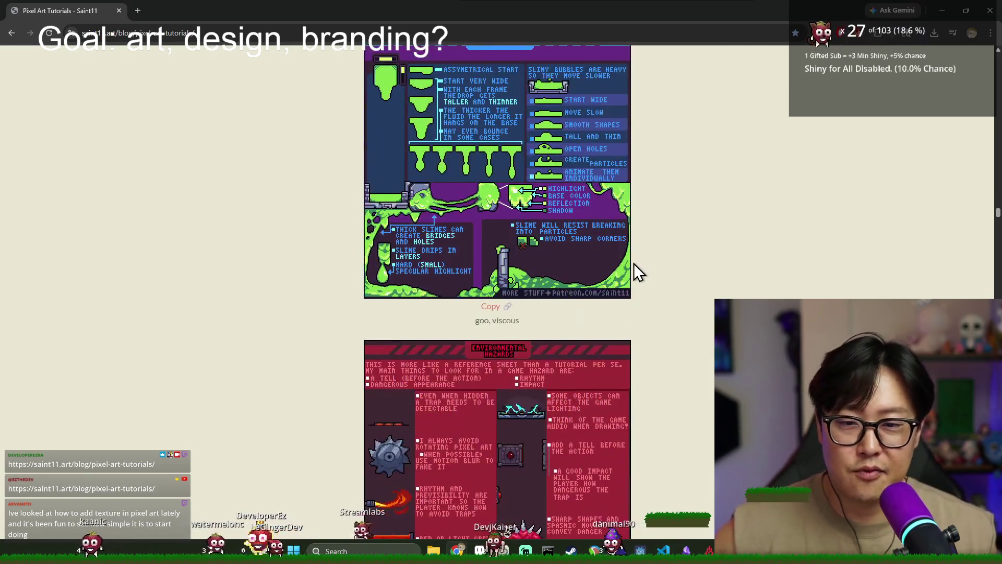
{"action": "scroll", "coordinate": [534, 246], "scroll_direction": "down", "scroll_amount": 20}
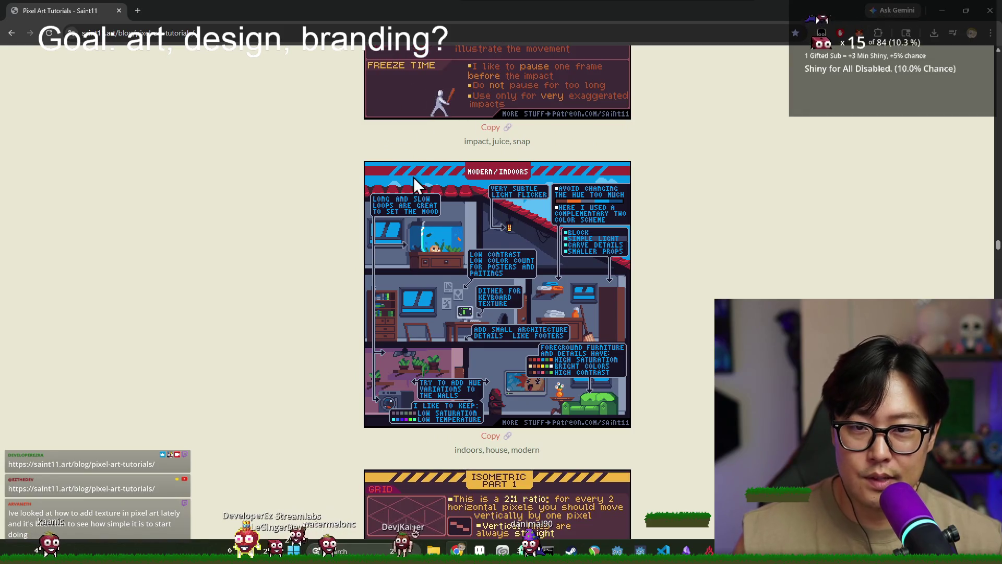
{"action": "scroll", "coordinate": [561, 286], "scroll_direction": "down", "scroll_amount": 15}
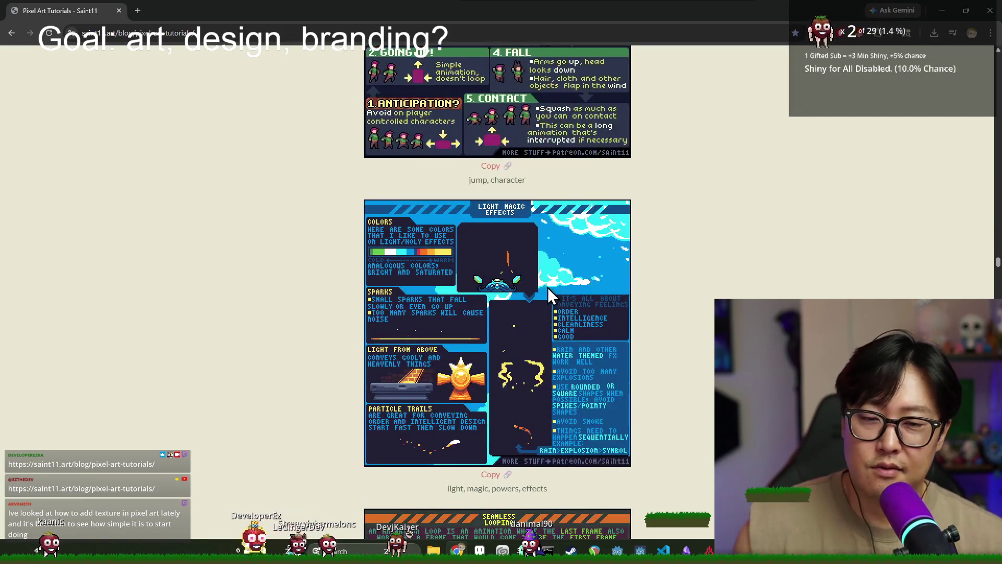
{"action": "scroll", "coordinate": [547, 287], "scroll_direction": "down", "scroll_amount": 13}
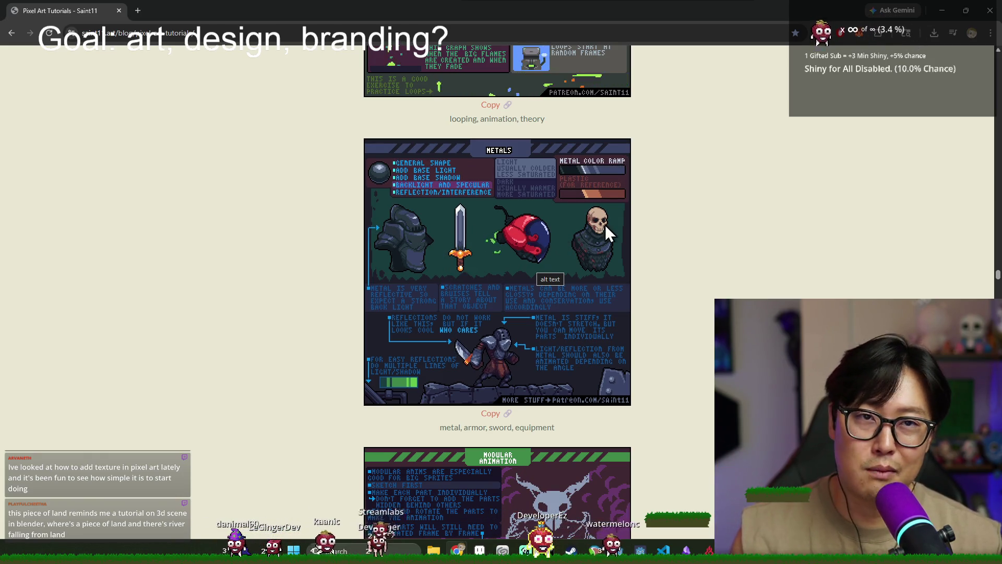
{"action": "scroll", "coordinate": [612, 224], "scroll_direction": "down", "scroll_amount": 15}
{"action": "scroll", "coordinate": [626, 252], "scroll_direction": "down", "scroll_amount": 15}
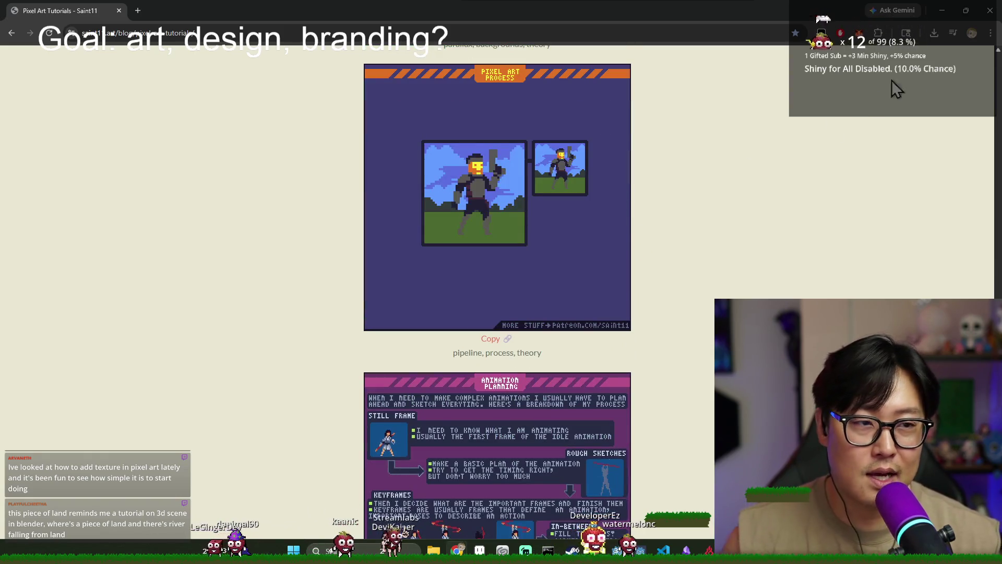
{"action": "left_click", "coordinate": [942, 10]}
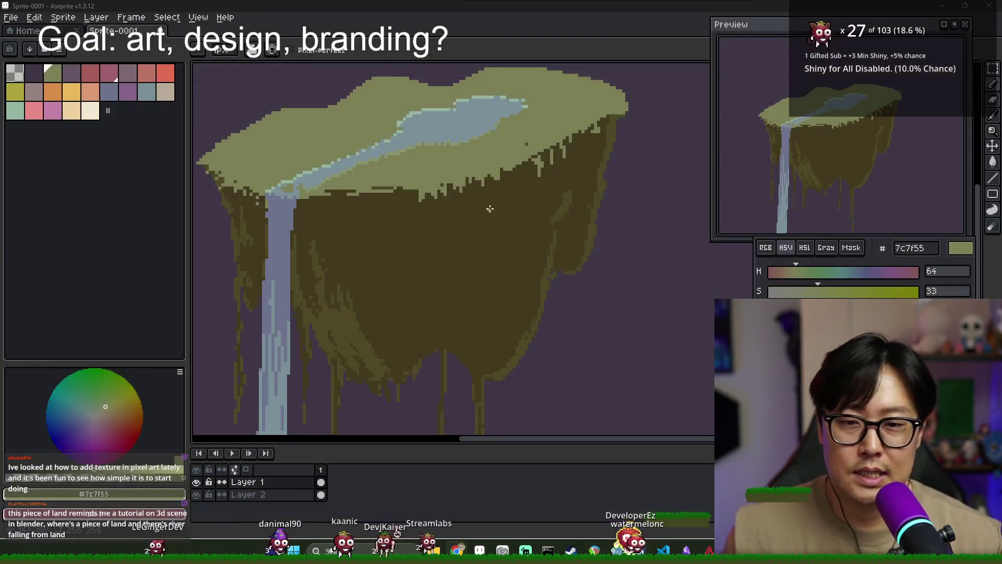
- Zoom in close on the island's right cliff edge, briefly holding Alt for the eyedropper
{"action": "scroll", "coordinate": [490, 209], "scroll_direction": "up", "scroll_amount": 1}
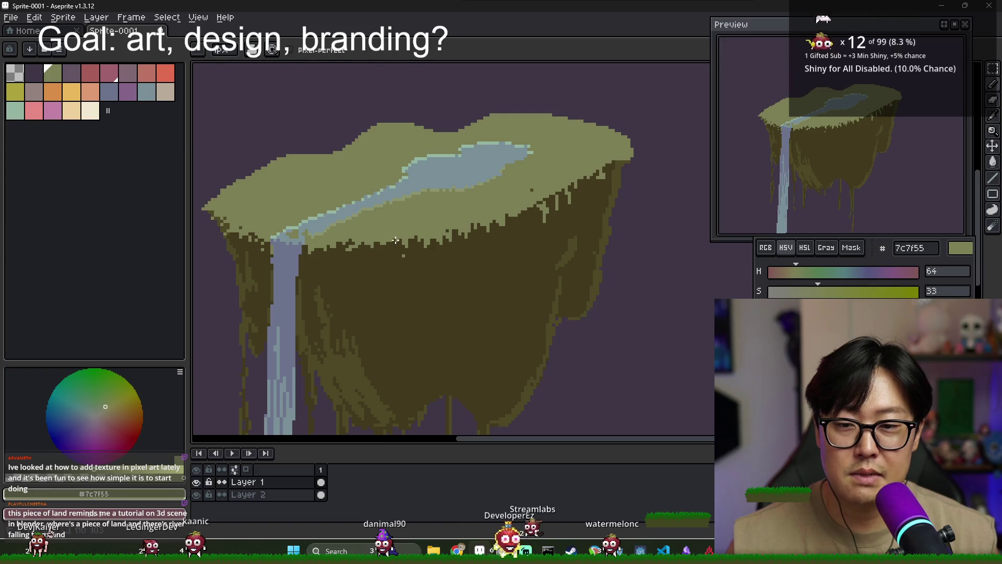
{"action": "key", "text": "alt"}
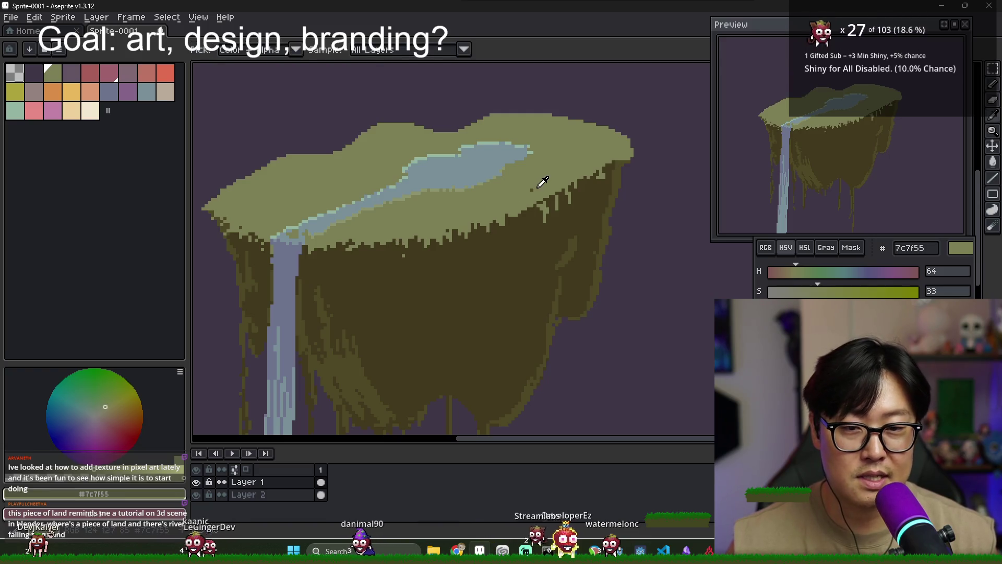
{"action": "scroll", "coordinate": [516, 203], "scroll_direction": "up", "scroll_amount": 2}
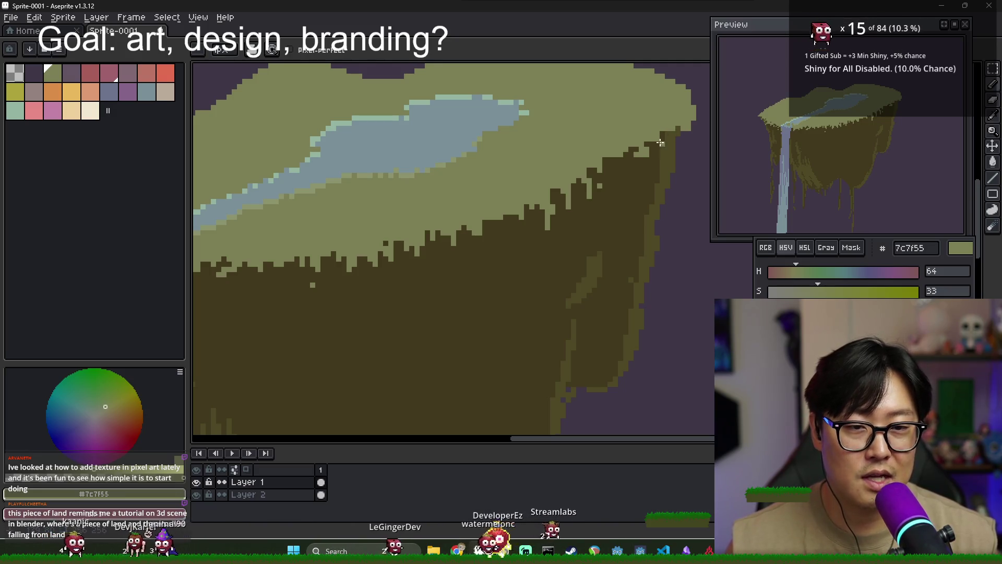
- Sample the cliff's dark brown 423a1e and olive-brown 4d4825 with Alt-clicks
{"action": "left_click", "coordinate": [660, 143], "text": "alt"}
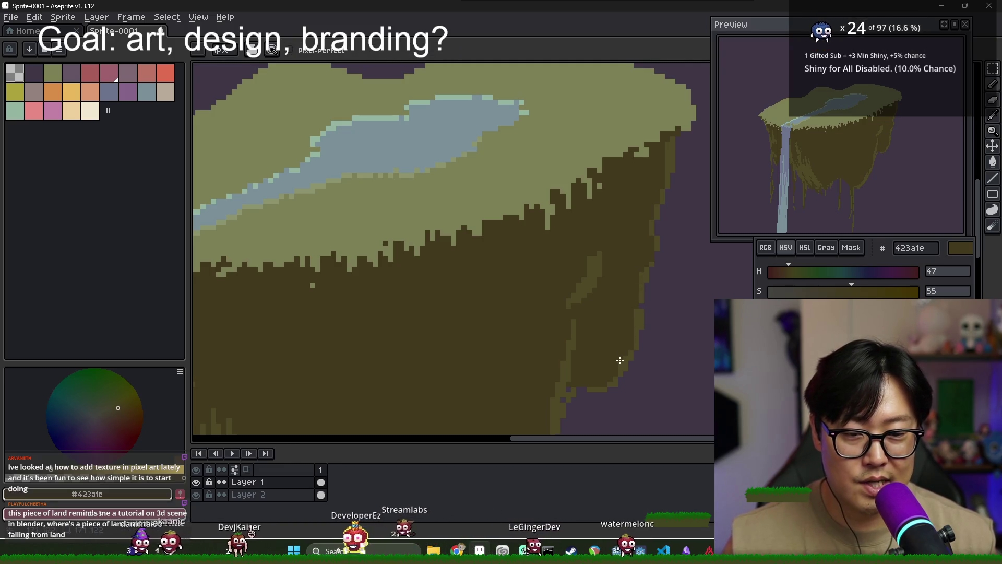
{"action": "key", "text": "alt"}
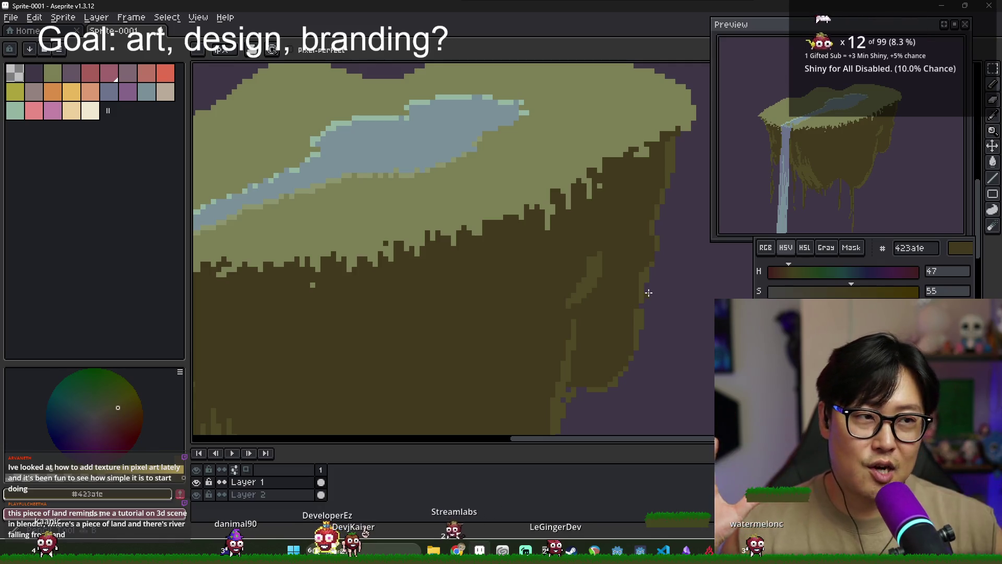
{"action": "key", "text": "alt"}
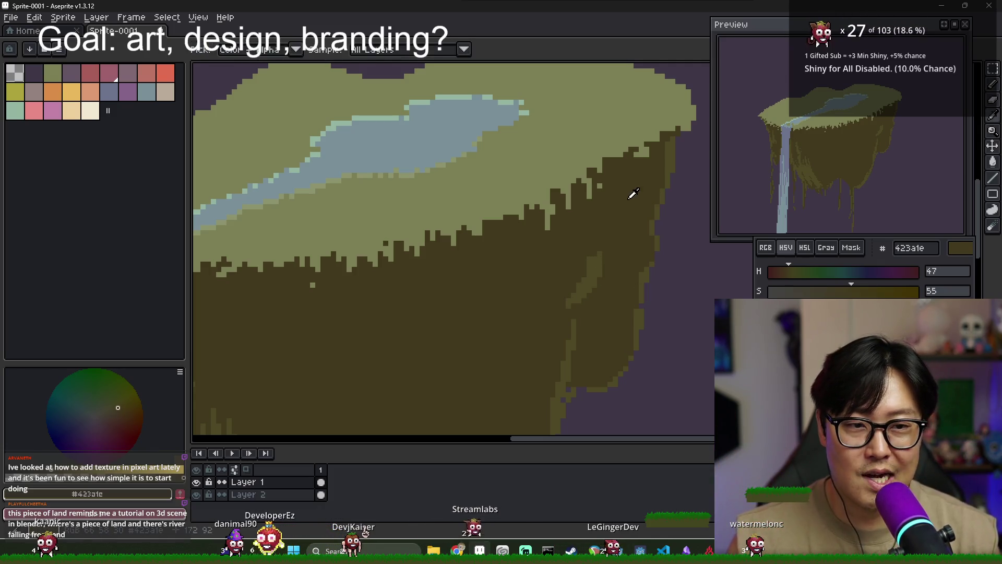
{"action": "left_click", "coordinate": [672, 137]}
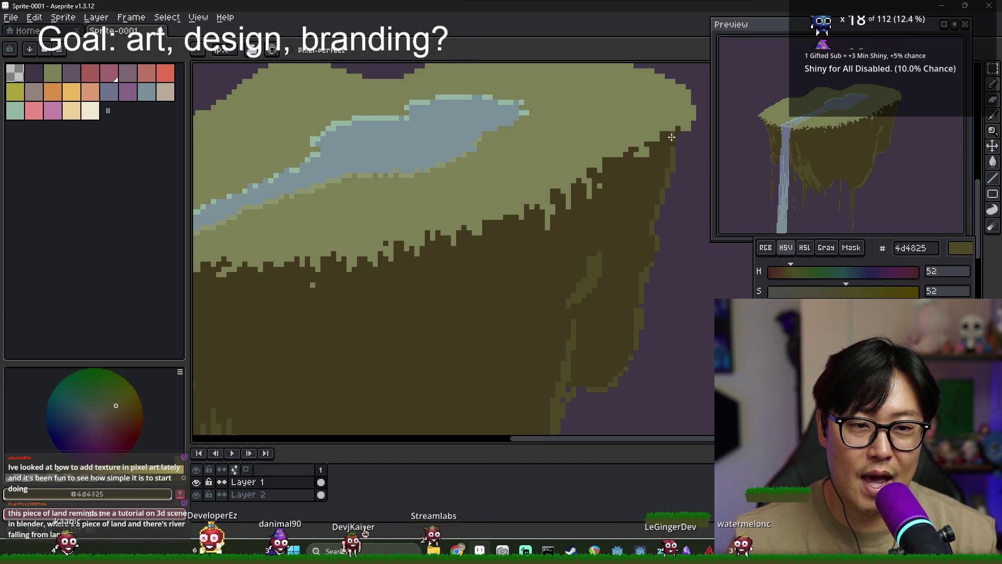
{"action": "left_click", "coordinate": [670, 135], "text": "alt"}
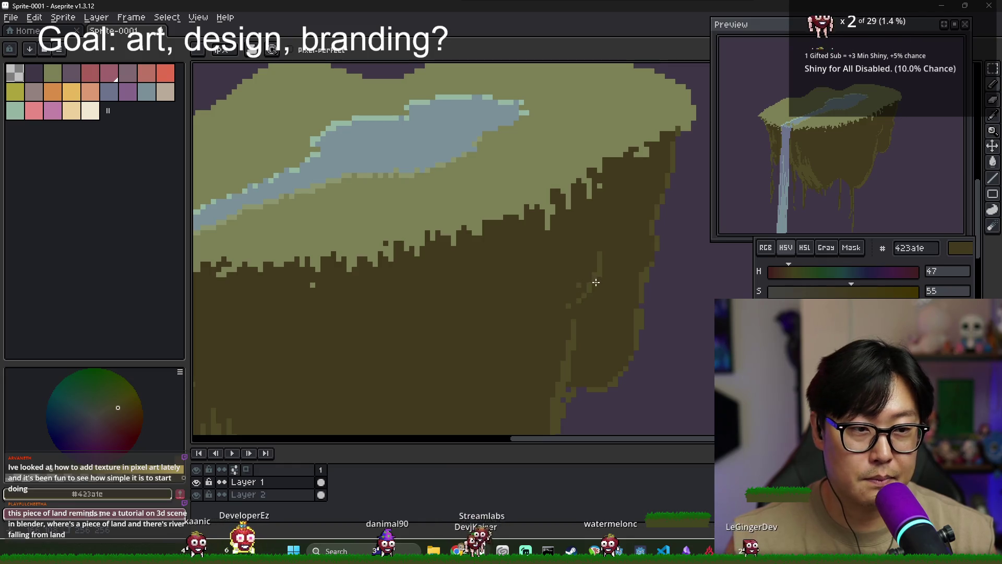
{"action": "scroll", "coordinate": [596, 282], "scroll_direction": "down", "scroll_amount": 2}
{"action": "scroll", "coordinate": [587, 279], "scroll_direction": "up", "scroll_amount": 2}
- Paint a lighter 4d4825 streak down the right cliff face, then pick up 423a1e again
{"action": "left_click", "coordinate": [592, 272], "text": "alt"}
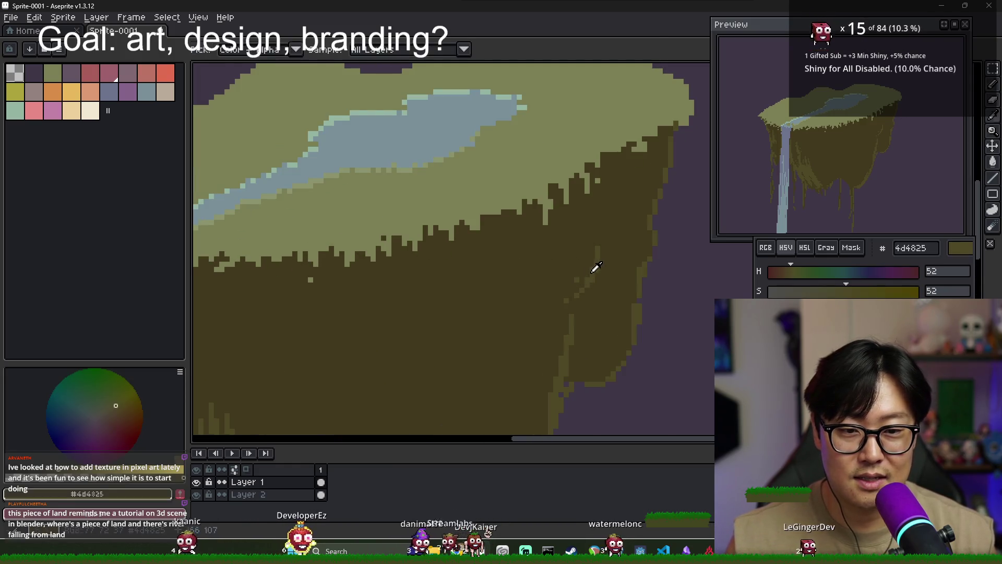
{"action": "left_click_drag", "start_coordinate": [595, 271], "coordinate": [590, 241]}
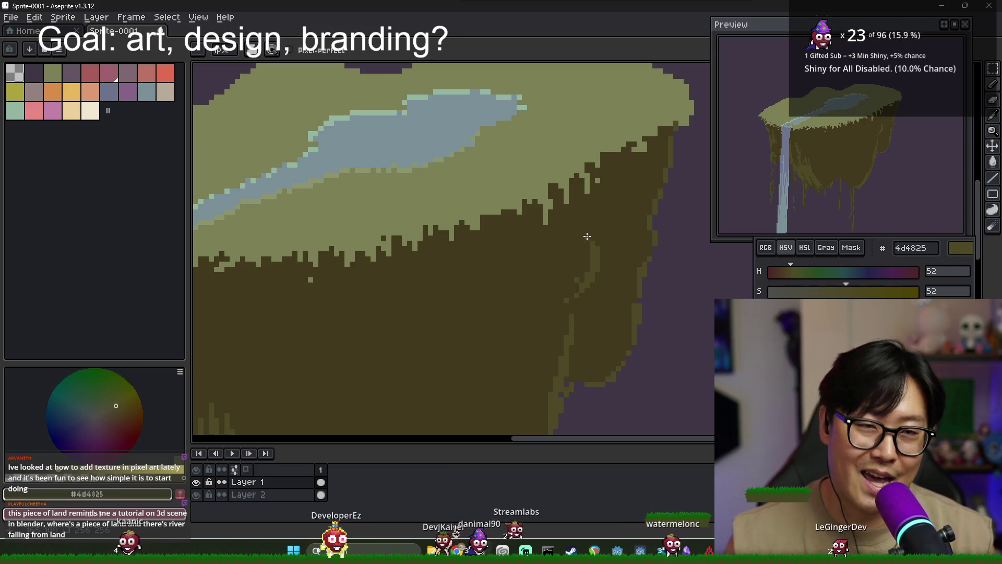
{"action": "scroll", "coordinate": [579, 285], "scroll_direction": "down", "scroll_amount": 2}
{"action": "scroll", "coordinate": [564, 345], "scroll_direction": "up", "scroll_amount": 2}
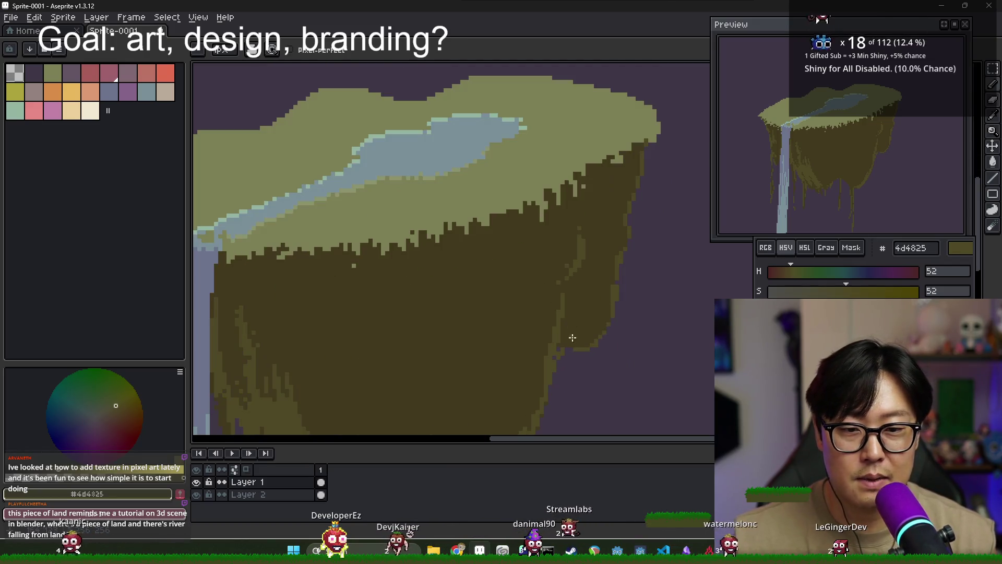
{"action": "left_click", "coordinate": [560, 350], "text": "alt"}
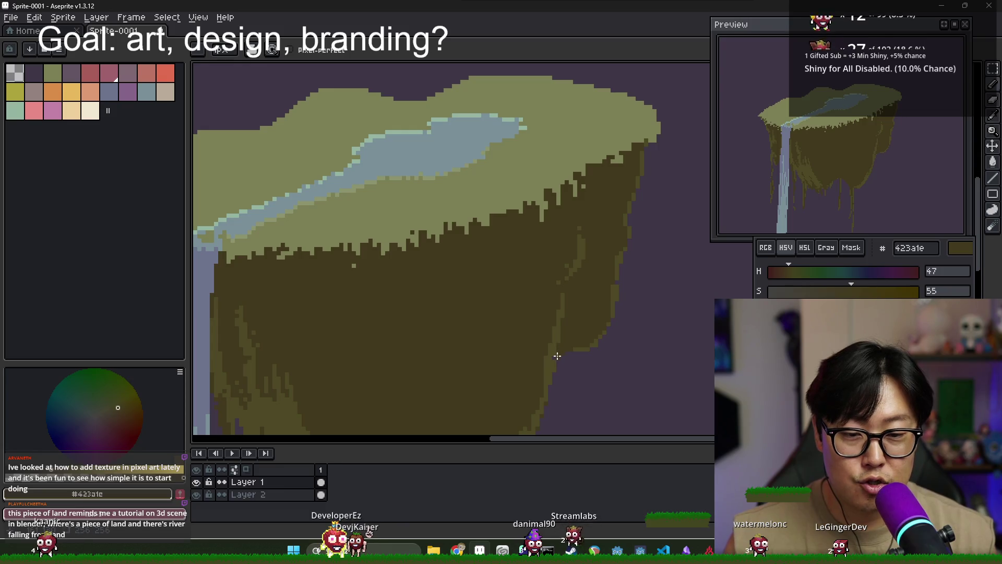
{"action": "scroll", "coordinate": [556, 358], "scroll_direction": "up", "scroll_amount": 2}
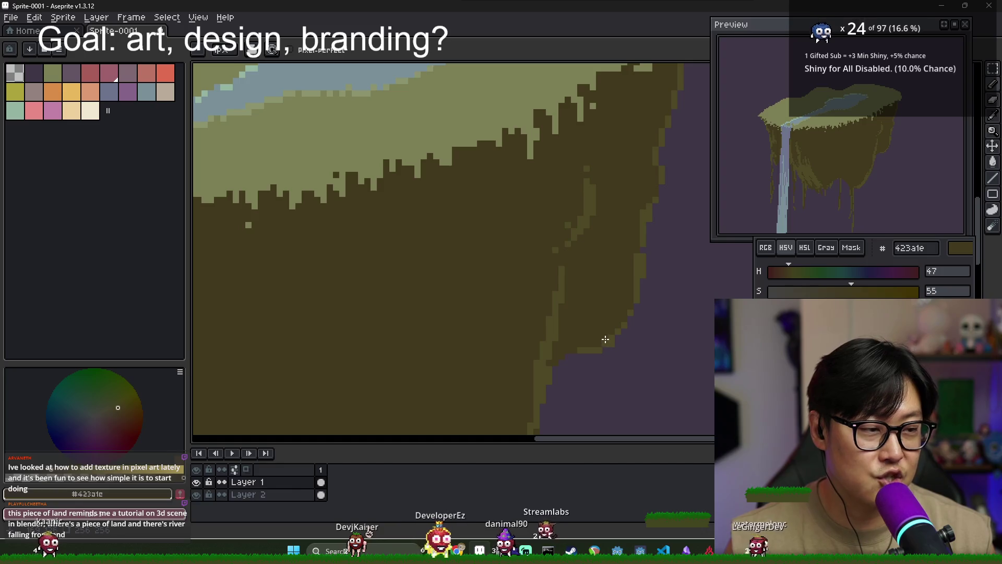
{"action": "scroll", "coordinate": [560, 335], "scroll_direction": "down", "scroll_amount": 2}
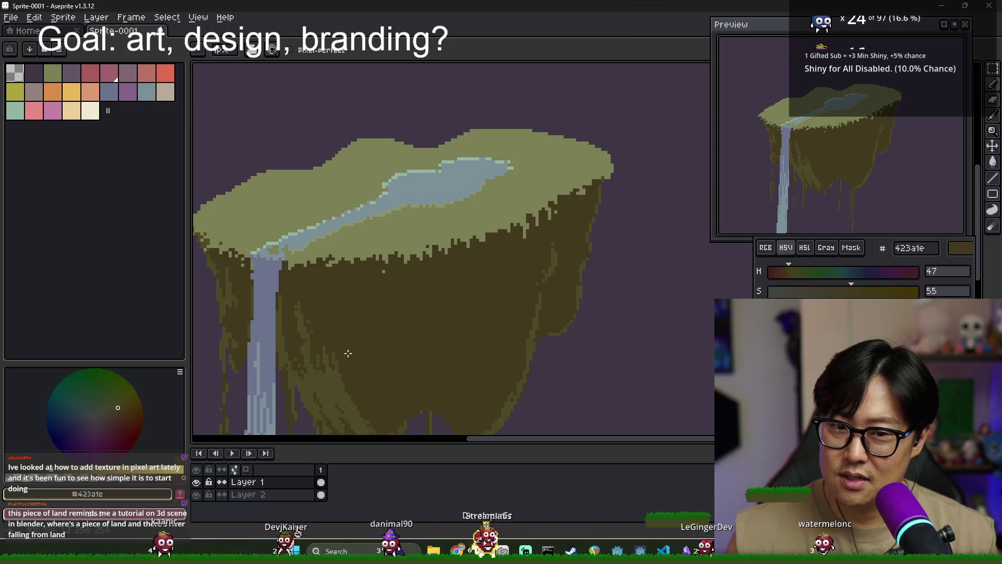
{"action": "scroll", "coordinate": [418, 343], "scroll_direction": "up", "scroll_amount": 1}
- Switch over to Chrome's bright photo portrait search results
{"action": "key", "text": "alt+Tab"}
{"action": "key", "text": "Escape"}
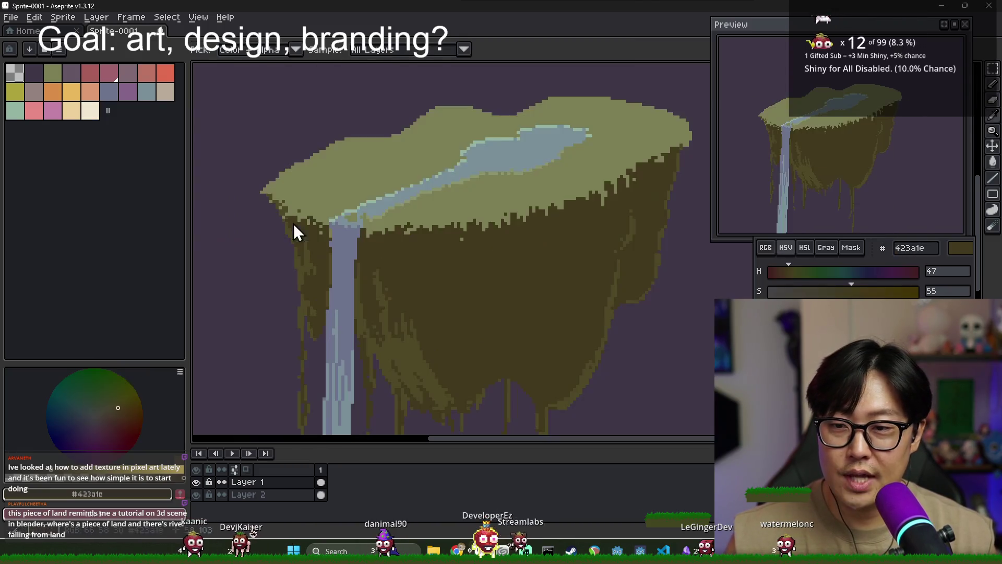
{"action": "key", "text": "alt+Tab"}
{"action": "key", "text": "Escape"}
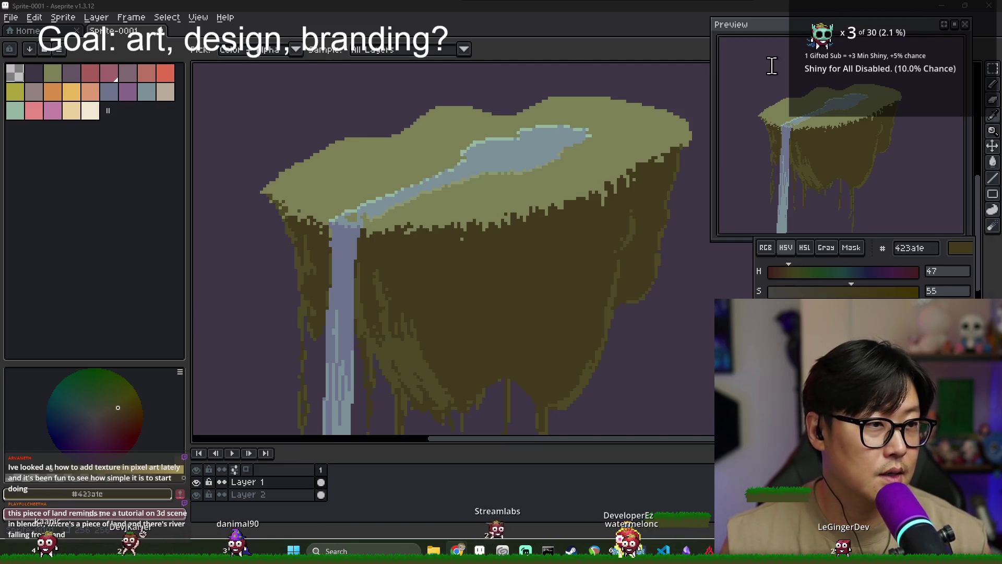
{"action": "key", "text": "alt+Tab"}
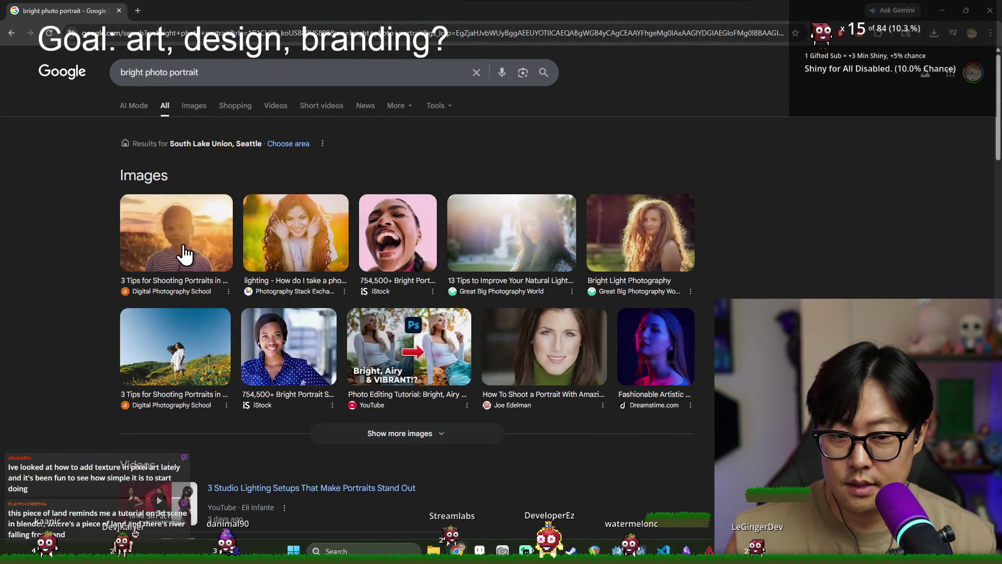
- Preview the first result, the sunlit child portrait from Digital Photography School
{"action": "left_click", "coordinate": [183, 254]}
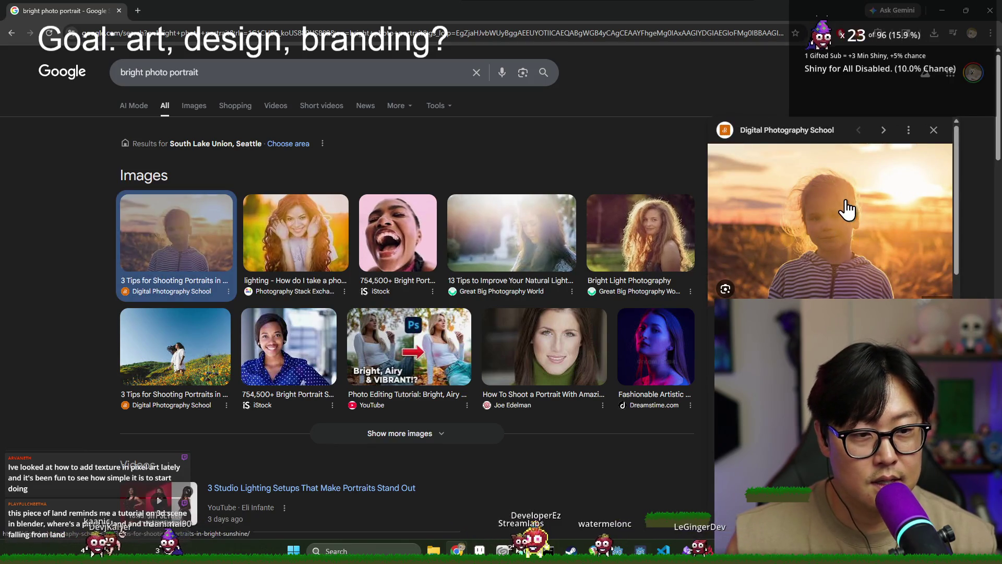
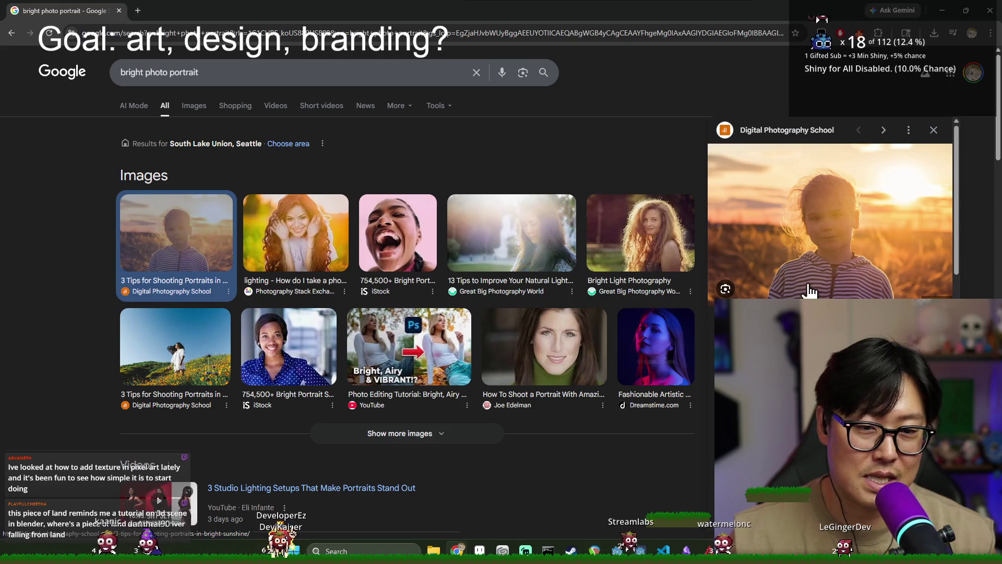
- Search Google for 'rambrandt effect'
{"action": "left_click", "coordinate": [315, 74]}
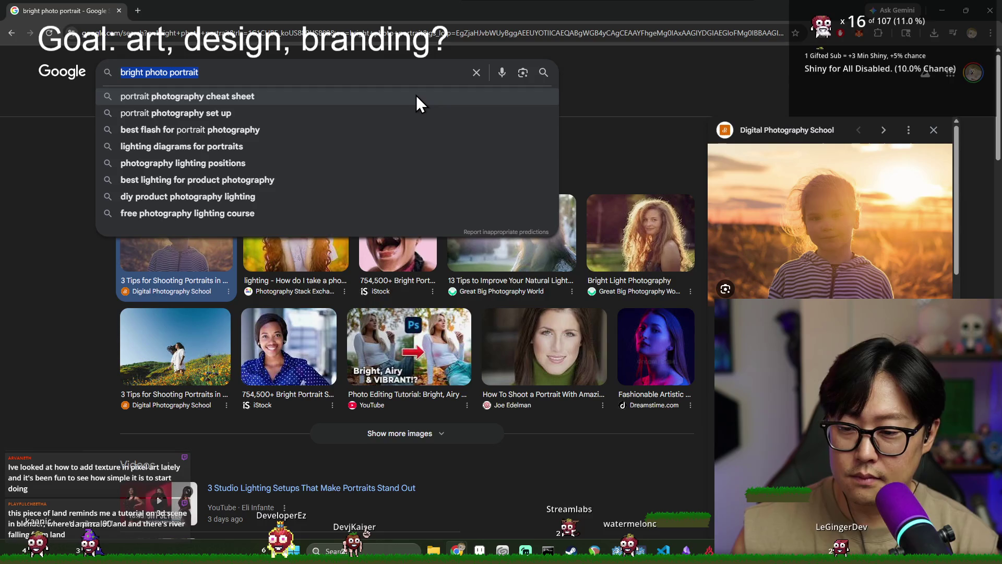
{"action": "type", "text": "rambra"}
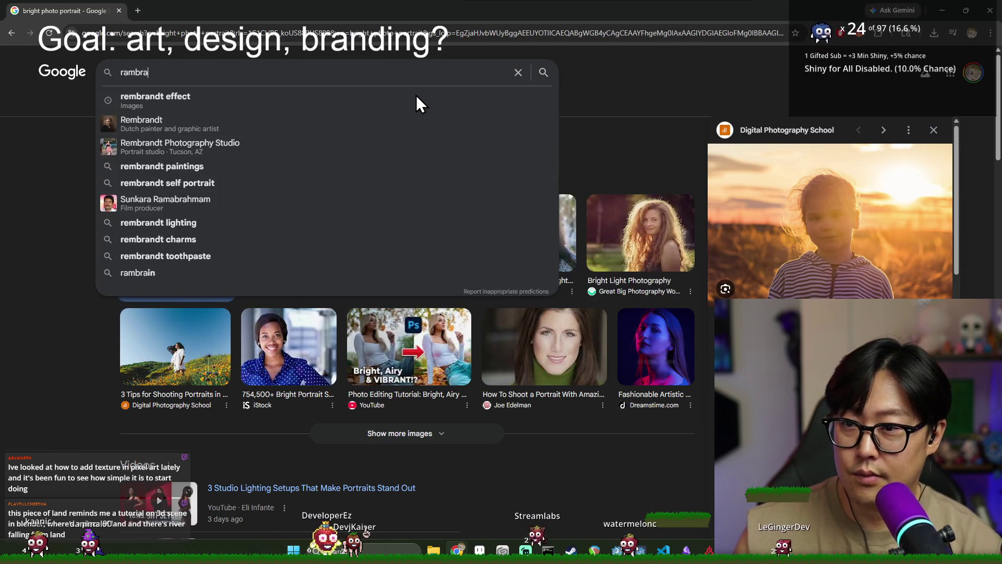
{"action": "key", "text": "BackSpace"}
{"action": "key", "text": "BackSpace"}
{"action": "key", "text": "BackSpace"}
{"action": "type", "text": "ambran"}
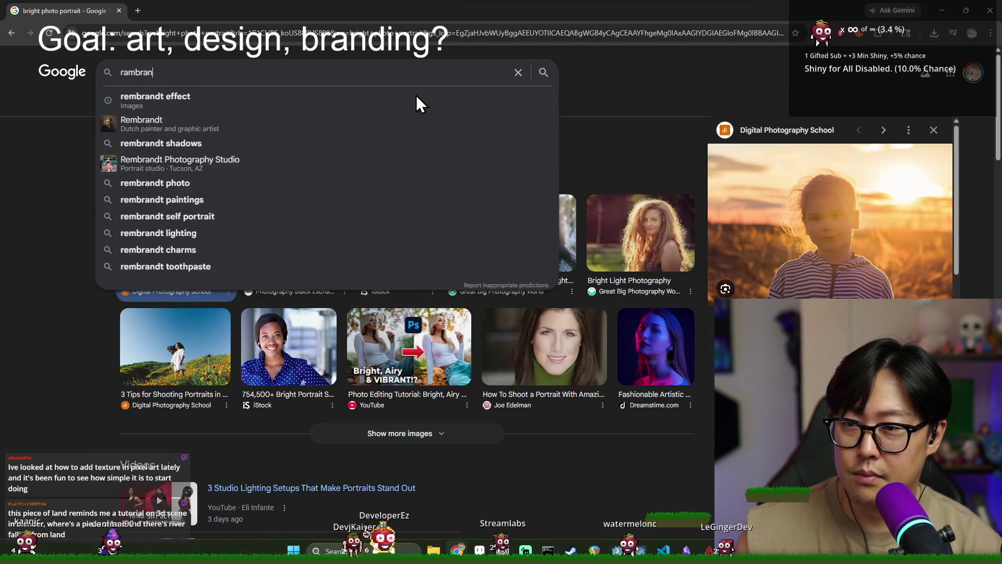
{"action": "type", "text": "dt effect"}
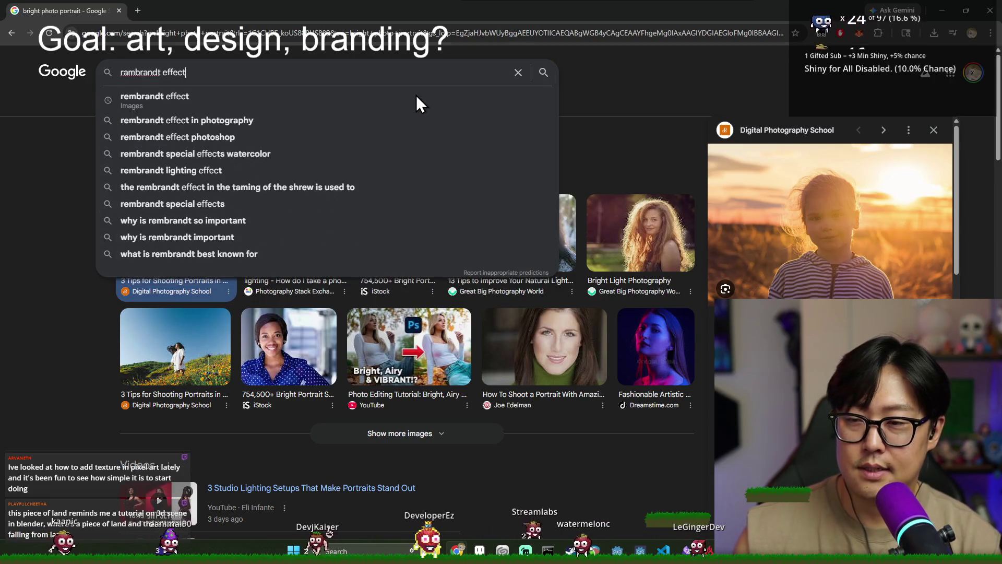
{"action": "key", "text": "Return"}
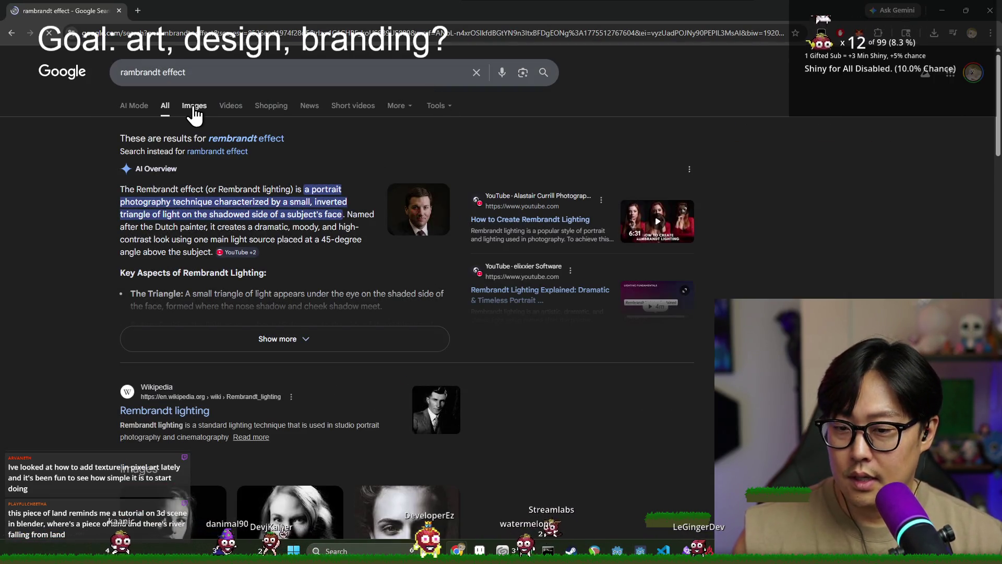
- Preview the first Rembrandt lighting image and reverse-search the dramatic portrait with Google Lens
{"action": "scroll", "coordinate": [296, 374], "scroll_direction": "down", "scroll_amount": 4}
{"action": "left_click", "coordinate": [172, 324]}
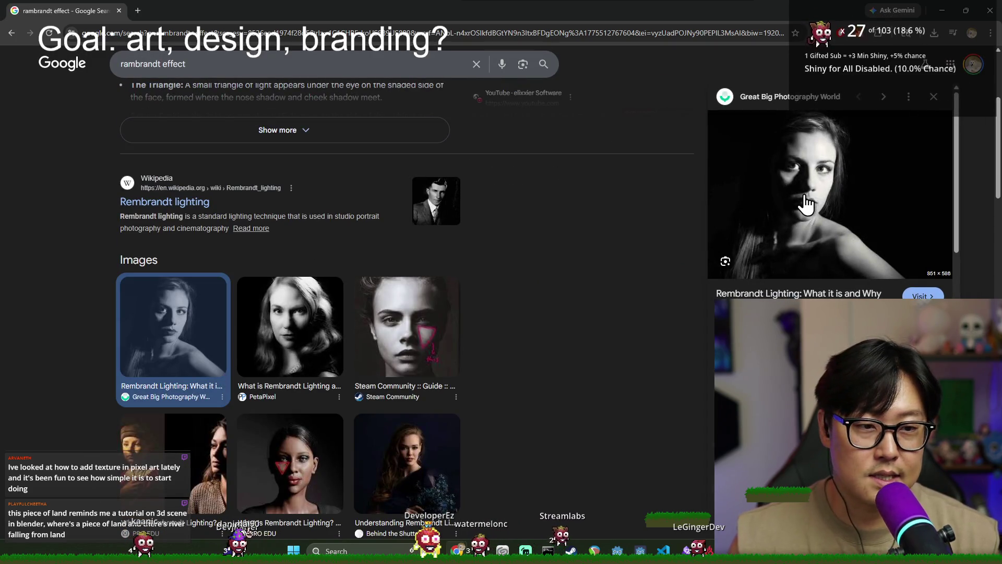
{"action": "left_click", "coordinate": [806, 193]}
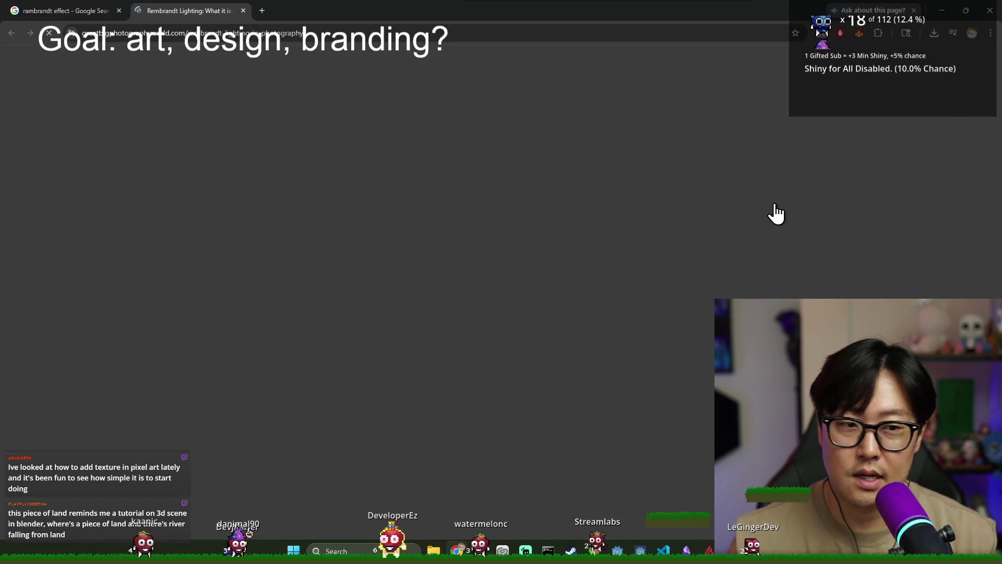
{"action": "key", "text": "ctrl+w"}
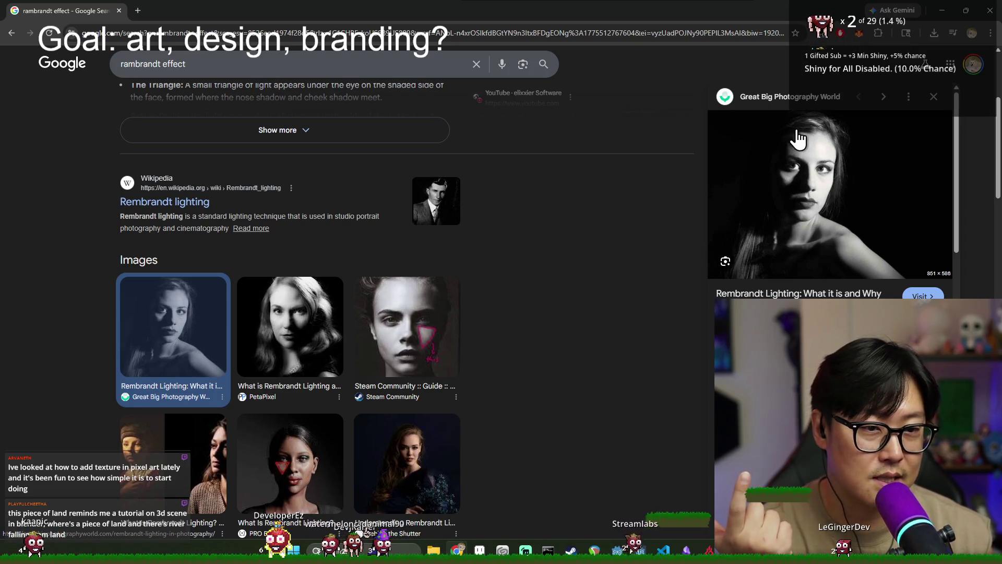
{"action": "left_click_drag", "start_coordinate": [798, 149], "coordinate": [786, 153]}
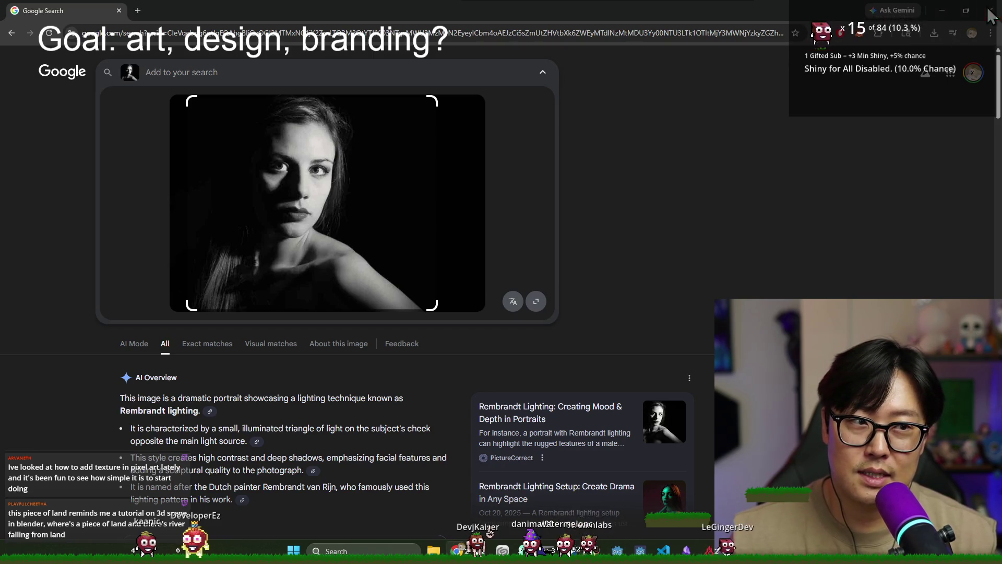
- Close Chrome and sample the lighter olive 4d4825 from the island
{"action": "left_click", "coordinate": [989, 11]}
{"action": "scroll", "coordinate": [311, 273], "scroll_direction": "up", "scroll_amount": 2}
{"action": "left_click", "coordinate": [372, 261], "text": "alt"}
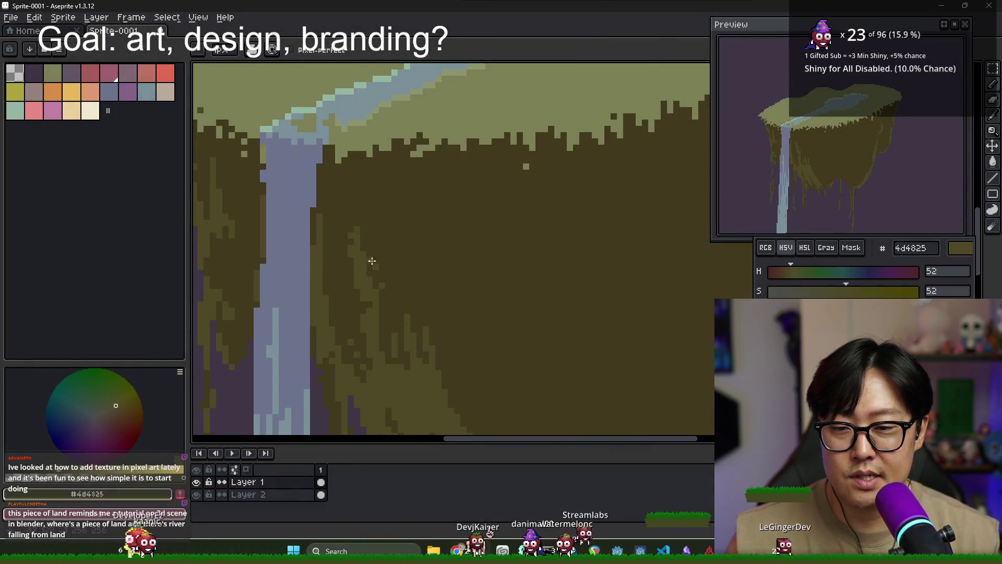
- Eyedrop and compare the island's dark olive 423a1e and lighter olive 4d4825
{"action": "left_click", "coordinate": [370, 246], "text": "alt"}
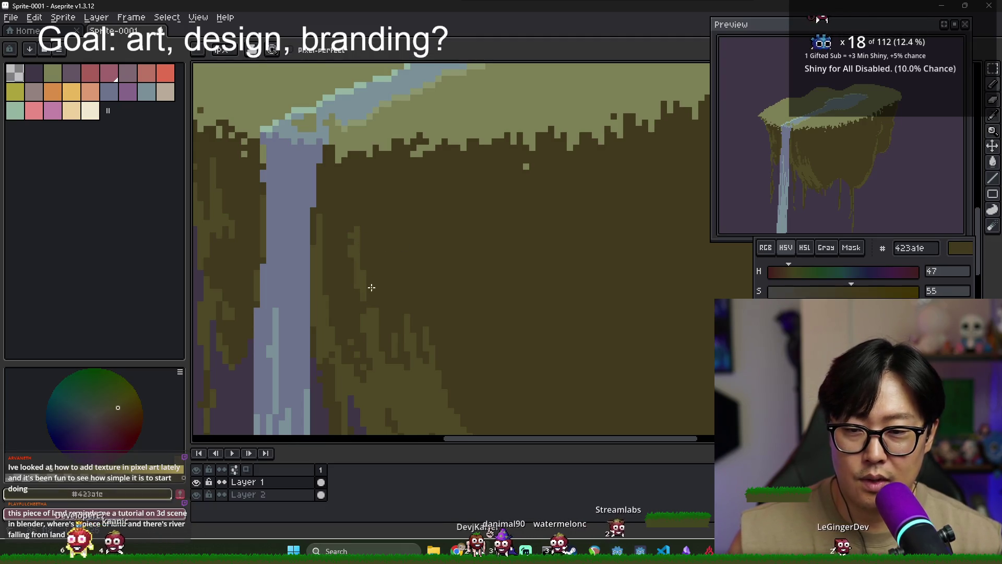
{"action": "scroll", "coordinate": [359, 231], "scroll_direction": "down", "scroll_amount": 2}
{"action": "scroll", "coordinate": [364, 271], "scroll_direction": "up", "scroll_amount": 2}
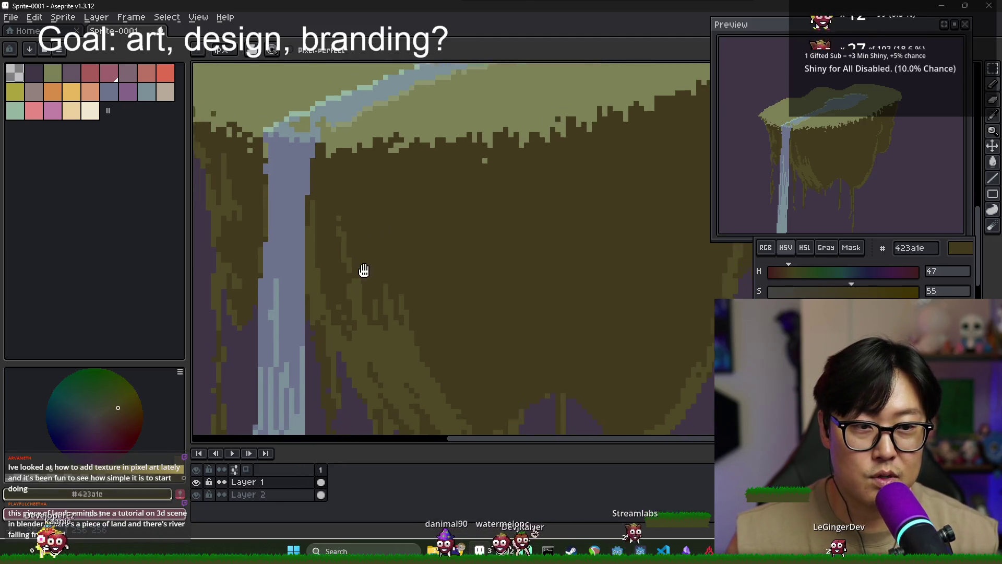
{"action": "scroll", "coordinate": [333, 221], "scroll_direction": "down", "scroll_amount": 1}
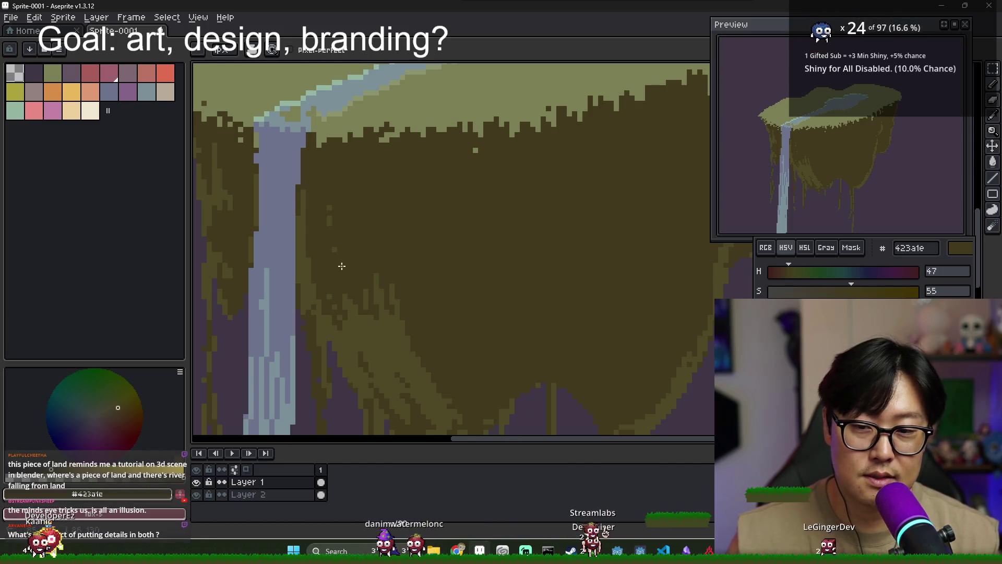
{"action": "left_click_drag", "start_coordinate": [402, 284], "coordinate": [358, 266]}
{"action": "left_click", "coordinate": [314, 306], "text": "alt"}
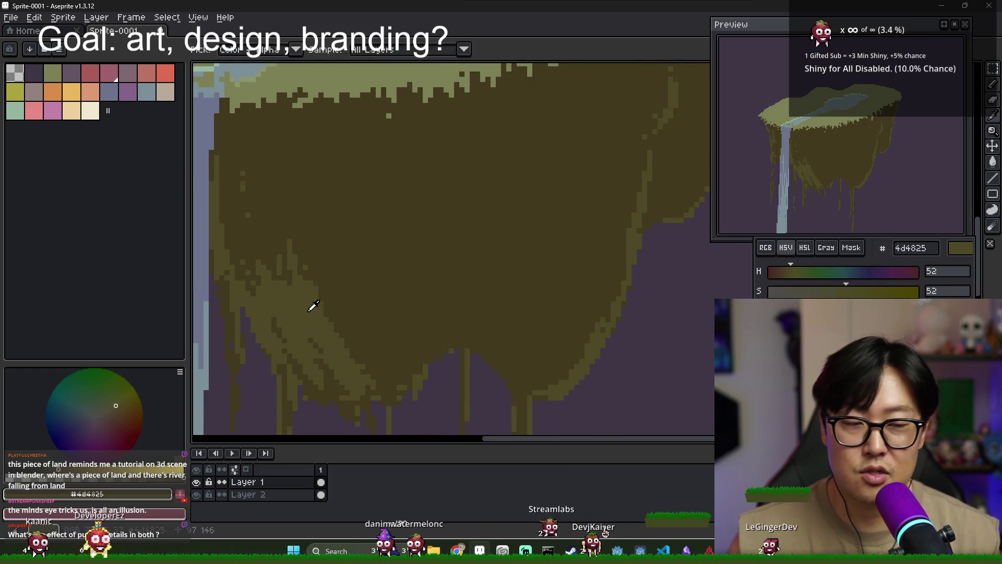
{"action": "scroll", "coordinate": [416, 285], "scroll_direction": "down", "scroll_amount": 3}
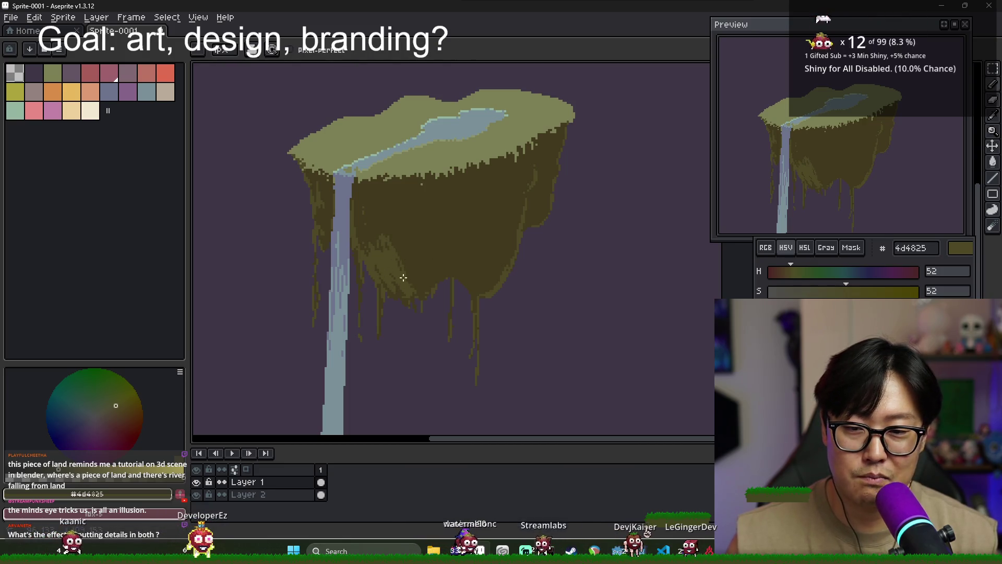
{"action": "left_click", "coordinate": [384, 233], "text": "alt"}
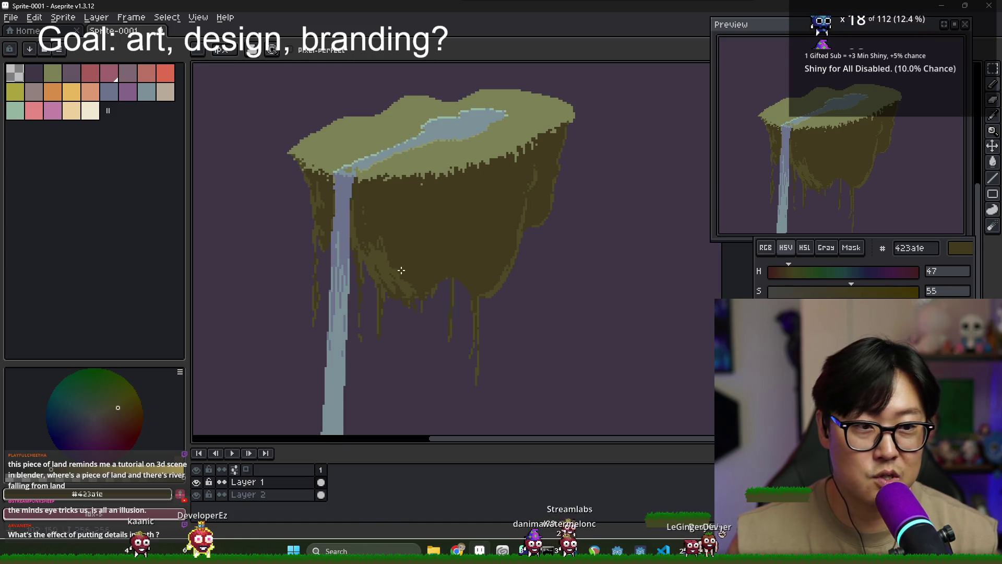
{"action": "scroll", "coordinate": [401, 270], "scroll_direction": "up", "scroll_amount": 2}
{"action": "left_click", "coordinate": [384, 257], "text": "alt"}
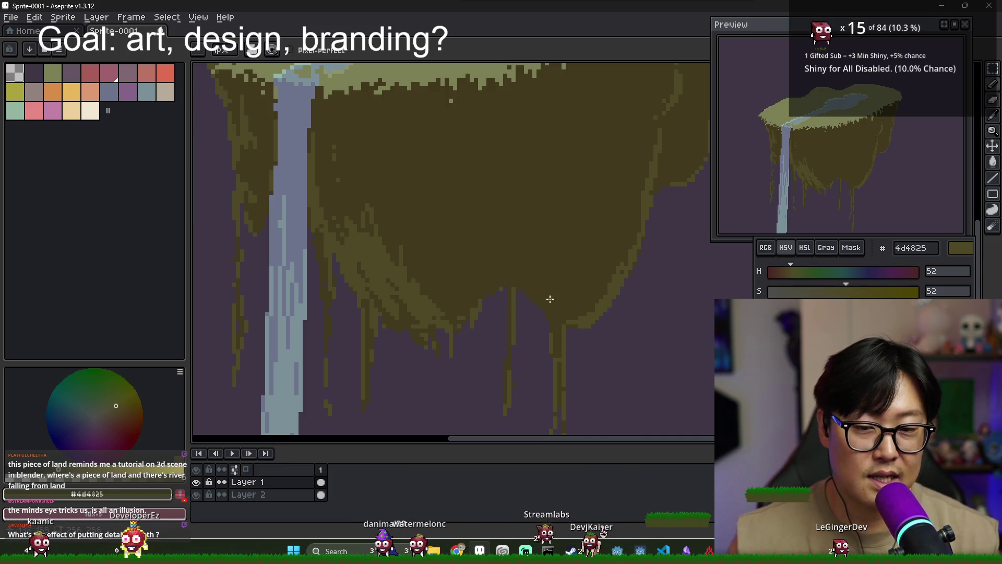
{"action": "scroll", "coordinate": [550, 298], "scroll_direction": "down", "scroll_amount": 4}
{"action": "scroll", "coordinate": [572, 217], "scroll_direction": "up", "scroll_amount": 4}
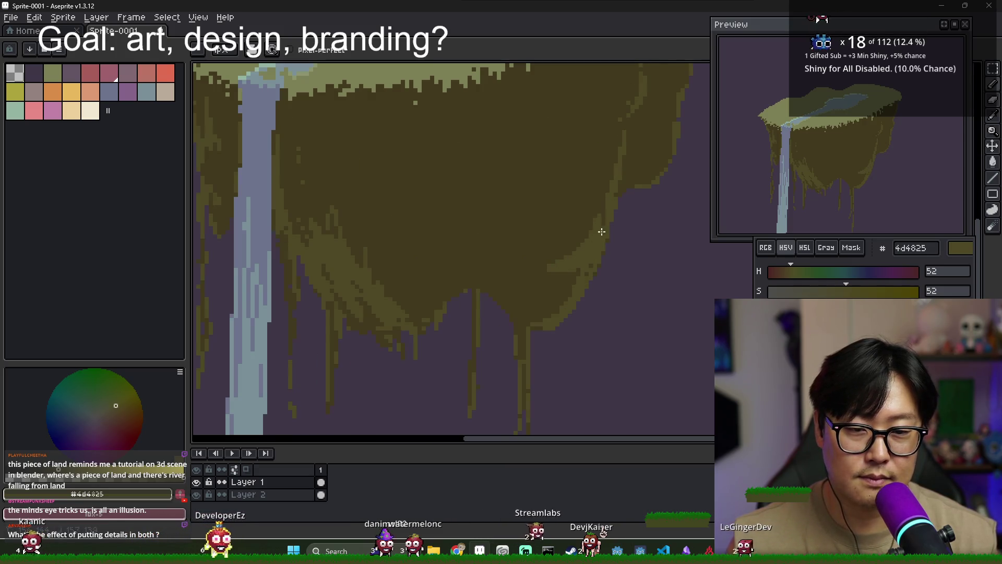
{"action": "scroll", "coordinate": [576, 253], "scroll_direction": "down", "scroll_amount": 1}
{"action": "scroll", "coordinate": [575, 253], "scroll_direction": "down", "scroll_amount": 3}
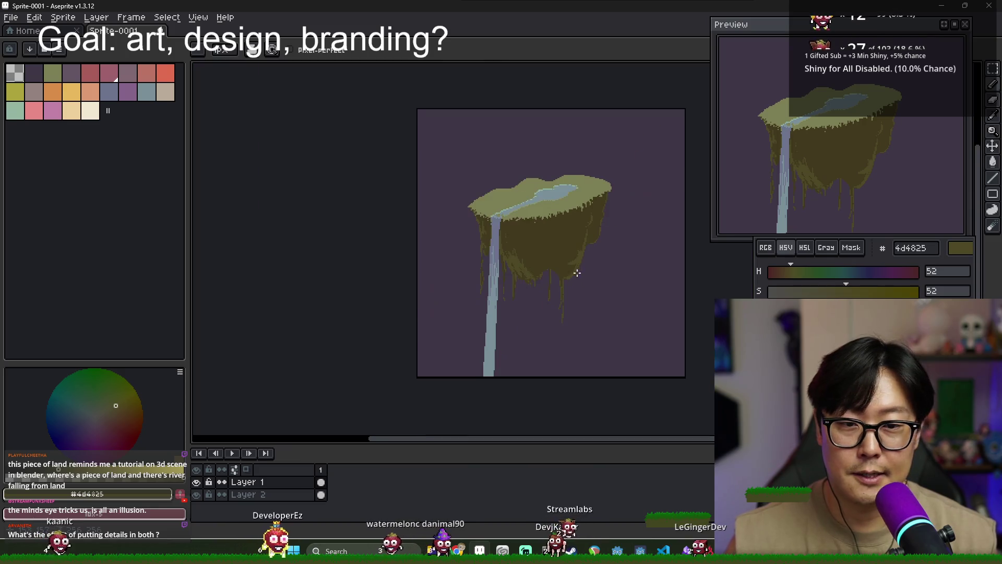
{"action": "scroll", "coordinate": [572, 241], "scroll_direction": "up", "scroll_amount": 3}
{"action": "left_click", "coordinate": [573, 240], "text": "alt"}
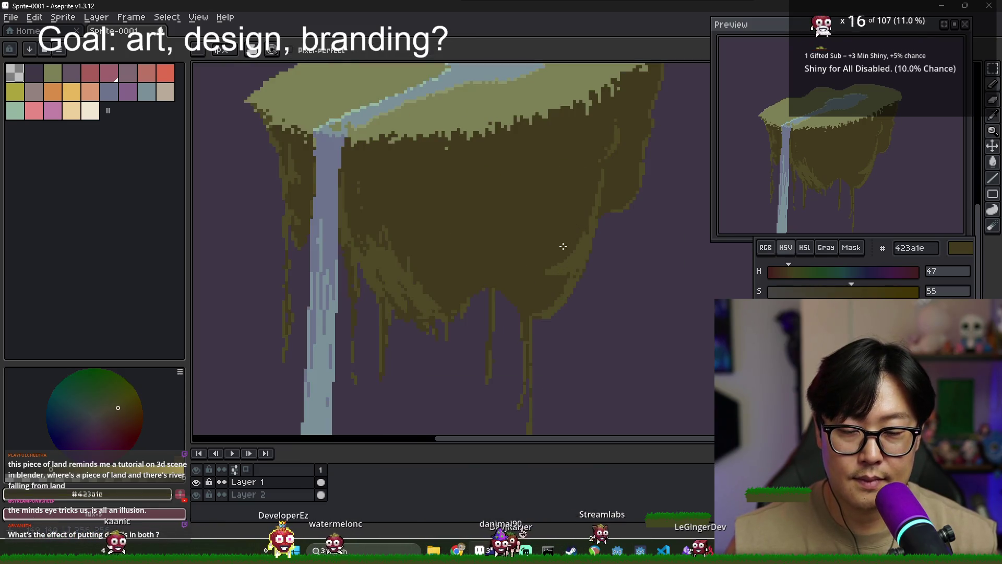
{"action": "scroll", "coordinate": [563, 246], "scroll_direction": "down", "scroll_amount": 3}
{"action": "scroll", "coordinate": [512, 249], "scroll_direction": "up", "scroll_amount": 4}
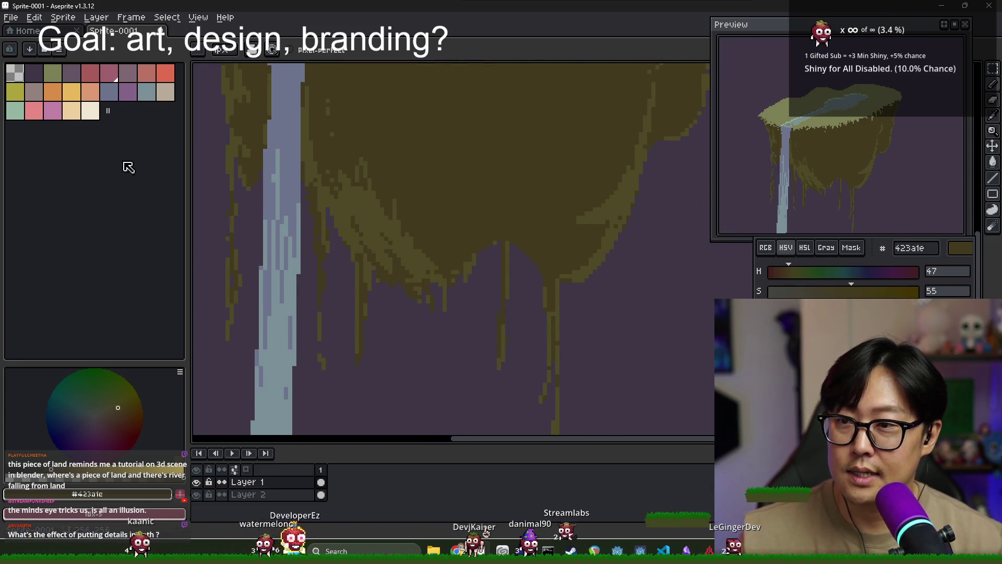
{"action": "scroll", "coordinate": [366, 208], "scroll_direction": "up", "scroll_amount": 2}
{"action": "scroll", "coordinate": [366, 209], "scroll_direction": "right", "scroll_amount": 2}
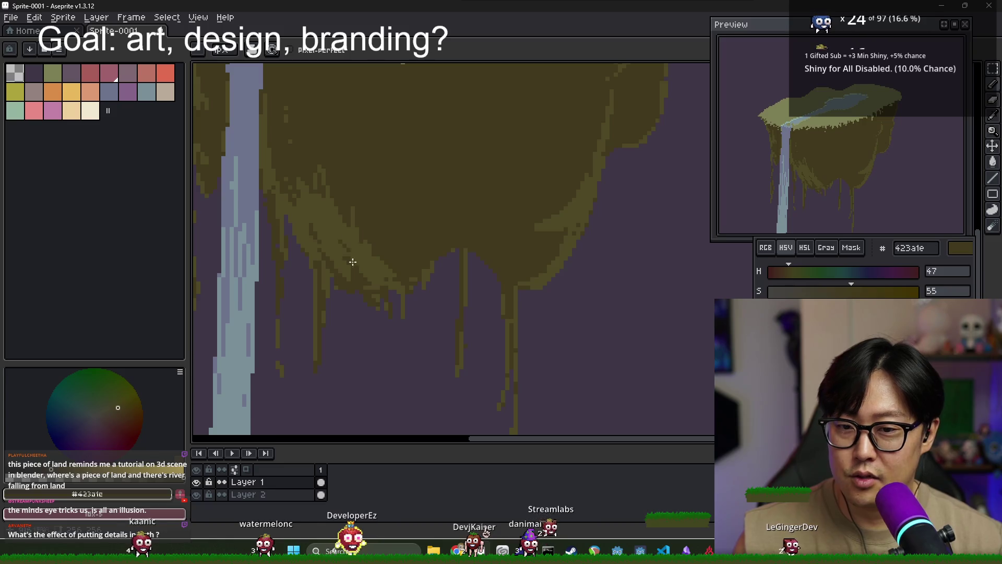
{"action": "scroll", "coordinate": [422, 231], "scroll_direction": "up", "scroll_amount": 1}
{"action": "scroll", "coordinate": [423, 230], "scroll_direction": "right", "scroll_amount": 1}
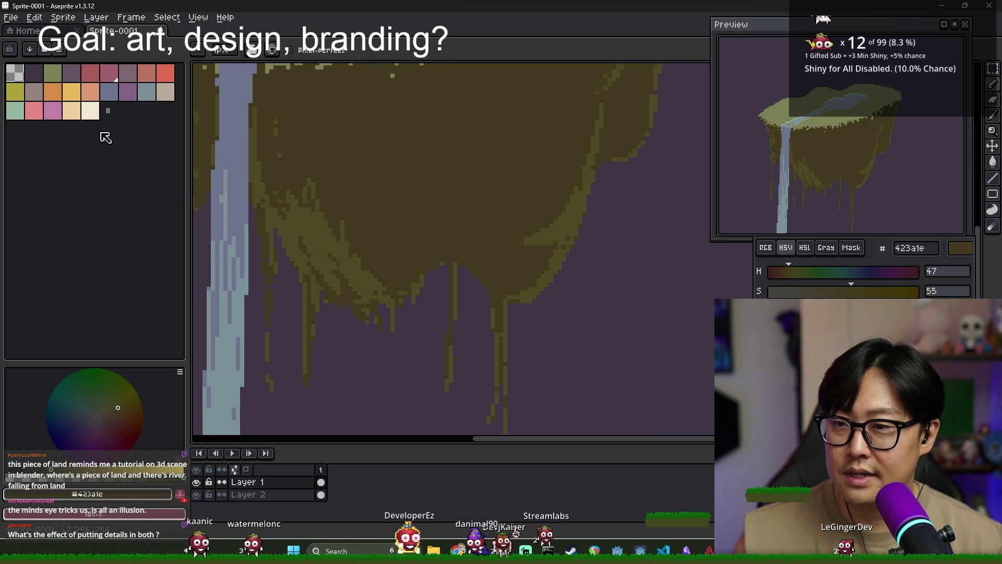
- Warm the hue, lower saturation and adjust brightness to reach pale grey-brown 5c554a
{"action": "left_click", "coordinate": [786, 272]}
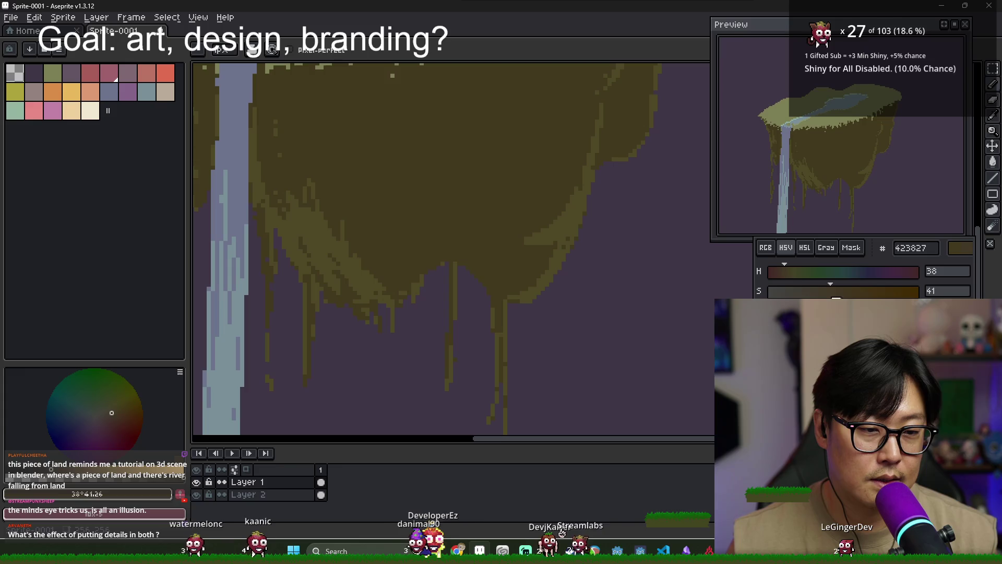
{"action": "left_click", "coordinate": [830, 291]}
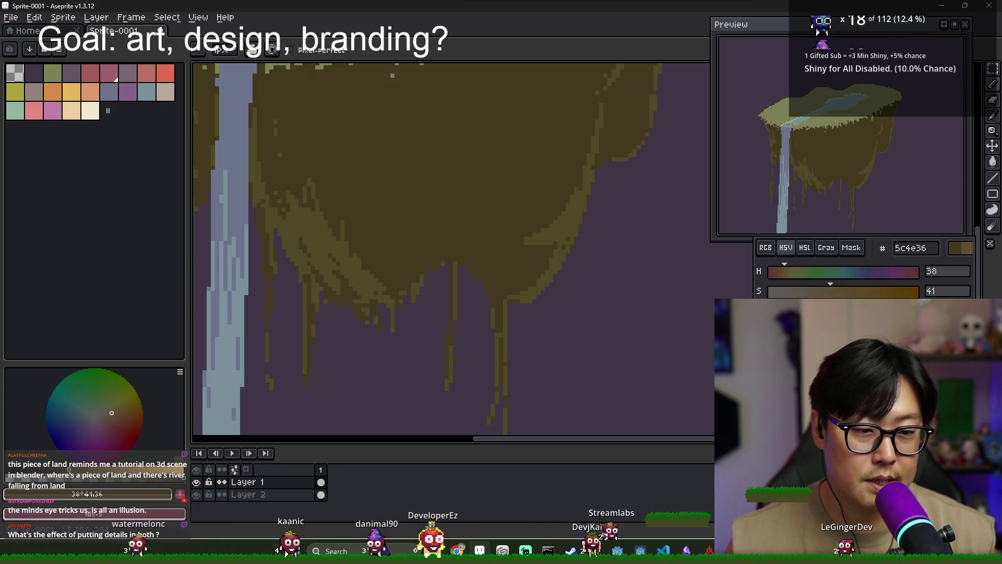
{"action": "left_click", "coordinate": [464, 280]}
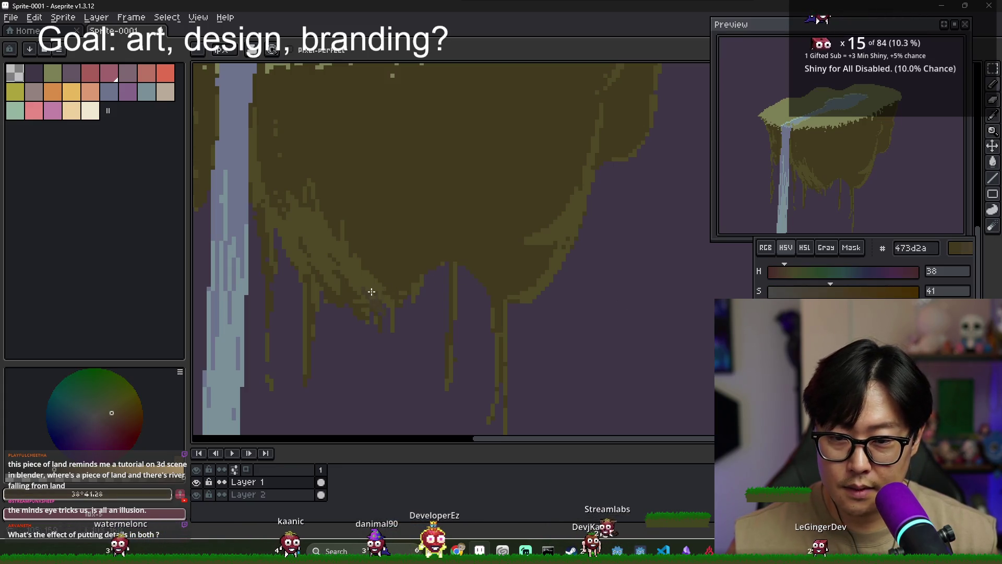
{"action": "left_click", "coordinate": [823, 311]}
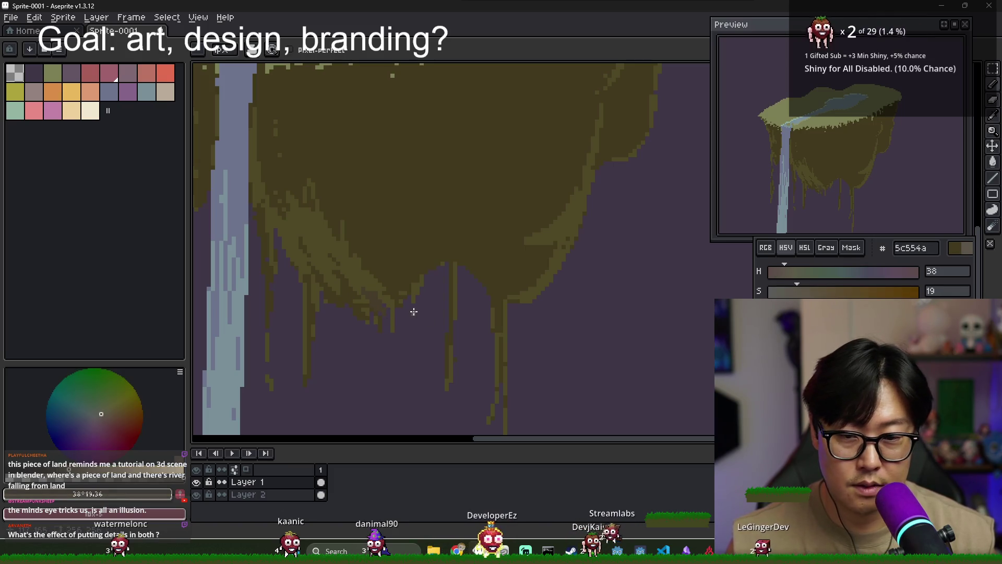
- Paint pale grey-brown highlight strokes along the island's lower underside edge
{"action": "mouse_move", "coordinate": [369, 297]}
{"action": "left_mouse_down"}
{"action": "mouse_move", "coordinate": [389, 329]}
{"action": "mouse_move", "coordinate": [386, 298]}
{"action": "mouse_move", "coordinate": [418, 275]}
{"action": "left_mouse_up"}
{"action": "mouse_move", "coordinate": [492, 286]}
{"action": "left_mouse_down"}
{"action": "mouse_move", "coordinate": [522, 315]}
{"action": "mouse_move", "coordinate": [529, 283]}
{"action": "left_mouse_up"}
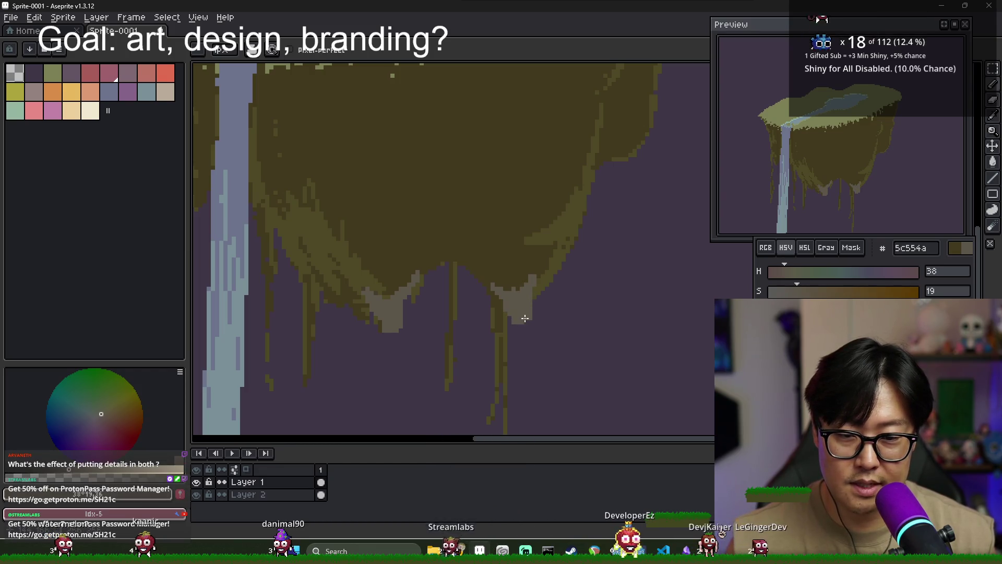
{"action": "mouse_move", "coordinate": [463, 263]}
{"action": "left_mouse_down"}
{"action": "mouse_move", "coordinate": [506, 293]}
{"action": "mouse_move", "coordinate": [541, 264]}
{"action": "mouse_move", "coordinate": [536, 274]}
{"action": "left_mouse_up"}
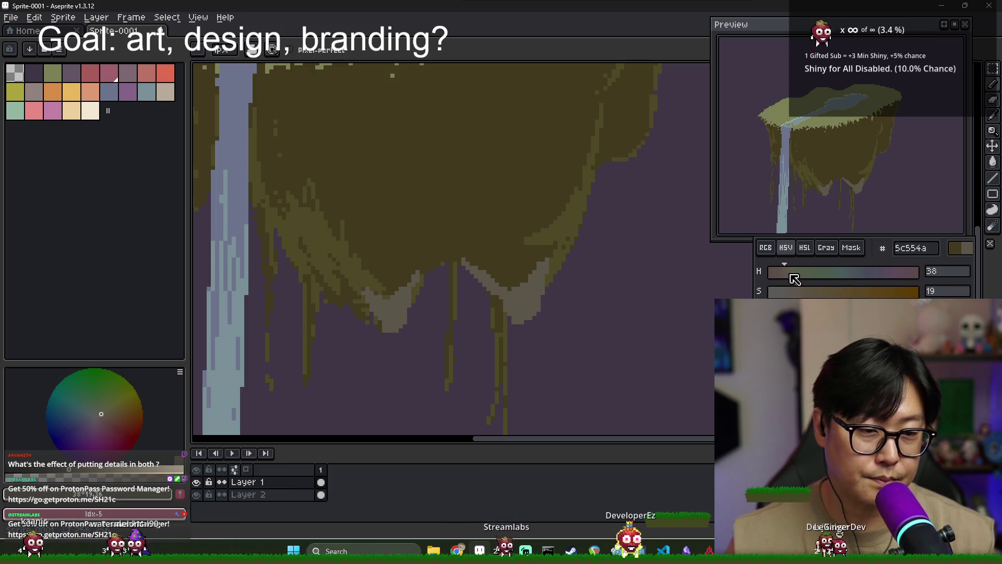
{"action": "scroll", "coordinate": [421, 327], "scroll_direction": "up", "scroll_amount": 2}
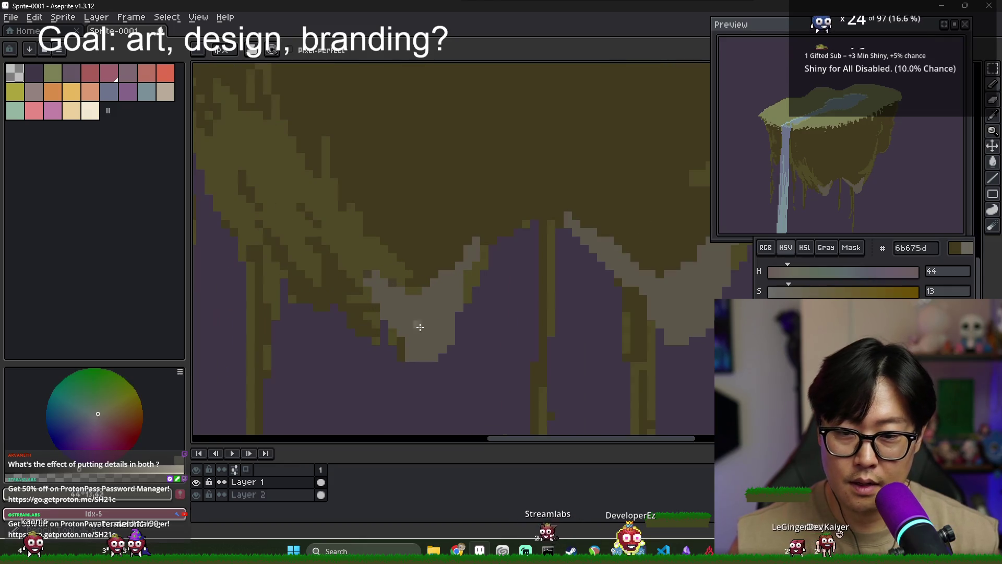
- Flood-fill the lower edge patch with pale grey-brown
{"action": "key", "text": "g"}
{"action": "left_click", "coordinate": [433, 345]}
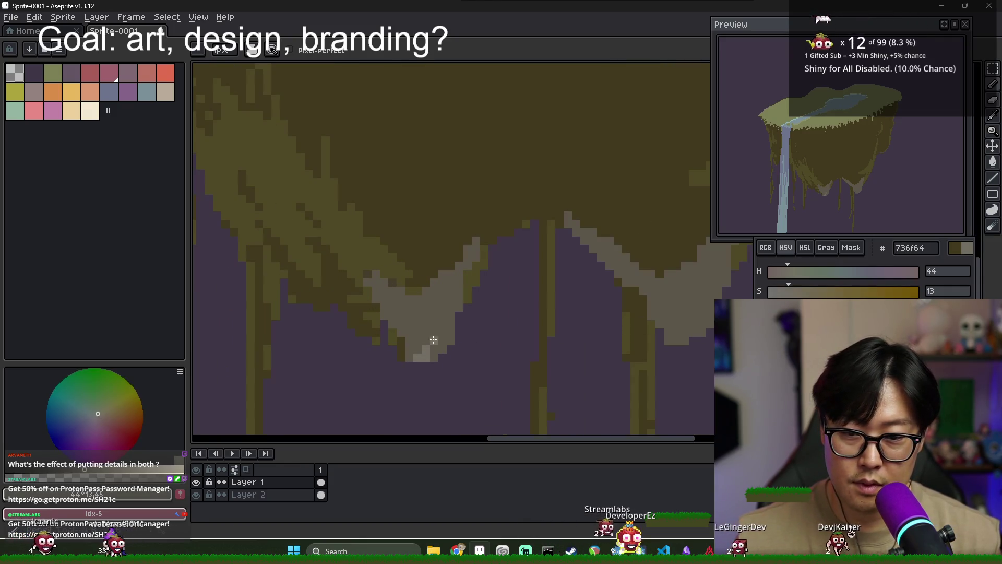
{"action": "key", "text": "b"}
{"action": "scroll", "coordinate": [626, 313], "scroll_direction": "down", "scroll_amount": 2}
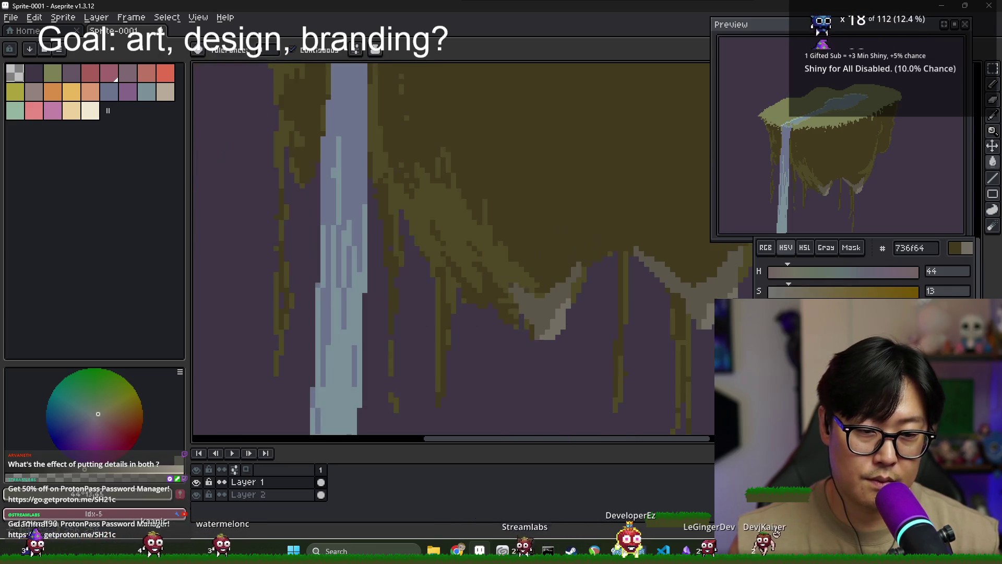
{"action": "key", "text": "g"}
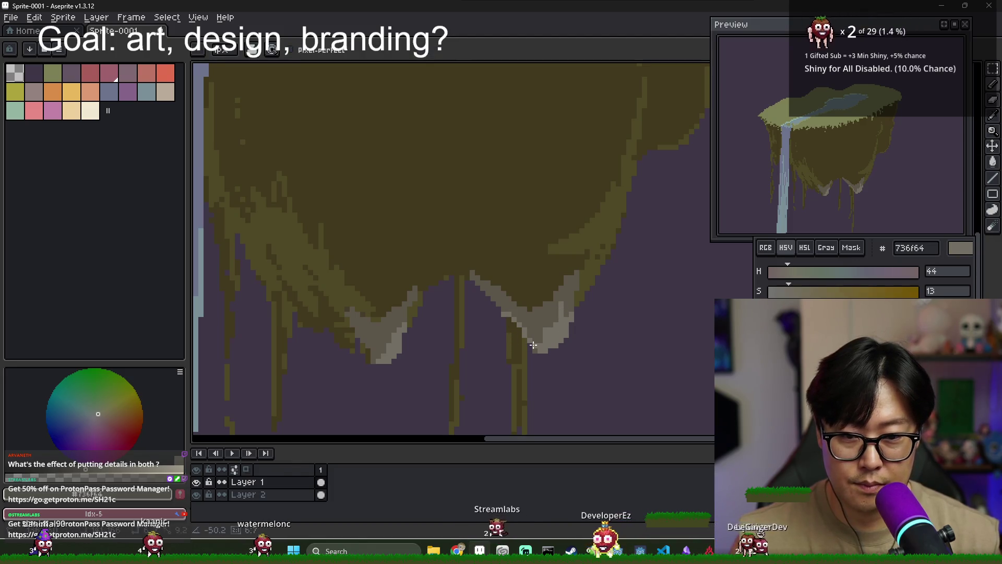
{"action": "key", "text": "v"}
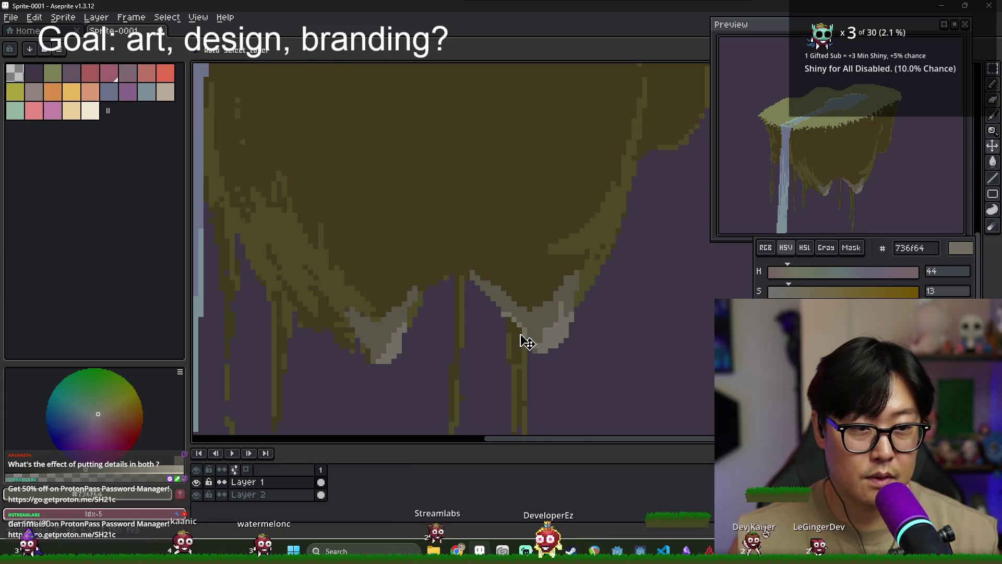
{"action": "key", "text": "b"}
- Repaint the diagonal stroke in dark brown 423a1e, then add a lighter olive 4d4825 stroke
{"action": "left_click", "coordinate": [522, 296], "text": "alt"}
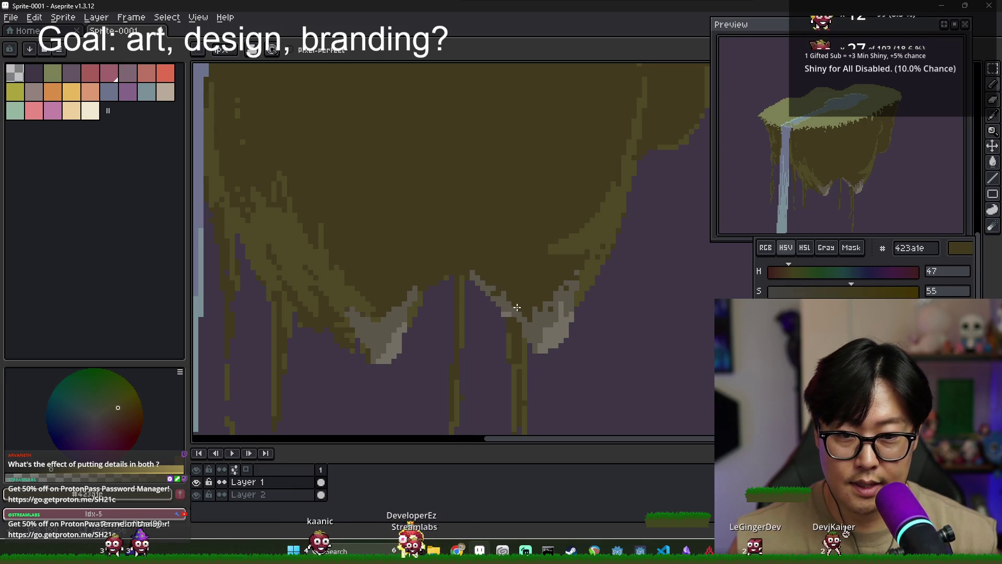
{"action": "left_click_drag", "start_coordinate": [472, 279], "coordinate": [502, 308]}
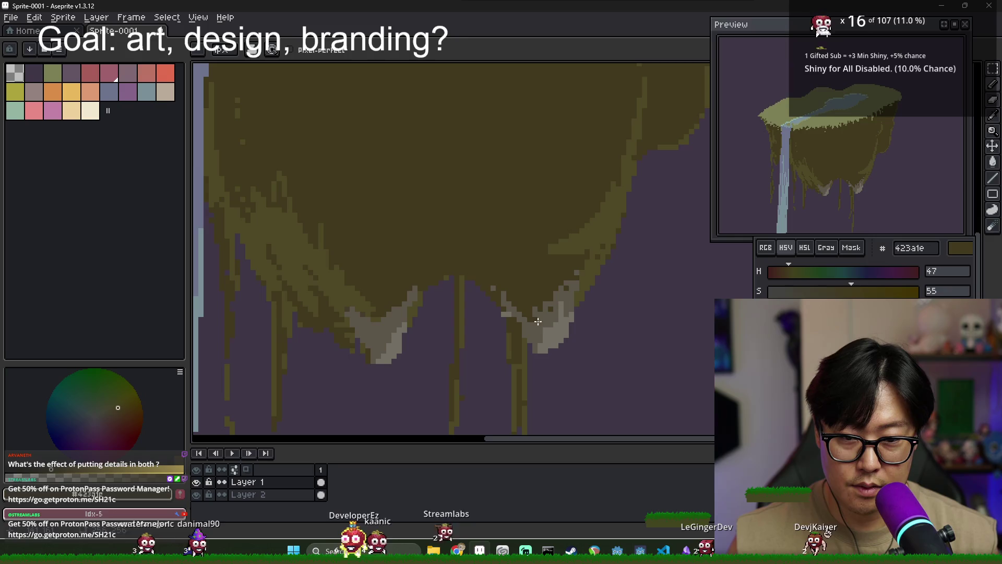
{"action": "left_click", "coordinate": [504, 313], "text": "alt"}
{"action": "left_click_drag", "start_coordinate": [481, 286], "coordinate": [510, 313]}
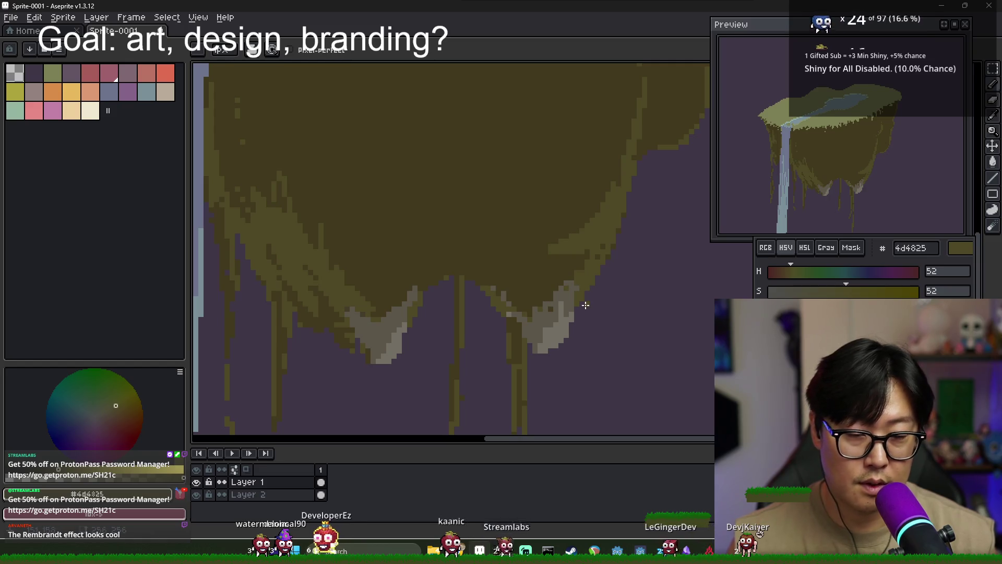
- Add pale grey 736f64 pixels along the right drip's edge, then resample olive 4d4825
{"action": "scroll", "coordinate": [553, 325], "scroll_direction": "up", "scroll_amount": 2}
{"action": "left_click", "coordinate": [552, 325], "text": "alt"}
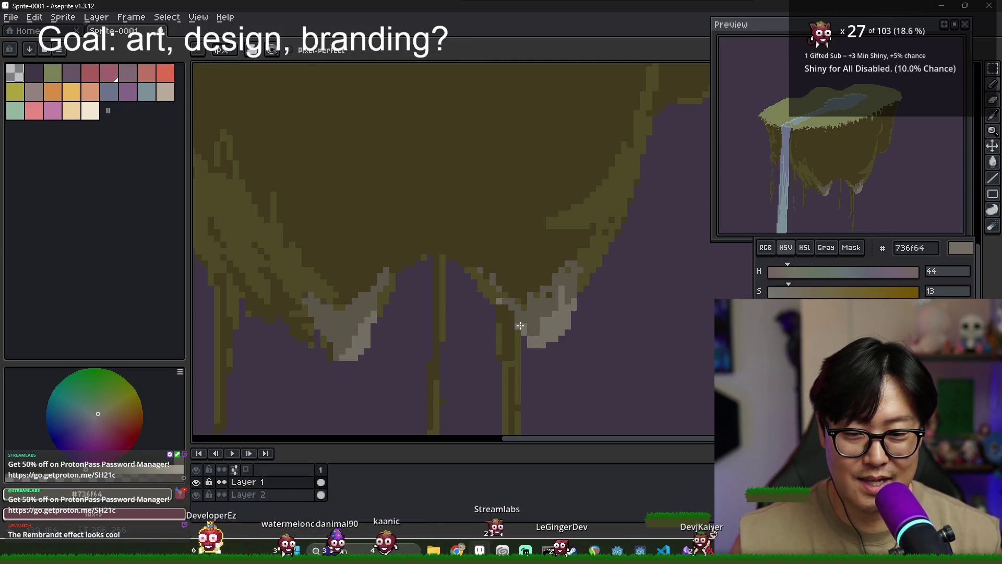
{"action": "left_click", "coordinate": [524, 325], "text": "alt"}
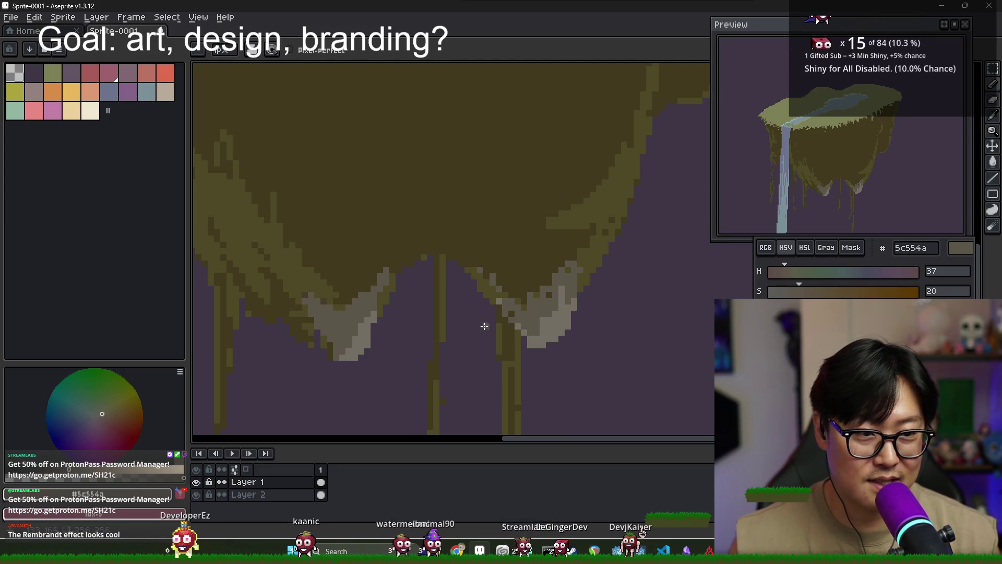
{"action": "scroll", "coordinate": [568, 302], "scroll_direction": "up", "scroll_amount": 2}
{"action": "key", "text": "b"}
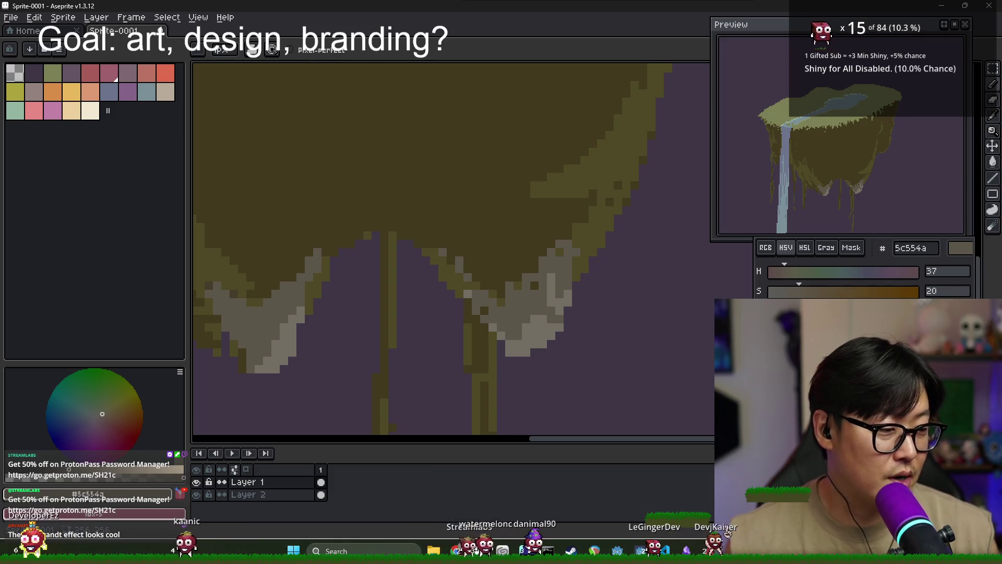
{"action": "key", "text": "alt+Tab"}
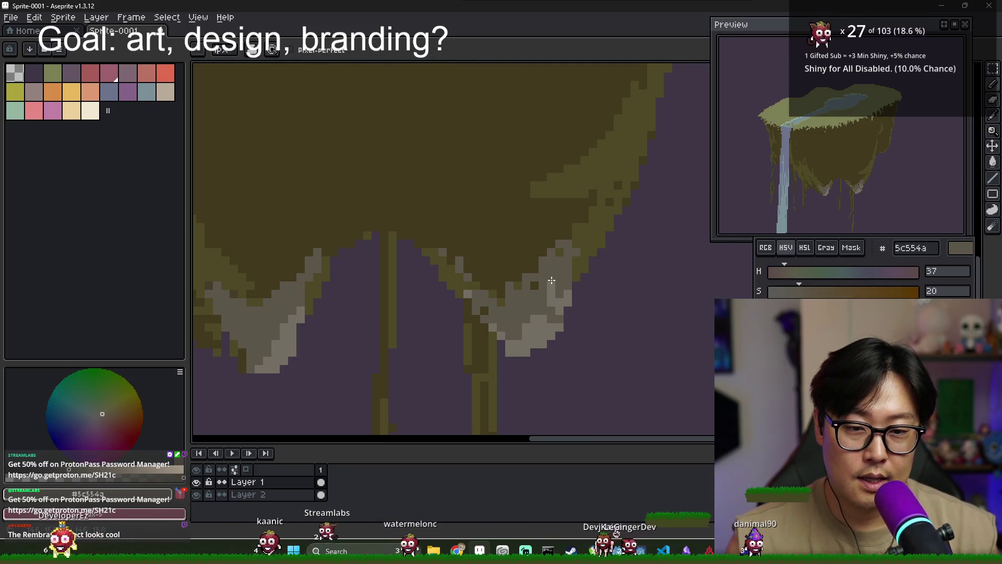
{"action": "left_click", "coordinate": [563, 318], "text": "alt"}
{"action": "left_click", "coordinate": [559, 315], "text": "alt"}
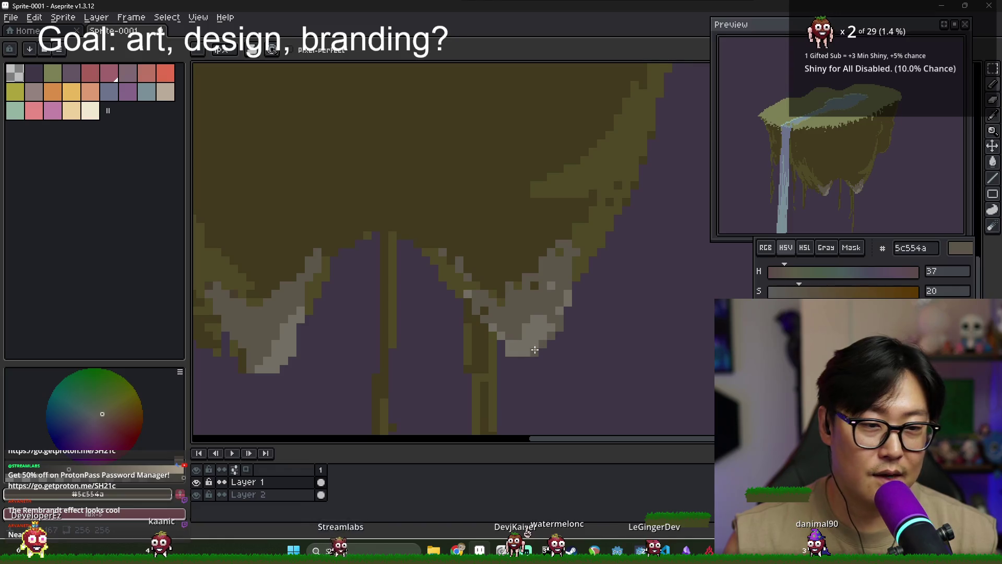
{"action": "left_click", "coordinate": [534, 349], "text": "alt"}
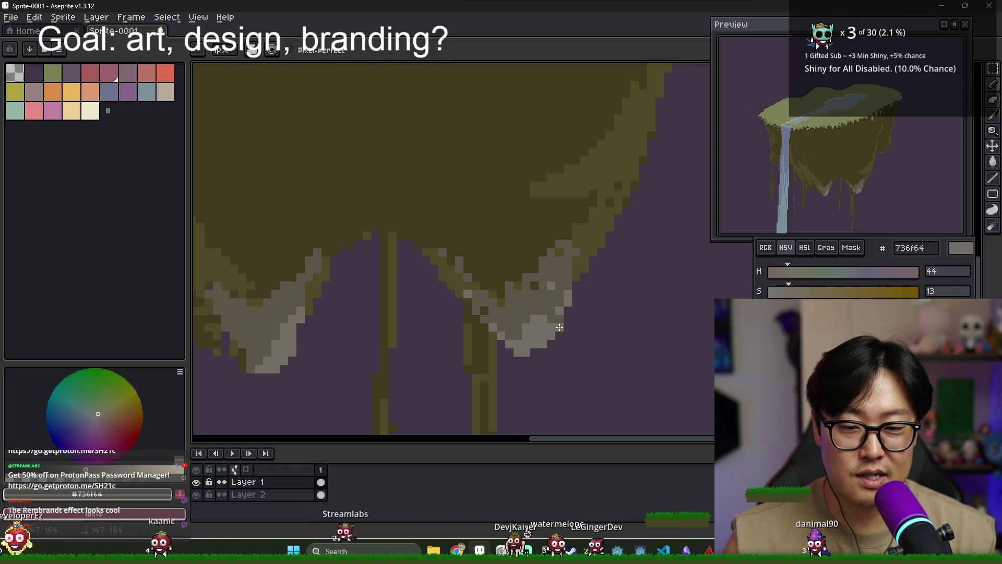
{"action": "left_click_drag", "start_coordinate": [559, 327], "coordinate": [572, 275]}
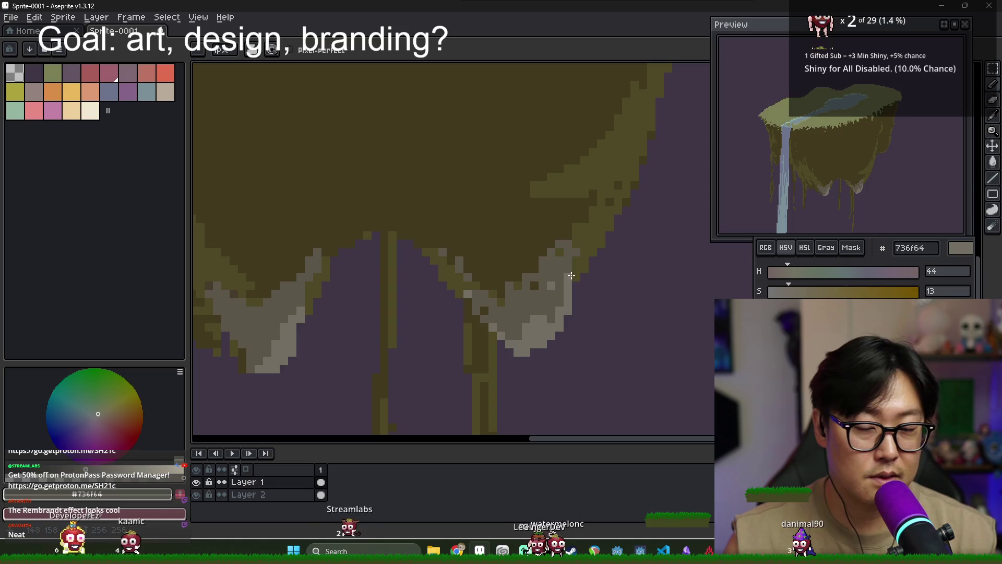
{"action": "left_click", "coordinate": [580, 262], "text": "alt"}
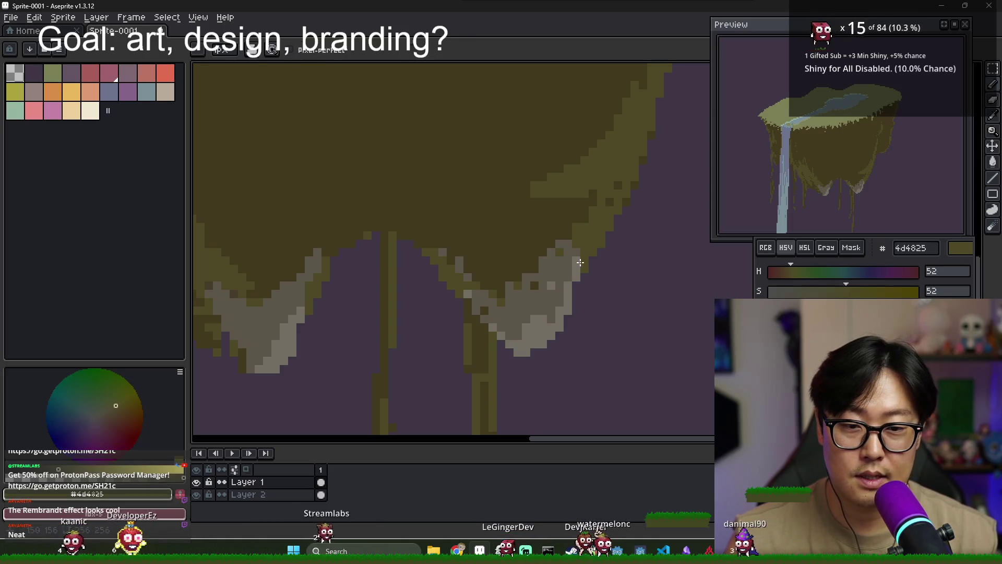
{"action": "key", "text": "alt"}
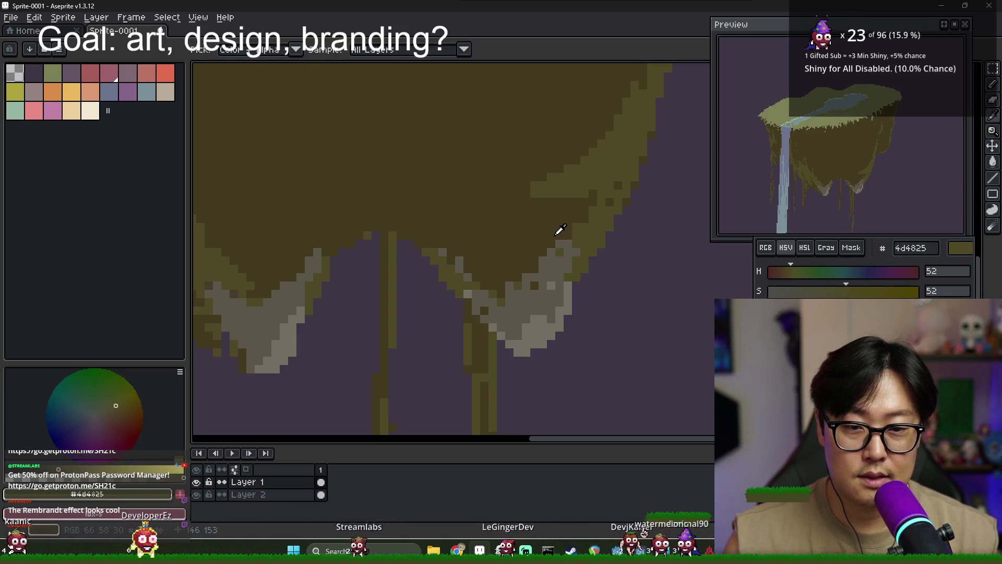
- Sample the darker brown 423a1e, then the island's olive 4d4825
{"action": "left_click", "coordinate": [556, 235], "text": "alt"}
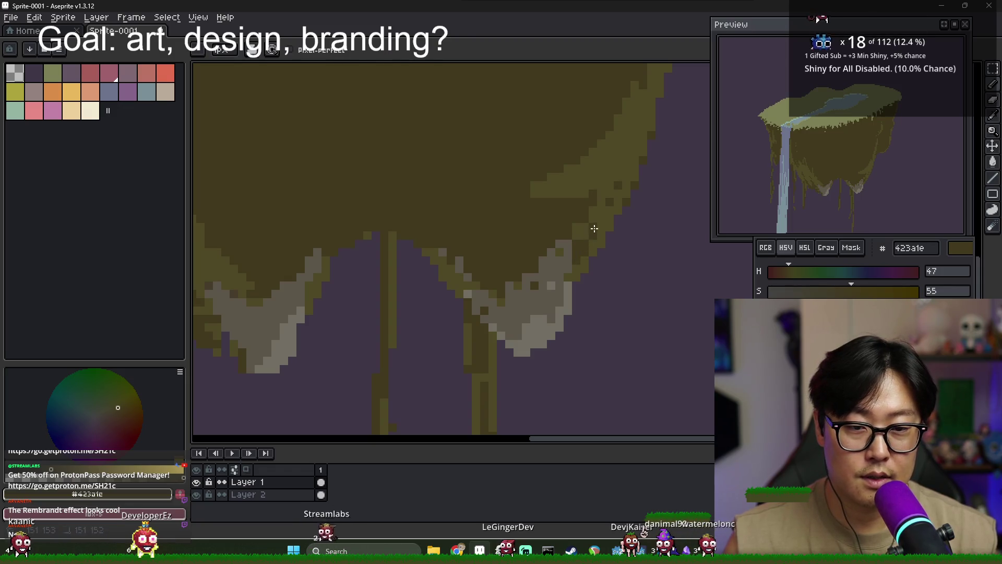
{"action": "scroll", "coordinate": [574, 263], "scroll_direction": "down", "scroll_amount": 3}
{"action": "scroll", "coordinate": [553, 231], "scroll_direction": "up", "scroll_amount": 2}
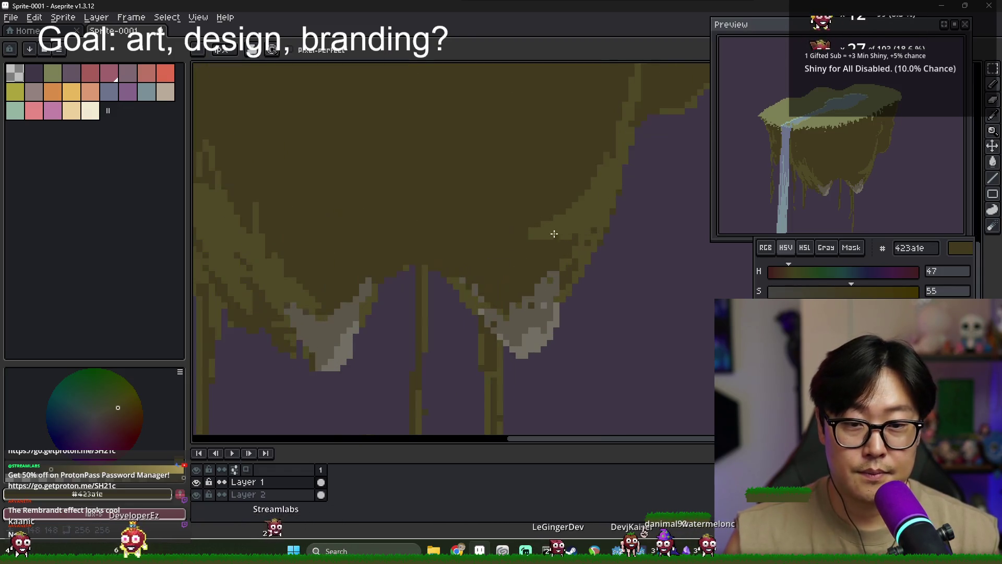
{"action": "scroll", "coordinate": [538, 245], "scroll_direction": "down", "scroll_amount": 1}
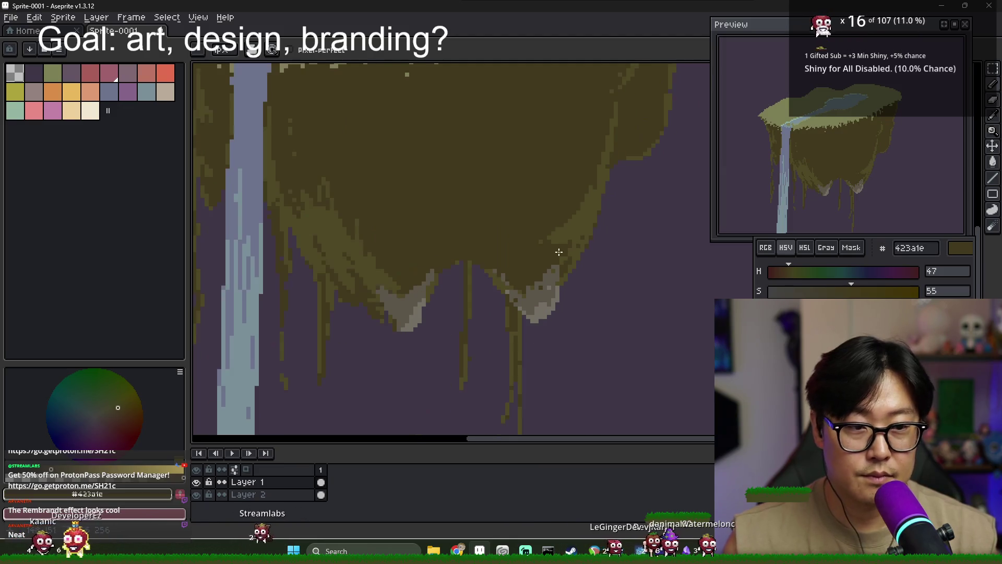
{"action": "scroll", "coordinate": [530, 253], "scroll_direction": "down", "scroll_amount": 2}
{"action": "scroll", "coordinate": [477, 240], "scroll_direction": "up", "scroll_amount": 3}
{"action": "scroll", "coordinate": [476, 240], "scroll_direction": "down", "scroll_amount": 3}
{"action": "scroll", "coordinate": [466, 217], "scroll_direction": "up", "scroll_amount": 3}
{"action": "key", "text": "b"}
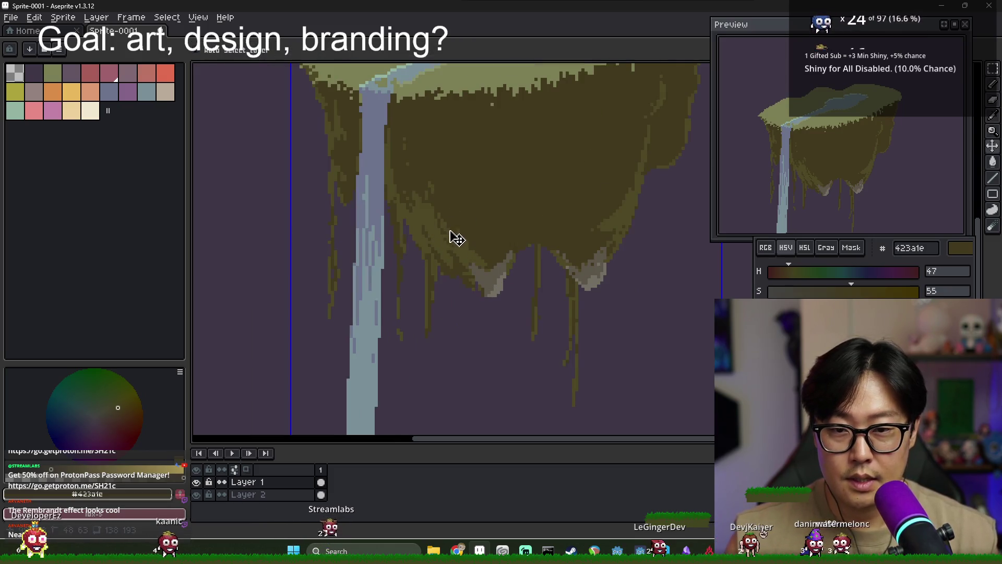
{"action": "left_click", "coordinate": [425, 219], "text": "alt"}
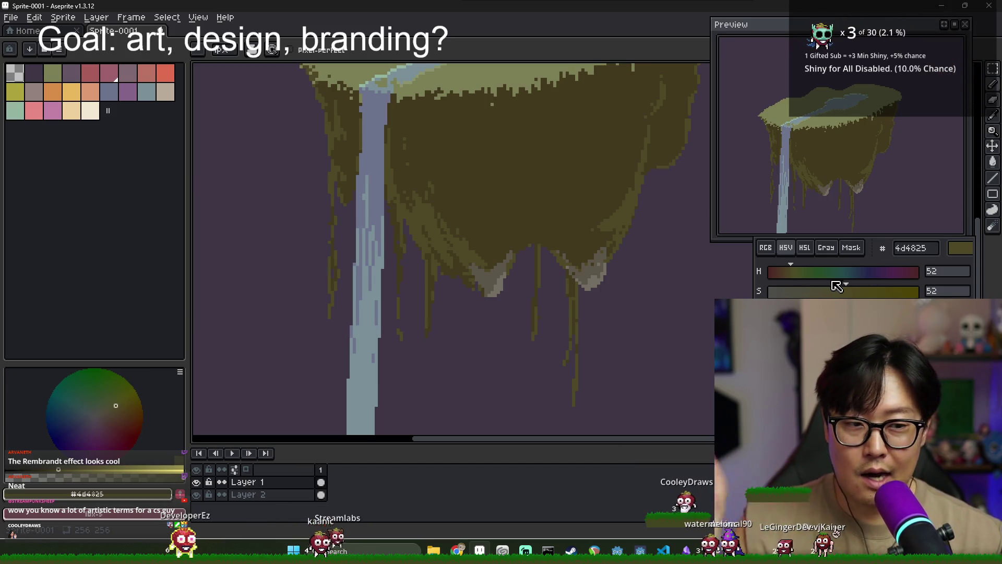
- Lower the olive's saturation and darken it slightly into greyish olive 474533
{"action": "left_click_drag", "start_coordinate": [844, 297], "coordinate": [820, 291]}
{"action": "key", "text": "g"}
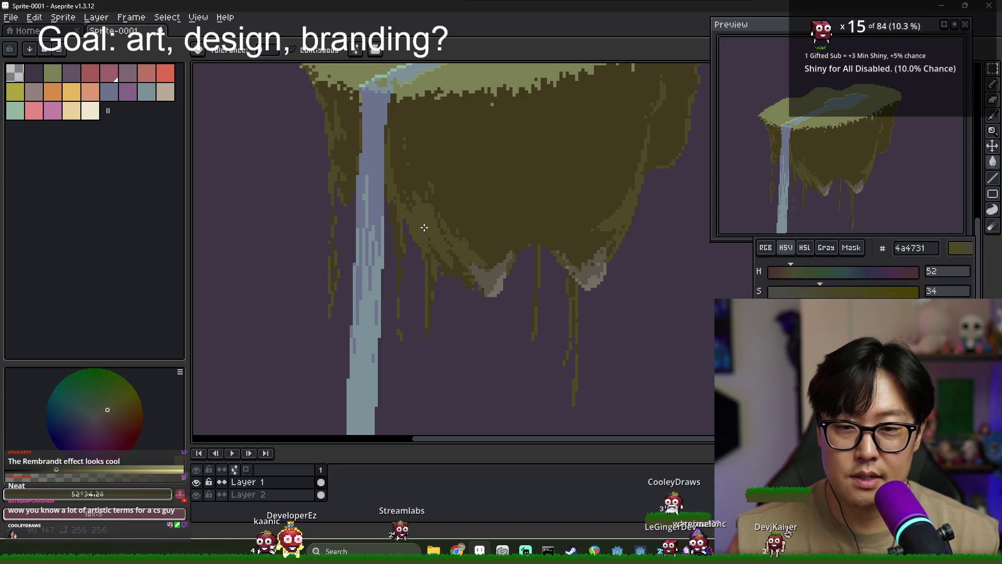
{"action": "scroll", "coordinate": [424, 227], "scroll_direction": "up", "scroll_amount": 2}
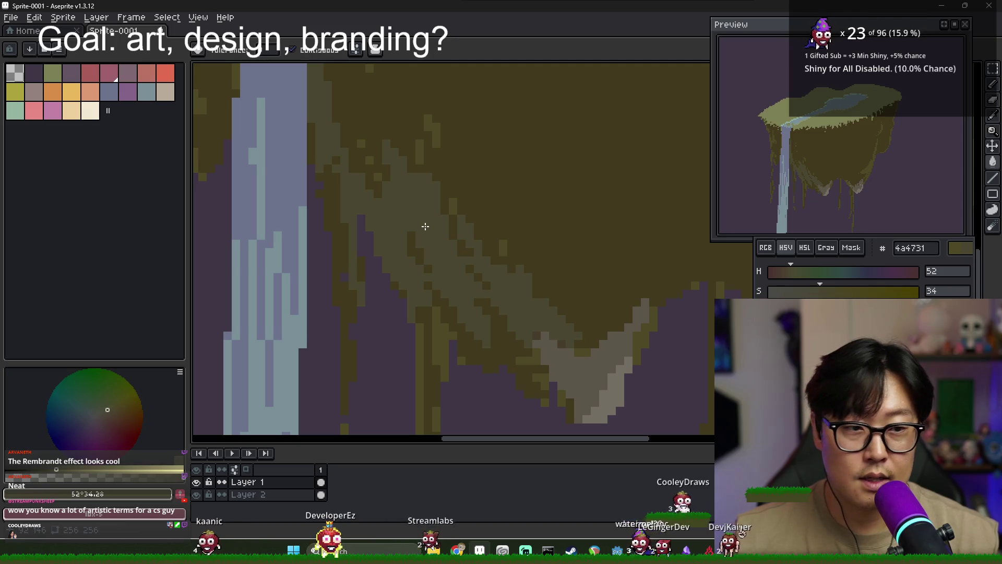
{"action": "left_click_drag", "start_coordinate": [812, 311], "coordinate": [810, 311]}
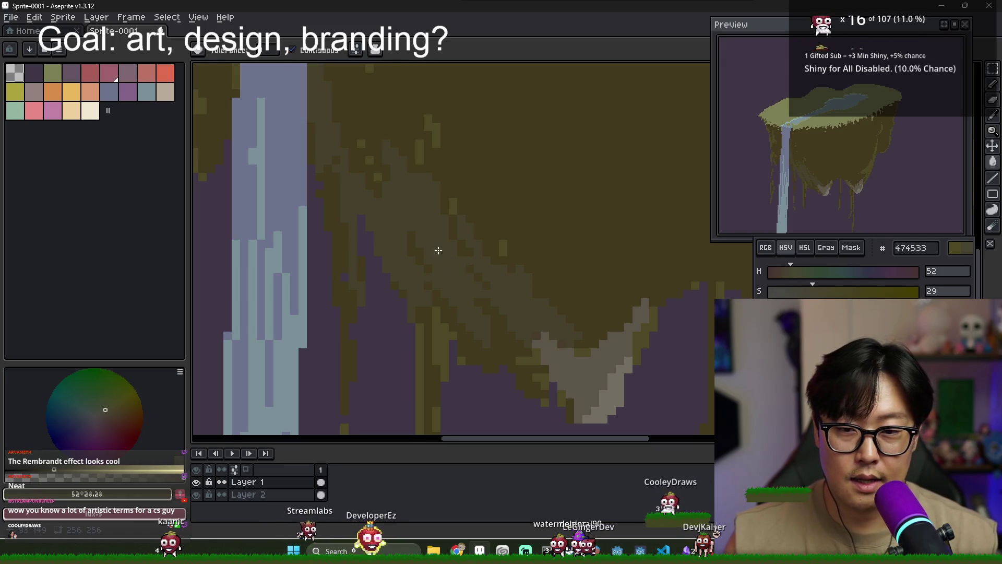
{"action": "scroll", "coordinate": [449, 250], "scroll_direction": "down", "scroll_amount": 2}
{"action": "scroll", "coordinate": [510, 285], "scroll_direction": "up", "scroll_amount": 2}
{"action": "key", "text": "b"}
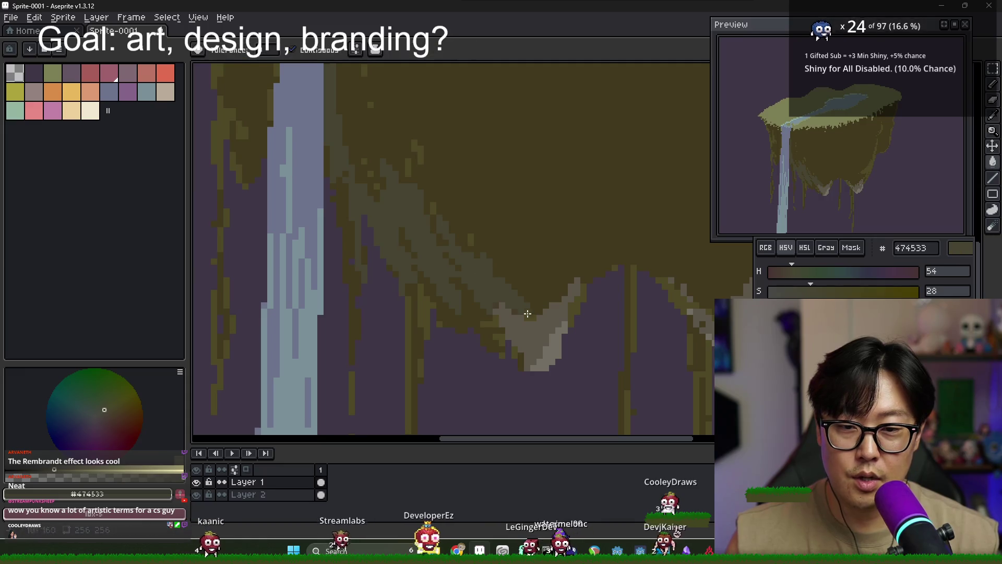
- Marquee-select a rectangle around the waterfall and the island's left underside
{"action": "scroll", "coordinate": [612, 302], "scroll_direction": "right", "scroll_amount": 3}
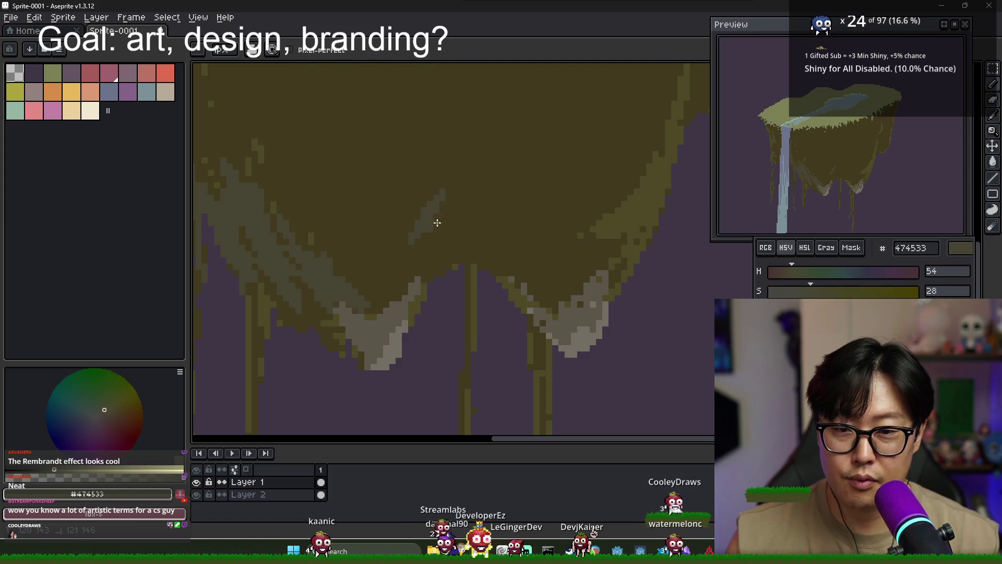
{"action": "scroll", "coordinate": [394, 228], "scroll_direction": "down", "scroll_amount": 1}
{"action": "scroll", "coordinate": [394, 228], "scroll_direction": "down", "scroll_amount": 1}
{"action": "scroll", "coordinate": [387, 264], "scroll_direction": "up", "scroll_amount": 3}
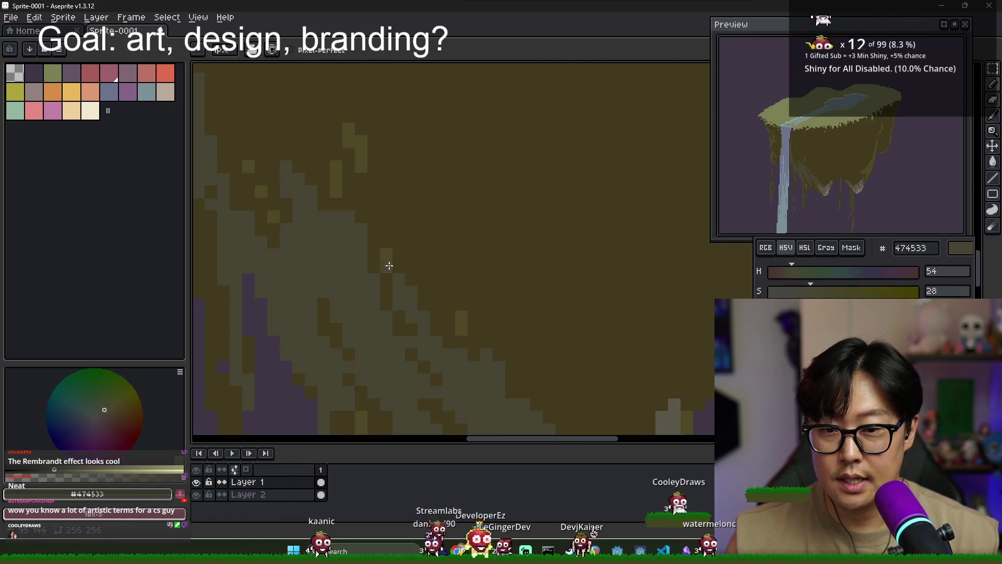
{"action": "key", "text": "g"}
{"action": "scroll", "coordinate": [327, 170], "scroll_direction": "down", "scroll_amount": 2}
{"action": "scroll", "coordinate": [326, 170], "scroll_direction": "down", "scroll_amount": 1}
{"action": "scroll", "coordinate": [340, 201], "scroll_direction": "down", "scroll_amount": 1}
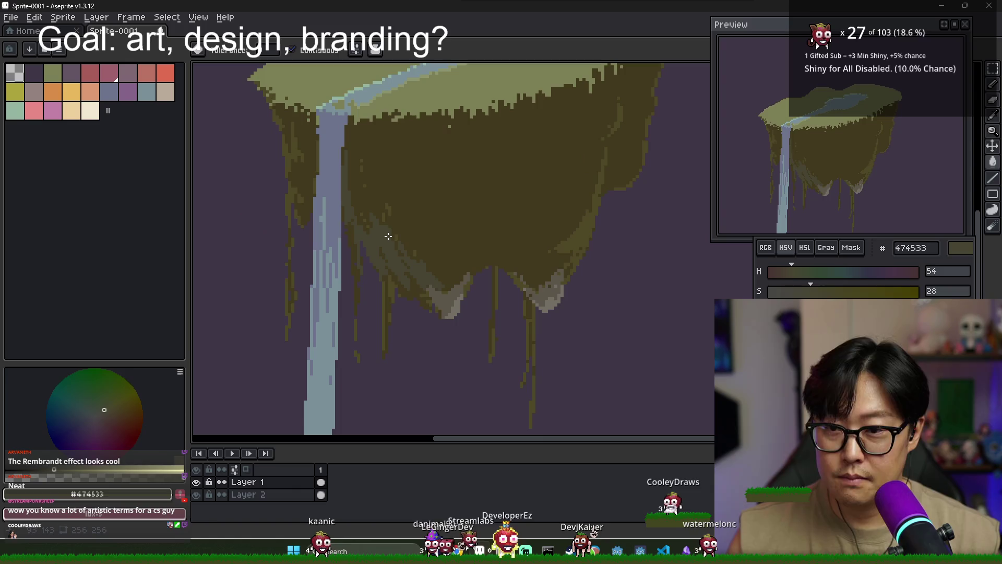
{"action": "key", "text": "m"}
{"action": "mouse_move", "coordinate": [466, 389]}
{"action": "left_mouse_down"}
{"action": "mouse_move", "coordinate": [288, 125]}
{"action": "mouse_move", "coordinate": [282, 131]}
{"action": "left_mouse_up"}
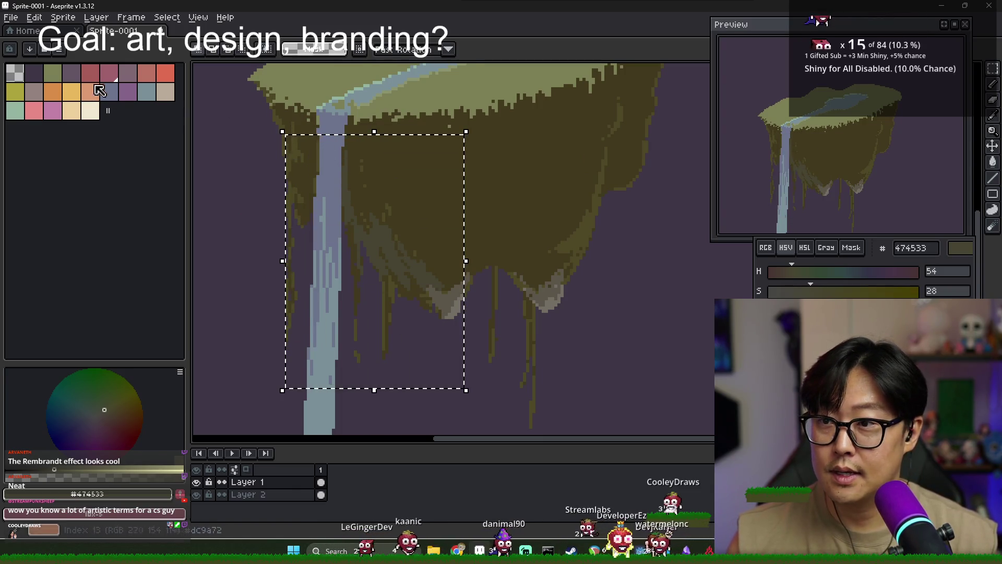
- Eyedrop the underside colours 423a1e and 474533, settling on olive 4d4825
{"action": "key", "text": "g"}
{"action": "scroll", "coordinate": [376, 227], "scroll_direction": "up", "scroll_amount": 2}
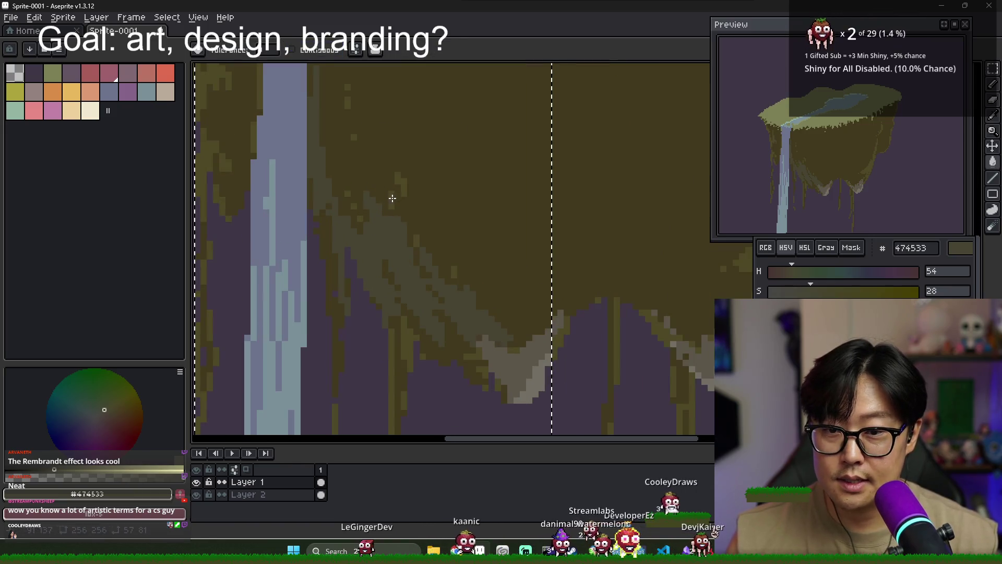
{"action": "scroll", "coordinate": [398, 245], "scroll_direction": "down", "scroll_amount": 2}
{"action": "scroll", "coordinate": [334, 240], "scroll_direction": "down", "scroll_amount": 1}
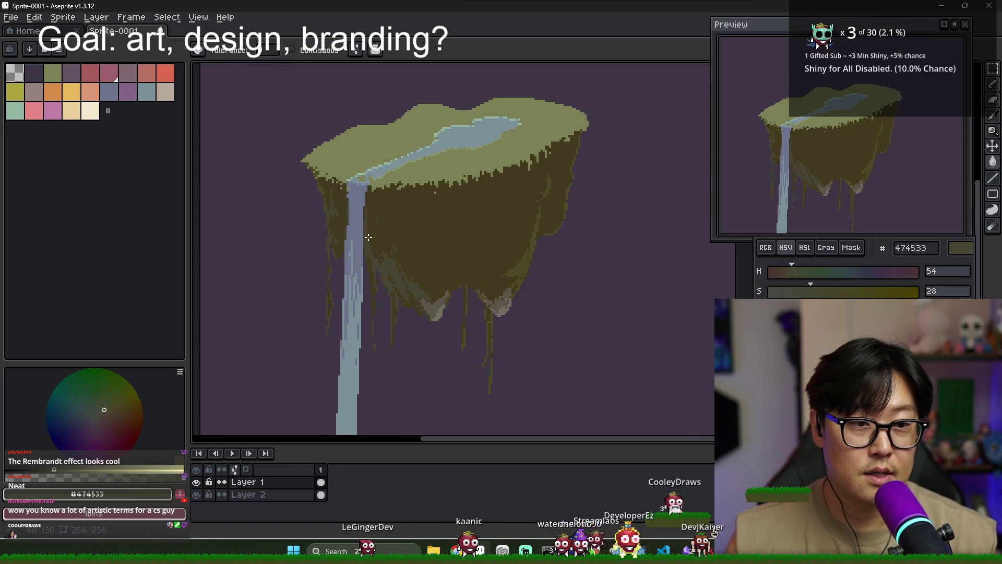
{"action": "scroll", "coordinate": [360, 238], "scroll_direction": "up", "scroll_amount": 3}
{"action": "key", "text": "i"}
{"action": "left_click", "coordinate": [361, 242], "text": "alt"}
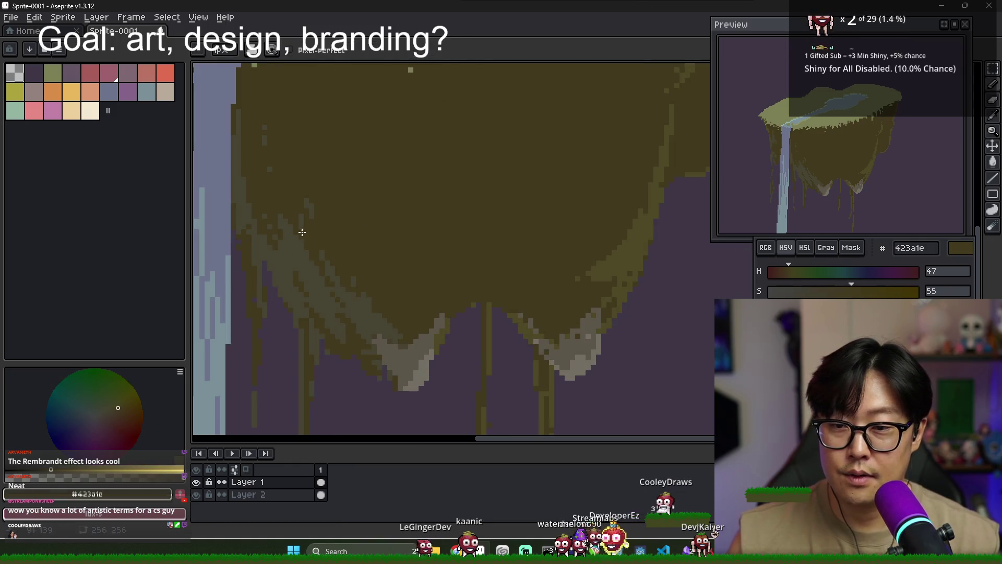
{"action": "scroll", "coordinate": [388, 246], "scroll_direction": "up", "scroll_amount": 2}
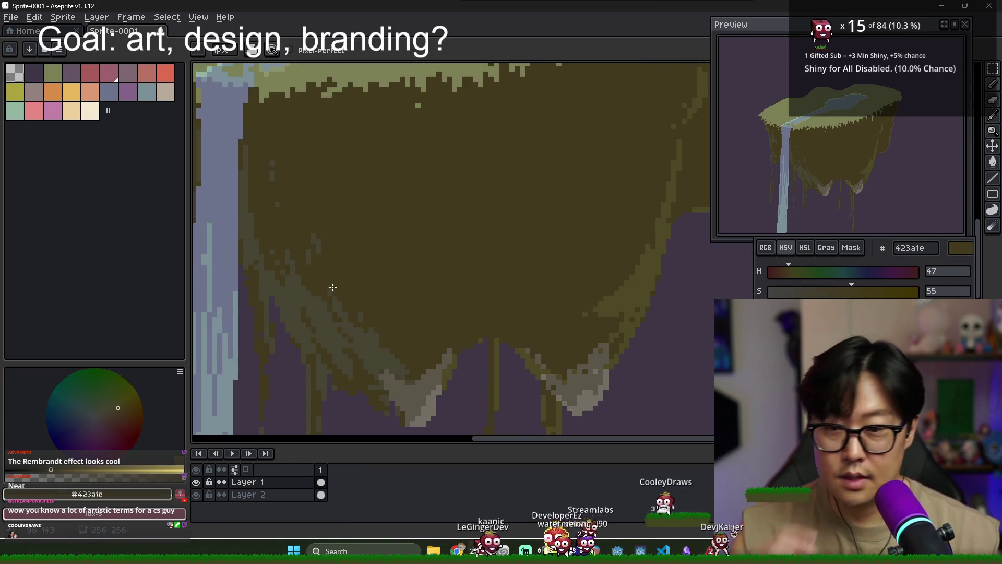
{"action": "left_click", "coordinate": [287, 281], "text": "alt"}
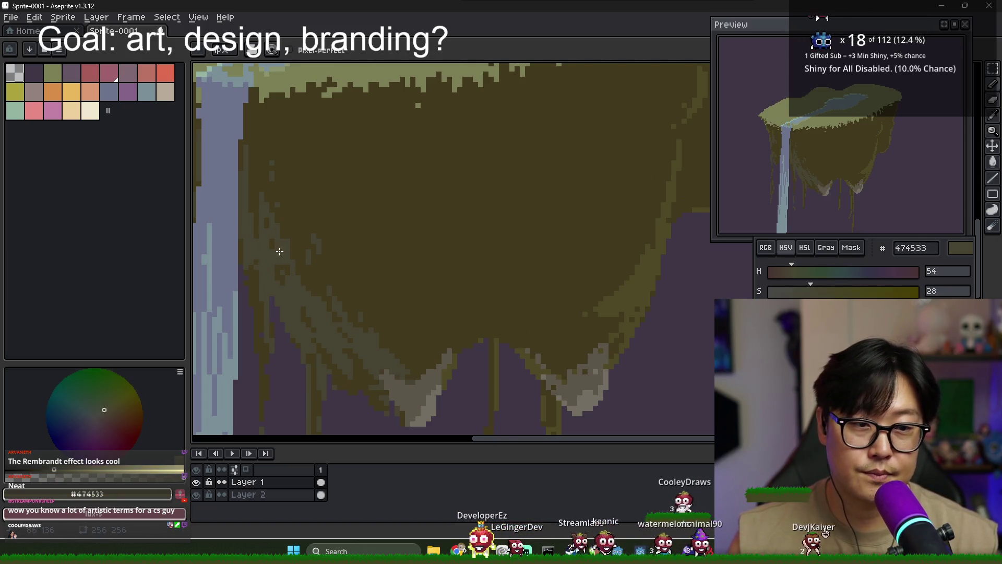
{"action": "scroll", "coordinate": [288, 285], "scroll_direction": "down", "scroll_amount": 3}
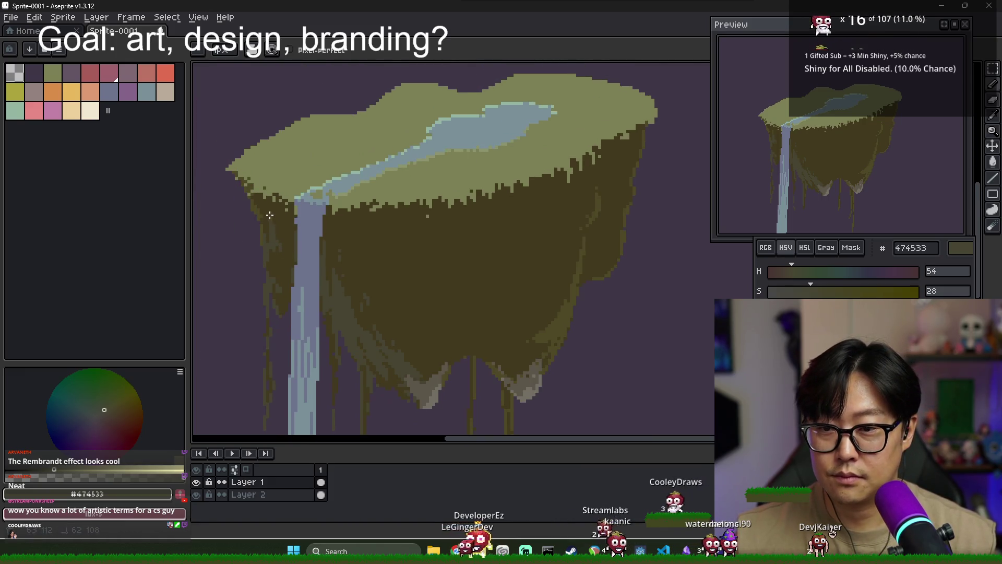
{"action": "scroll", "coordinate": [269, 225], "scroll_direction": "up", "scroll_amount": 2}
{"action": "left_click", "coordinate": [262, 242], "text": "alt"}
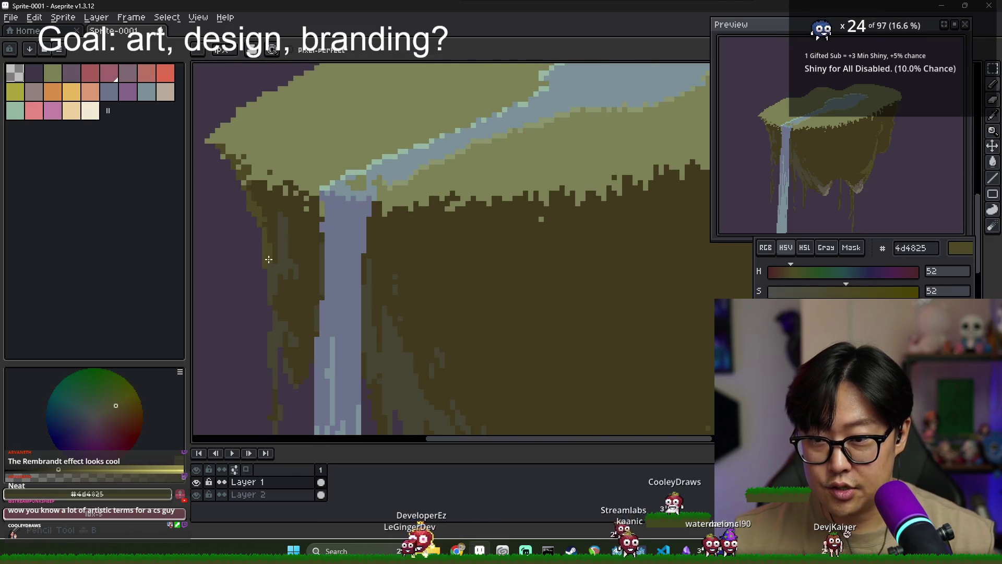
- Pan the view to bring the island's underside and waterfall toward mid-canvas
{"action": "left_click_drag", "start_coordinate": [268, 327], "coordinate": [256, 264]}
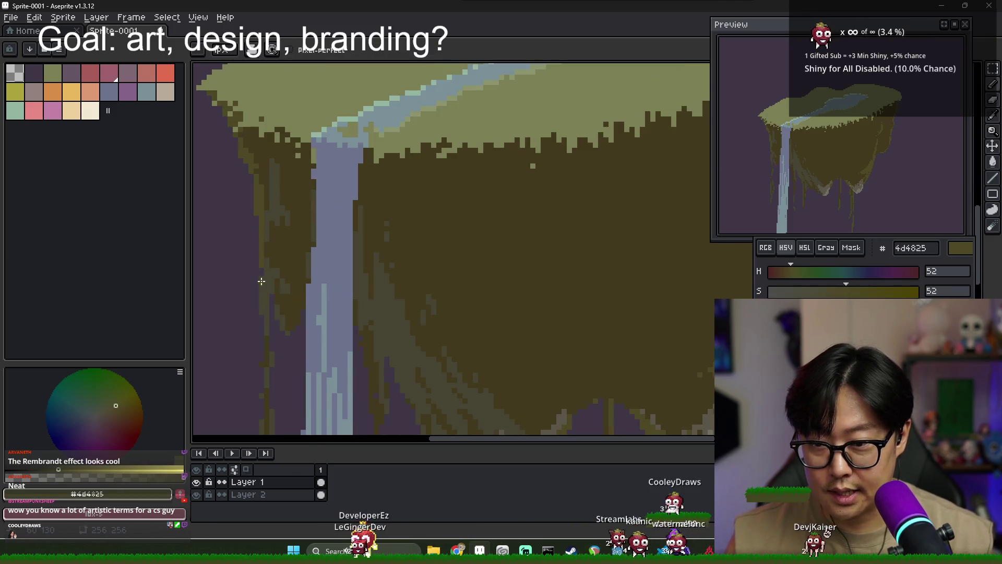
{"action": "key", "text": "v"}
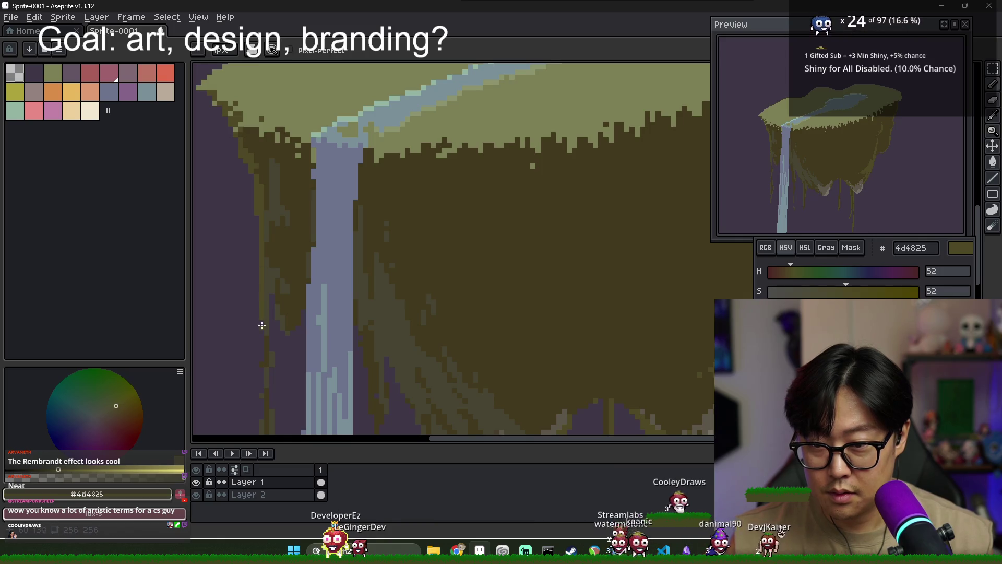
{"action": "left_click_drag", "start_coordinate": [262, 325], "coordinate": [265, 285]}
{"action": "left_click_drag", "start_coordinate": [261, 407], "coordinate": [267, 217]}
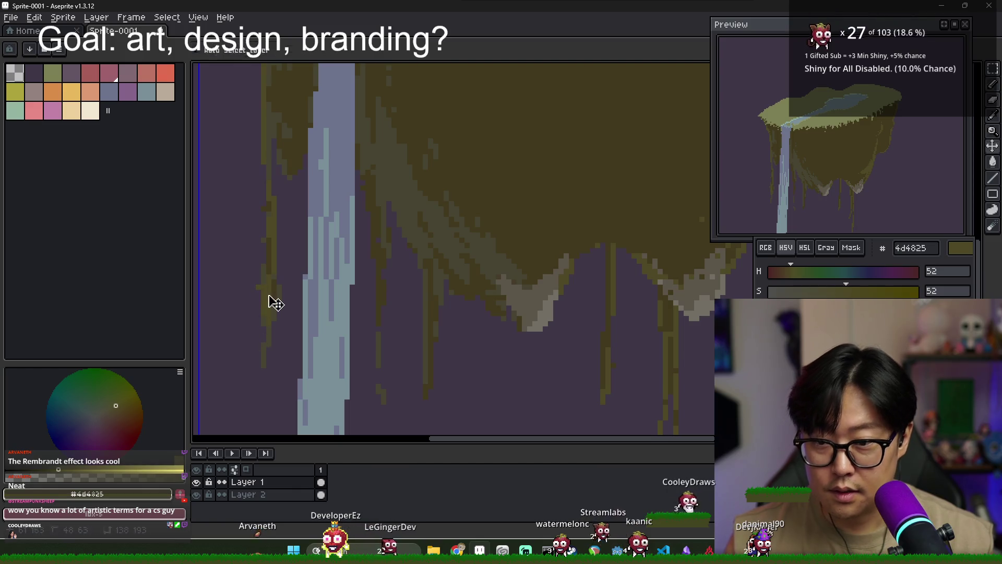
{"action": "key", "text": "e"}
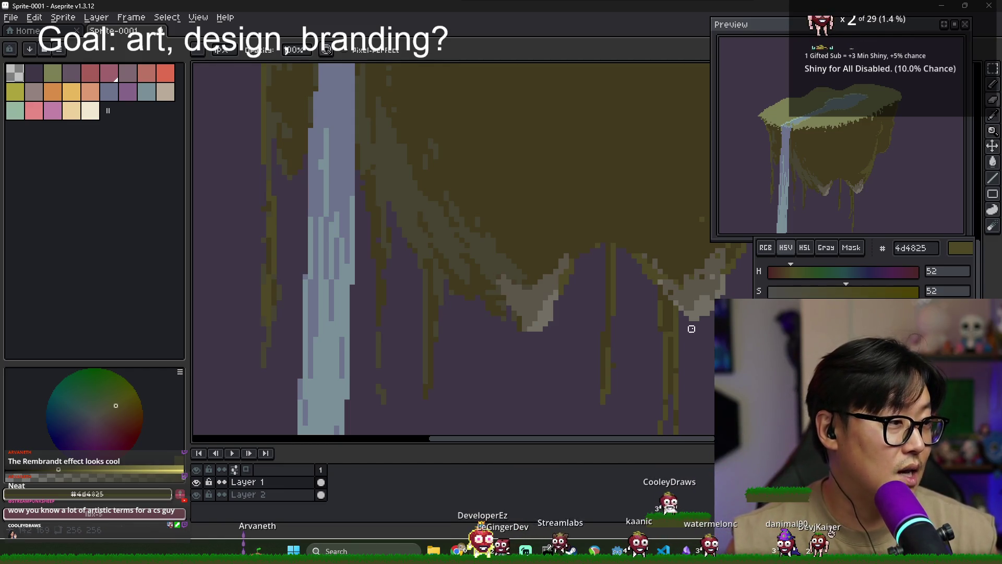
{"action": "scroll", "coordinate": [470, 303], "scroll_direction": "right", "scroll_amount": 3}
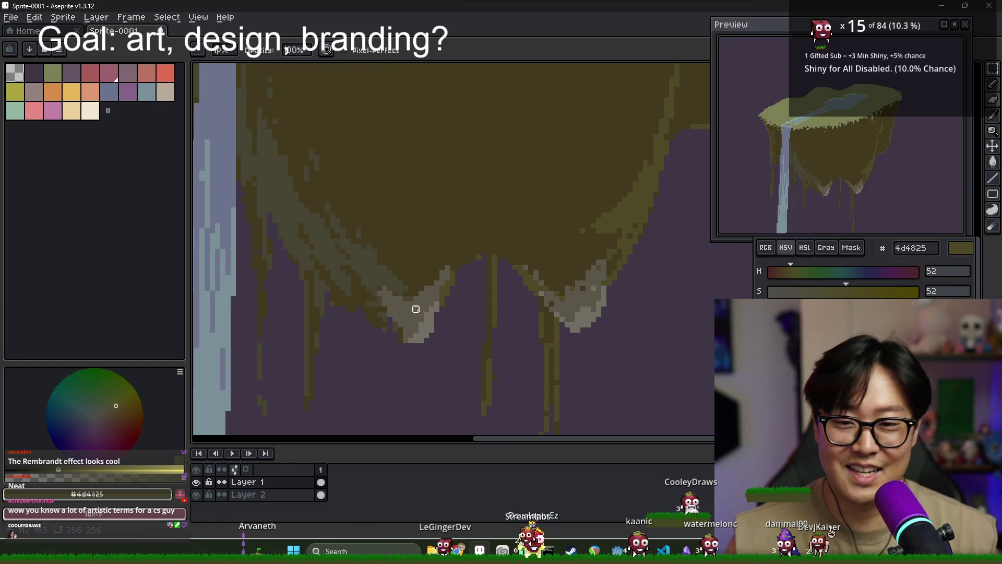
{"action": "scroll", "coordinate": [416, 287], "scroll_direction": "up", "scroll_amount": 3}
- Sample waterfall blues #6d738d and #799098, then paint a light #799098 strip down the waterfall's left edge
{"action": "left_click", "coordinate": [332, 245], "text": "alt"}
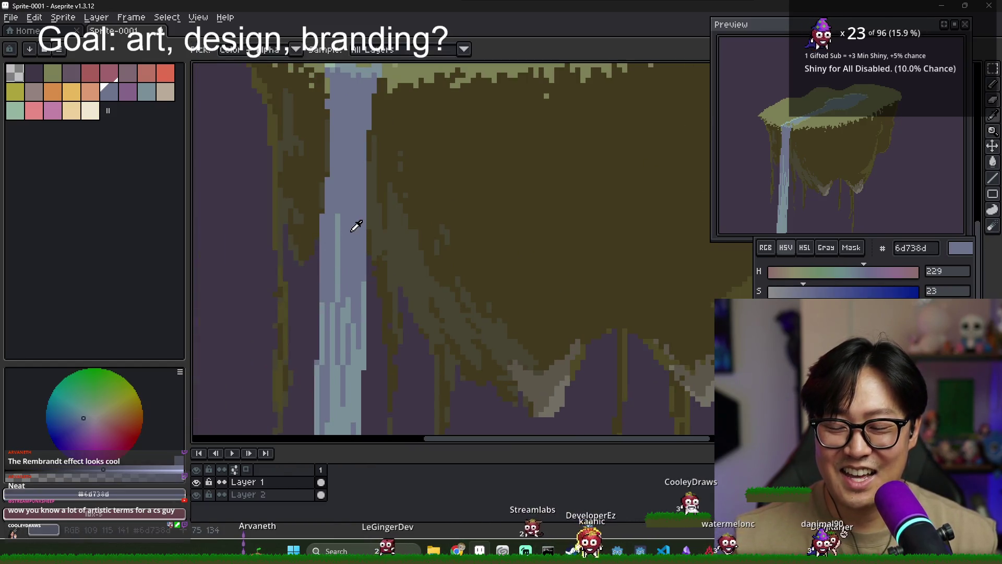
{"action": "left_click", "coordinate": [335, 239], "text": "alt"}
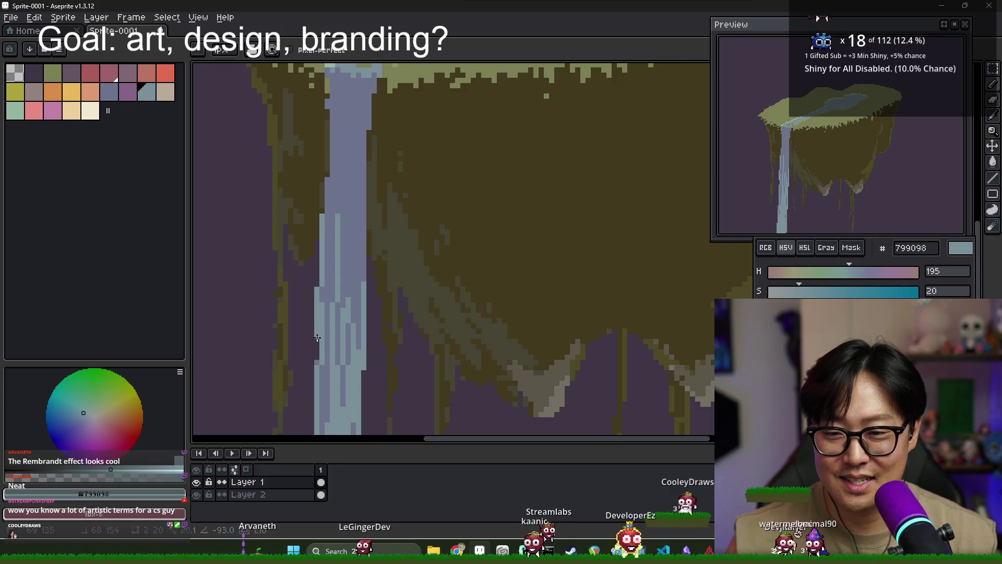
{"action": "scroll", "coordinate": [333, 361], "scroll_direction": "down", "scroll_amount": 2}
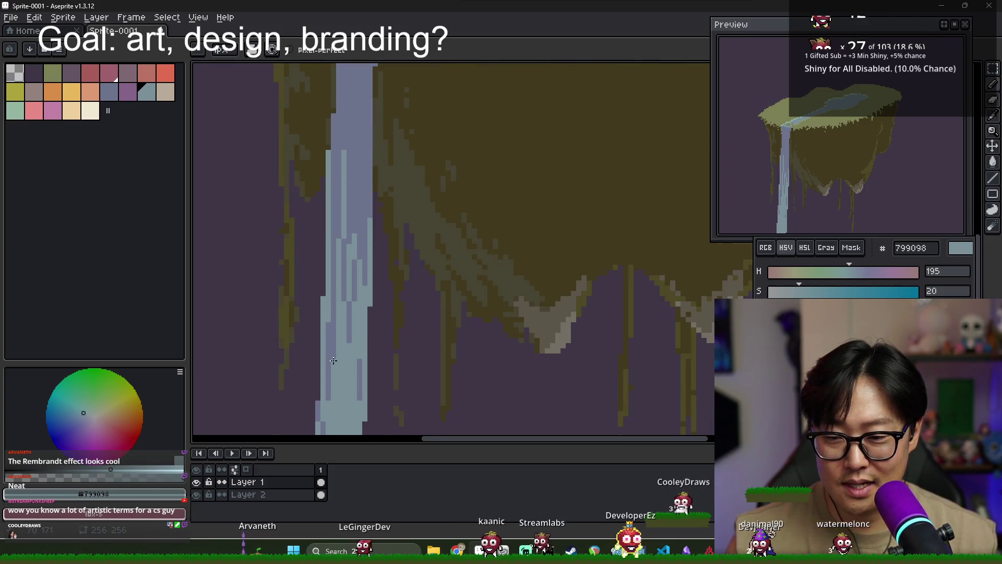
{"action": "scroll", "coordinate": [322, 344], "scroll_direction": "down", "scroll_amount": 3}
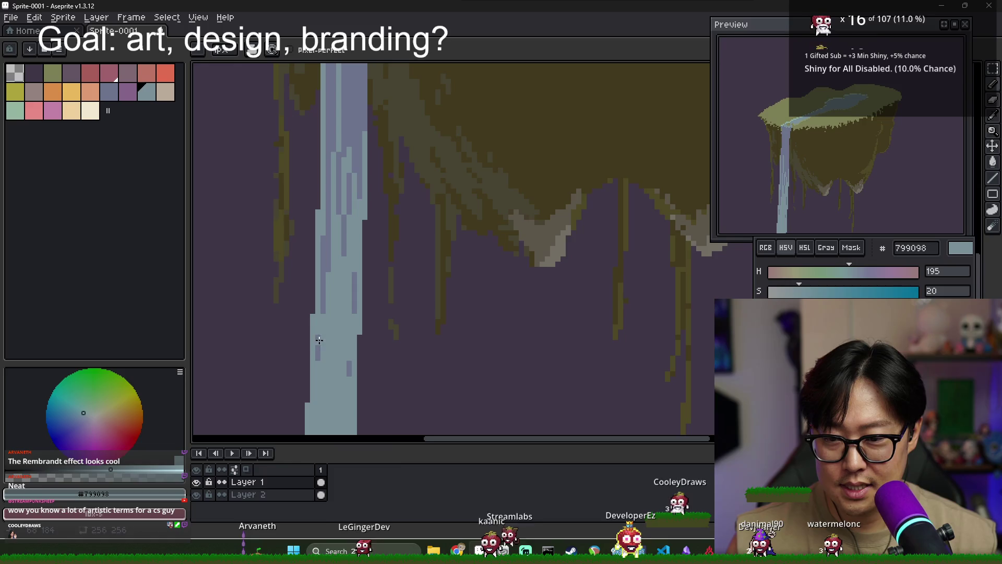
{"action": "scroll", "coordinate": [344, 379], "scroll_direction": "down", "scroll_amount": 4}
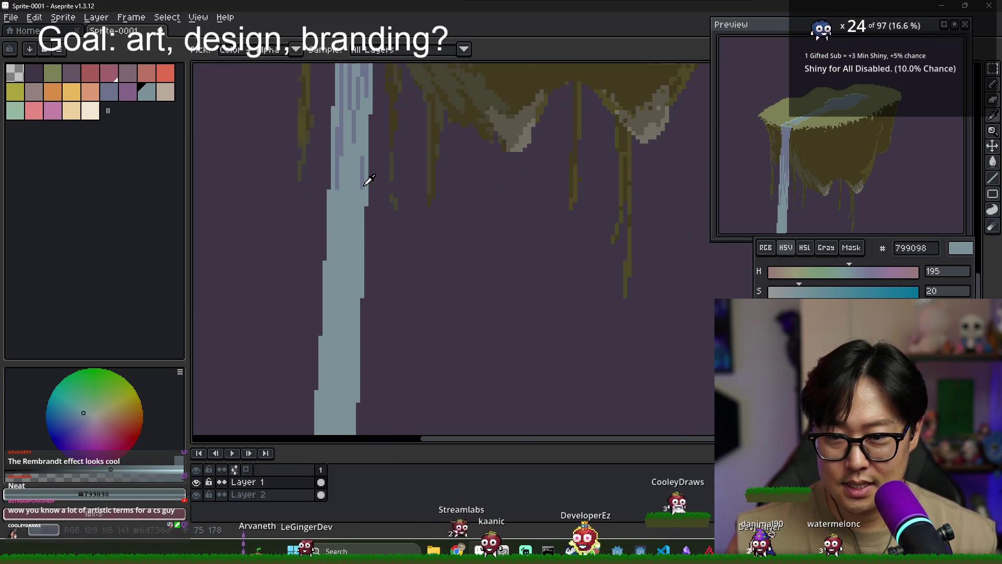
{"action": "left_click", "coordinate": [365, 179], "text": "alt"}
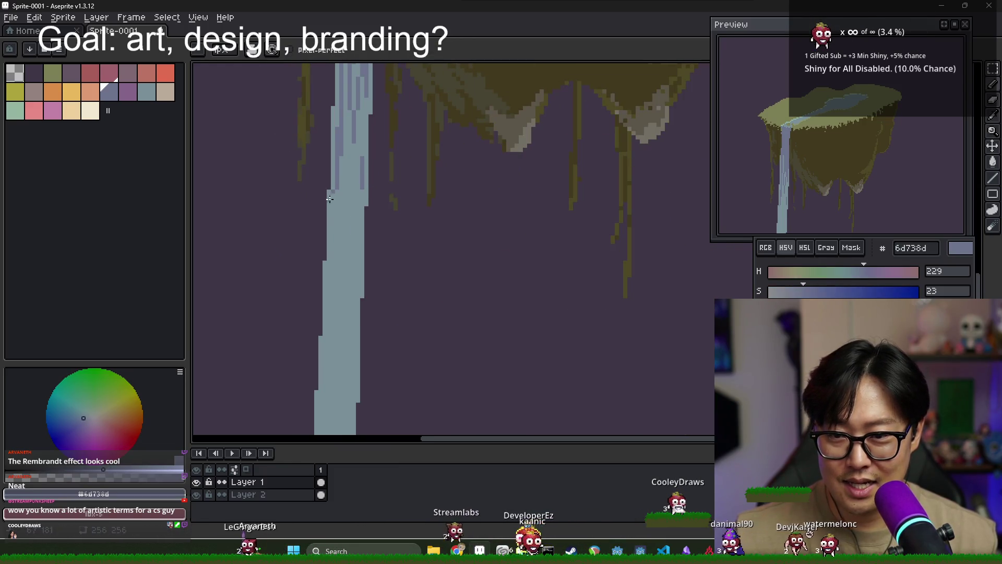
{"action": "scroll", "coordinate": [340, 252], "scroll_direction": "down", "scroll_amount": 3}
{"action": "scroll", "coordinate": [340, 232], "scroll_direction": "up", "scroll_amount": 3}
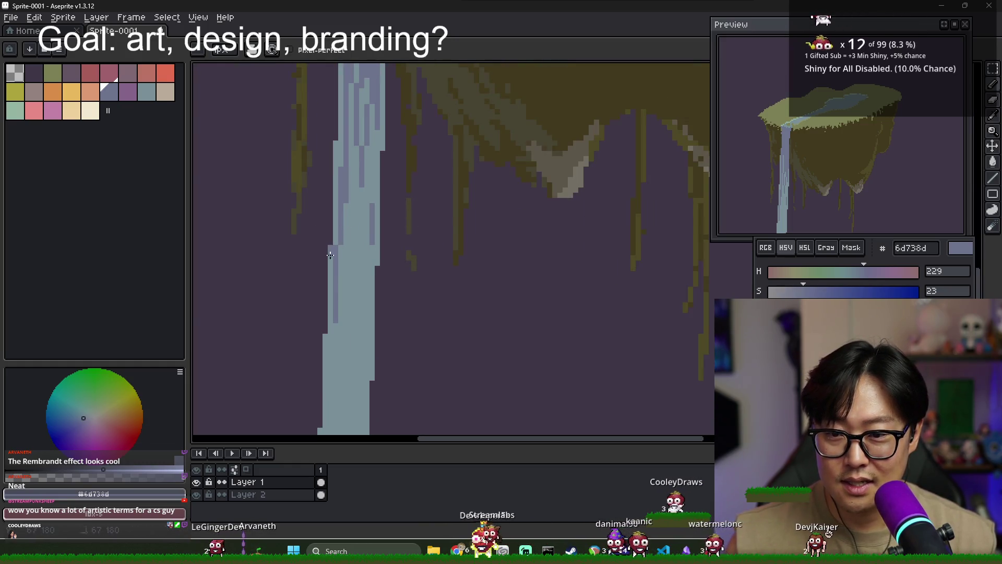
{"action": "left_click", "coordinate": [341, 247], "text": "alt"}
{"action": "left_click_drag", "start_coordinate": [336, 252], "coordinate": [336, 316]}
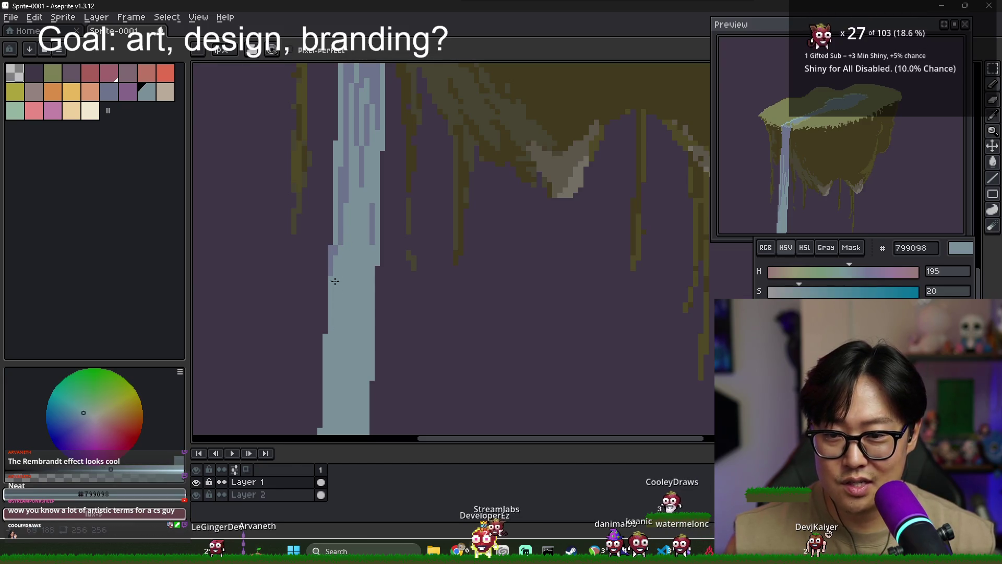
- Re-sample the darker and lighter waterfall blues, ending on the light #799098
{"action": "left_click", "coordinate": [337, 242], "text": "alt"}
{"action": "left_click", "coordinate": [335, 246], "text": "alt"}
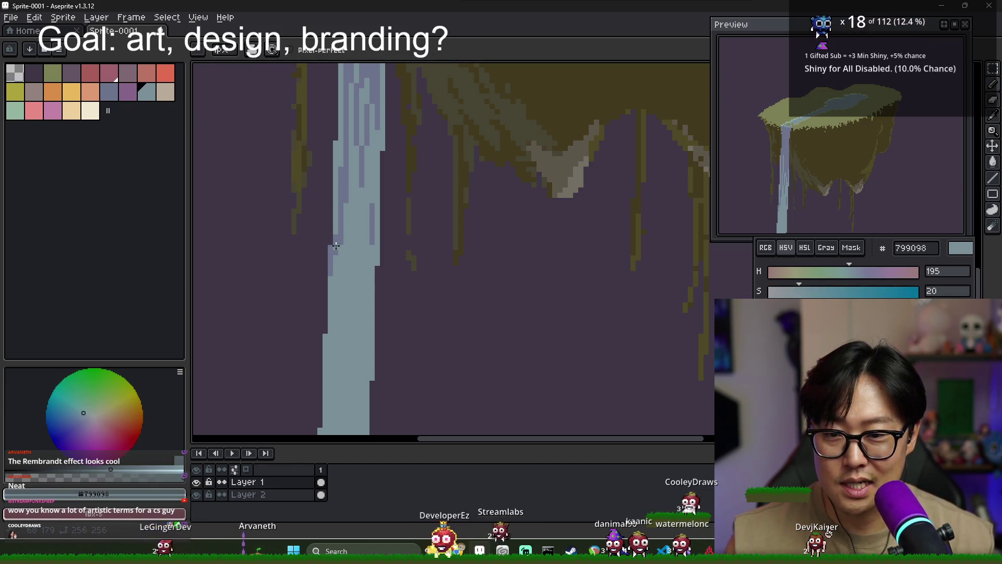
{"action": "left_click", "coordinate": [338, 241], "text": "alt"}
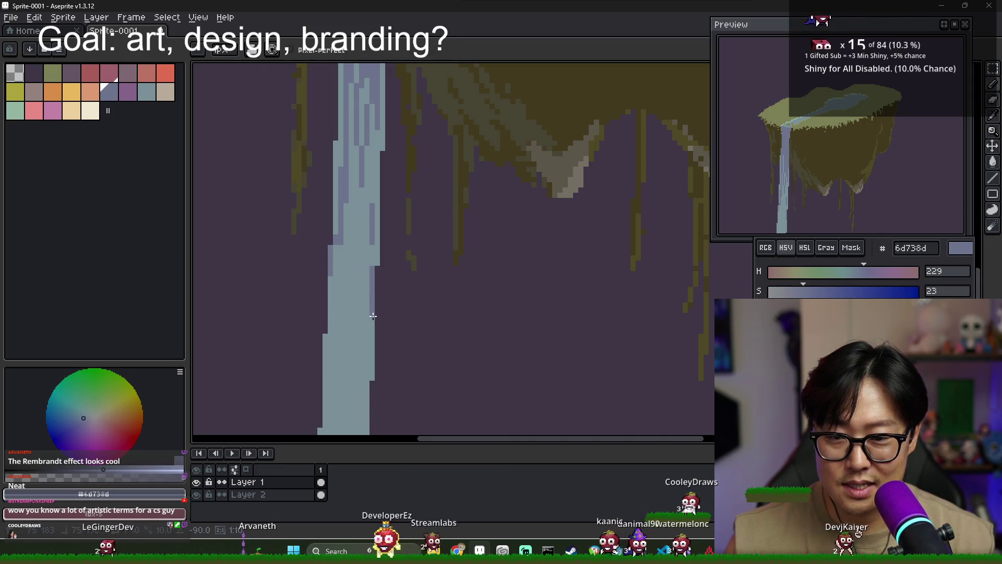
{"action": "scroll", "coordinate": [381, 272], "scroll_direction": "down", "scroll_amount": 1}
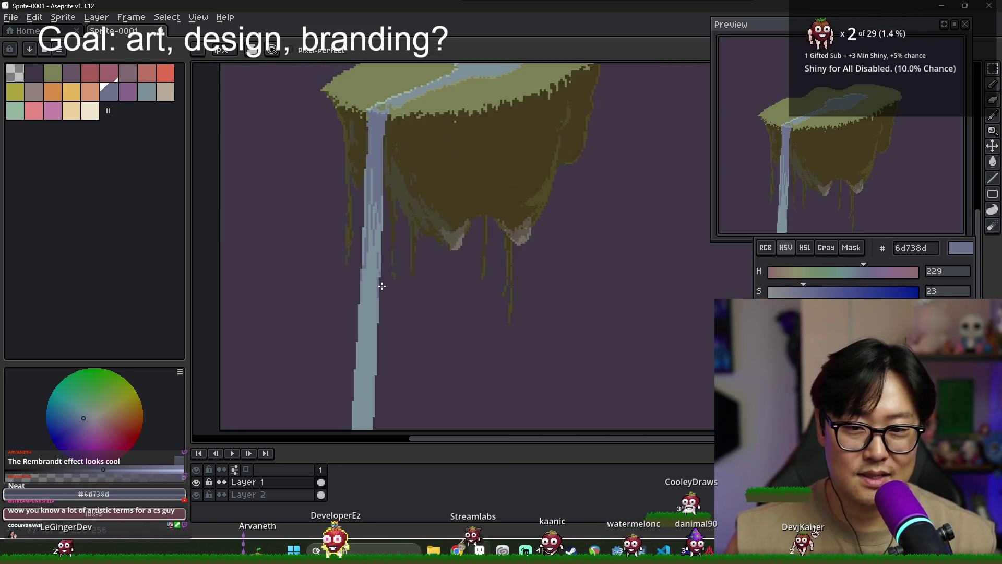
{"action": "scroll", "coordinate": [421, 262], "scroll_direction": "down", "scroll_amount": 1}
{"action": "scroll", "coordinate": [412, 266], "scroll_direction": "up", "scroll_amount": 2}
{"action": "scroll", "coordinate": [405, 271], "scroll_direction": "down", "scroll_amount": 1}
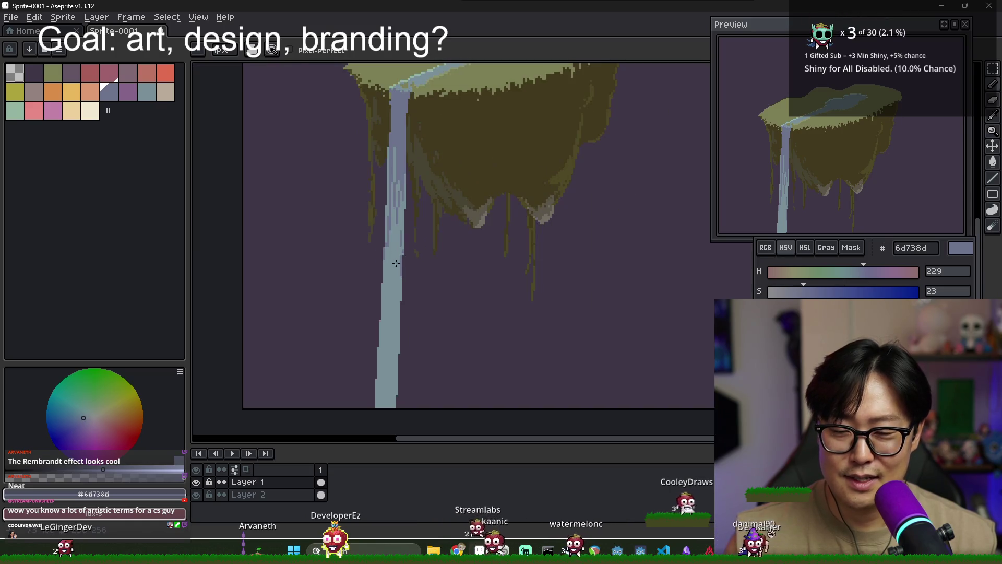
{"action": "scroll", "coordinate": [401, 275], "scroll_direction": "up", "scroll_amount": 1}
{"action": "left_click", "coordinate": [401, 275], "text": "alt"}
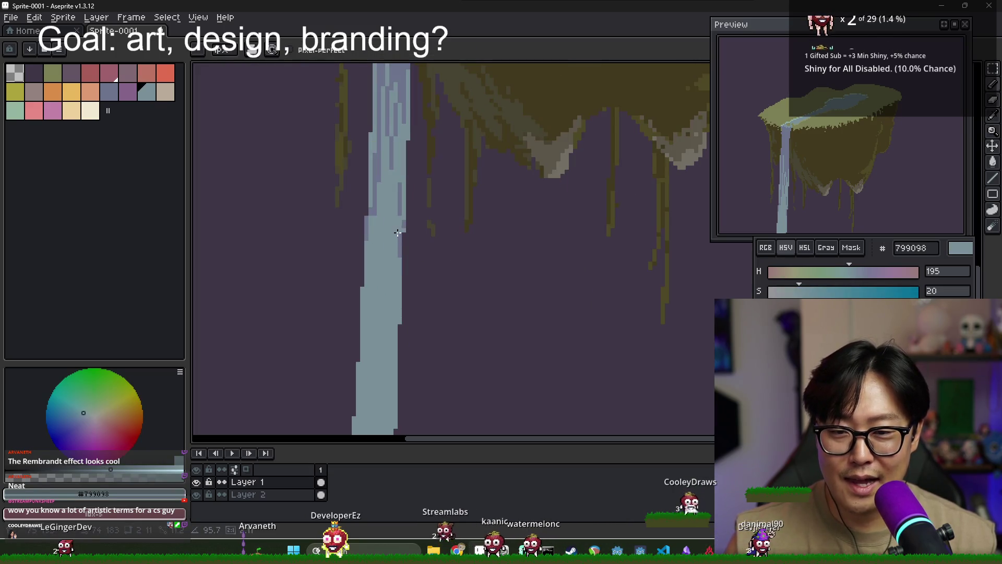
- Sample the darker blue #6d738d from the canvas and paint a short dark streak down the waterfall
{"action": "key", "text": "alt"}
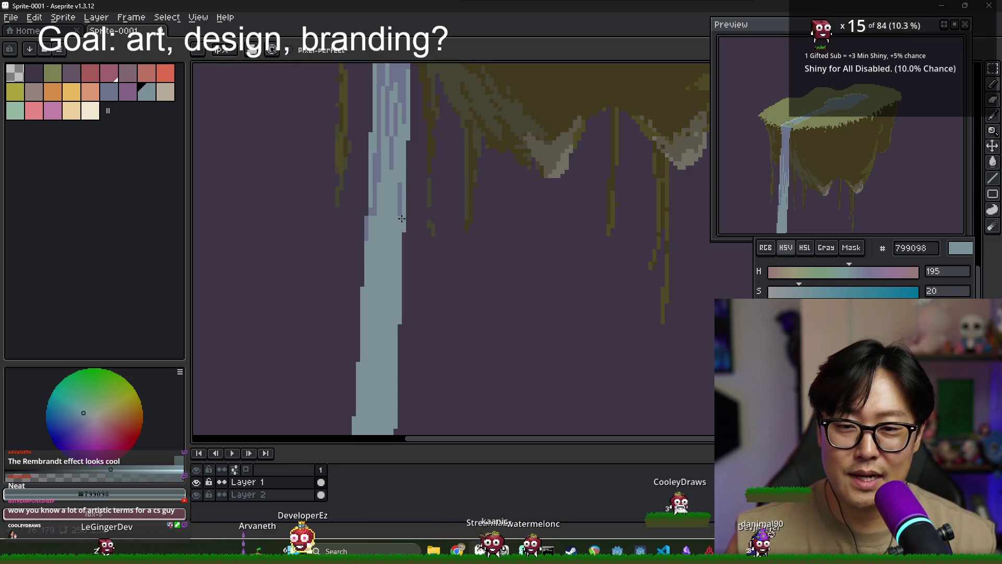
{"action": "left_click", "coordinate": [377, 178], "text": "alt"}
{"action": "left_click", "coordinate": [377, 166], "text": "alt"}
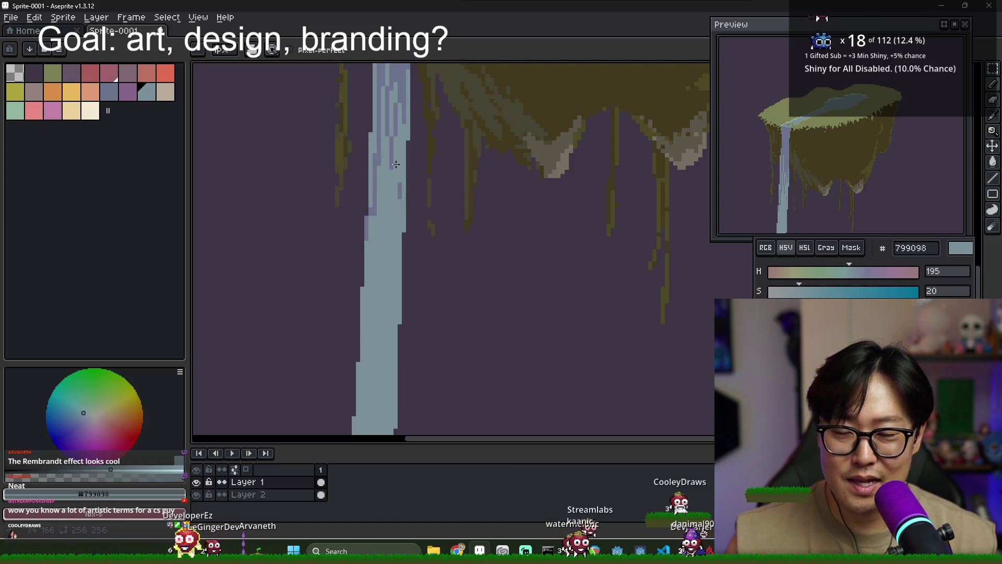
{"action": "scroll", "coordinate": [396, 164], "scroll_direction": "down", "scroll_amount": 2}
{"action": "left_click", "coordinate": [365, 163], "text": "alt"}
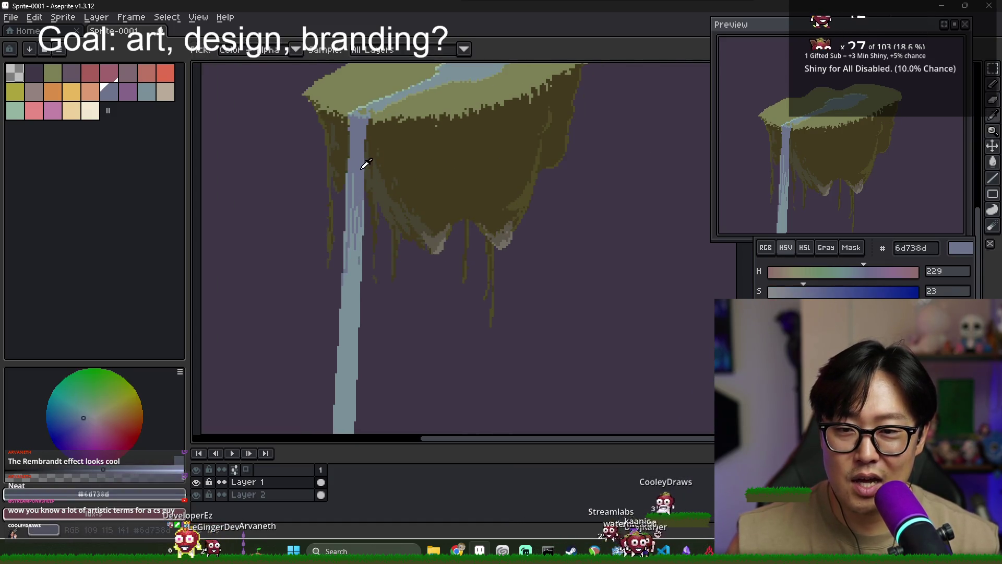
{"action": "left_click_drag", "start_coordinate": [353, 189], "coordinate": [353, 206]}
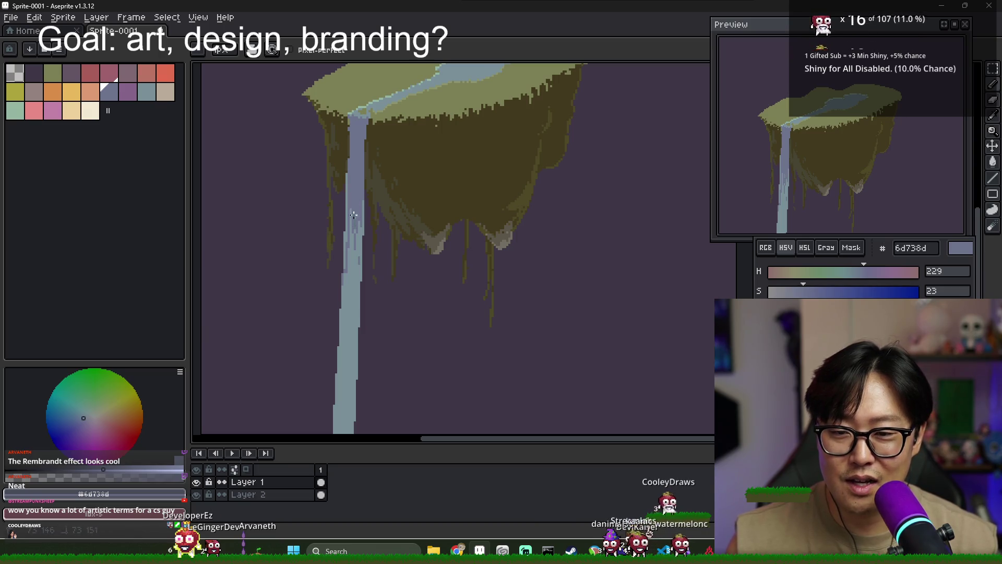
{"action": "scroll", "coordinate": [362, 249], "scroll_direction": "up", "scroll_amount": 2}
- Alternate sampling #799098 and #6d738d from the waterfall, then zoom out to view the island
{"action": "left_click", "coordinate": [364, 239], "text": "alt"}
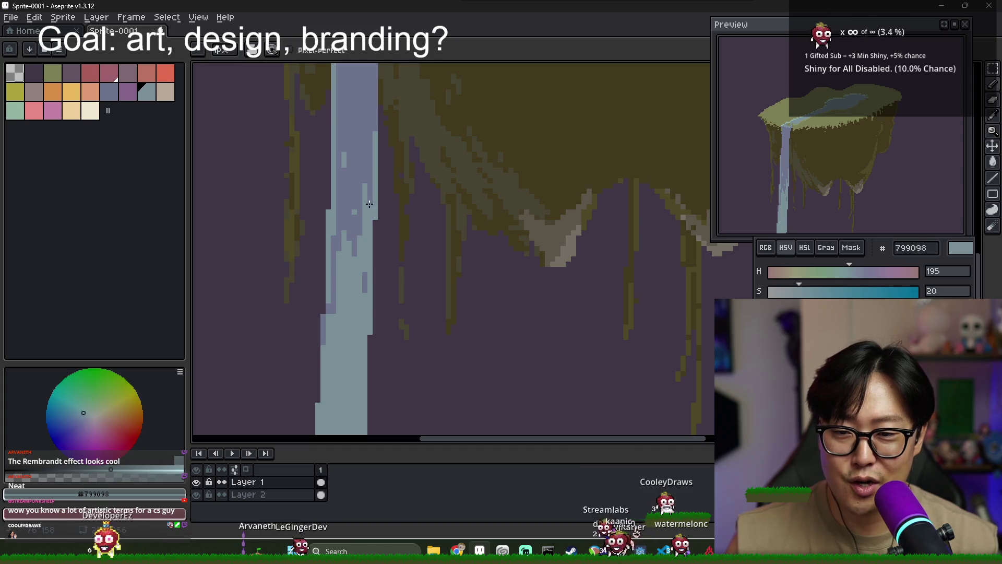
{"action": "left_click", "coordinate": [349, 164], "text": "alt"}
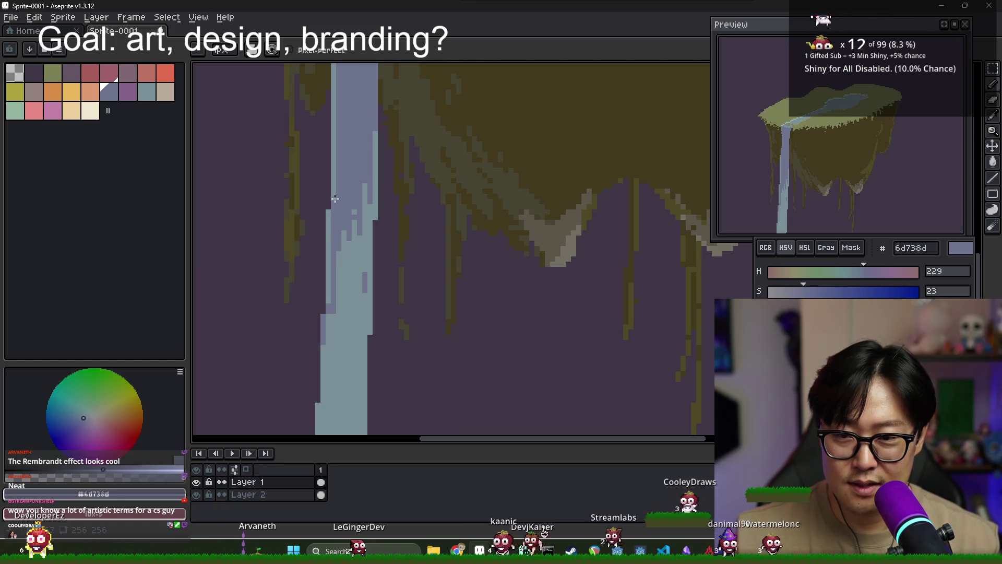
{"action": "left_click", "coordinate": [339, 182], "text": "alt"}
{"action": "left_click", "coordinate": [335, 198], "text": "alt"}
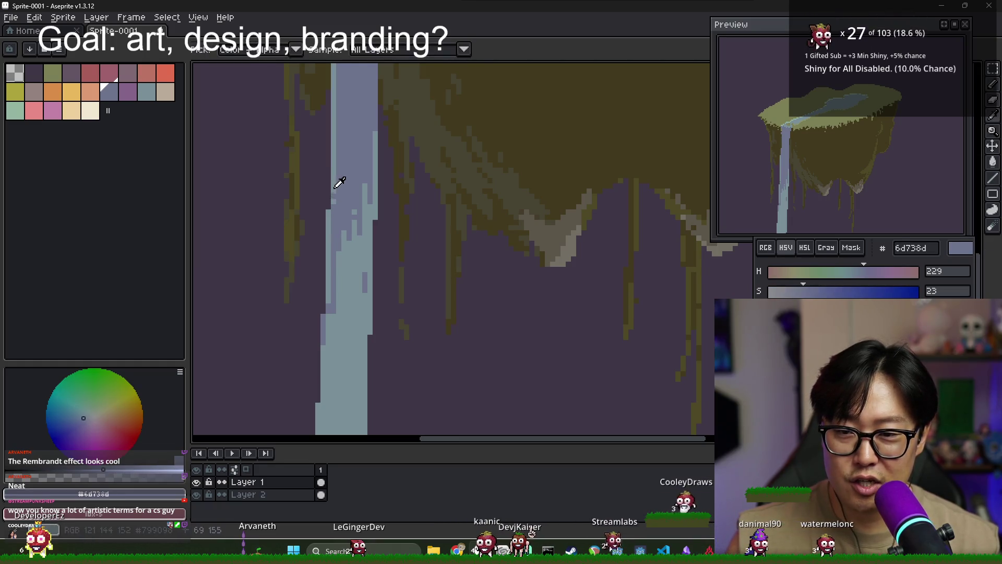
{"action": "left_click", "coordinate": [332, 245], "text": "alt"}
{"action": "left_click", "coordinate": [331, 307], "text": "alt"}
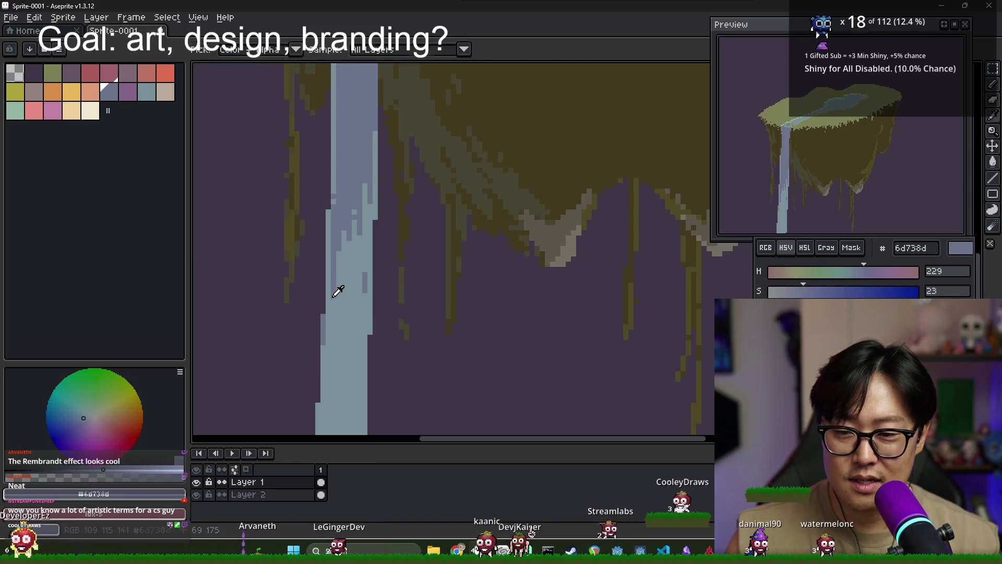
{"action": "key", "text": "alt"}
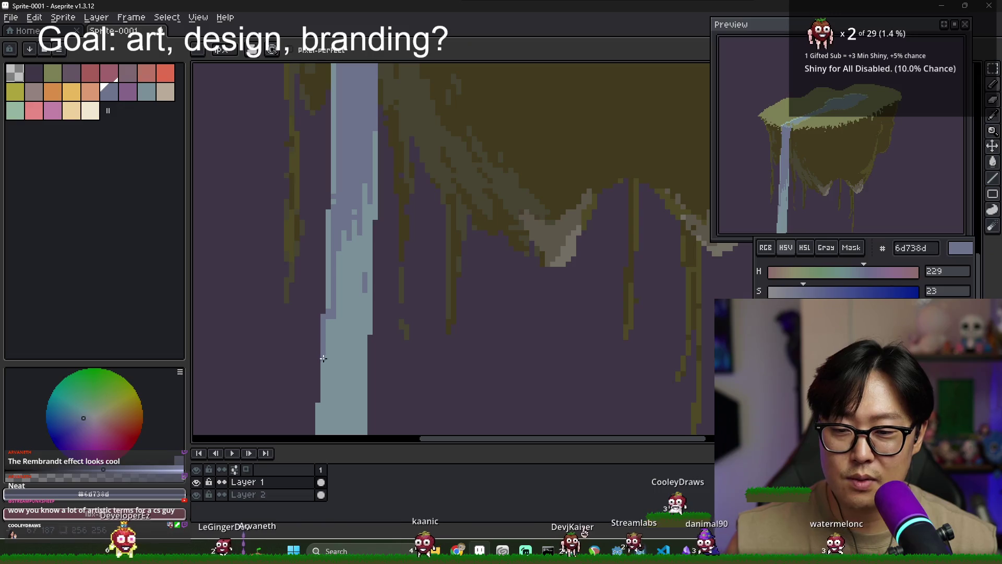
{"action": "left_click", "coordinate": [331, 331], "text": "alt"}
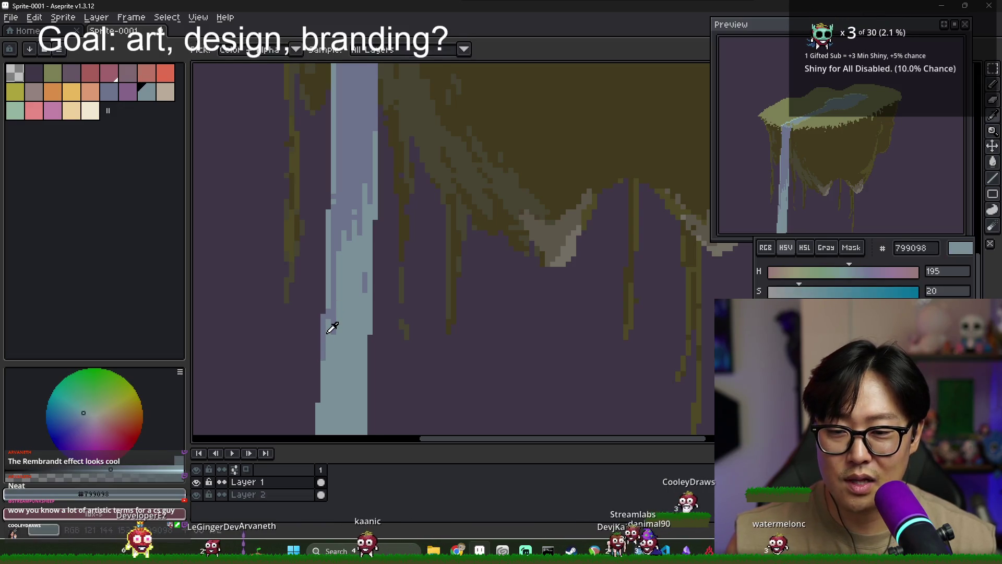
{"action": "scroll", "coordinate": [355, 307], "scroll_direction": "down", "scroll_amount": 5}
{"action": "scroll", "coordinate": [360, 318], "scroll_direction": "up", "scroll_amount": 3}
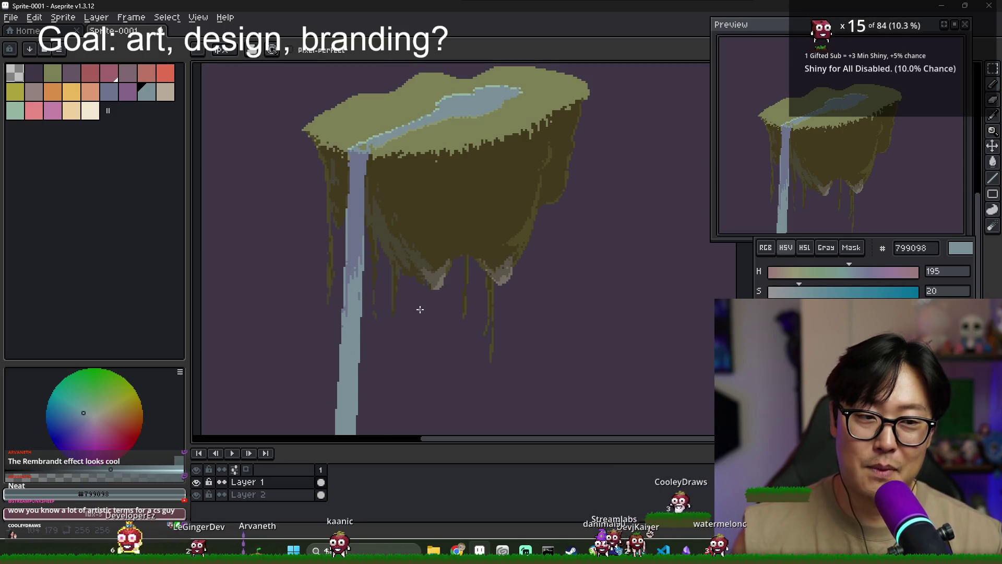
{"action": "scroll", "coordinate": [443, 282], "scroll_direction": "up", "scroll_amount": 2}
- Sample the underside browns #423a1e and #474533 from the island's underside
{"action": "left_click", "coordinate": [445, 253], "text": "alt"}
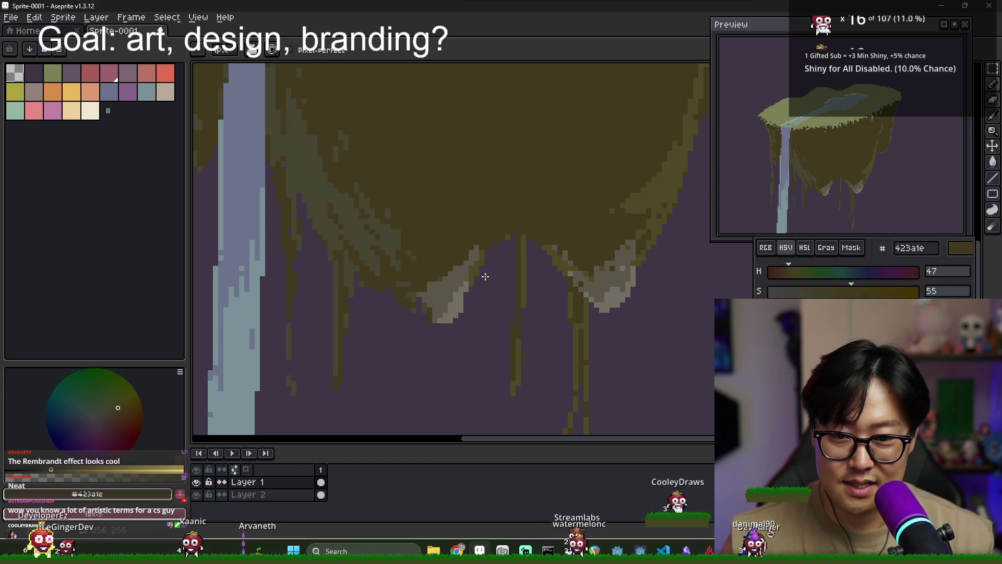
{"action": "left_click", "coordinate": [418, 282], "text": "alt"}
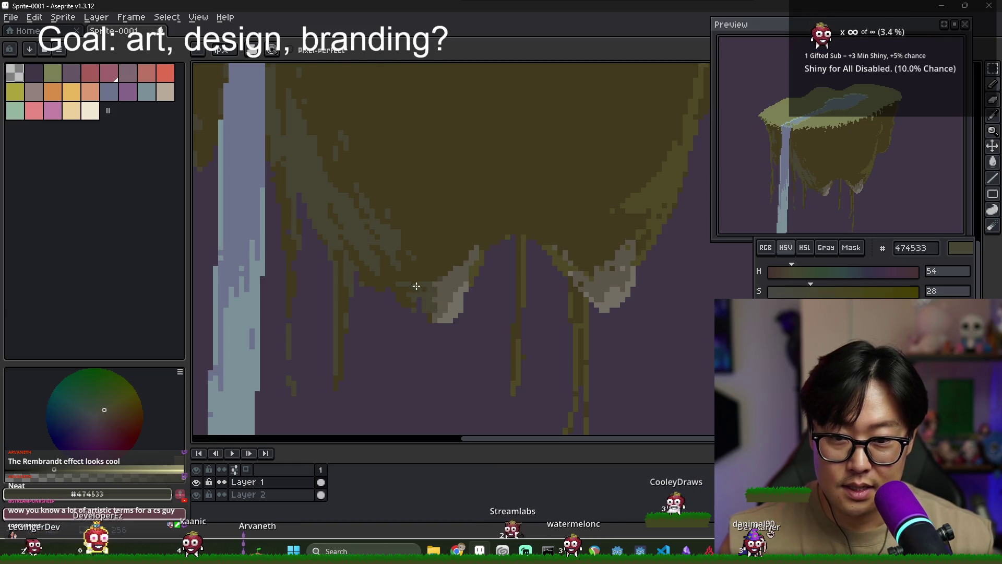
{"action": "left_click", "coordinate": [413, 269], "text": "alt"}
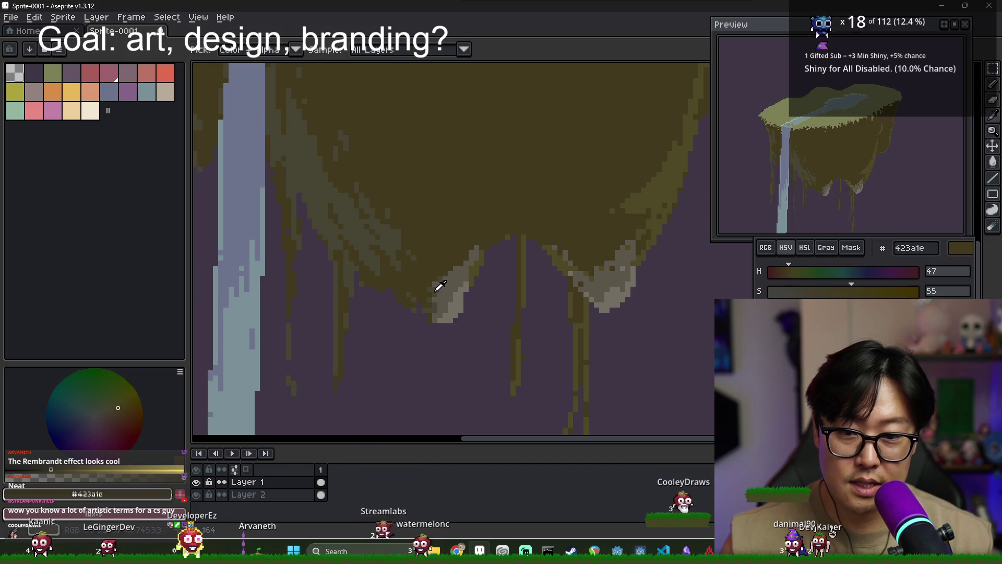
{"action": "left_click", "coordinate": [417, 300], "text": "alt"}
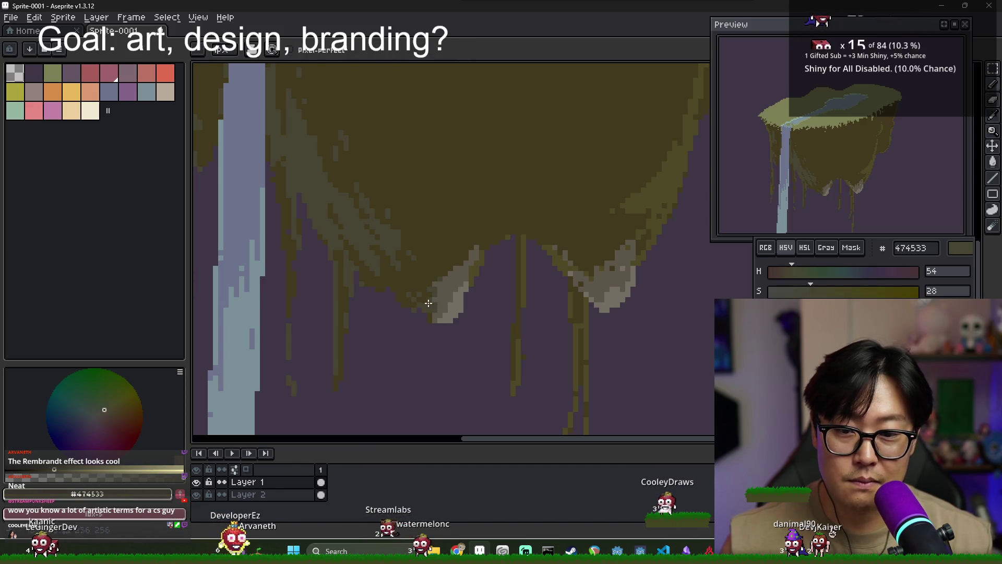
{"action": "left_click", "coordinate": [419, 295], "text": "alt"}
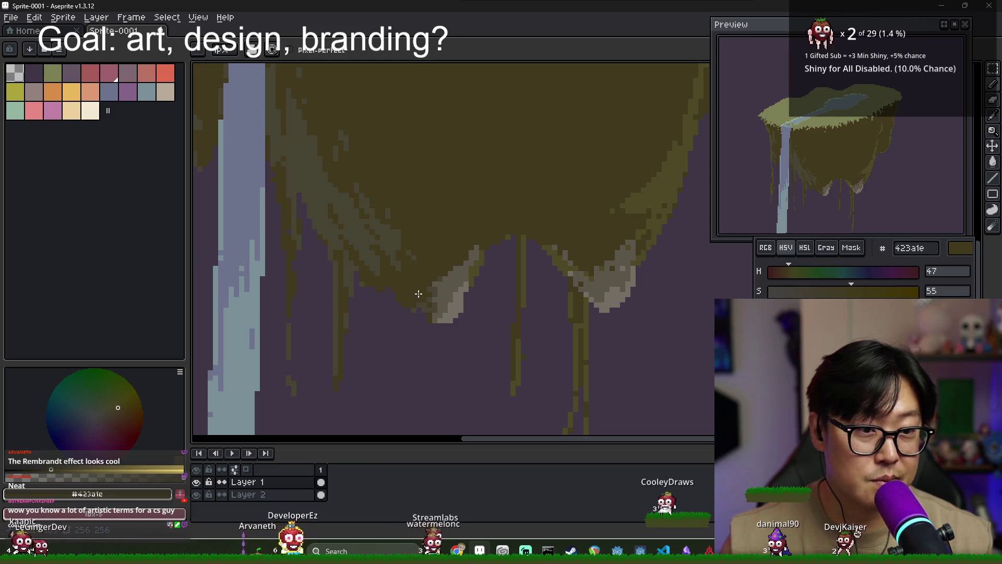
{"action": "scroll", "coordinate": [425, 291], "scroll_direction": "down", "scroll_amount": 1}
{"action": "scroll", "coordinate": [457, 293], "scroll_direction": "up", "scroll_amount": 1}
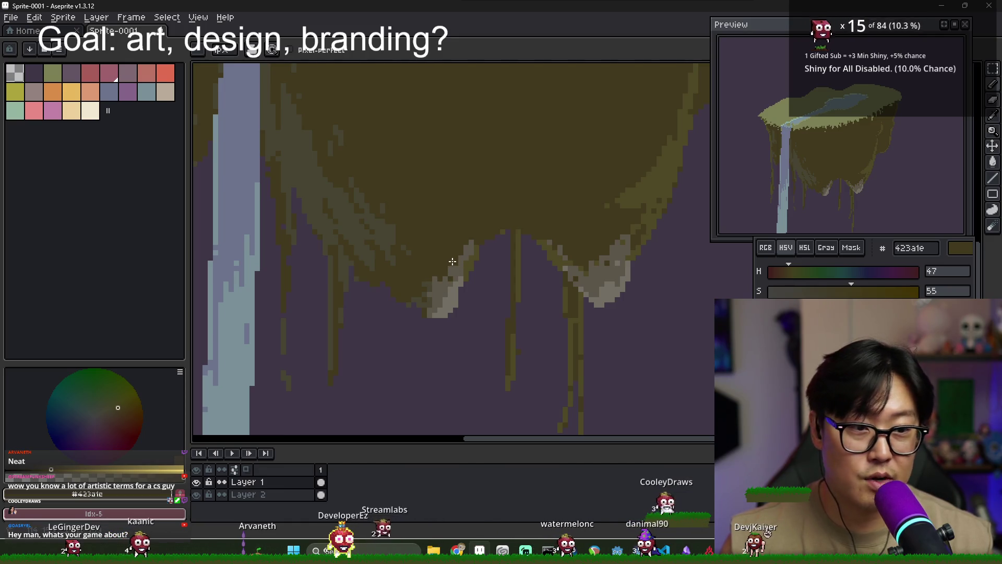
- Pick grey-brown #5c554a and dab pale highlight pixels along the central underside drip
{"action": "left_click", "coordinate": [467, 223], "text": "alt"}
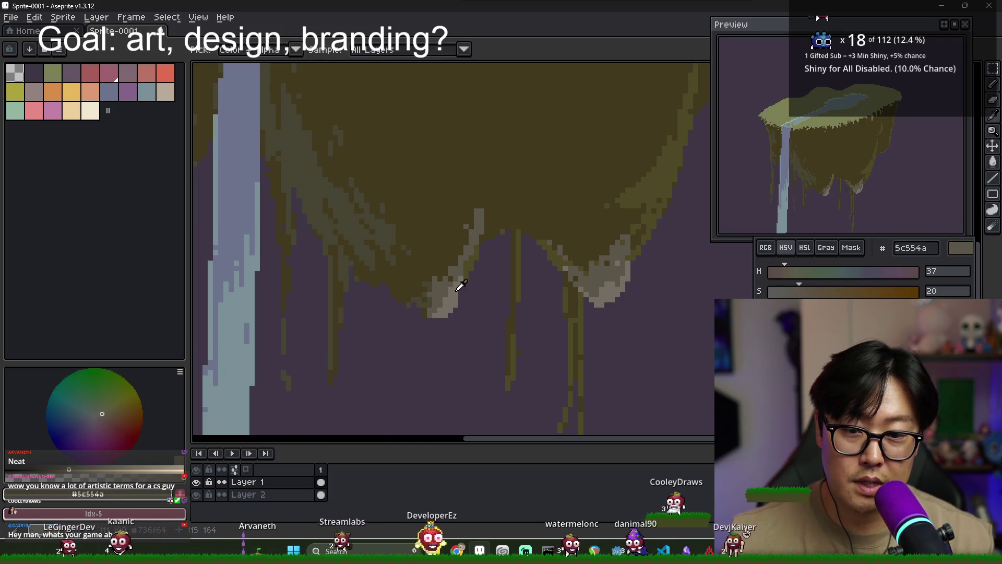
{"action": "left_click", "coordinate": [459, 283], "text": "alt"}
{"action": "left_click", "coordinate": [478, 215]}
{"action": "left_click", "coordinate": [466, 265], "text": "alt"}
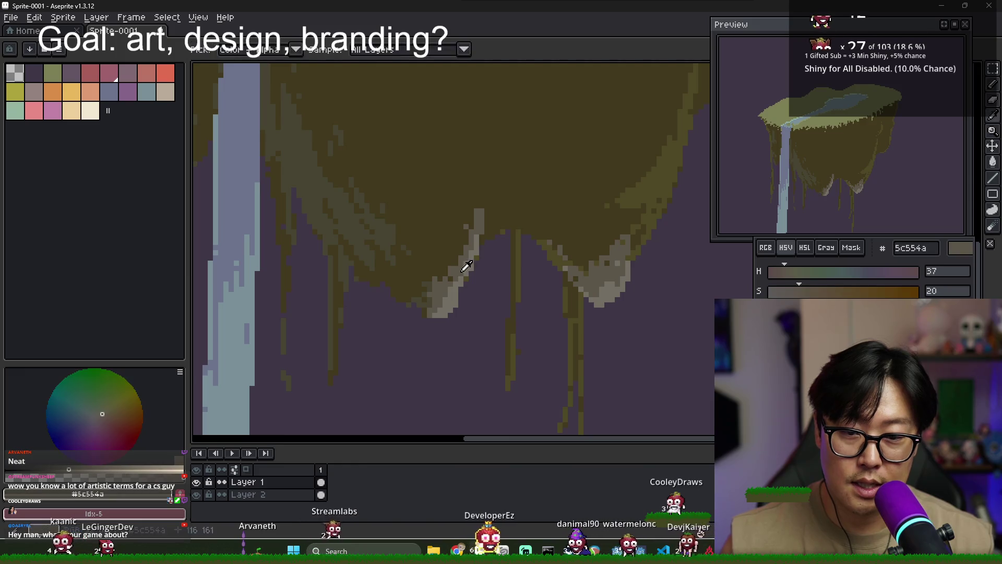
{"action": "scroll", "coordinate": [472, 260], "scroll_direction": "down", "scroll_amount": 1}
{"action": "scroll", "coordinate": [471, 259], "scroll_direction": "up", "scroll_amount": 1}
{"action": "left_click", "coordinate": [475, 234], "text": "alt"}
{"action": "left_click", "coordinate": [475, 235], "text": "alt"}
{"action": "scroll", "coordinate": [472, 230], "scroll_direction": "down", "scroll_amount": 1}
{"action": "scroll", "coordinate": [485, 227], "scroll_direction": "up", "scroll_amount": 1}
{"action": "scroll", "coordinate": [509, 224], "scroll_direction": "down", "scroll_amount": 4}
{"action": "scroll", "coordinate": [522, 224], "scroll_direction": "up", "scroll_amount": 2}
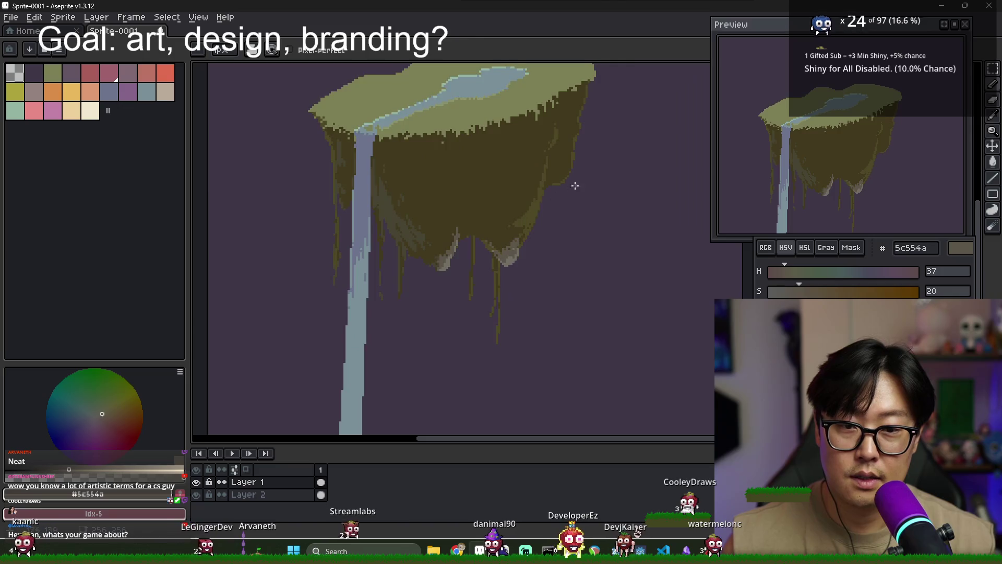
- Paint grey-brown pixels along the island's right edge and atop the grey patch
{"action": "scroll", "coordinate": [350, 289], "scroll_direction": "down", "scroll_amount": 1}
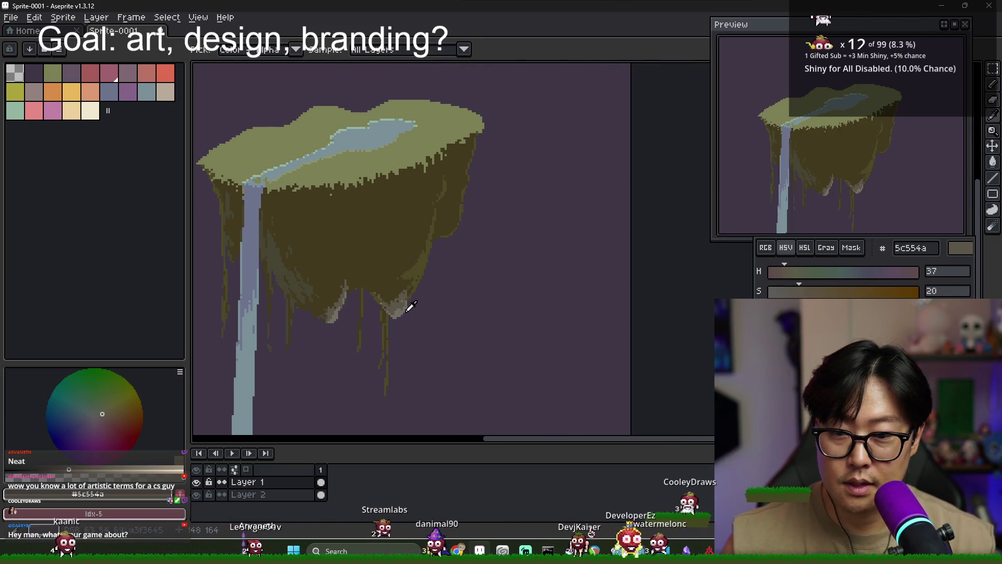
{"action": "scroll", "coordinate": [425, 284], "scroll_direction": "up", "scroll_amount": 2}
{"action": "left_click_drag", "start_coordinate": [426, 236], "coordinate": [420, 240]}
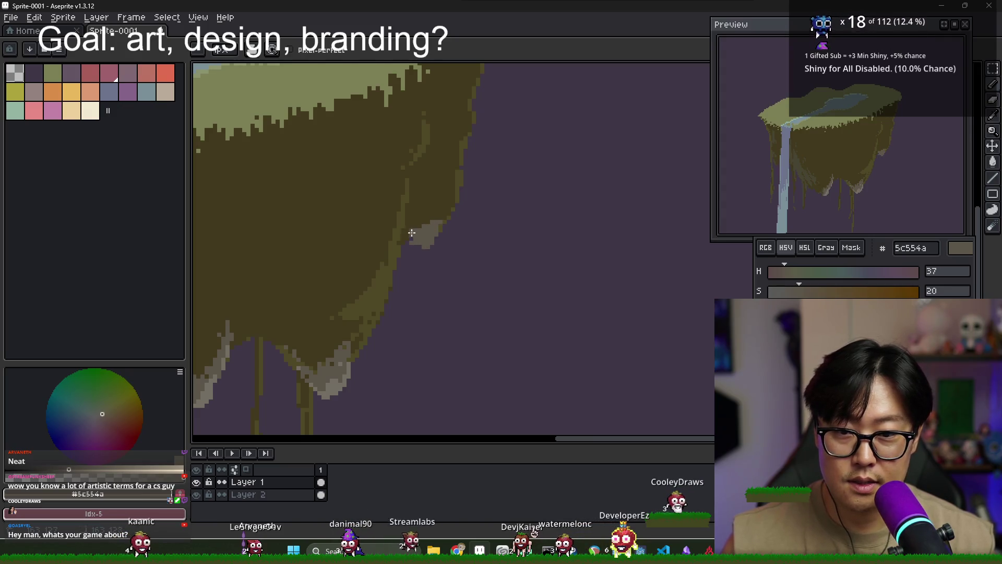
{"action": "left_click_drag", "start_coordinate": [438, 220], "coordinate": [444, 211]}
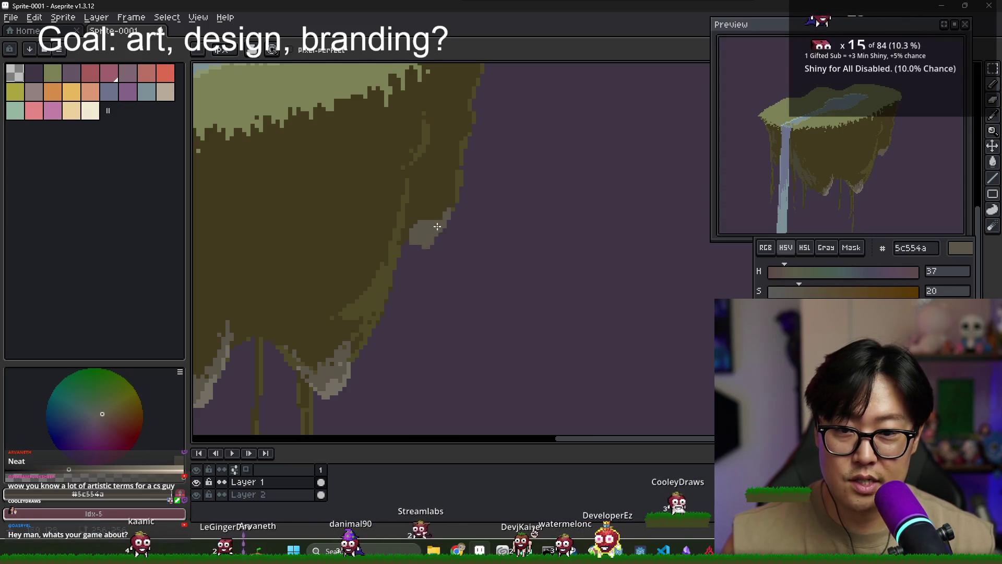
- Sample olive #4d4825 and draw a thin vertical drip below the grey patch
{"action": "left_click", "coordinate": [441, 197], "text": "alt"}
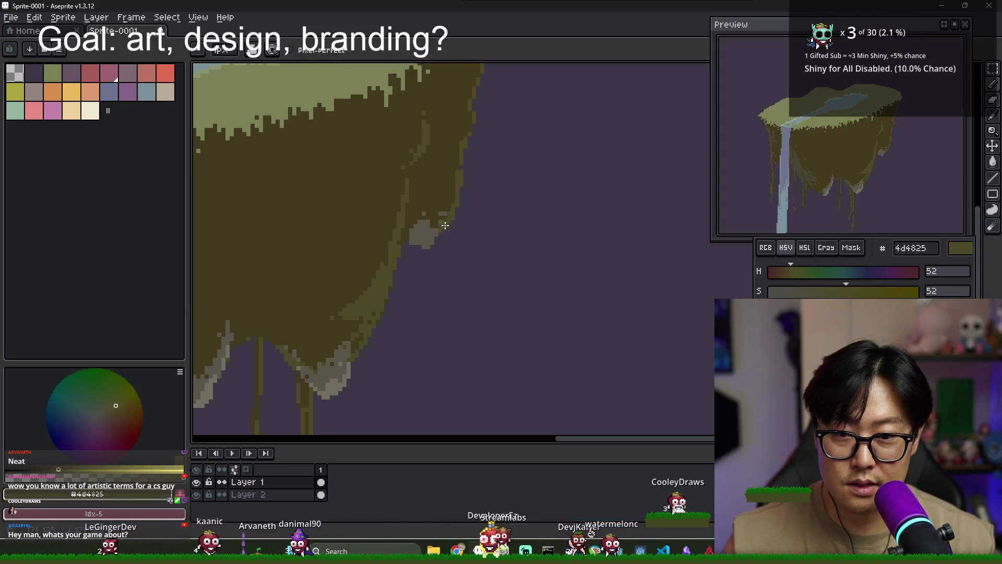
{"action": "scroll", "coordinate": [462, 217], "scroll_direction": "up", "scroll_amount": 2}
{"action": "left_click_drag", "start_coordinate": [443, 238], "coordinate": [442, 292]}
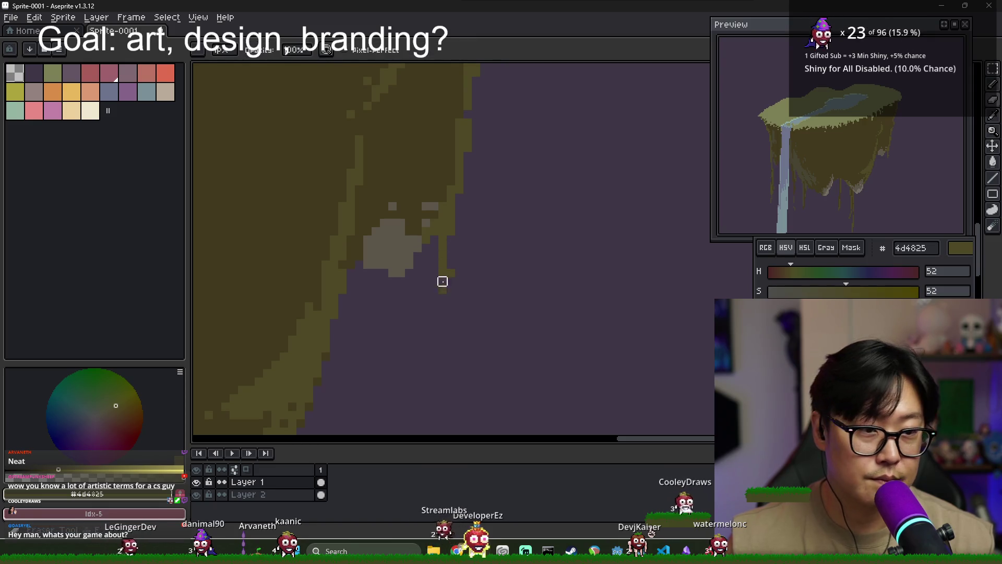
- Alternate sampling pale grey #736f64 and grey-brown #5c554a from the patch, ending on dark brown #423a1e
{"action": "key", "text": "i"}
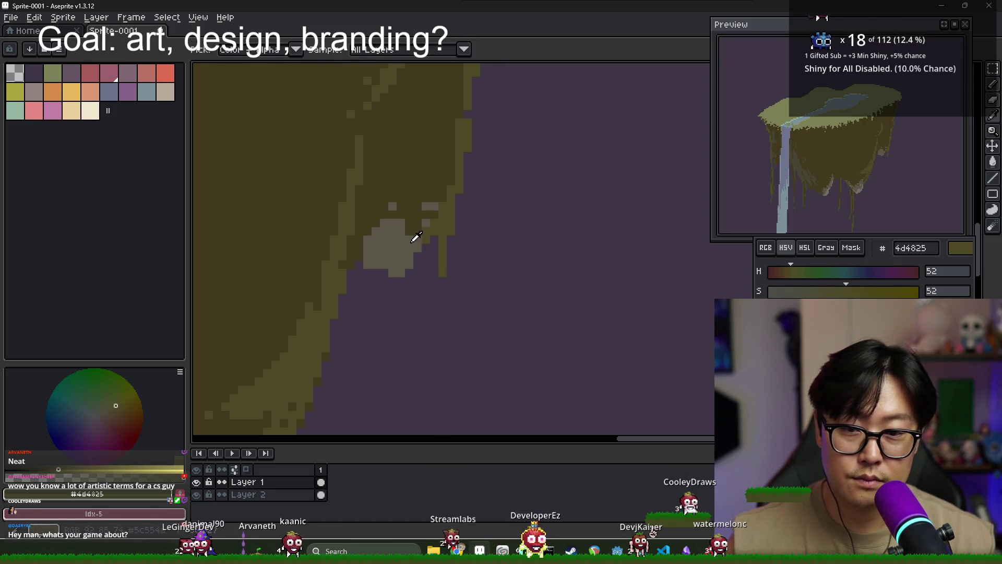
{"action": "scroll", "coordinate": [367, 291], "scroll_direction": "down", "scroll_amount": 1}
{"action": "left_click", "coordinate": [324, 369]}
{"action": "key", "text": "b"}
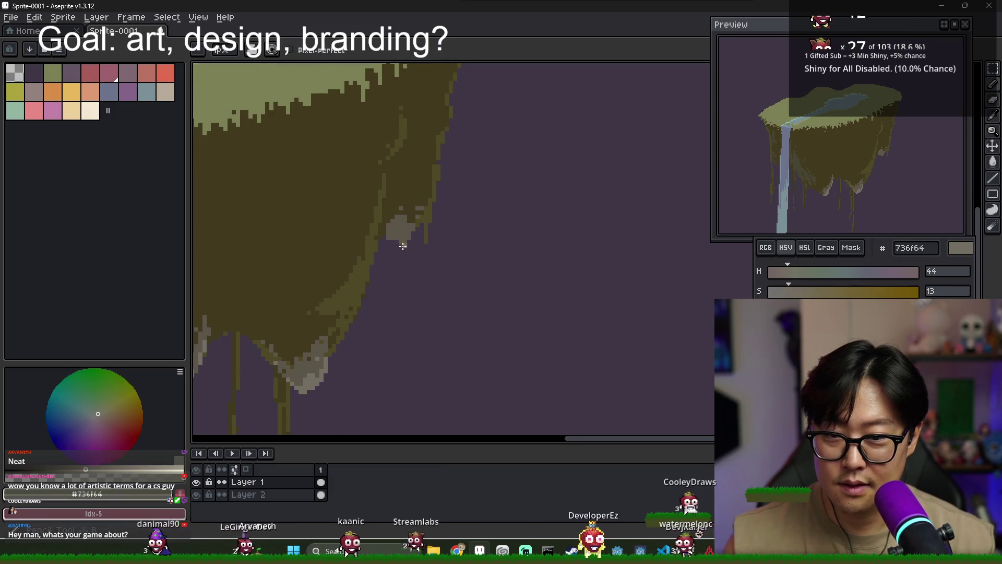
{"action": "scroll", "coordinate": [398, 241], "scroll_direction": "up", "scroll_amount": 1}
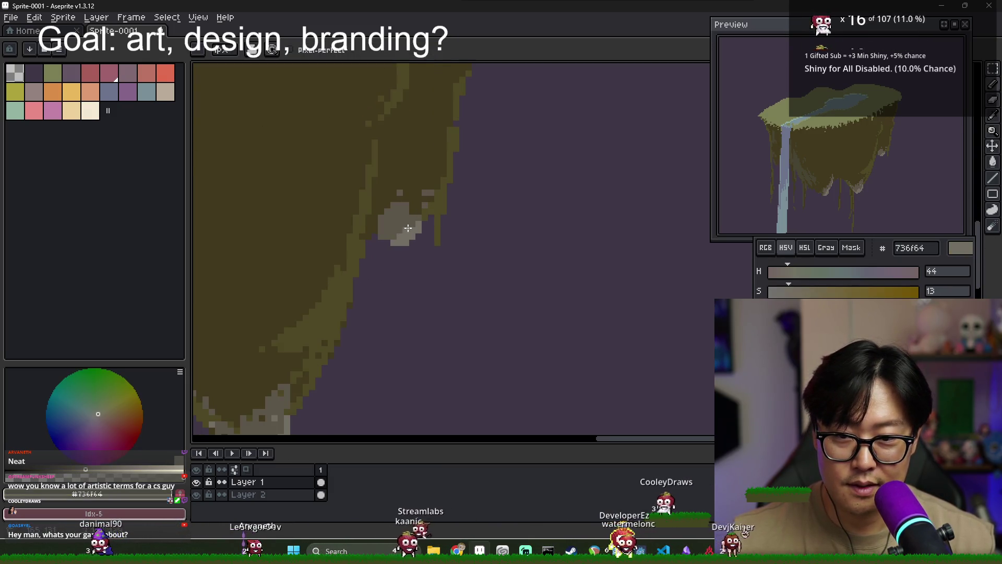
{"action": "left_click", "coordinate": [377, 237], "text": "alt"}
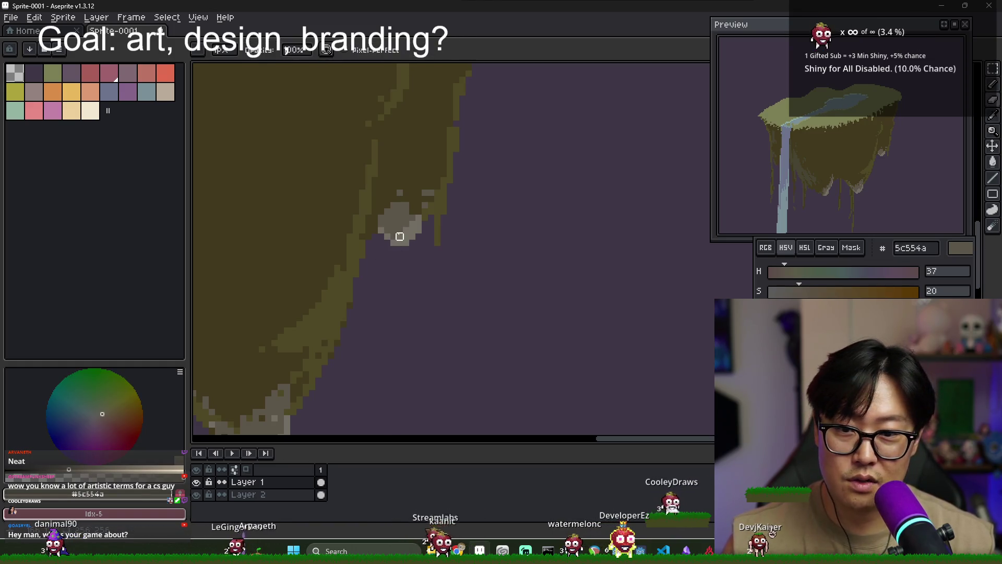
{"action": "left_click", "coordinate": [400, 230], "text": "alt"}
{"action": "left_click", "coordinate": [418, 228], "text": "alt"}
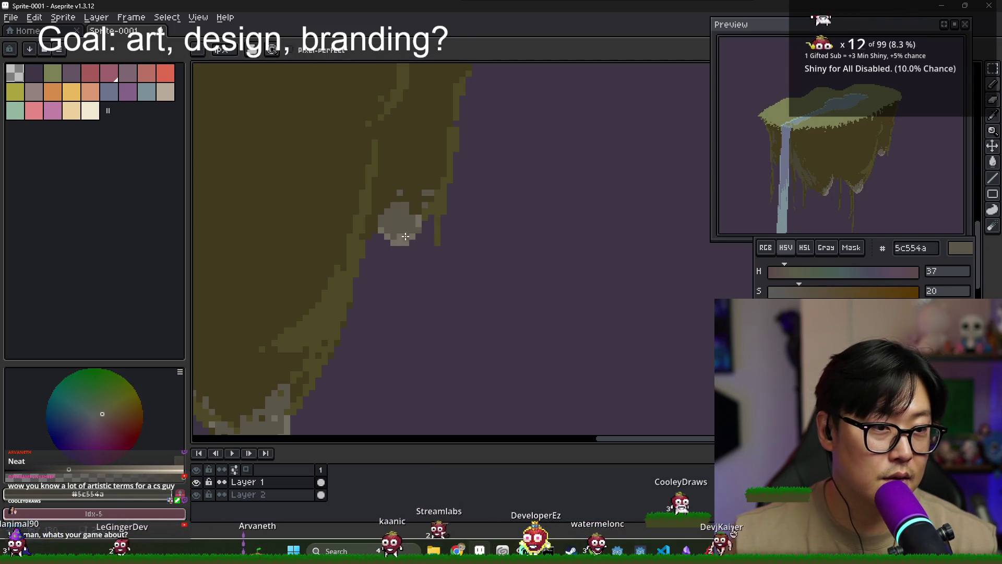
{"action": "left_click", "coordinate": [415, 225], "text": "alt"}
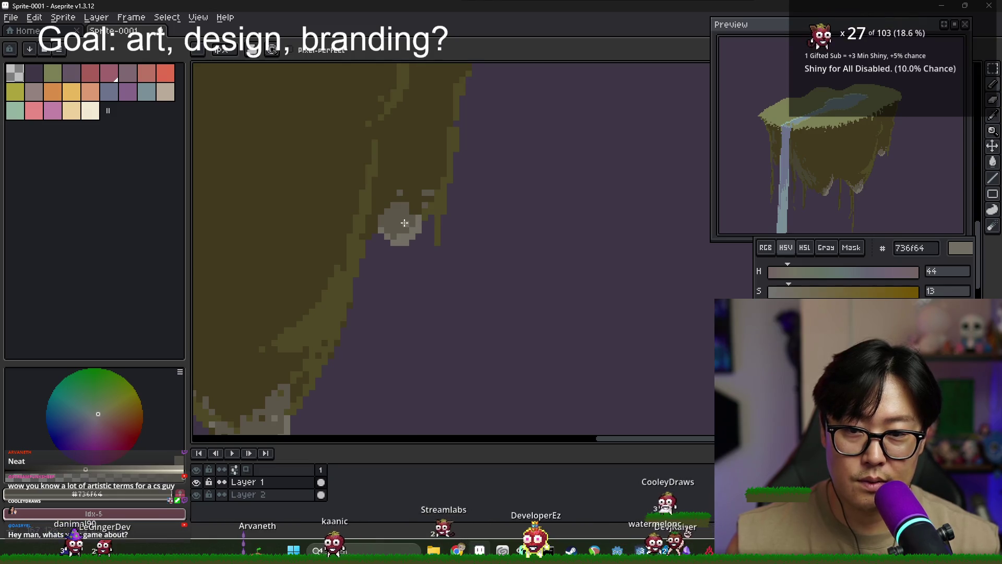
{"action": "left_click", "coordinate": [378, 225], "text": "alt"}
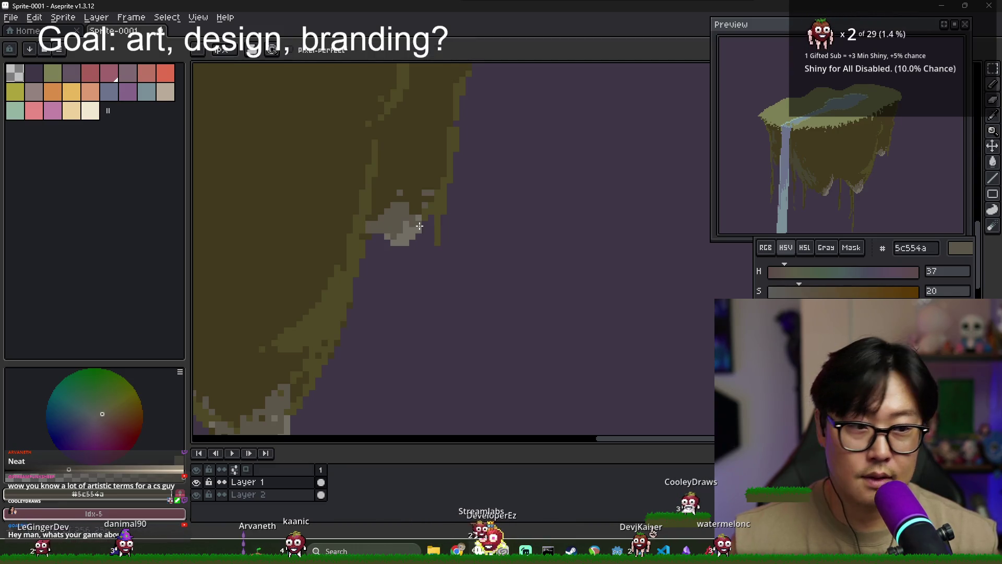
{"action": "left_click", "coordinate": [438, 229], "text": "alt"}
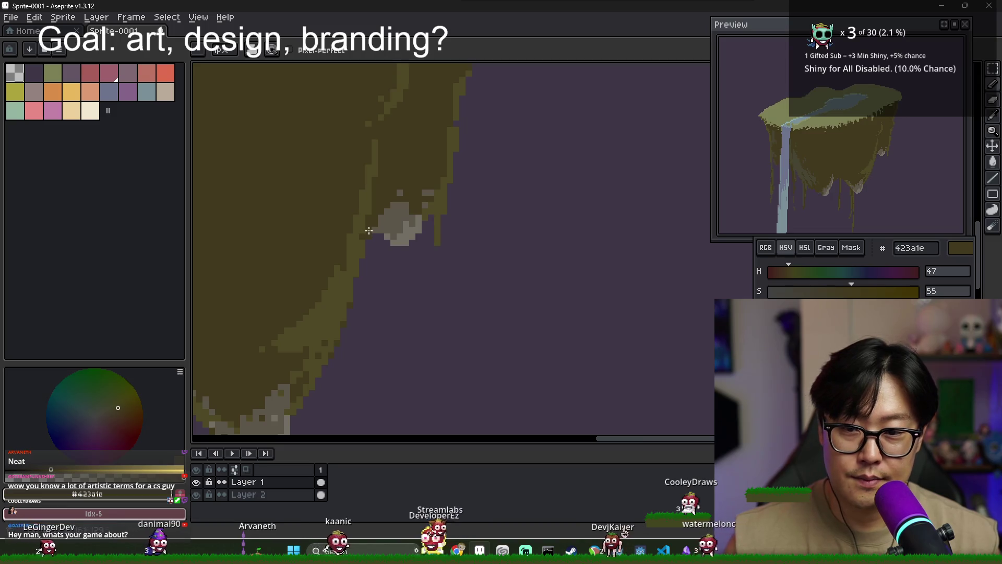